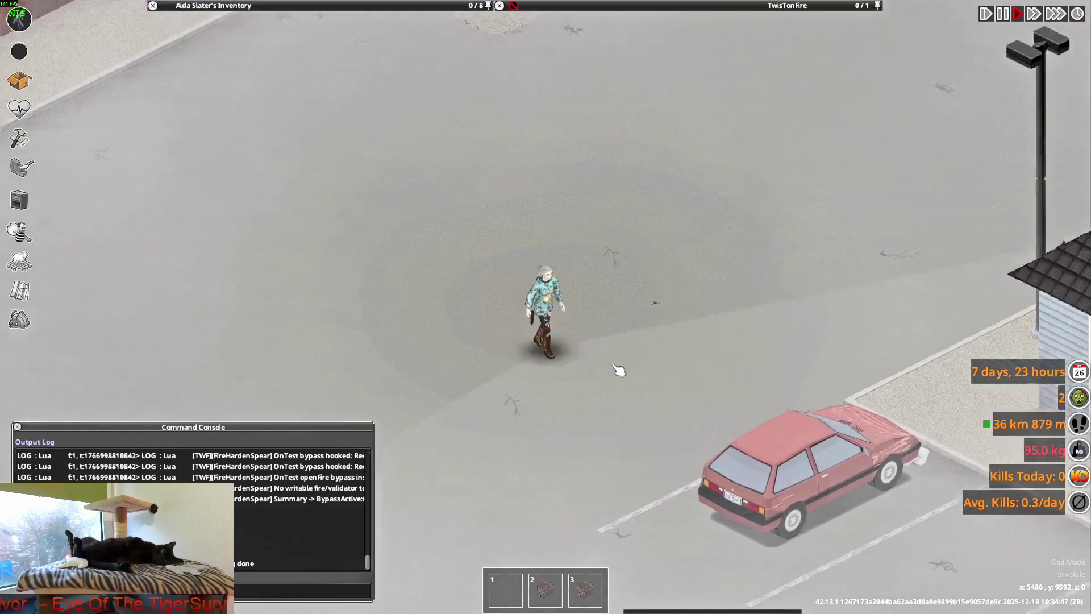
scroll(231, 142, "down", 3)
scroll(231, 143, "down", 3)
scroll(231, 145, "down", 3)
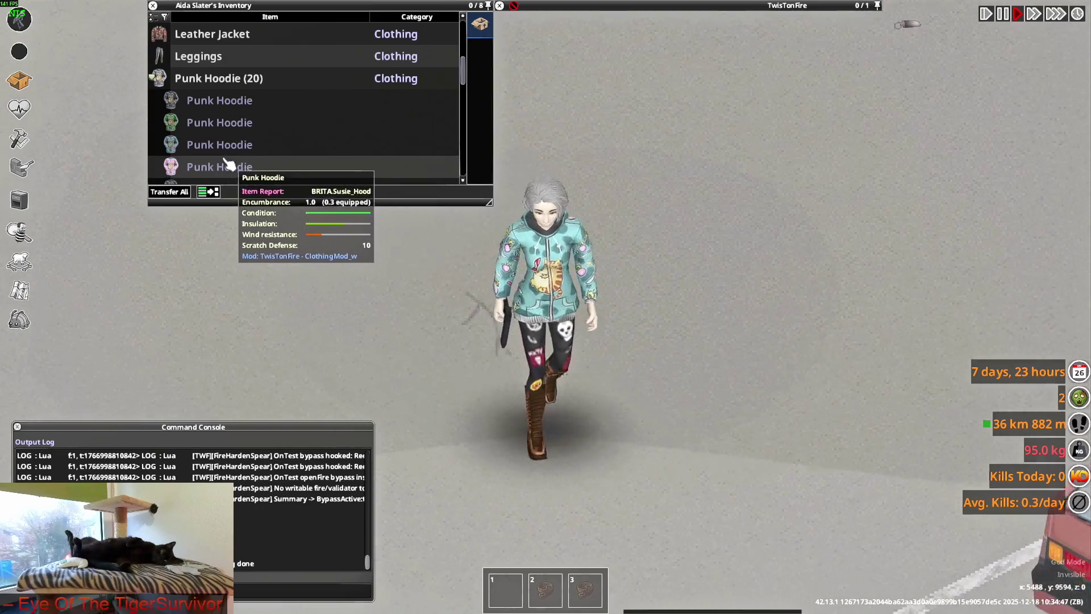
scroll(227, 157, "down", 2)
scroll(227, 164, "down", 3)
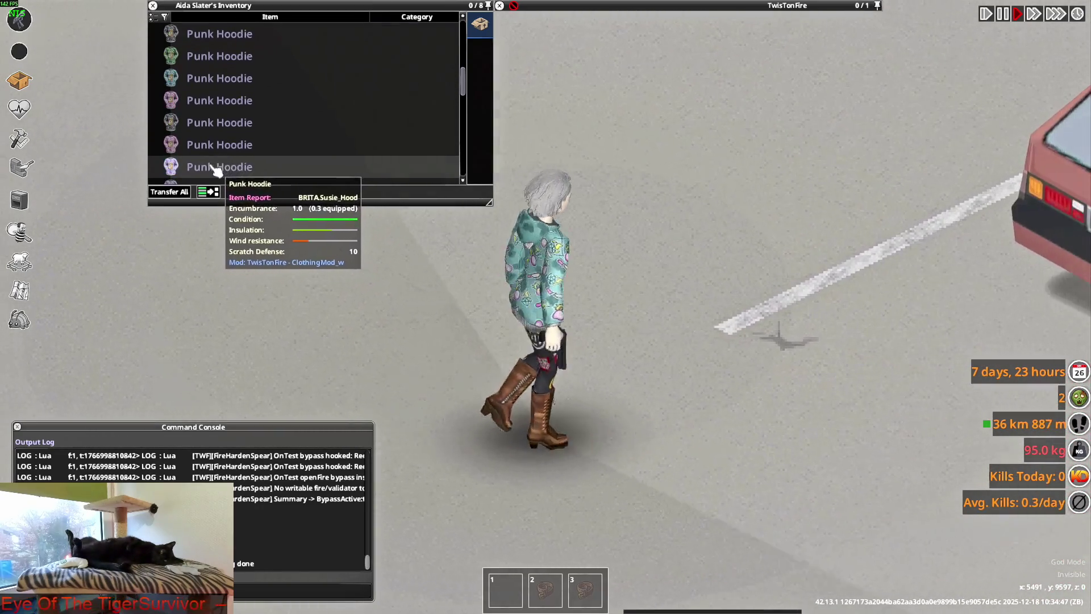
scroll(218, 169, "up", 2)
scroll(213, 170, "up", 1)
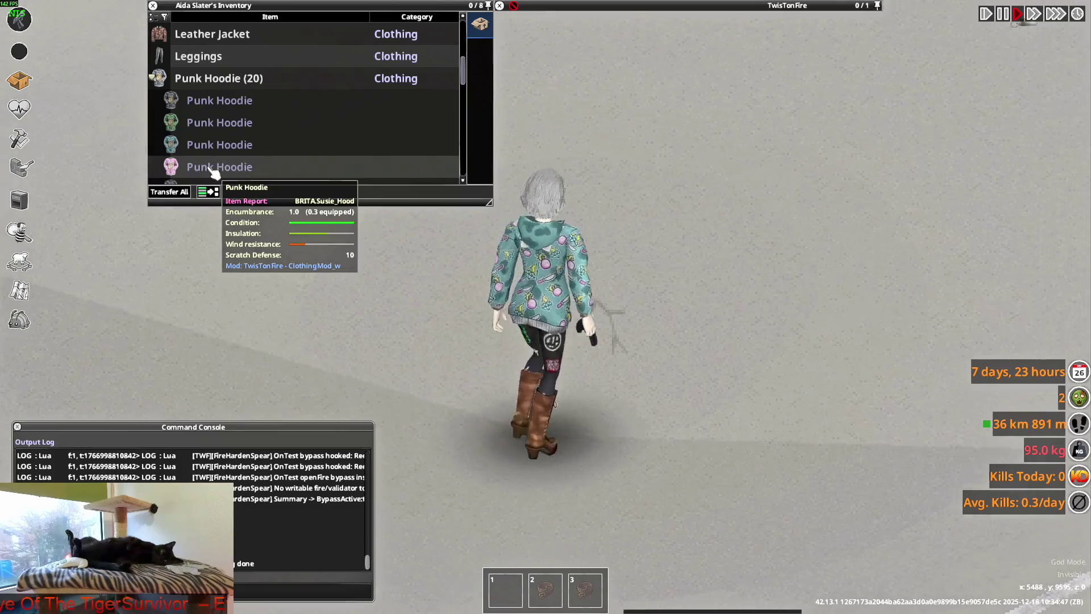
- Wear several Punk Hoodie variants from the inventory in turn, ending with the teal one
right_click(176, 122)
left_click(210, 151)
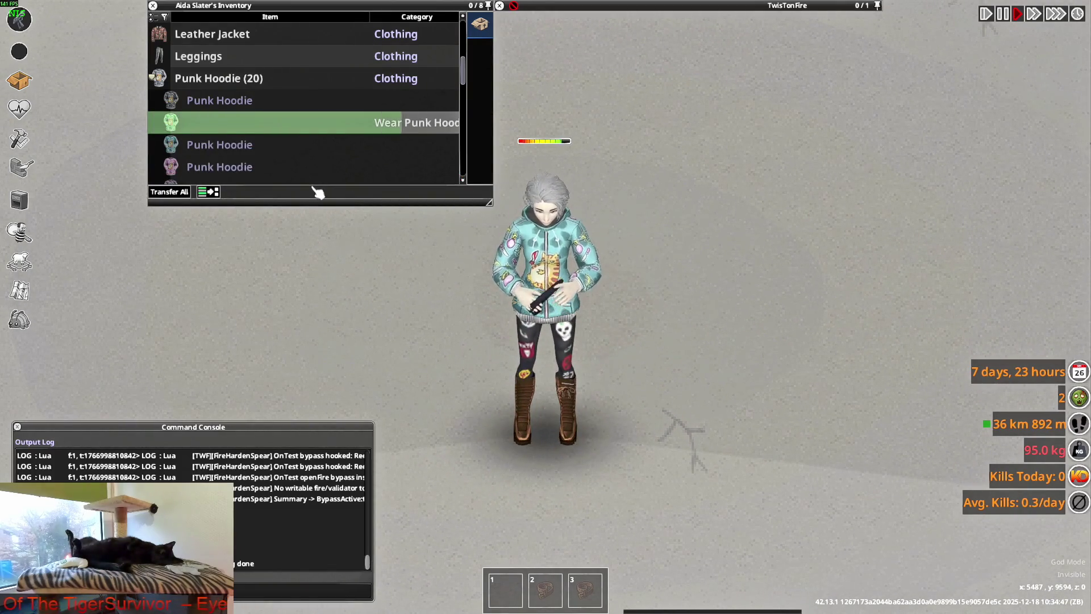
key("s")
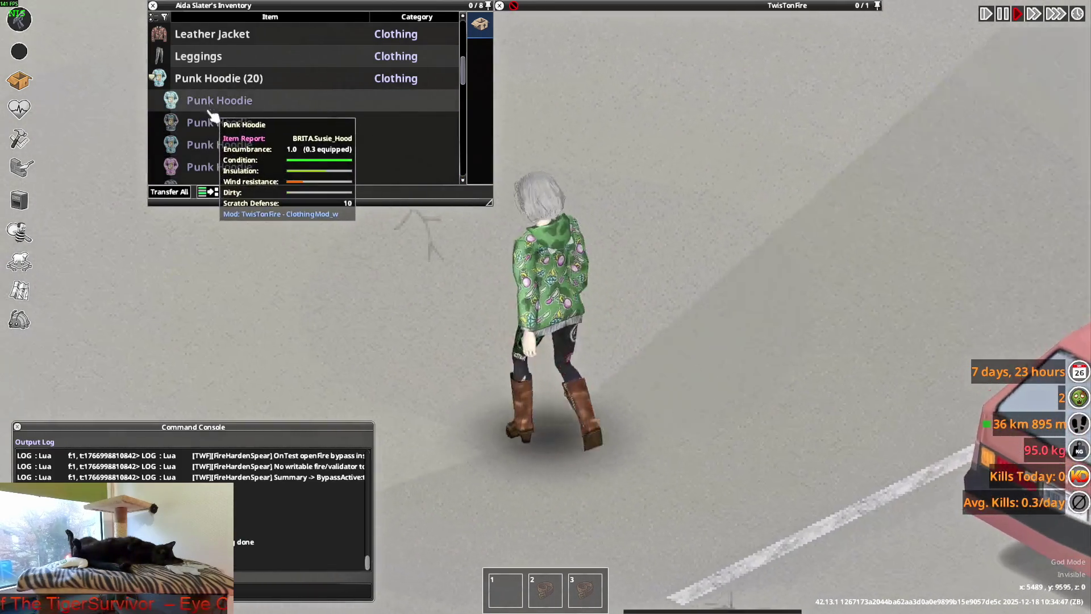
scroll(215, 146, "down", 1)
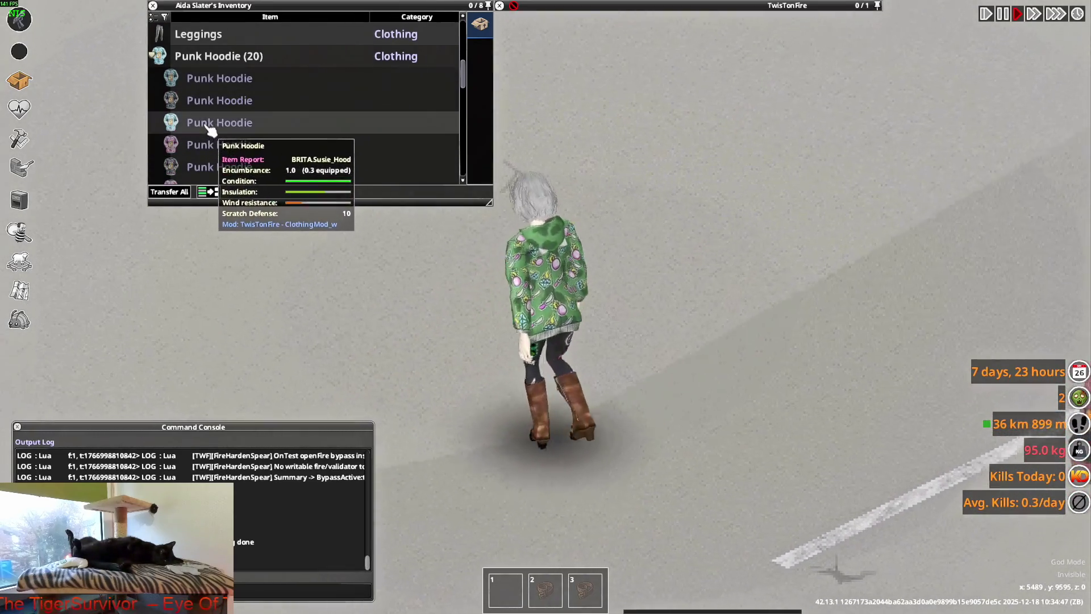
key("s")
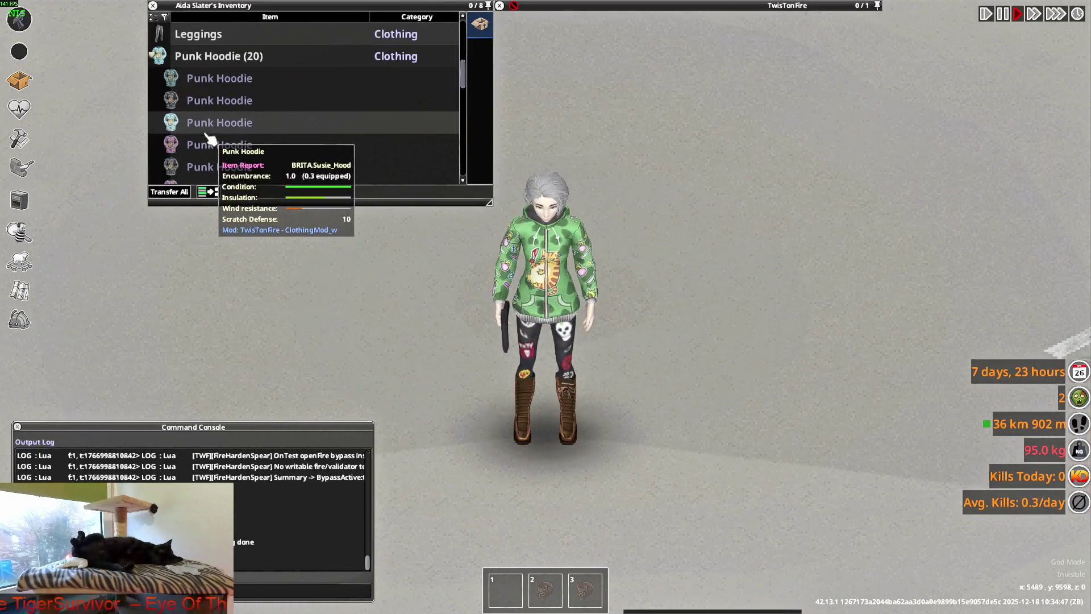
scroll(208, 151, "down", 1)
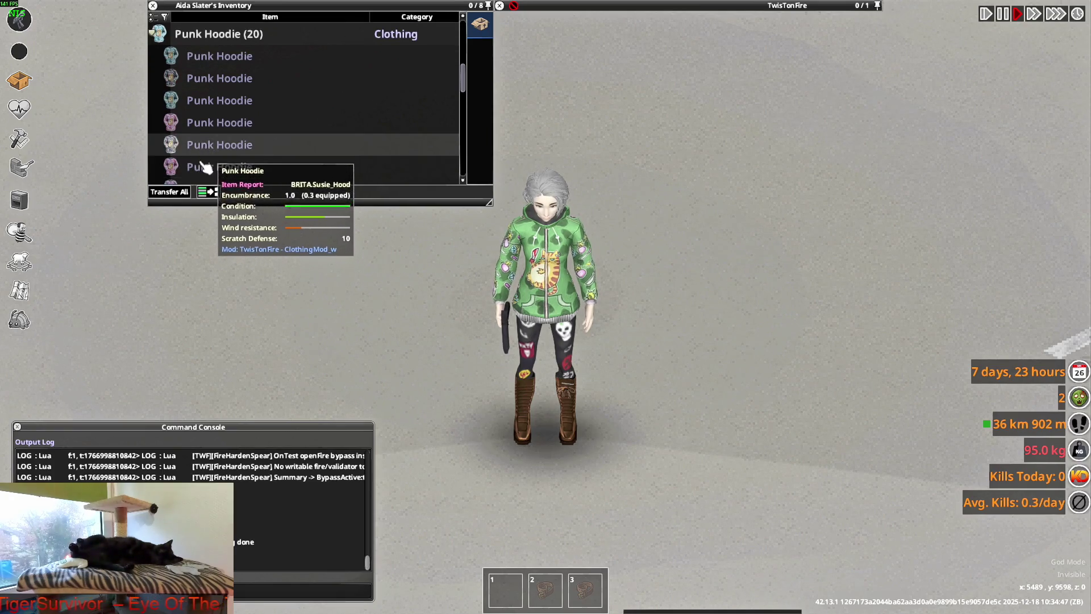
right_click(207, 151)
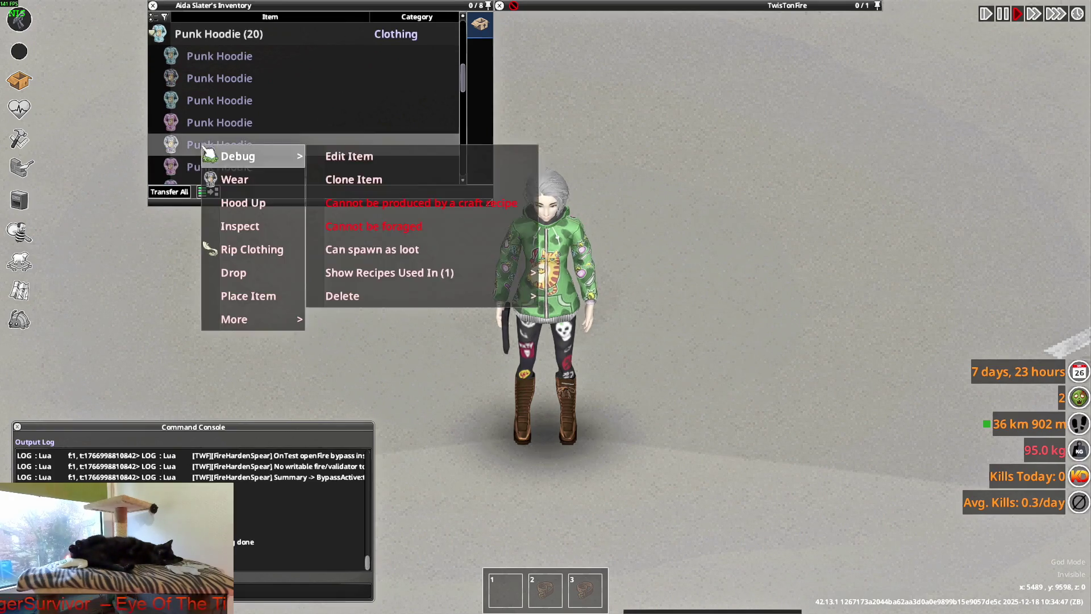
left_click(235, 178)
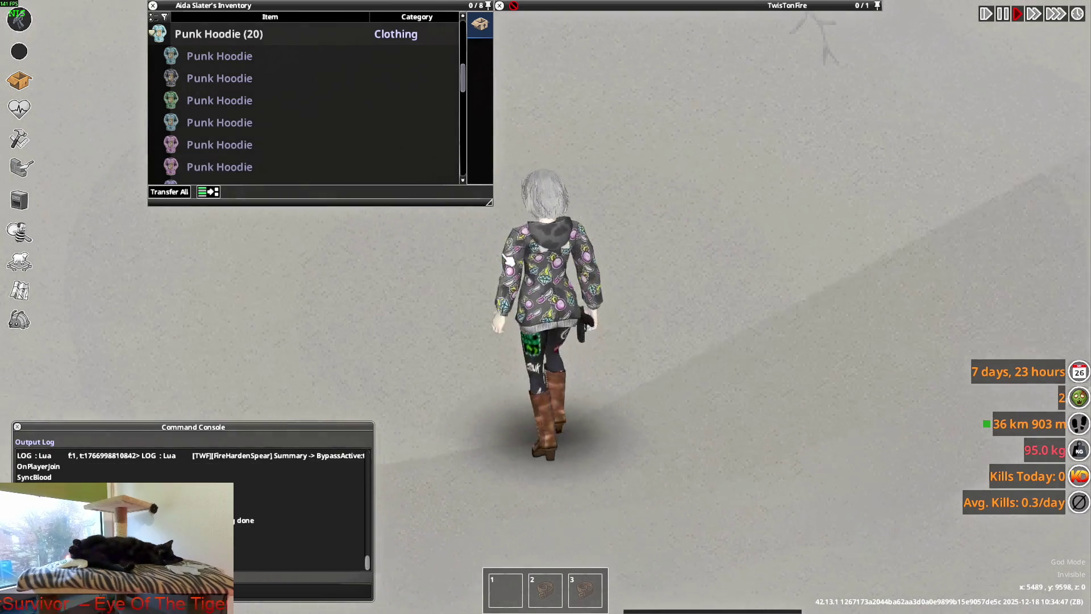
scroll(248, 173, "down", 1)
scroll(239, 149, "down", 1)
right_click(206, 145)
left_click(235, 178)
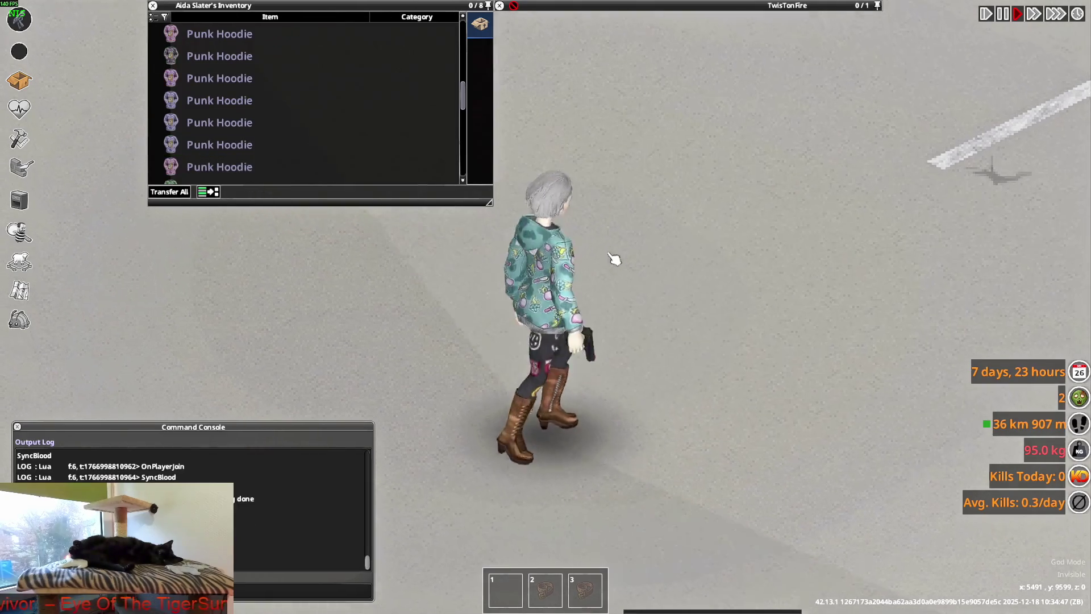
scroll(246, 163, "down", 2)
scroll(242, 163, "down", 4)
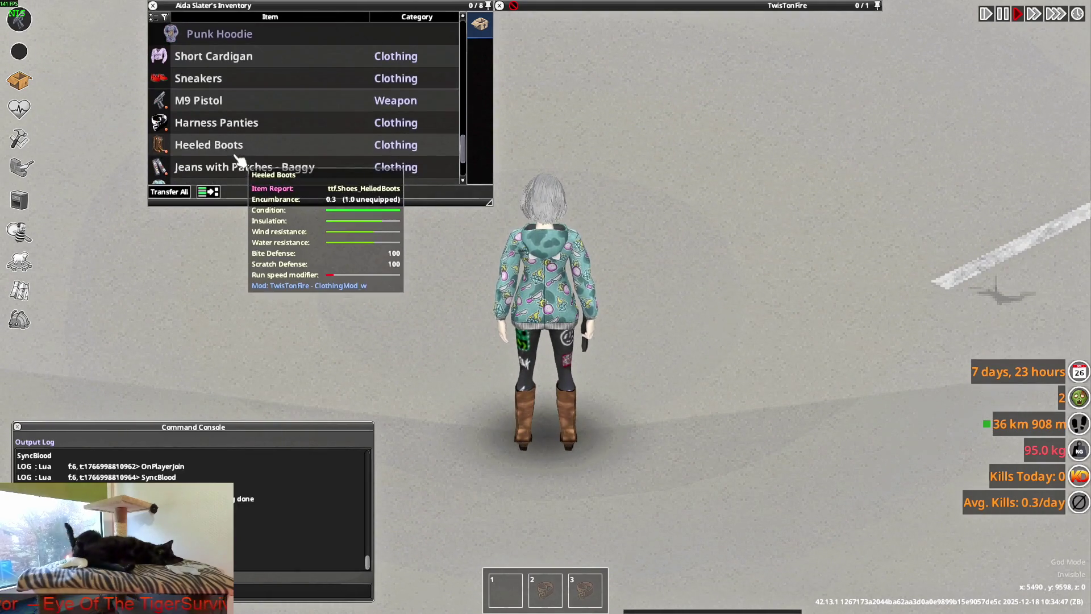
scroll(239, 154, "down", 4)
- Pull the worn teal hoodie's hood up, aim the pistol and walk up the street to view it
right_click(213, 109)
left_click(255, 145)
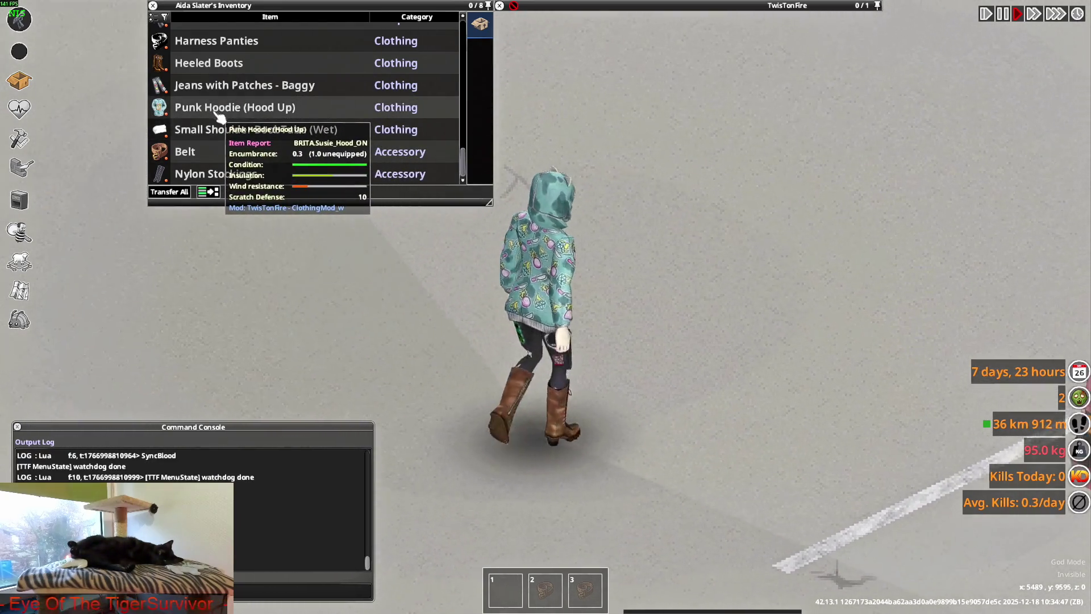
mouse_move(640, 312)
right_mouse_down()
mouse_move(684, 201)
mouse_move(579, 192)
right_mouse_up()
key("w")
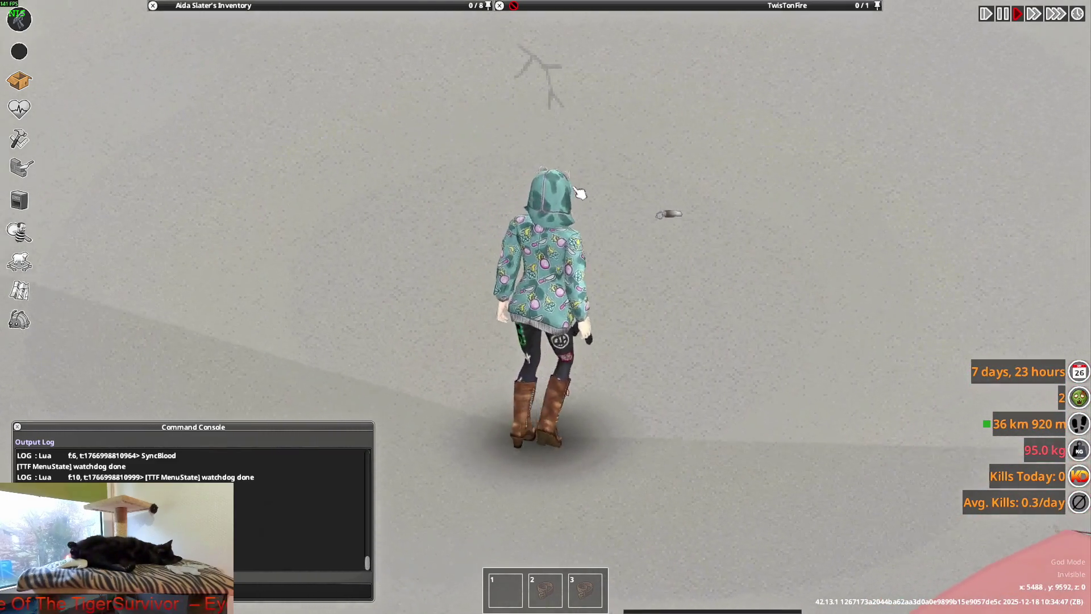
scroll(645, 256, "down", 3)
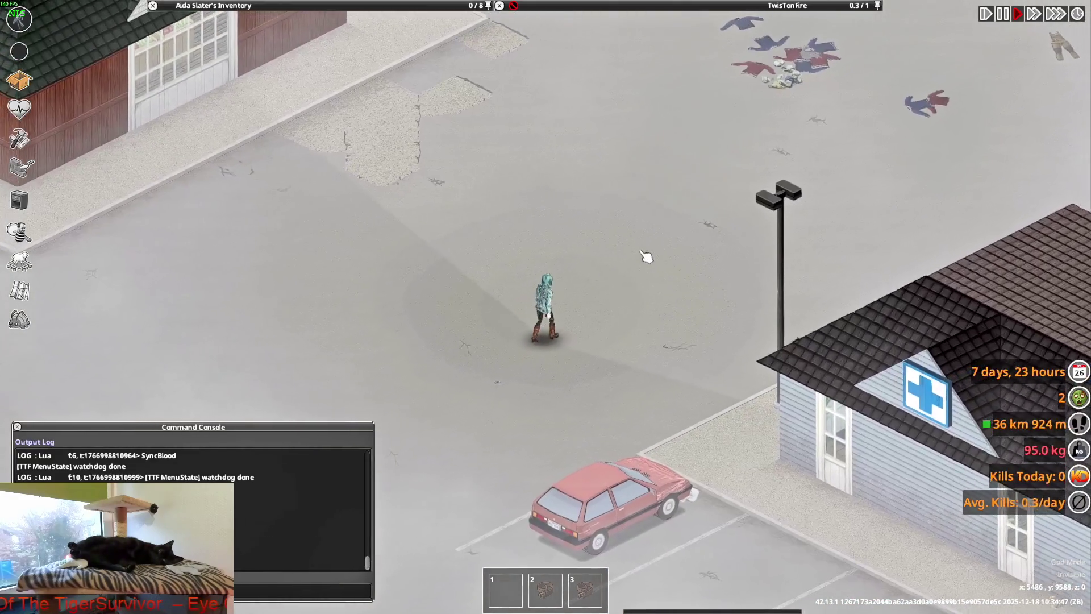
scroll(648, 257, "up", 2)
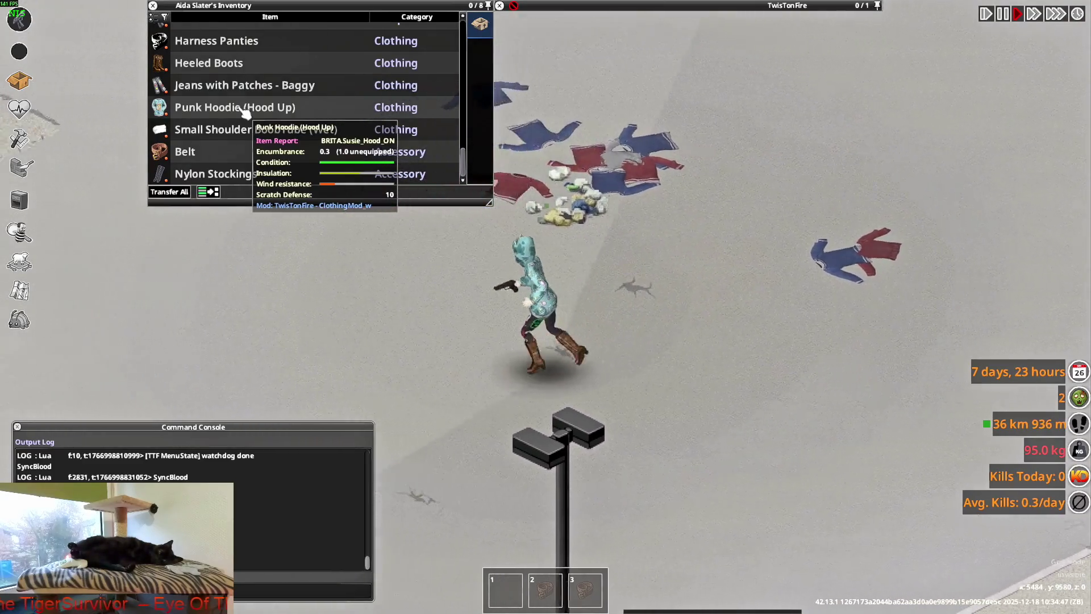
- Take off the worn hoodie and walk the character around it
right_click(366, 109)
left_click(392, 108)
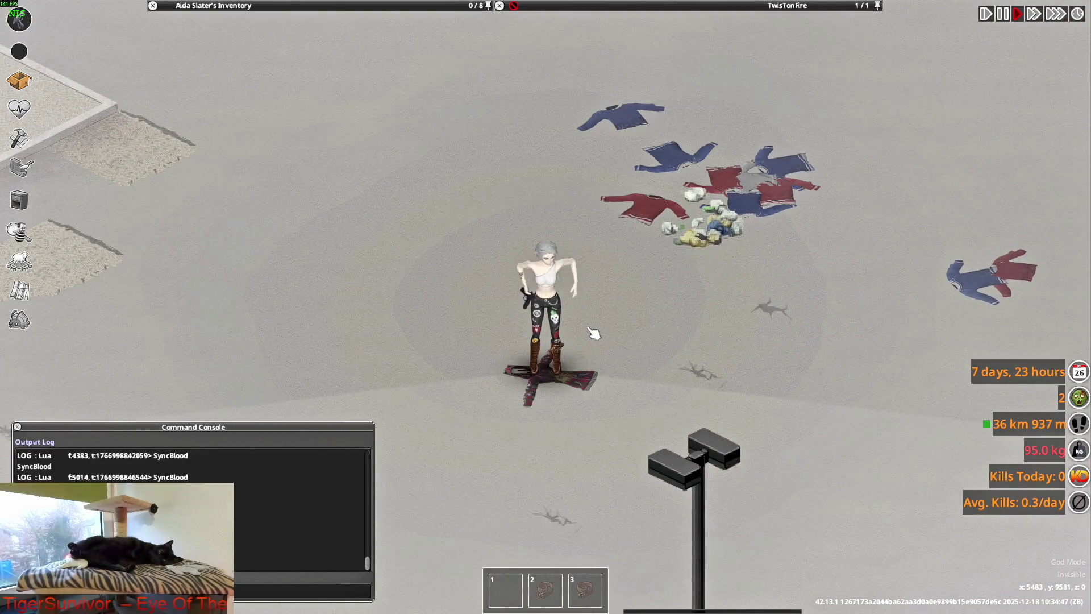
scroll(597, 337, "up", 2)
key("d")
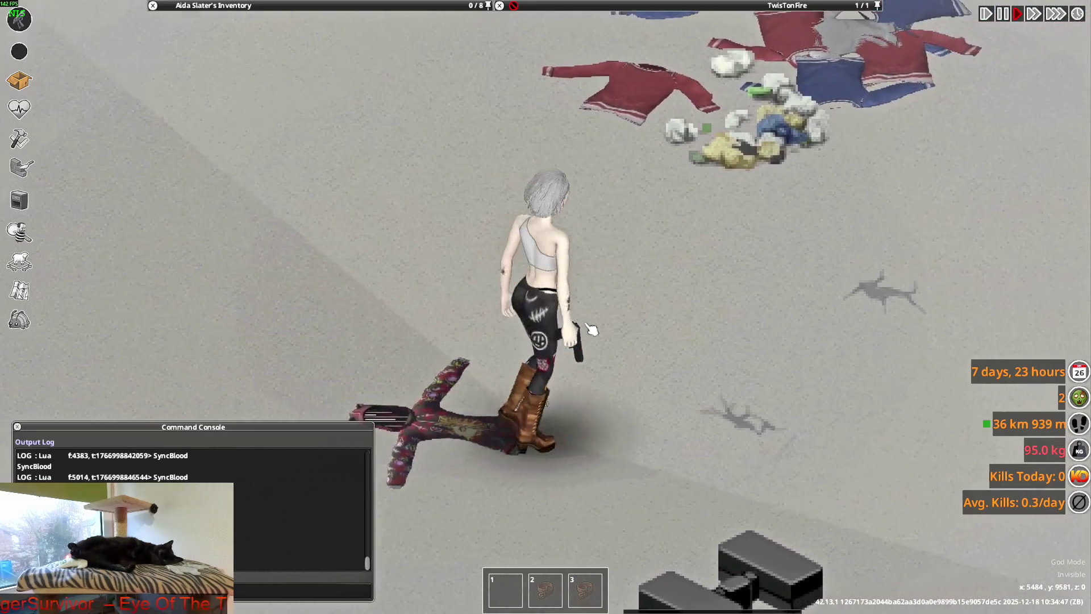
key("a")
scroll(276, 136, "up", 1)
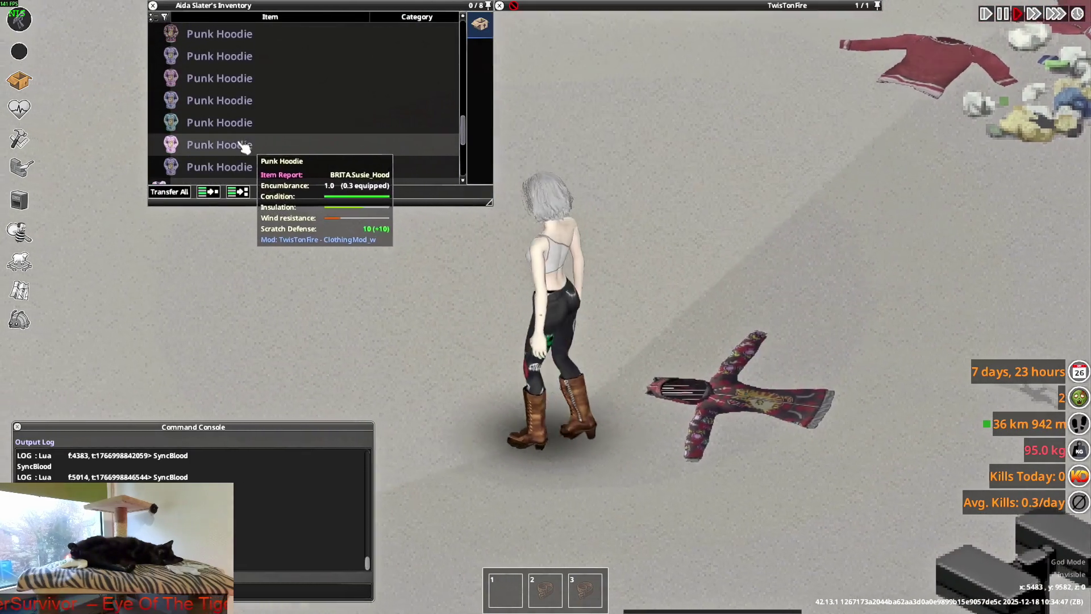
- Drop three Punk Hoodies from the inventory onto the ground, then begin switching windows
left_click_drag(220, 100, 563, 358)
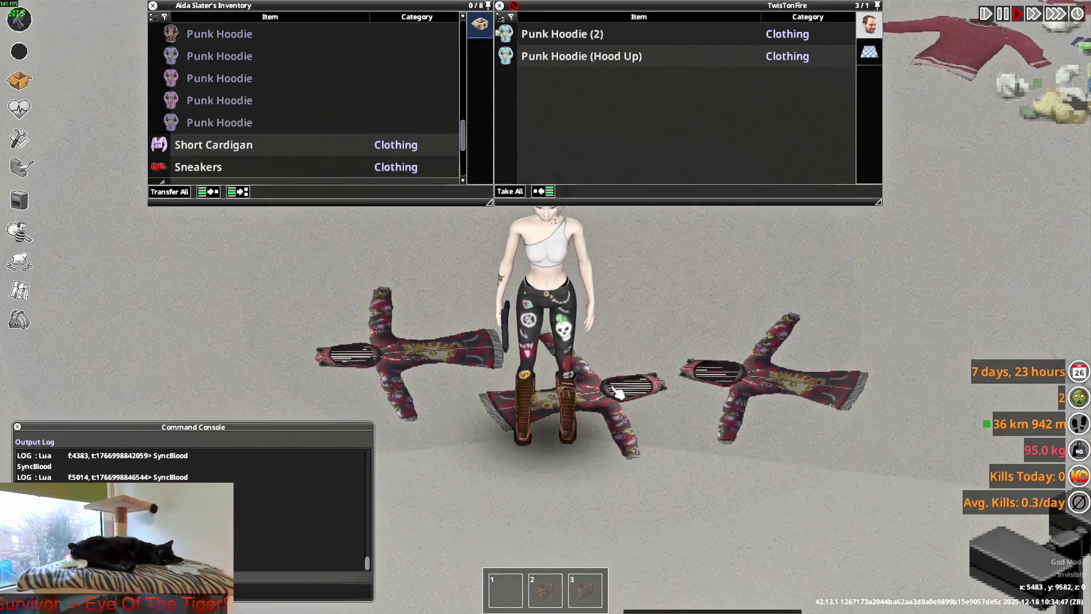
left_click_drag(237, 112, 650, 441)
key("d")
left_click_drag(220, 99, 621, 348)
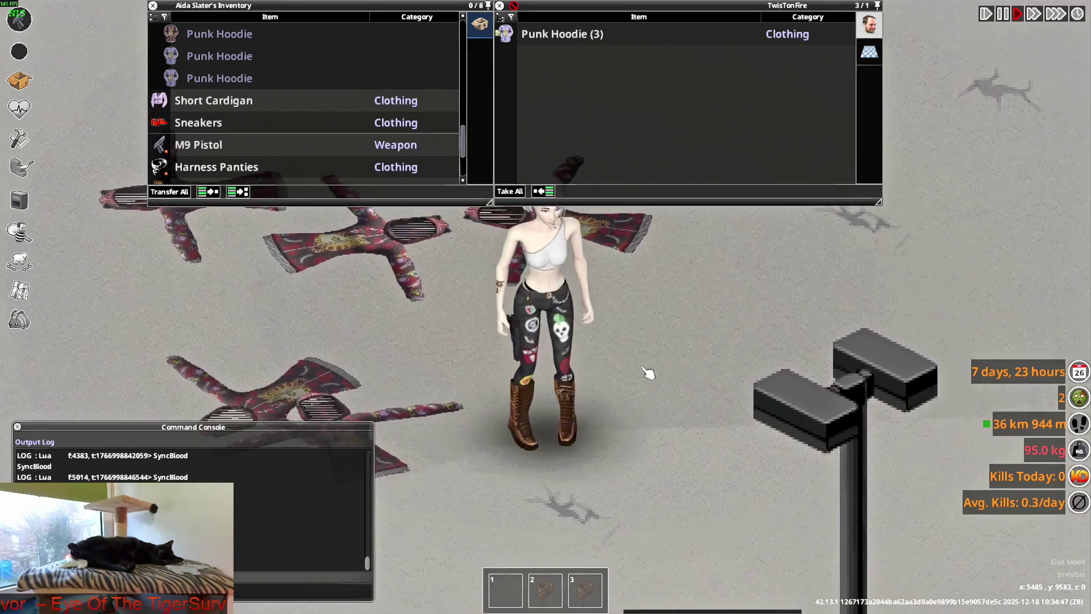
key("w")
key("alt+Tab")
key("alt+Tab")
key("alt+Tab")
key("alt+Tab")
key("alt+Tab")
key("alt+Tab")
key("alt+Tab")
key("alt+Tab")
key("alt+Tab")
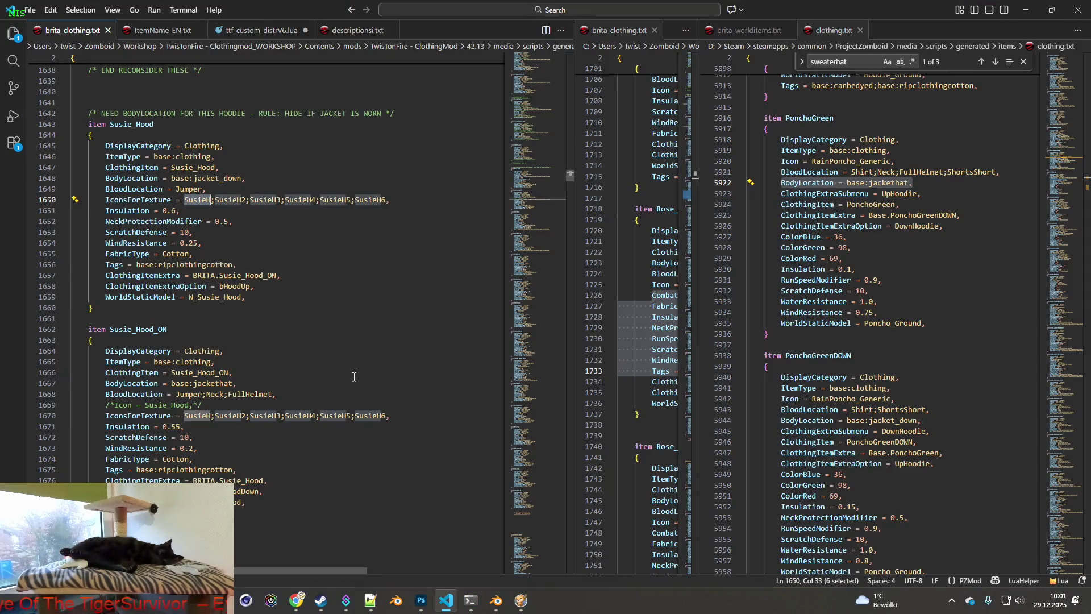
- Check Susie_Hood's WorldStaticModel name W_Susie_Hood, then show brita_worlditems.txt in the right pane
left_click(105, 502)
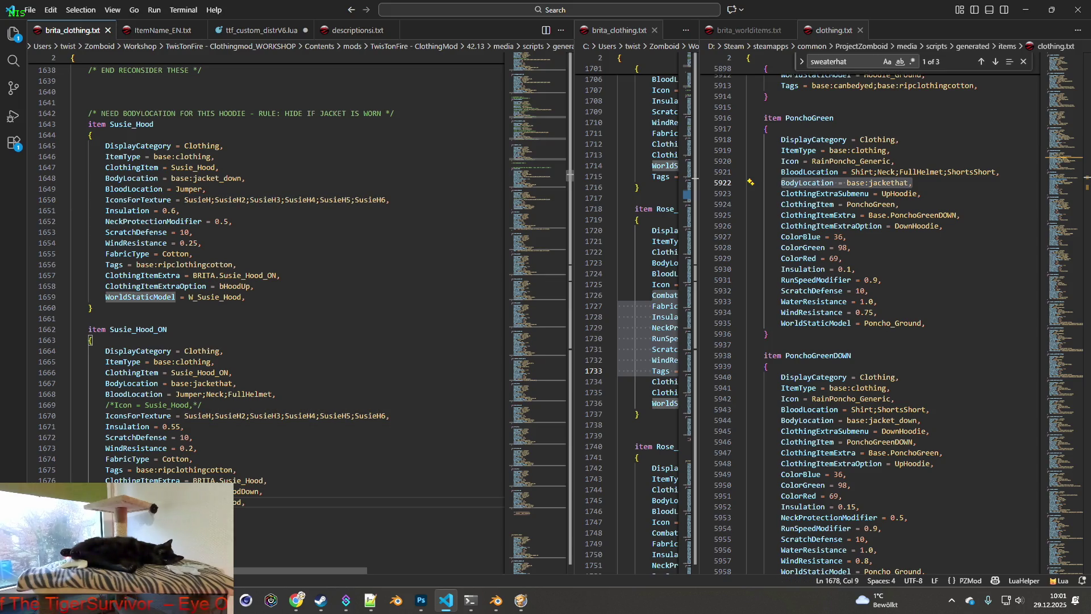
type("/")
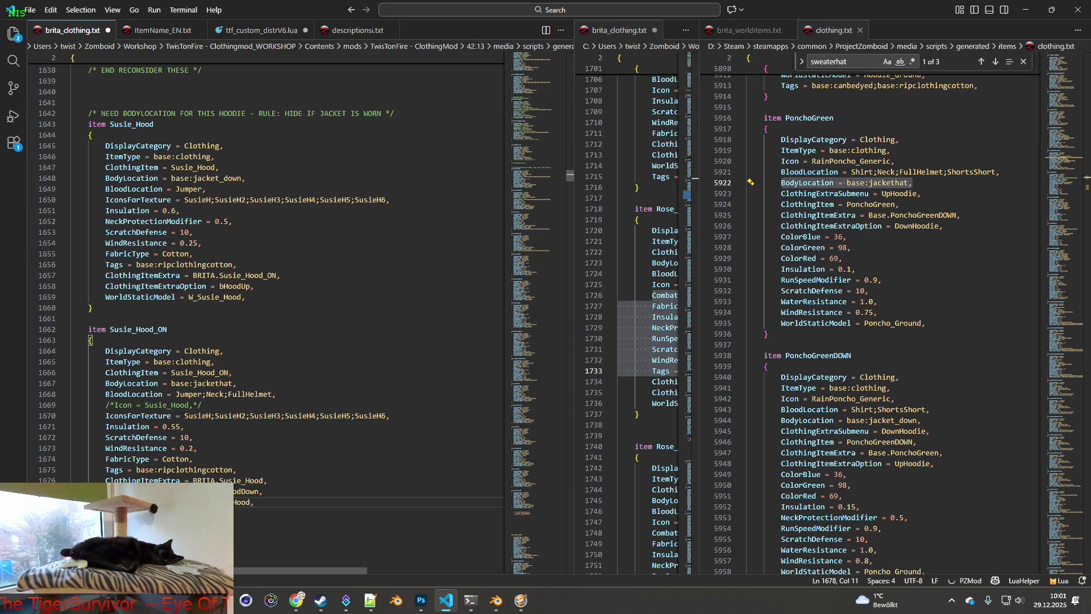
left_click_drag(115, 502, 105, 502)
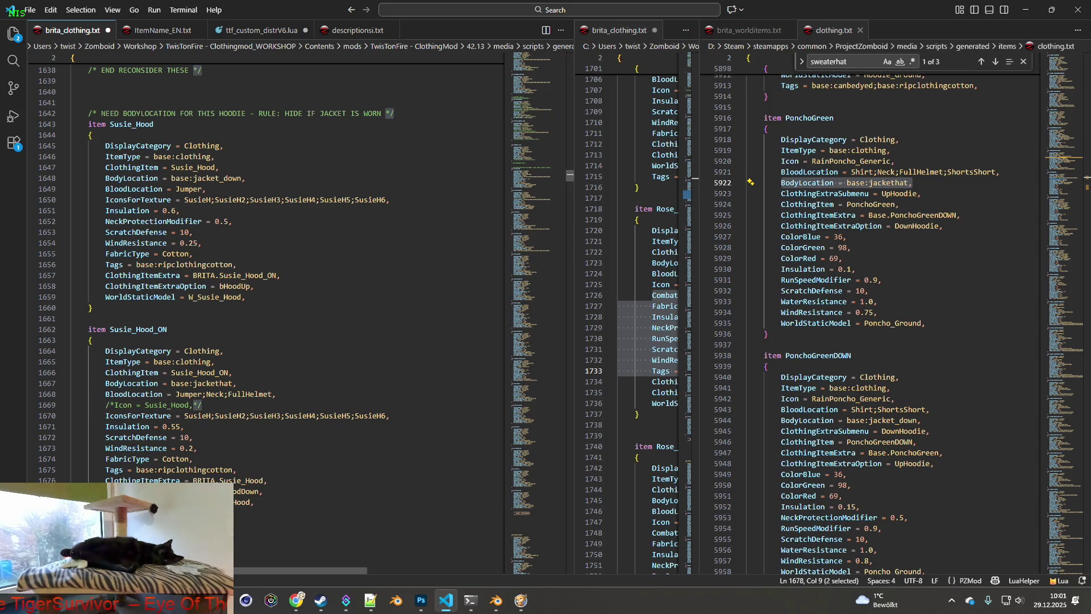
key("Right")
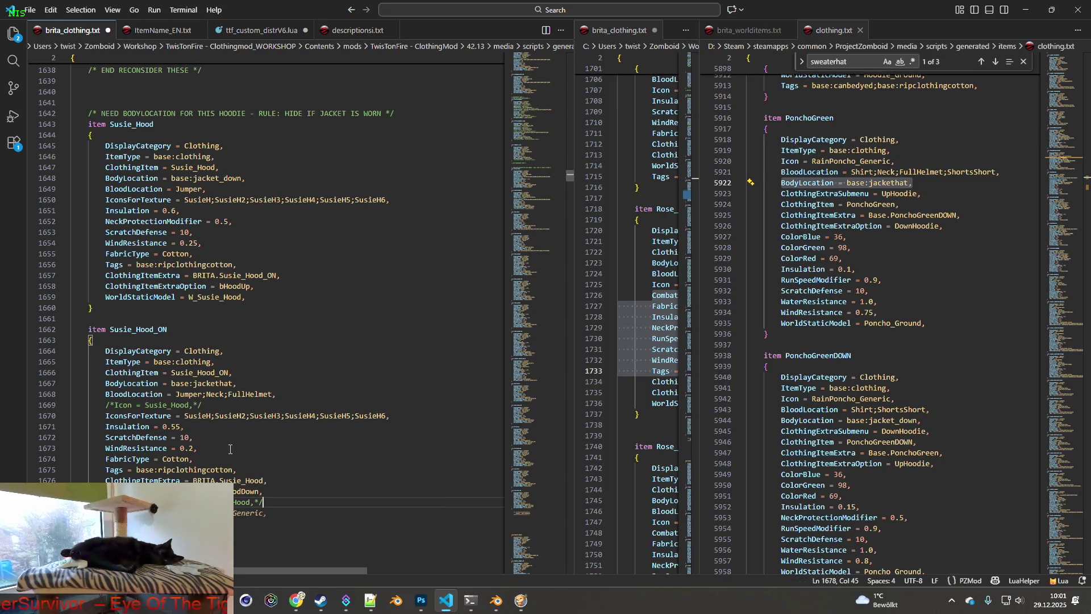
left_click(106, 297)
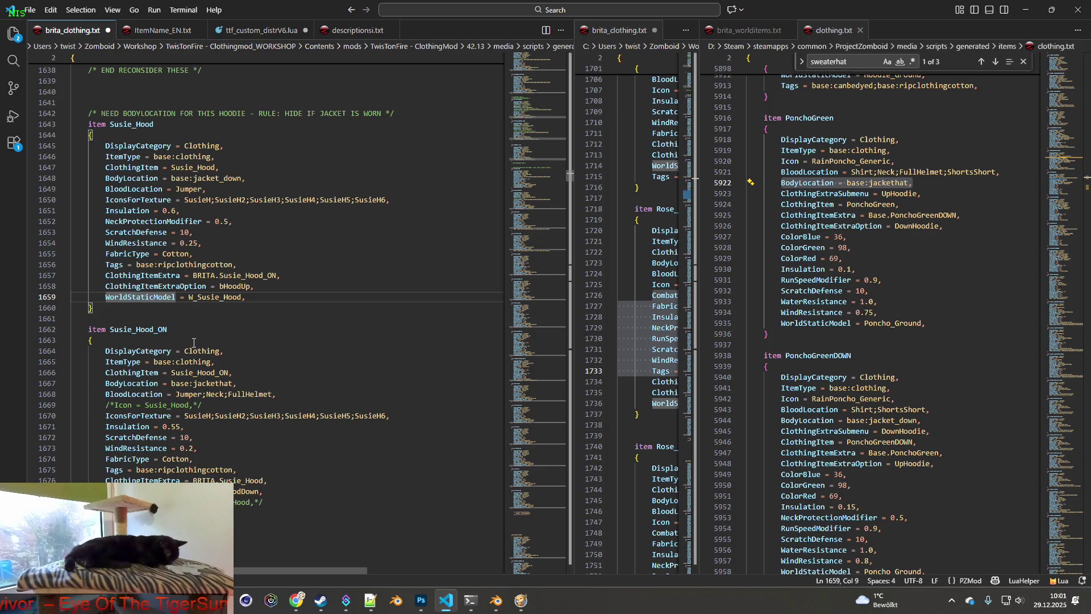
left_click_drag(189, 297, 224, 297)
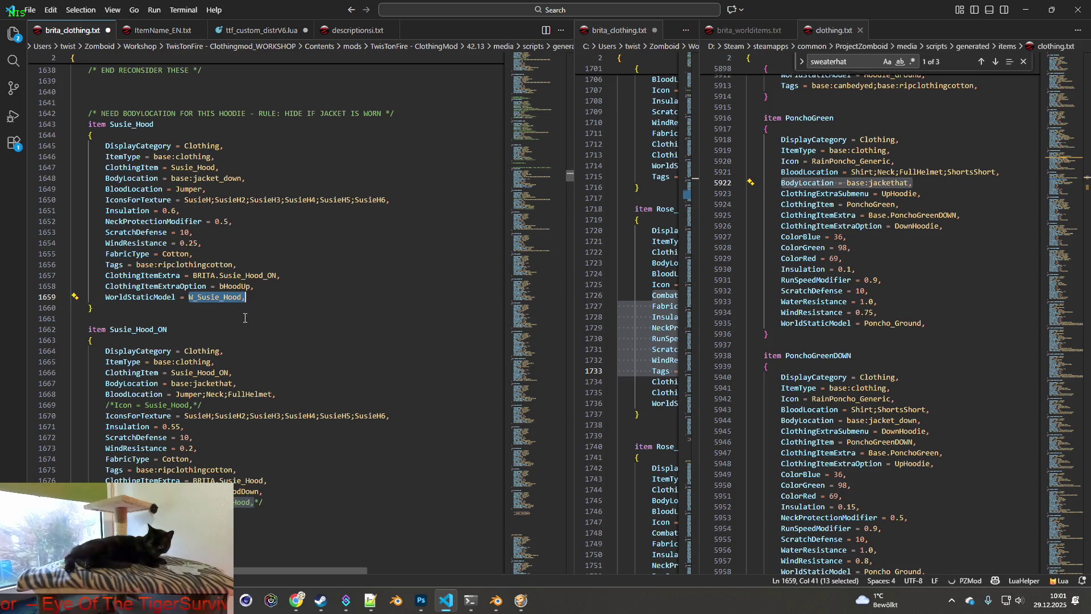
left_click(109, 501)
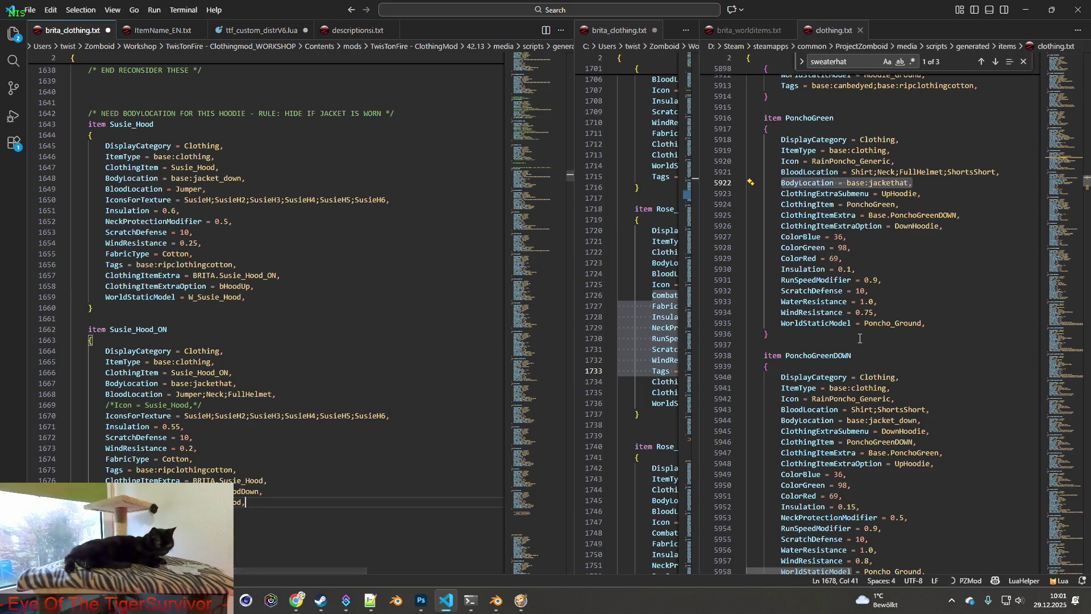
left_click(759, 34)
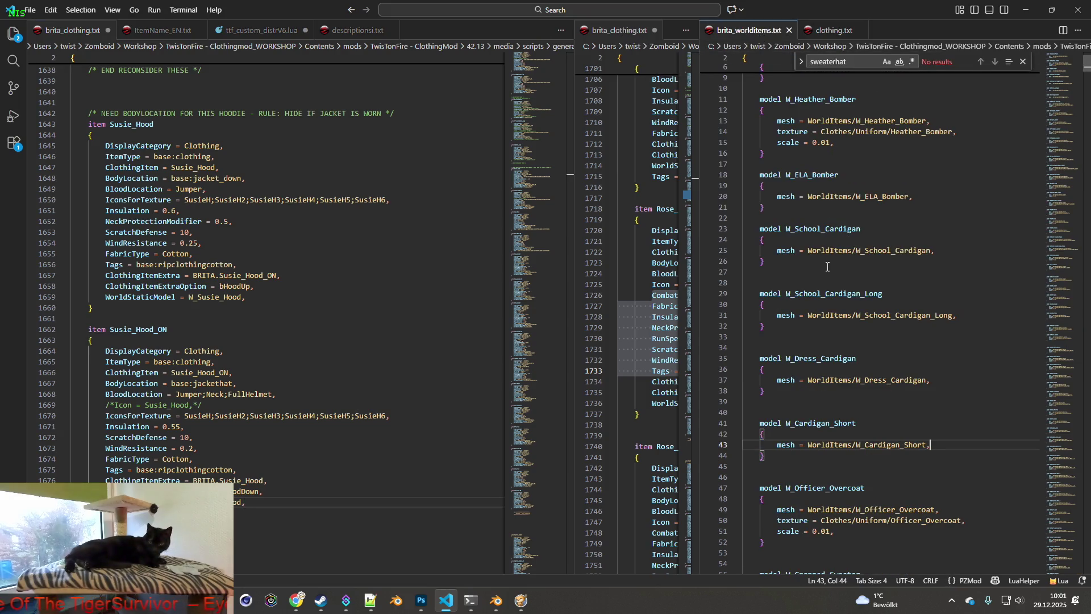
scroll(828, 266, "down", 2)
scroll(827, 273, "down", 3)
scroll(827, 281, "down", 5)
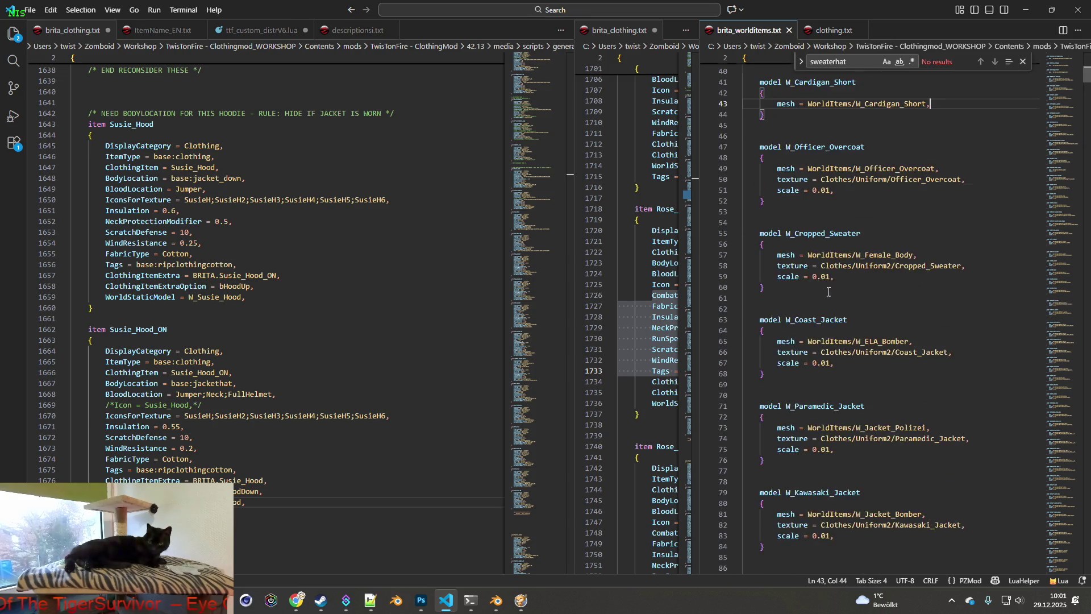
scroll(826, 295, "down", 5)
scroll(826, 294, "down", 2)
scroll(827, 294, "down", 3)
scroll(828, 294, "down", 2)
scroll(829, 294, "down", 3)
scroll(829, 293, "down", 4)
scroll(830, 294, "down", 3)
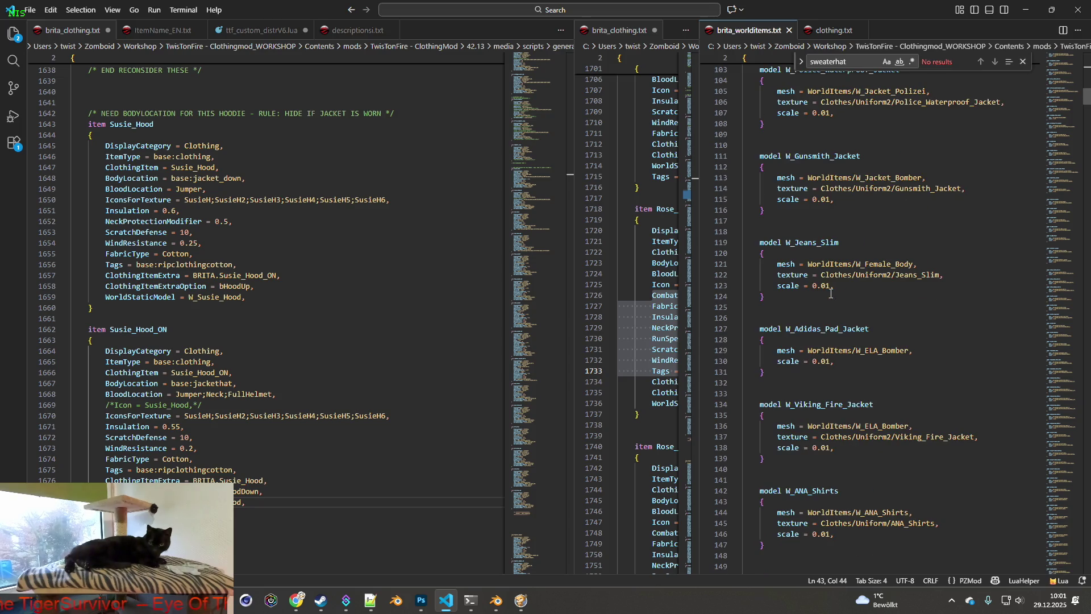
- Find the W_Susie_Boots model block, cut it out and tidy the leftover blank lines
double_click(843, 65)
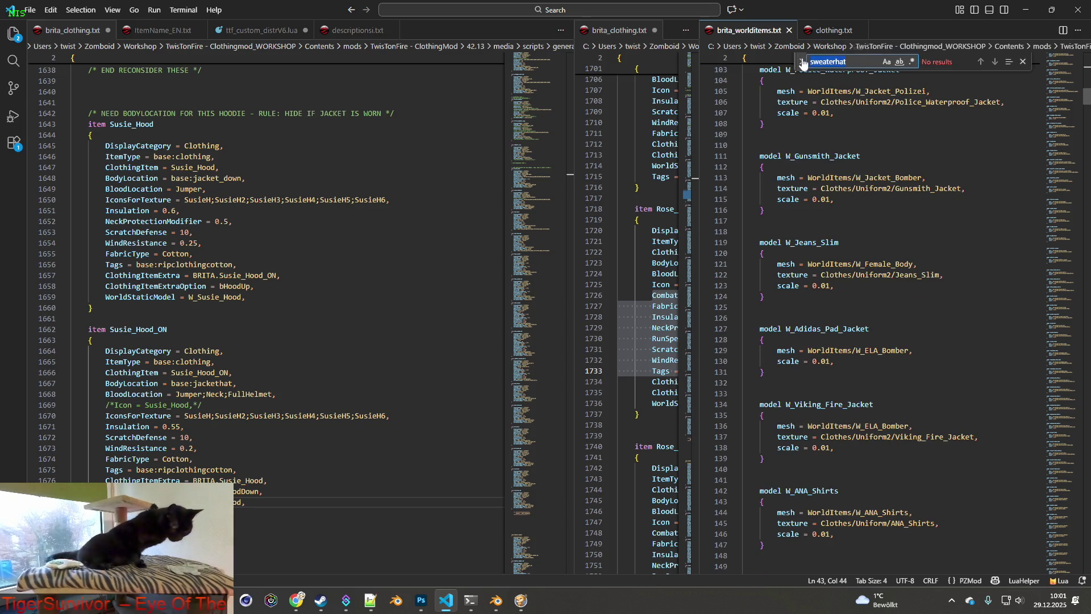
type("susi")
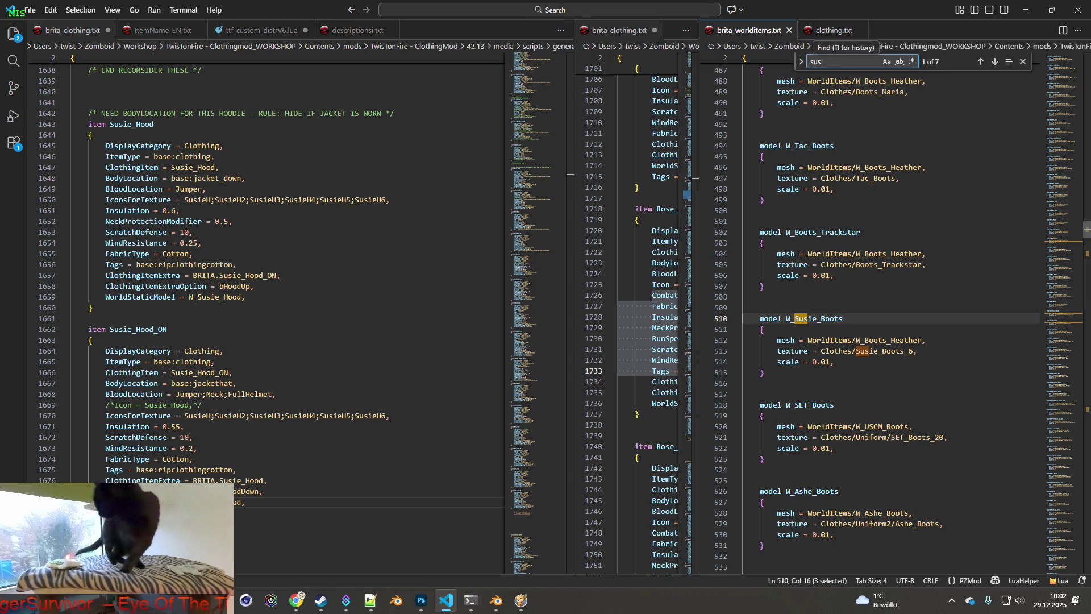
left_click(777, 371)
left_click_drag(778, 370, 713, 318)
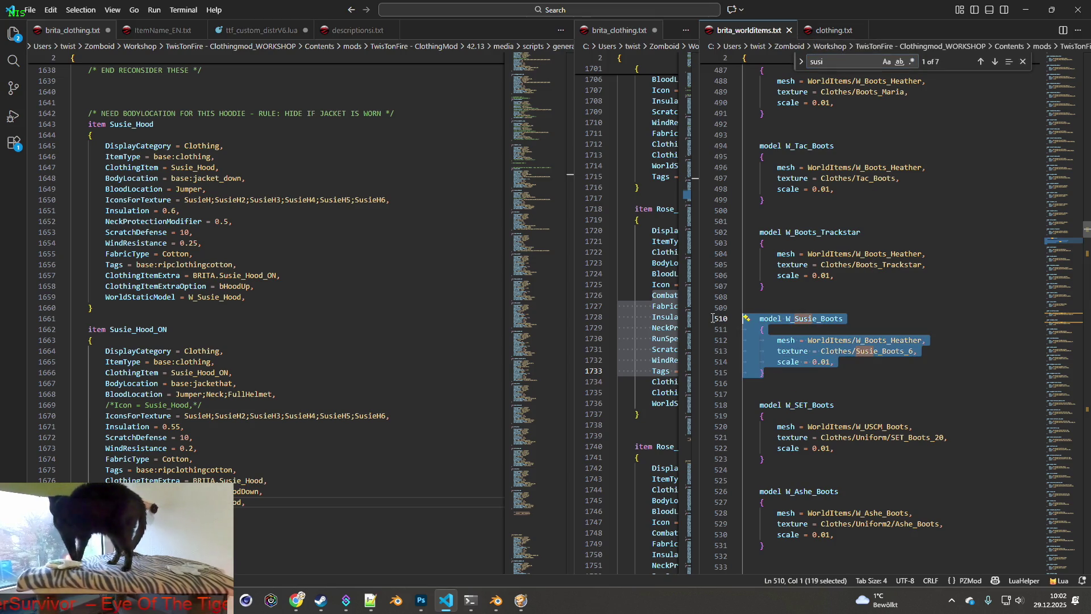
key("Delete")
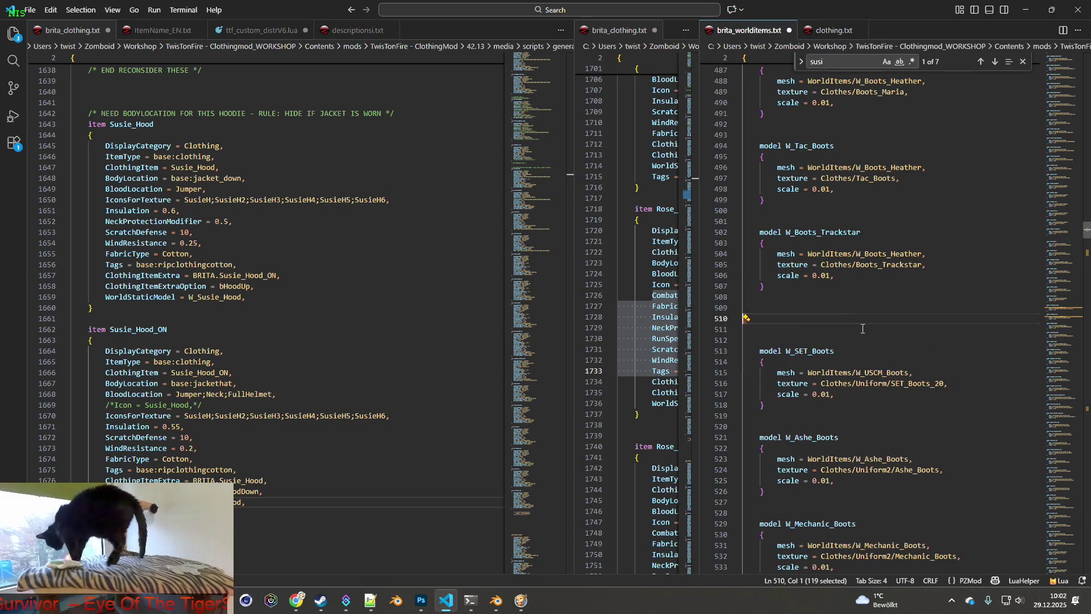
key("BackSpace")
key("Delete")
key("Delete")
key("BackSpace")
left_click_drag(1088, 230, 1087, 60)
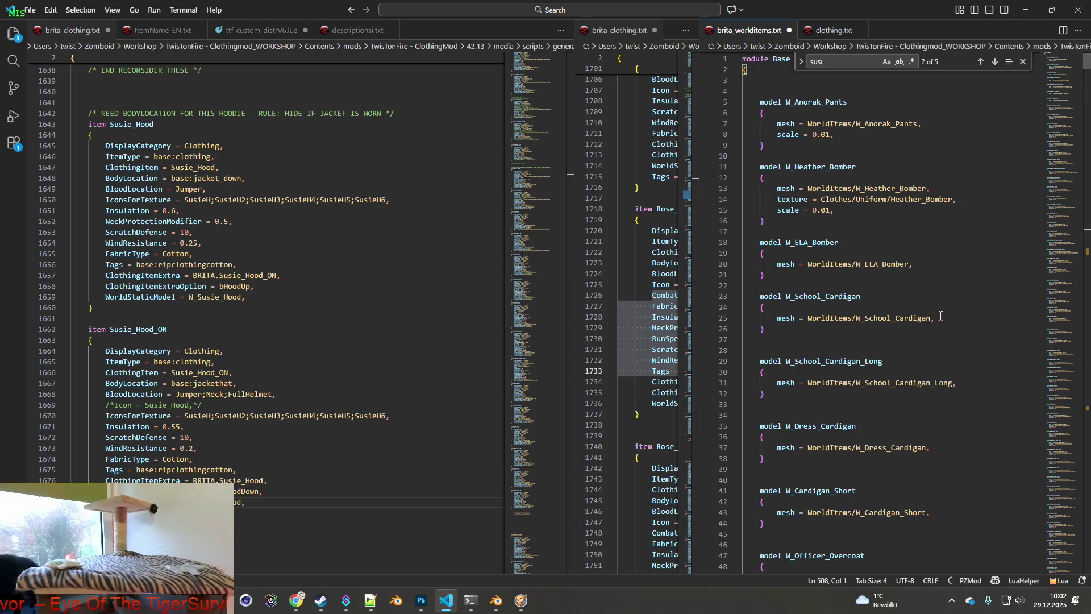
- Paste W_Susie_Boots after W_Heather_Bomber, remove its texture and scale lines, and save the file
key("Return")
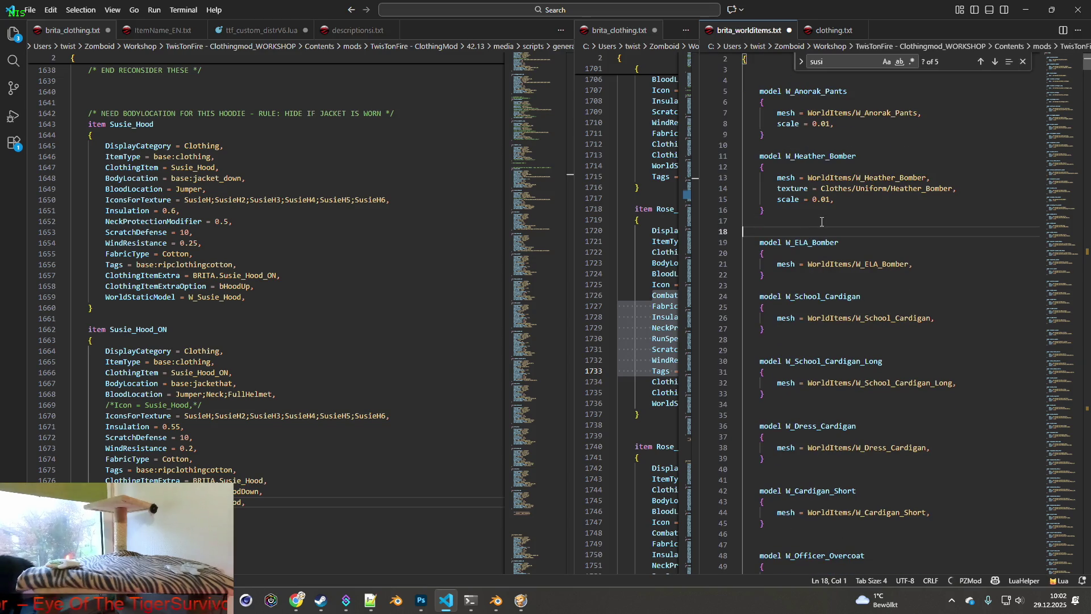
key("ctrl+v")
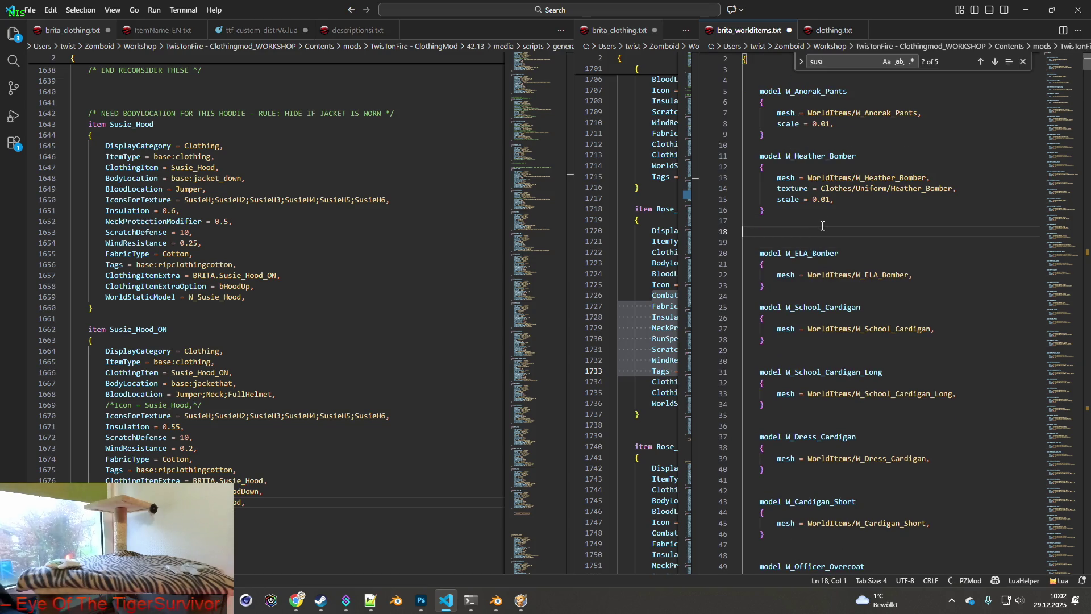
left_click_drag(917, 265, 725, 265)
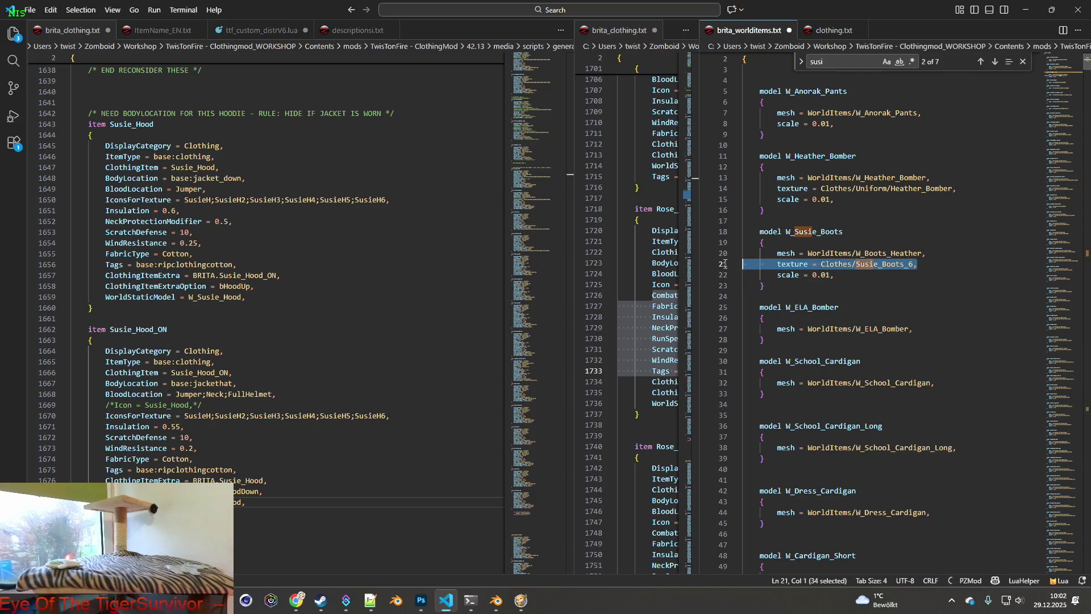
key("BackSpace")
key("BackSpace")
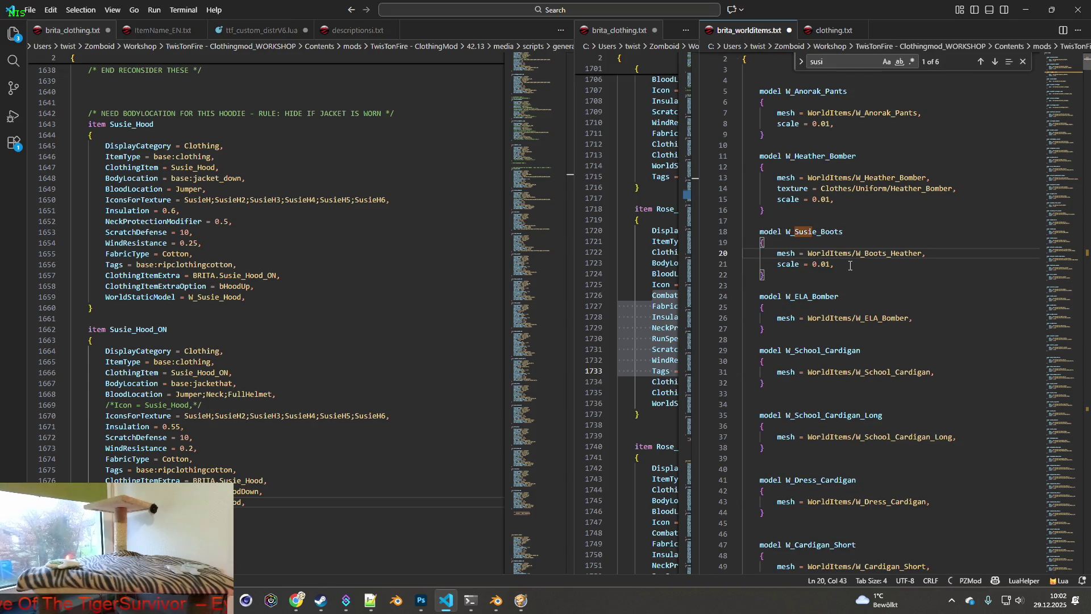
left_click_drag(849, 265, 729, 263)
key("BackSpace")
key("BackSpace")
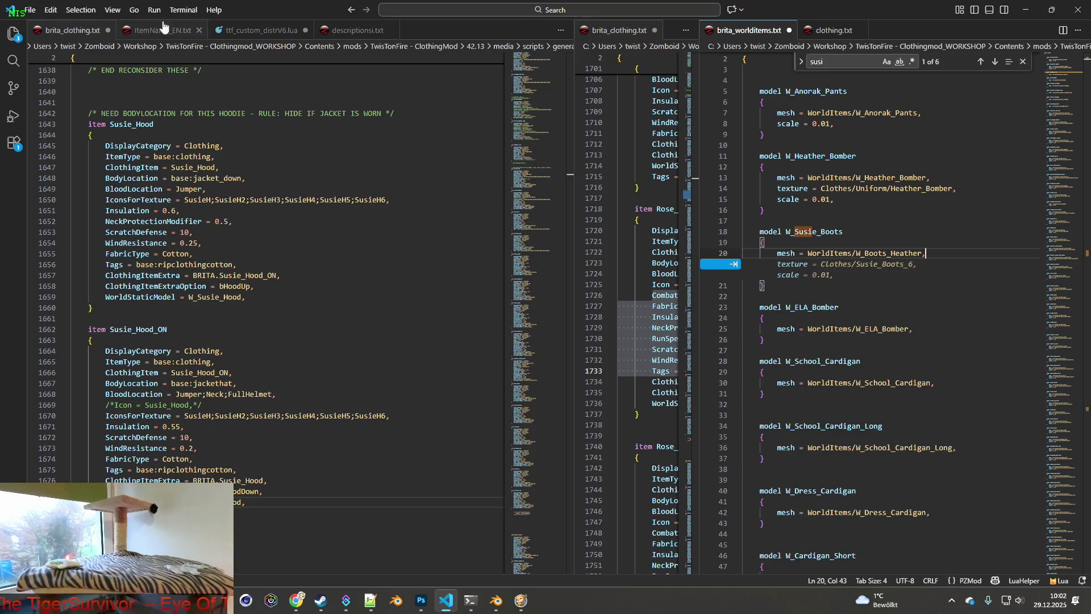
left_click(51, 9)
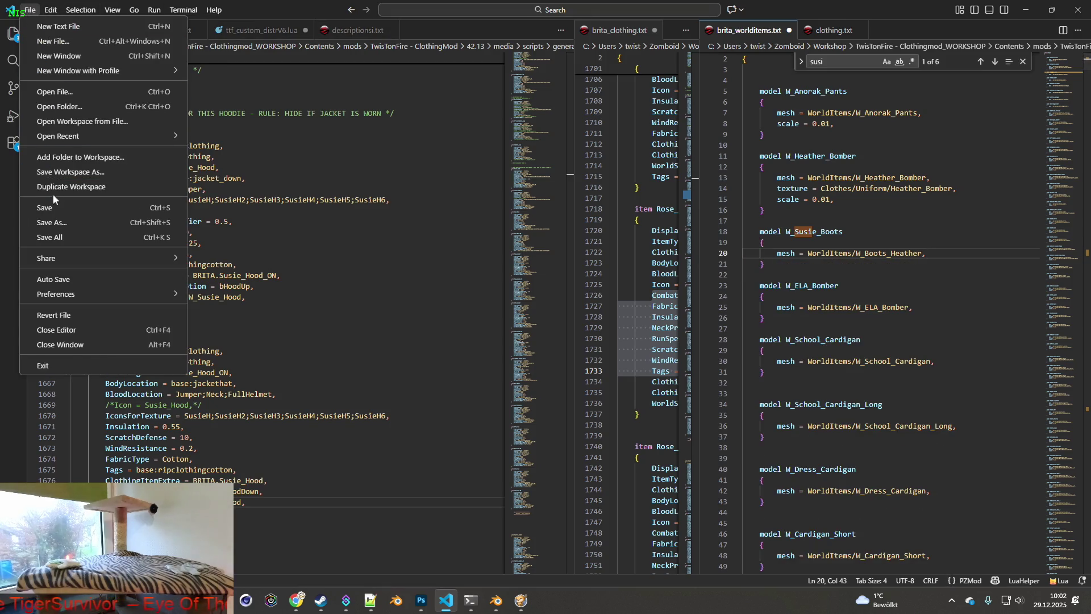
left_click(76, 205)
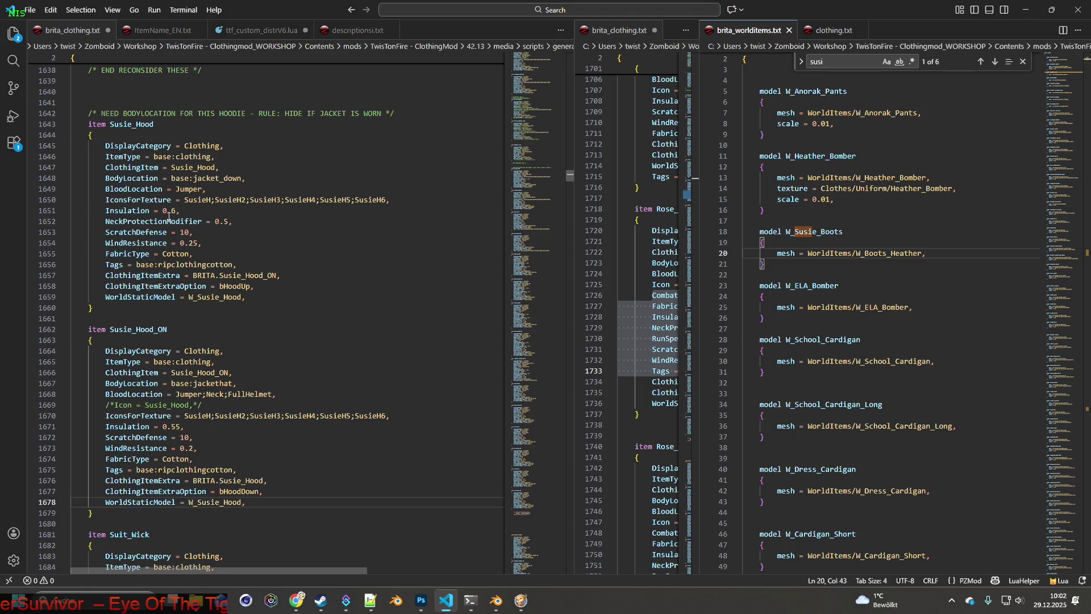
- Return to the WorldItems2222 Blender scene and begin appending from another blend file
mouse_move(496, 601)
left_click(467, 508)
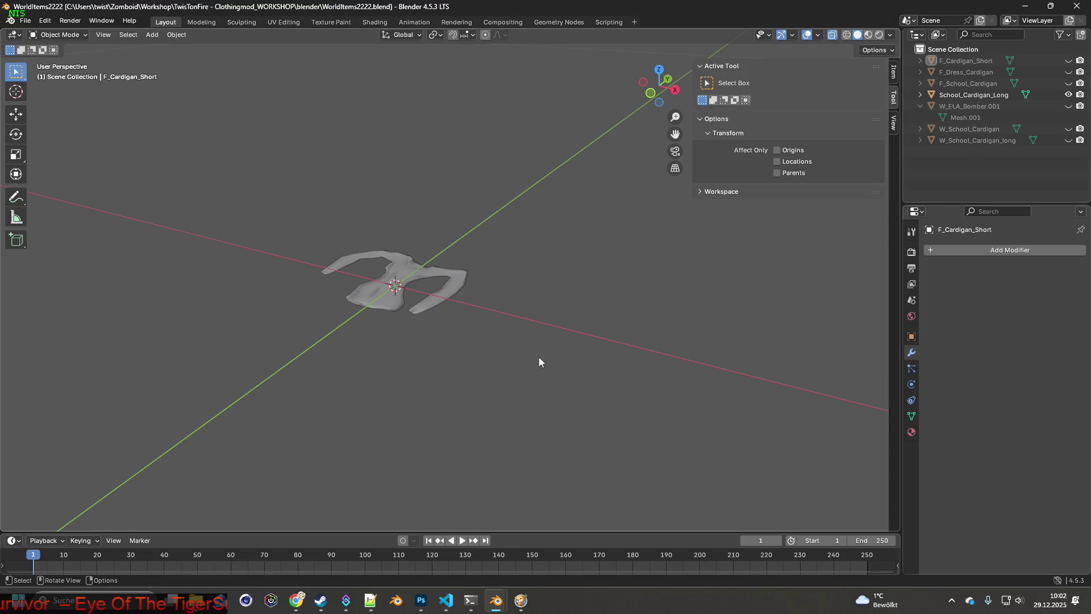
scroll(539, 364, "down", 3)
scroll(551, 346, "down", 2)
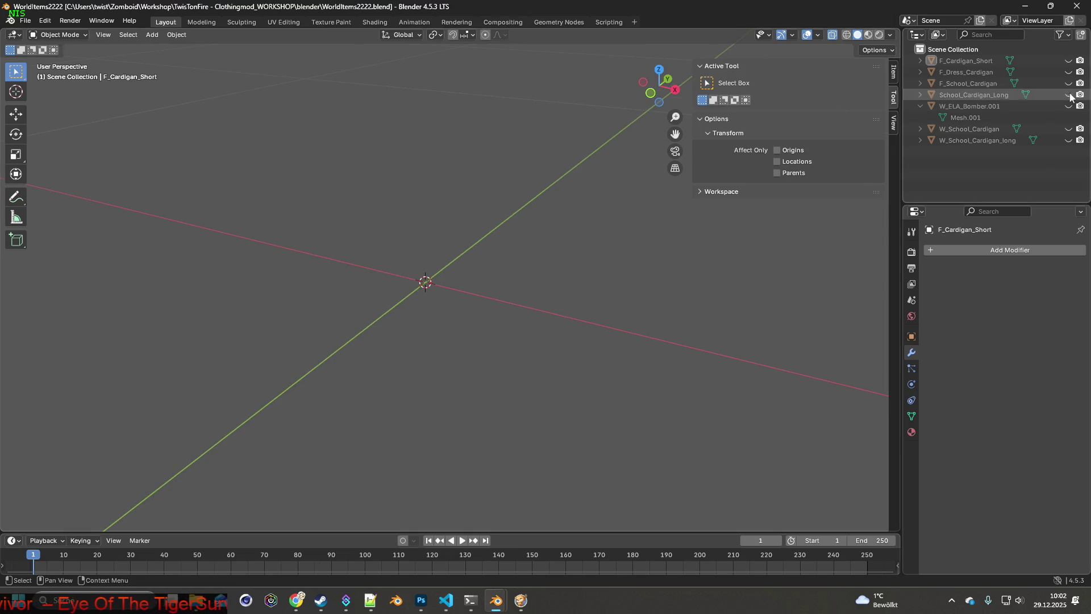
middle_click_drag(467, 305, 146, 74)
left_click(24, 20)
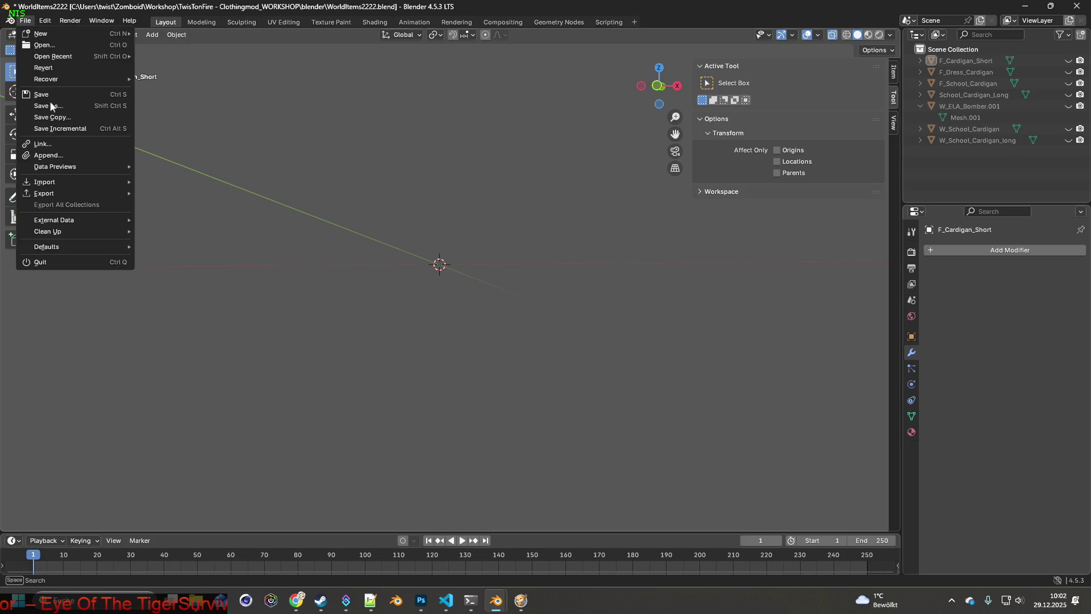
left_click(46, 156)
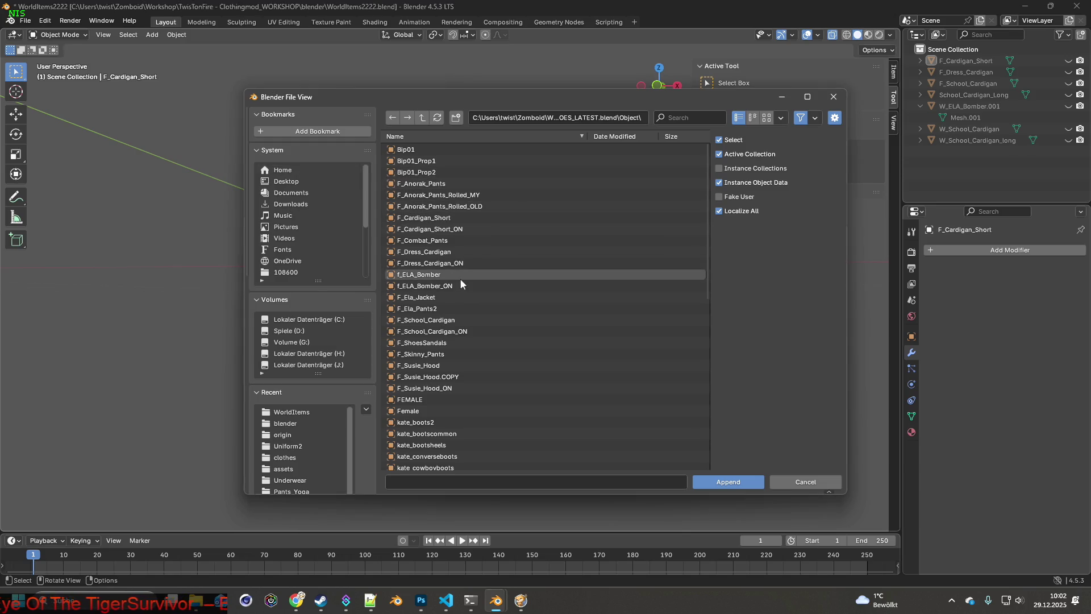
scroll(456, 270, "down", 1)
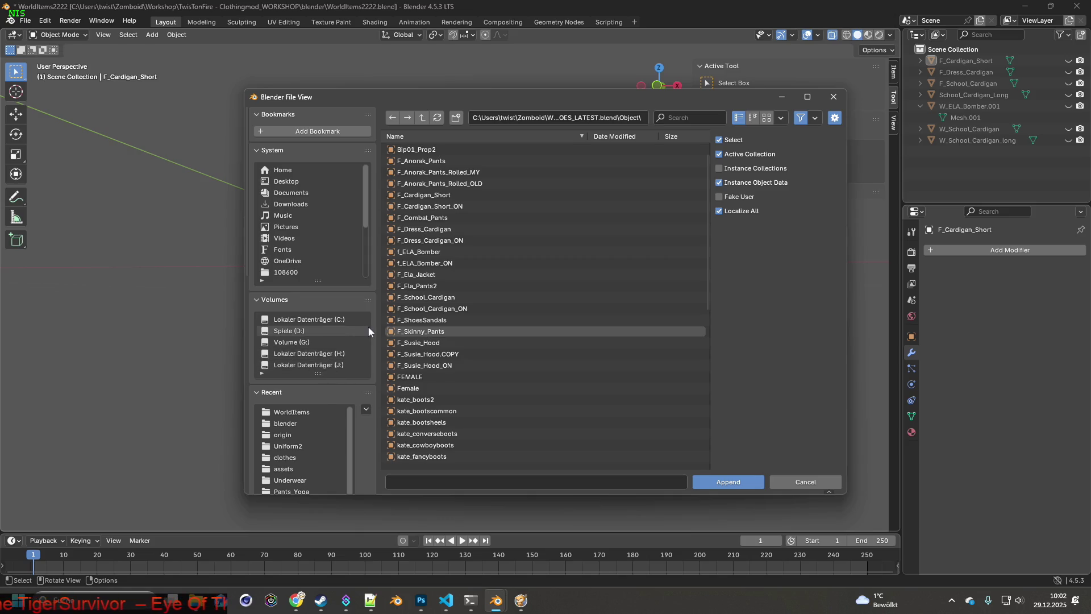
- Append the F_Susie_Hood object from ALLSHOES_LATEST.blend's Object folder into the scene
left_click(422, 117)
left_click(421, 117)
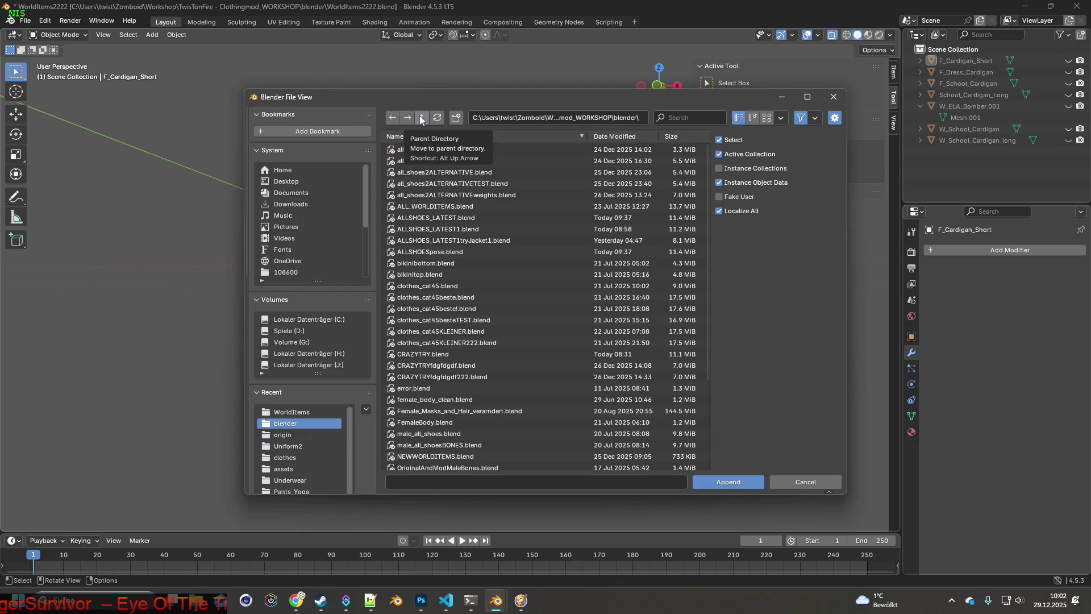
left_click(608, 137)
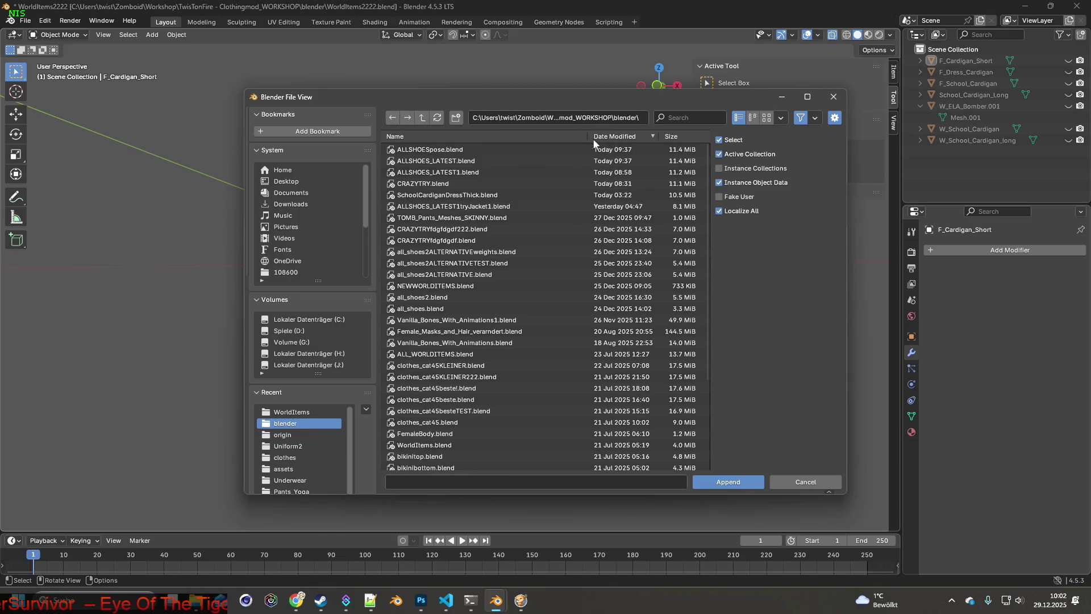
left_click(450, 162)
left_click(747, 481)
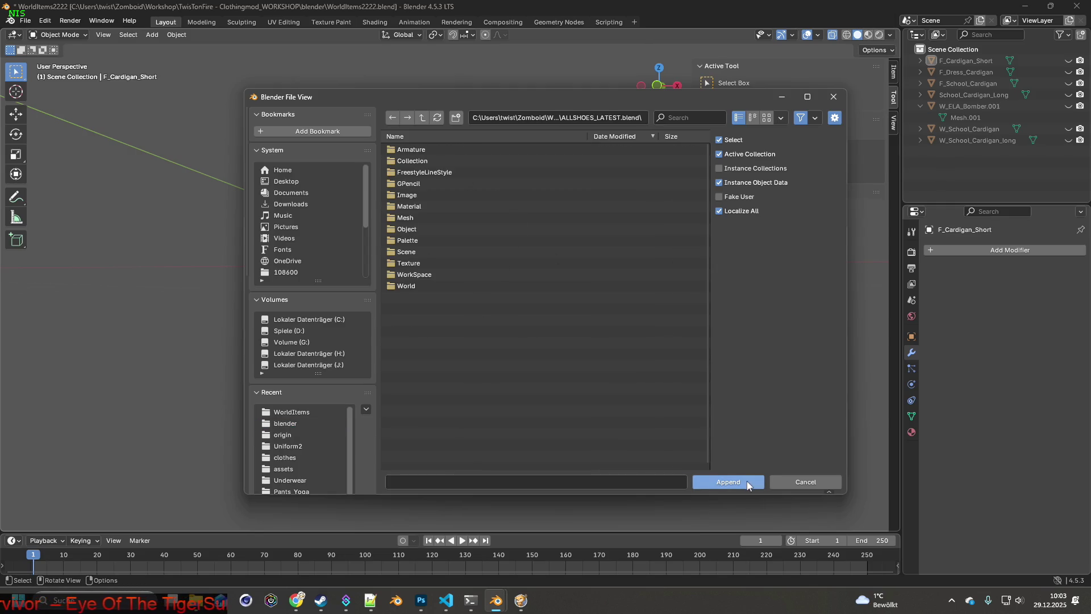
left_click(418, 228)
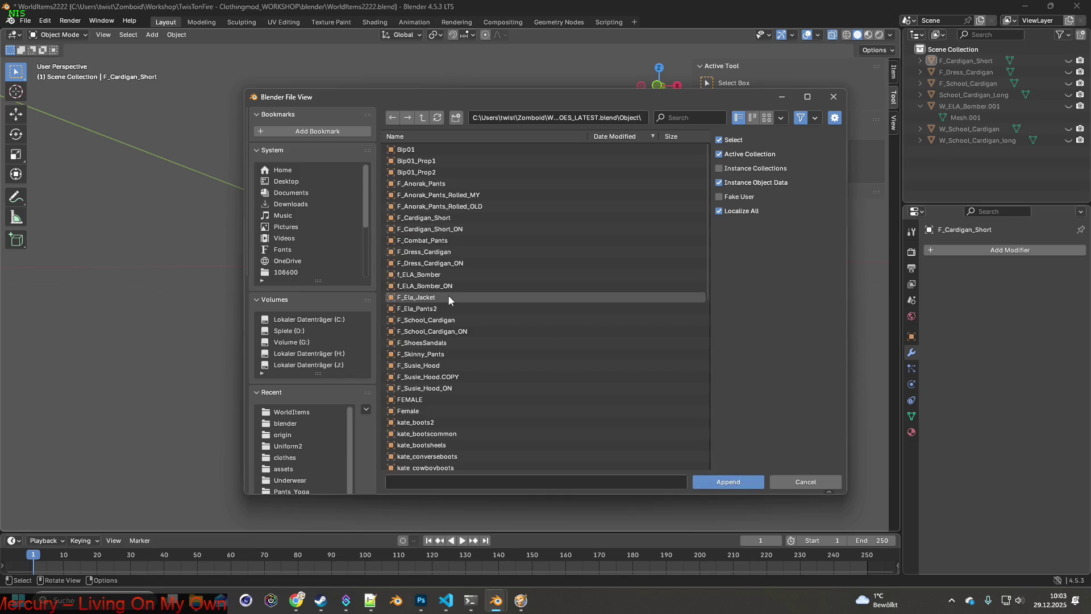
scroll(448, 297, "down", 1)
left_click(426, 345)
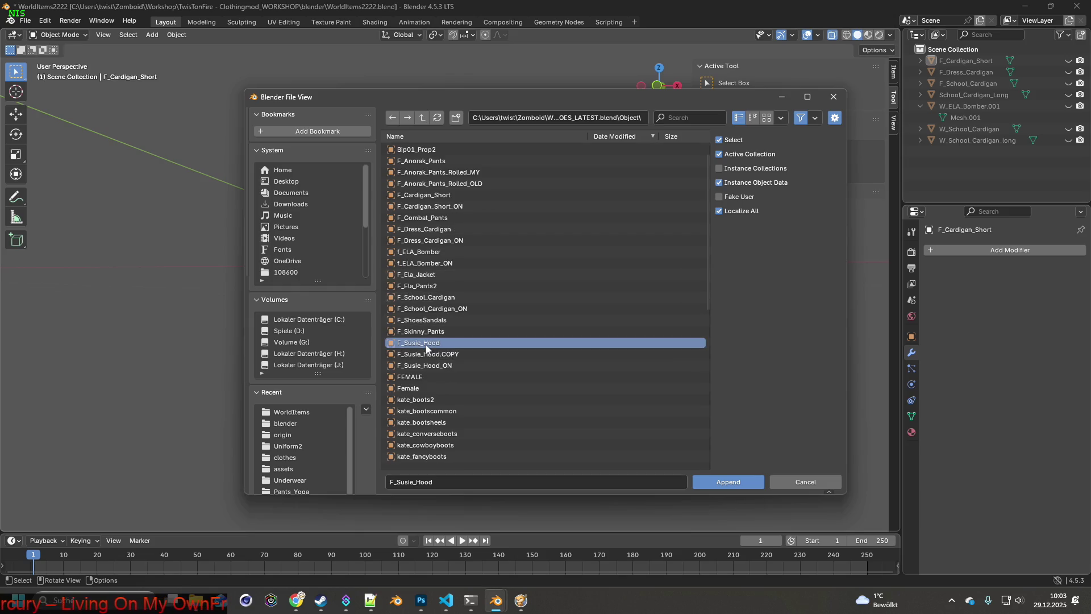
left_click(729, 483)
scroll(597, 376, "down", 5)
scroll(566, 348, "down", 8)
mouse_move(528, 265)
middle_mouse_down()
mouse_move(527, 283)
mouse_move(547, 297)
middle_mouse_up()
- Expand the FEMALE hierarchy and delete both Bip01 armatures
left_click(919, 95)
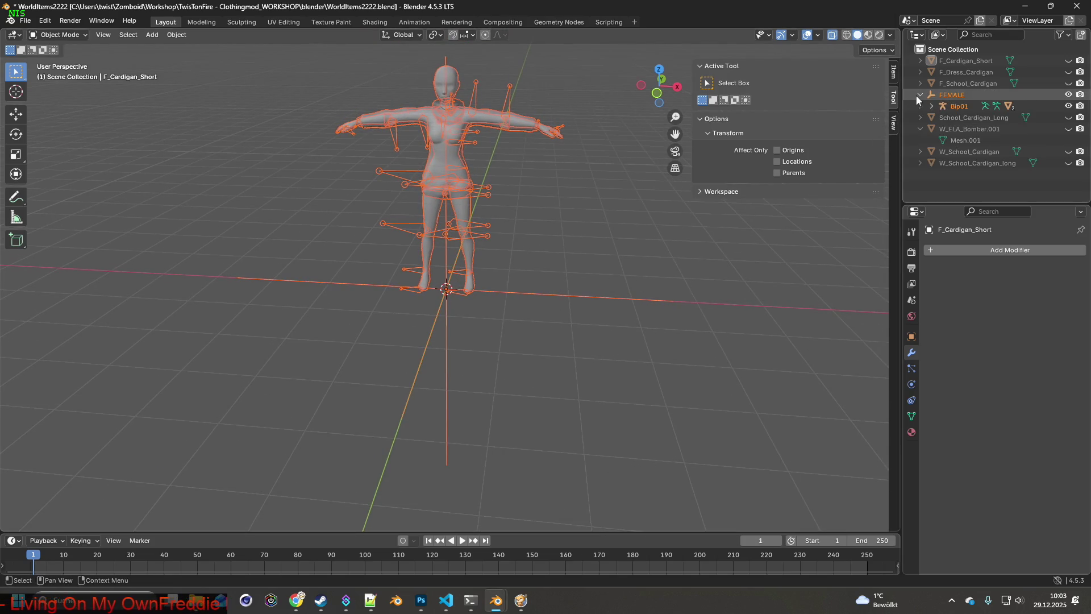
left_click(932, 105)
left_click(943, 140)
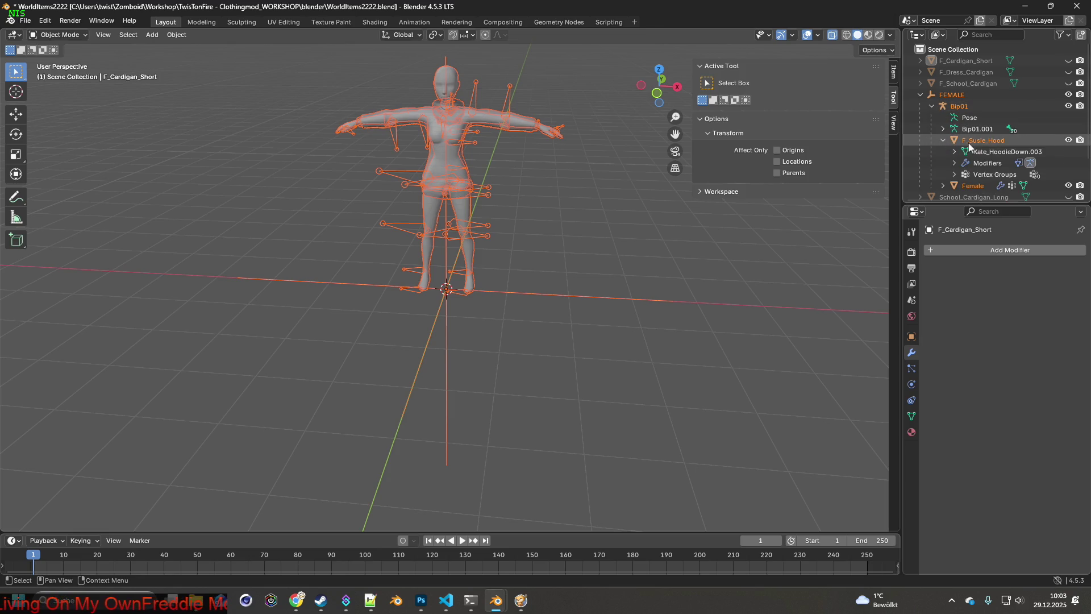
left_click(976, 129)
left_click(963, 107, "ctrl")
key("Delete")
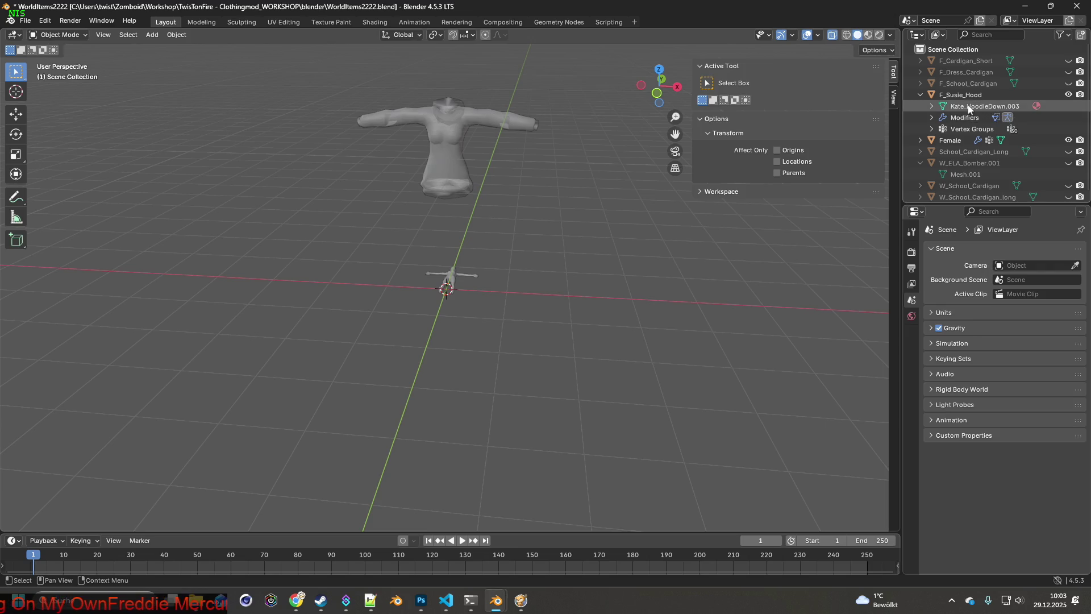
- Remove all modifiers and vertex groups from the F_Susie_Hood mesh
left_click(969, 114)
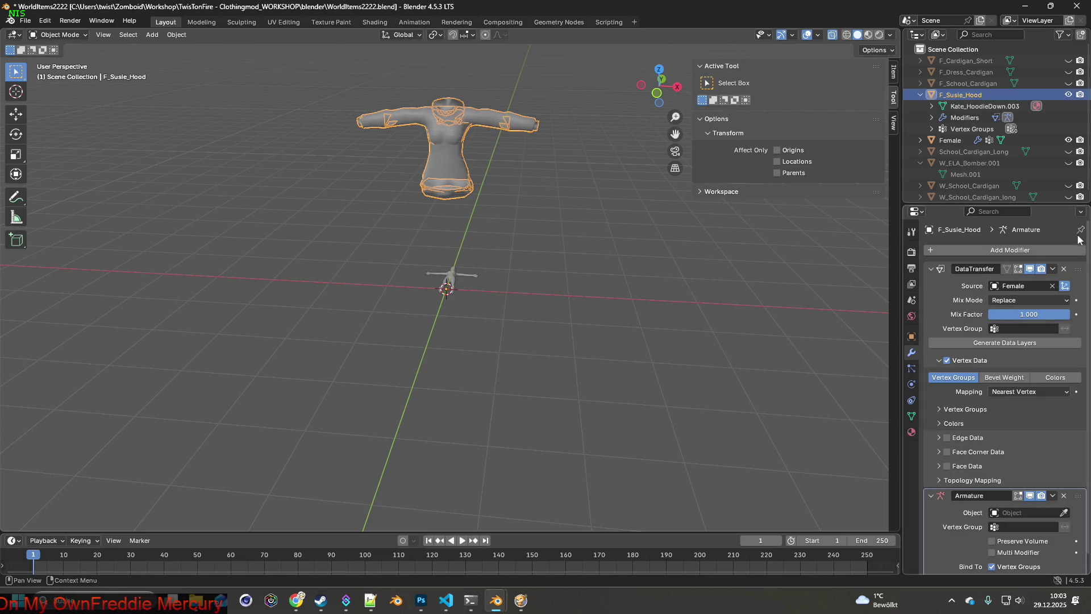
left_click(1064, 268)
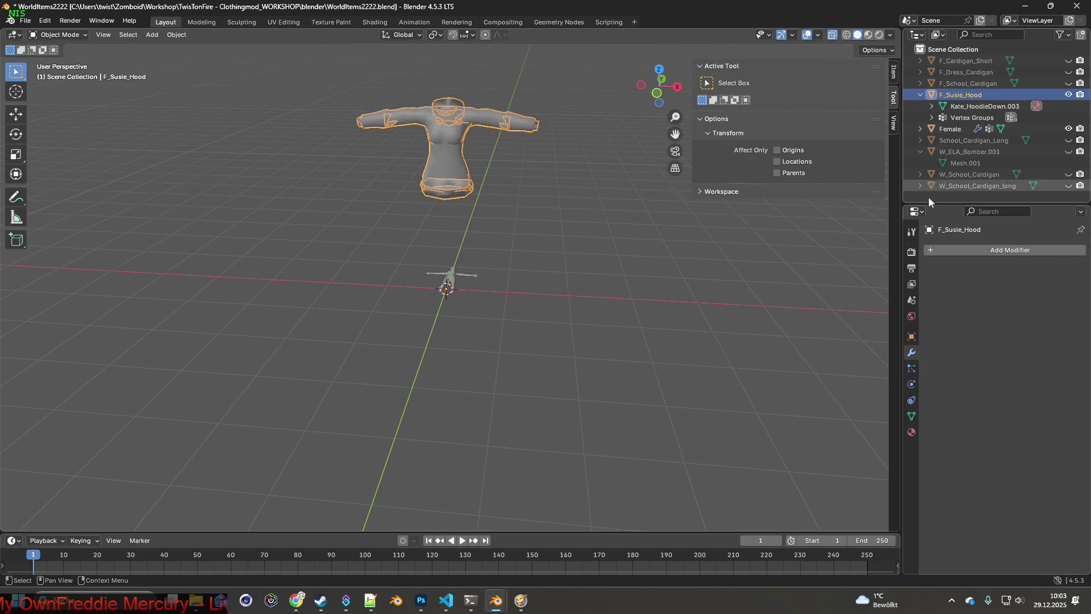
left_click(915, 414)
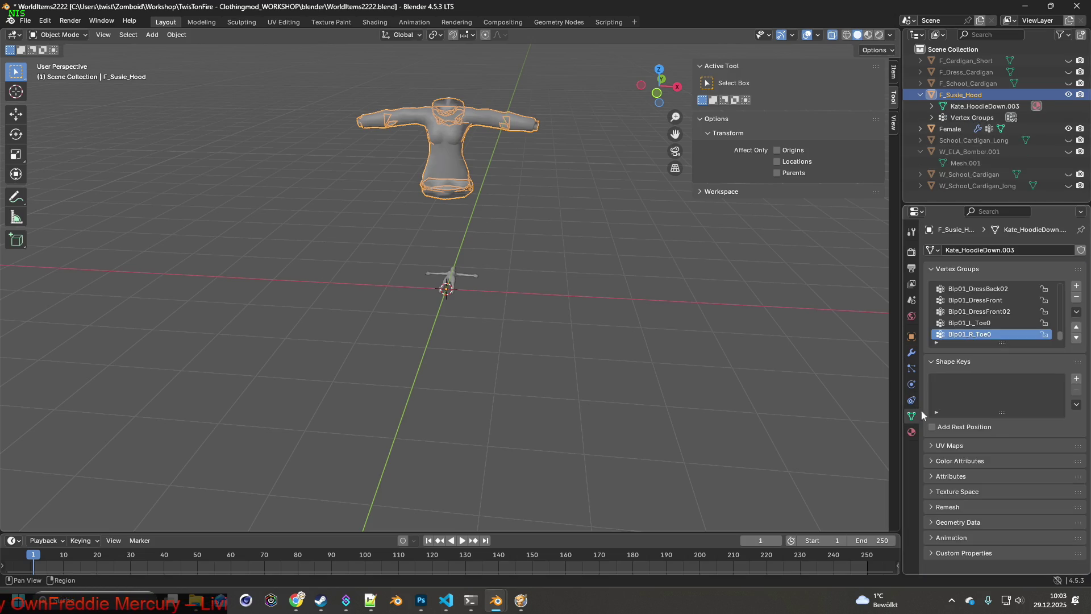
left_click(1076, 296)
left_click(1076, 296)
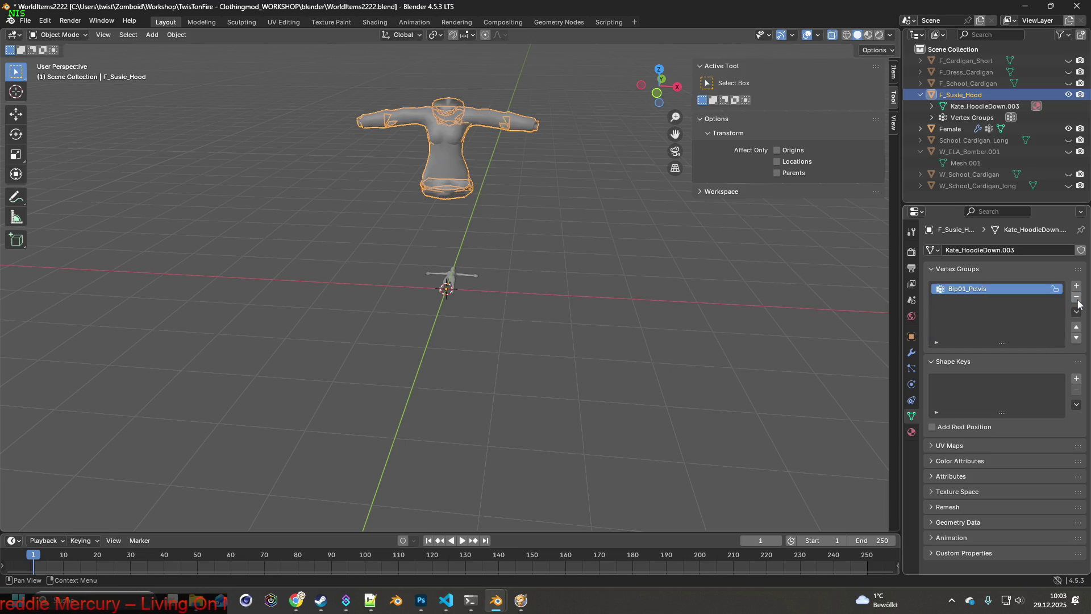
left_click(1075, 296)
- Delete the Female body object from the scene and reselect the hoodie
left_click(960, 117)
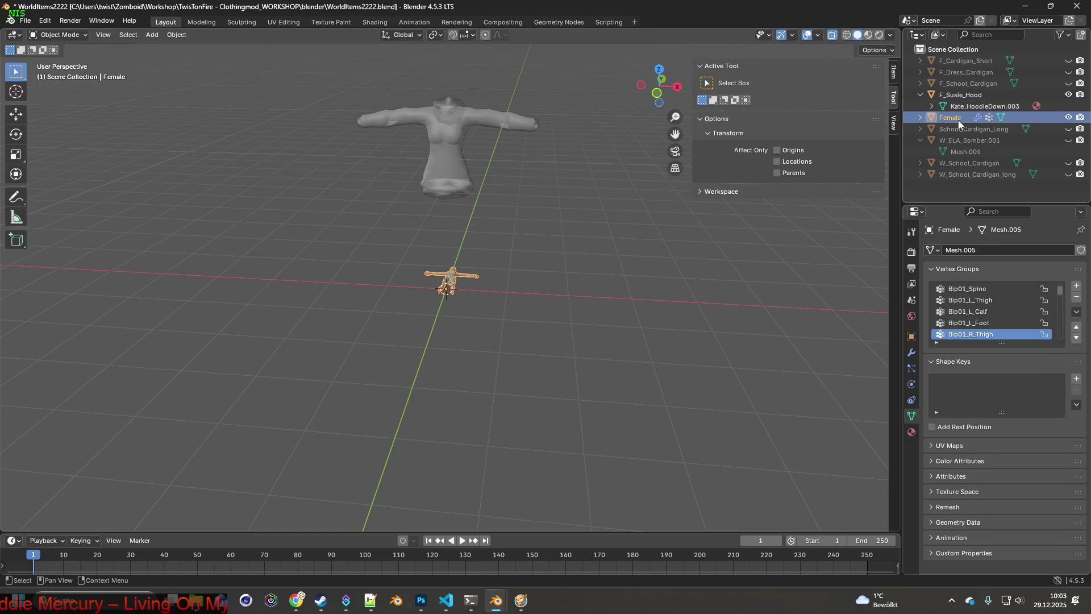
left_click(921, 118)
left_click(972, 151)
left_click(956, 130)
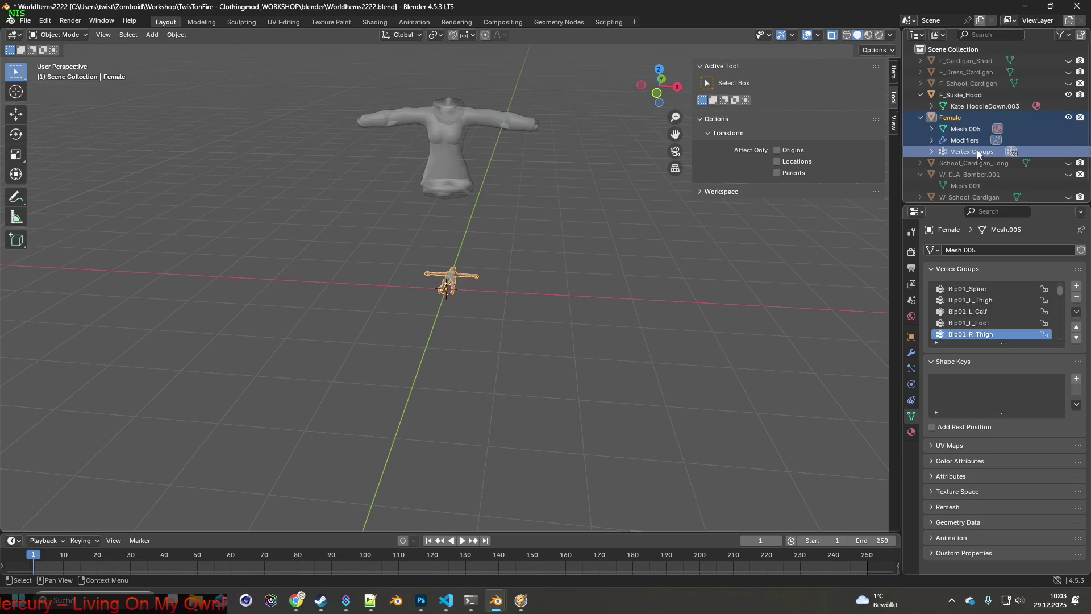
key("Delete")
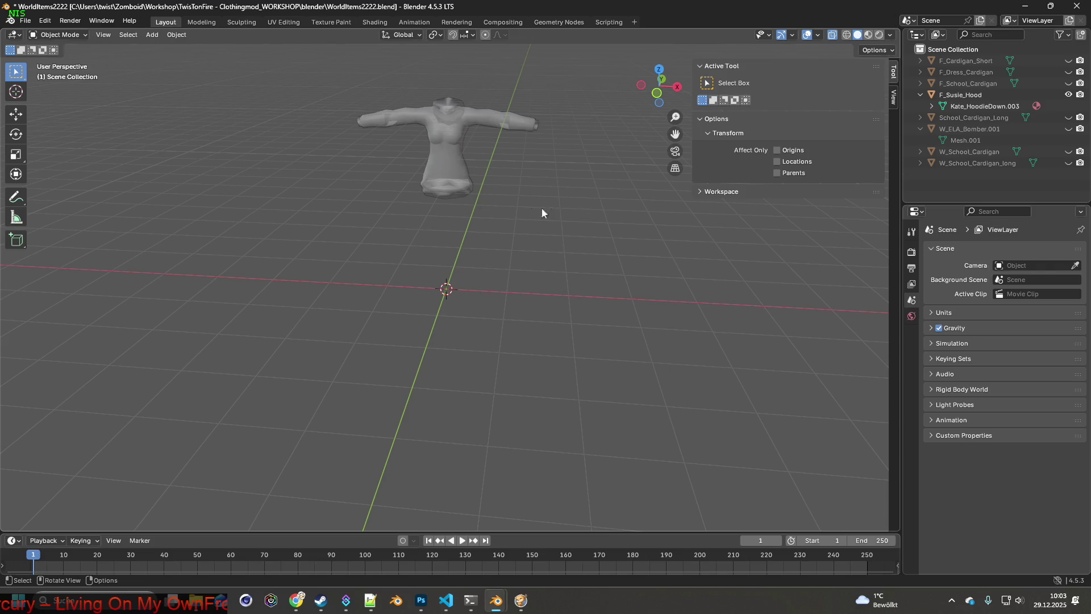
left_click(452, 153)
- Show the hoodie's transform values and set its origin to the 3D cursor at the scene centre
mouse_move(563, 197)
middle_mouse_down()
mouse_move(479, 189)
mouse_move(482, 202)
mouse_move(544, 195)
mouse_move(516, 189)
middle_mouse_up()
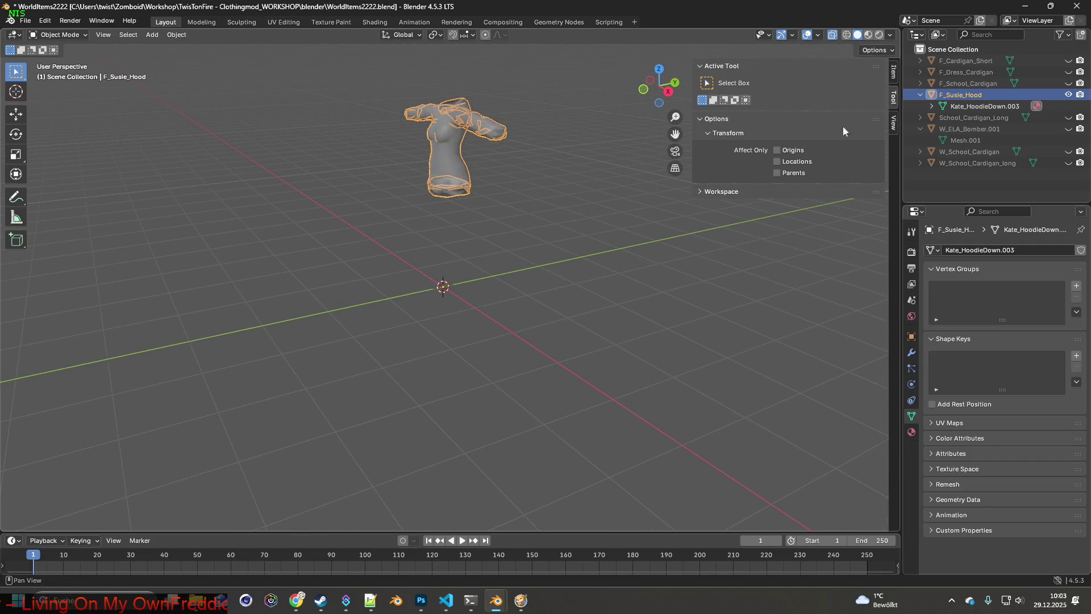
left_click(893, 76)
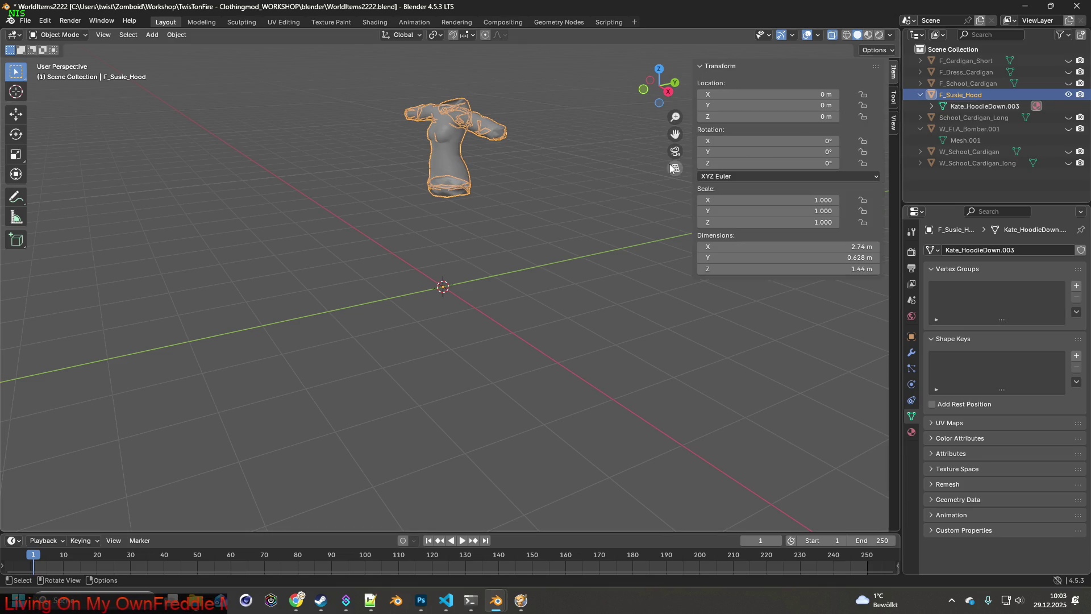
mouse_move(460, 173)
middle_mouse_down()
mouse_move(498, 185)
mouse_move(522, 136)
mouse_move(485, 122)
middle_mouse_up()
key("r")
key("y")
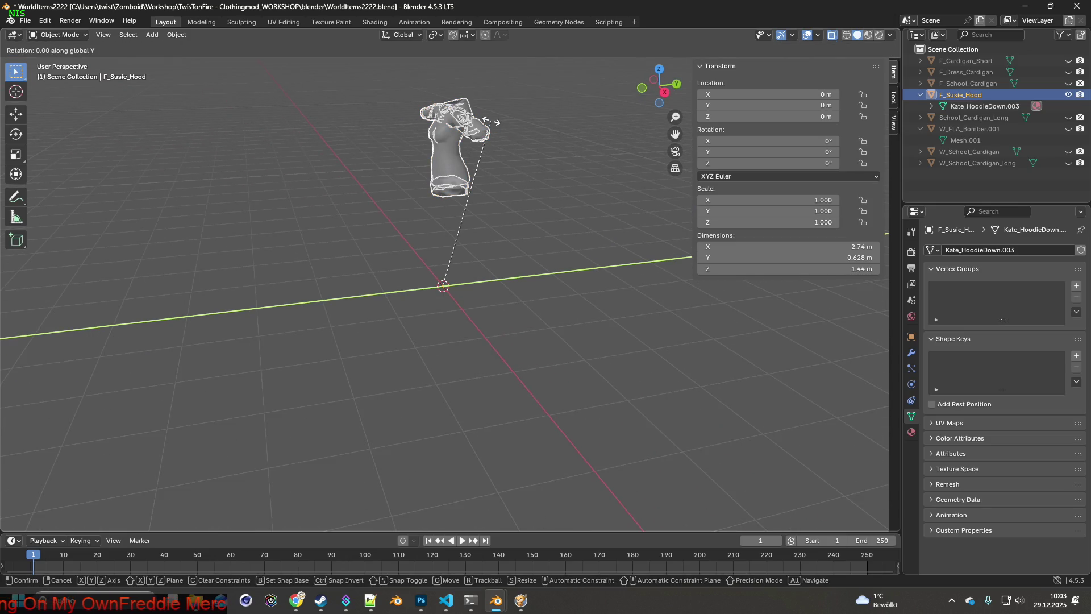
key("x")
key("Escape")
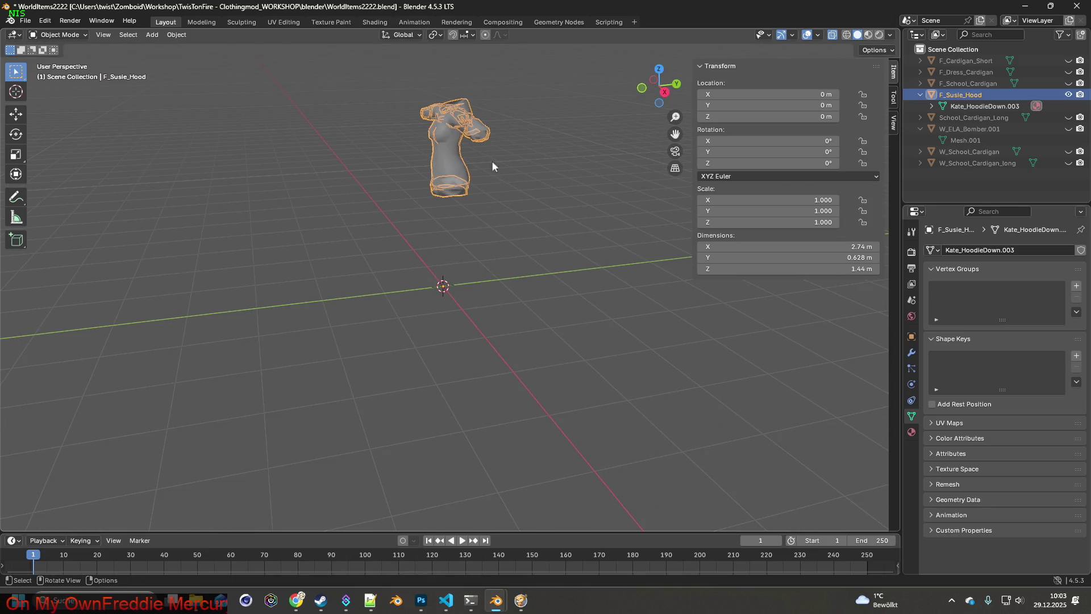
left_click(177, 34)
mouse_move(196, 60)
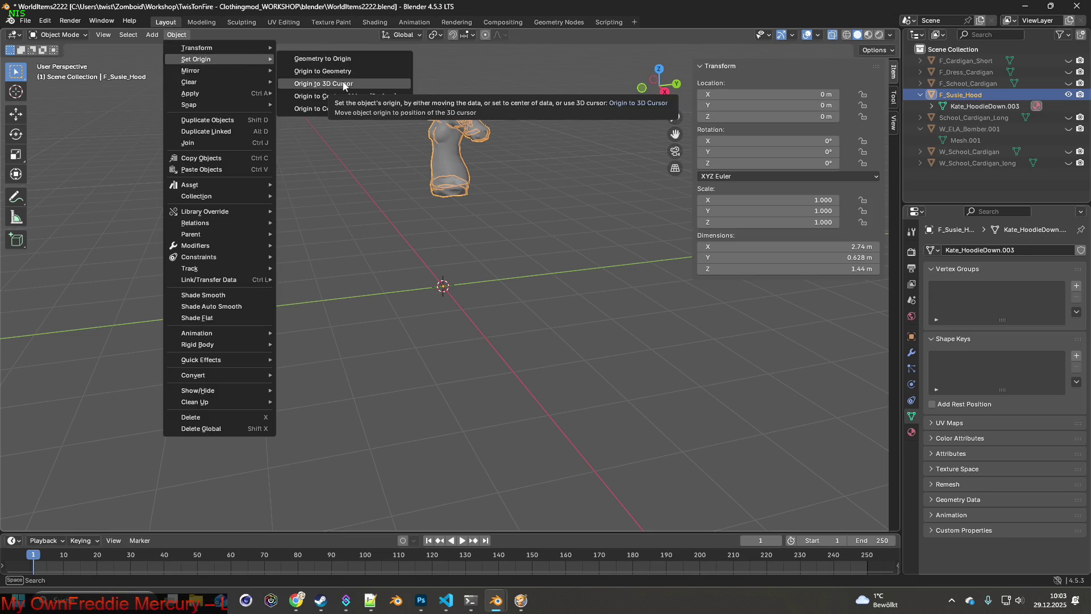
left_click(343, 84)
middle_click_drag(343, 84, 555, 134)
- Move the hoodie's geometry onto its origin and begin editing its X rotation value
key("r")
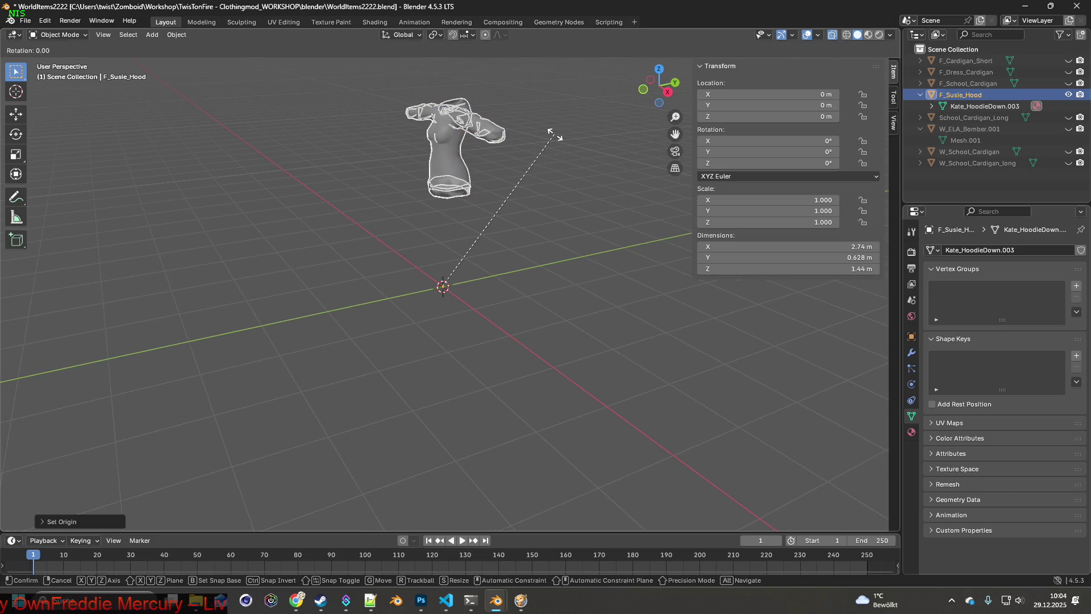
key("Escape")
left_click(177, 34)
mouse_move(196, 59)
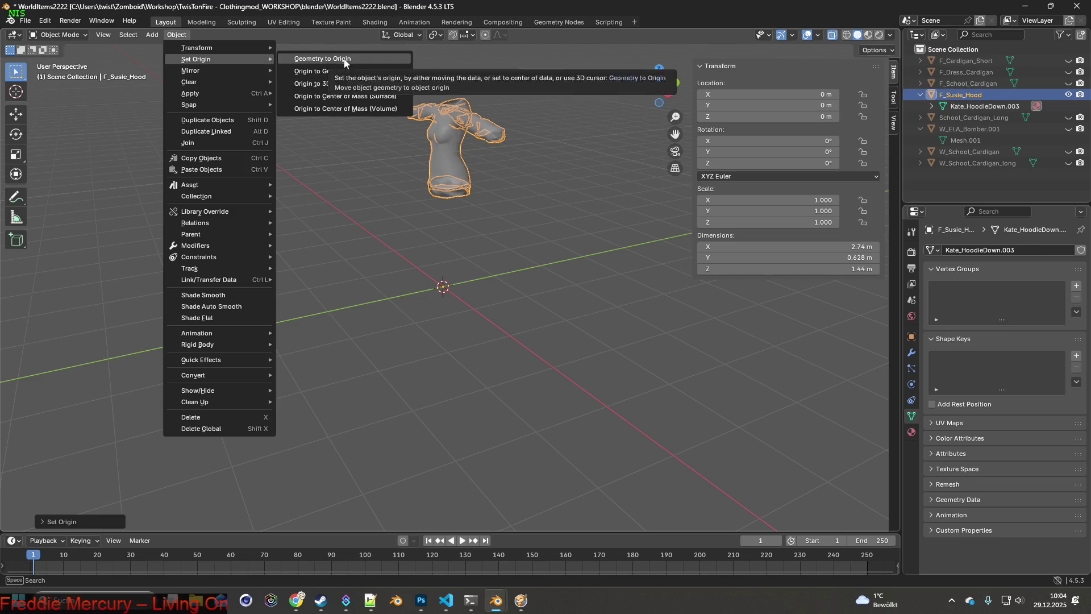
left_click(344, 60)
mouse_move(370, 73)
middle_mouse_down()
mouse_move(491, 156)
mouse_move(484, 165)
middle_mouse_up()
key("r")
key("x")
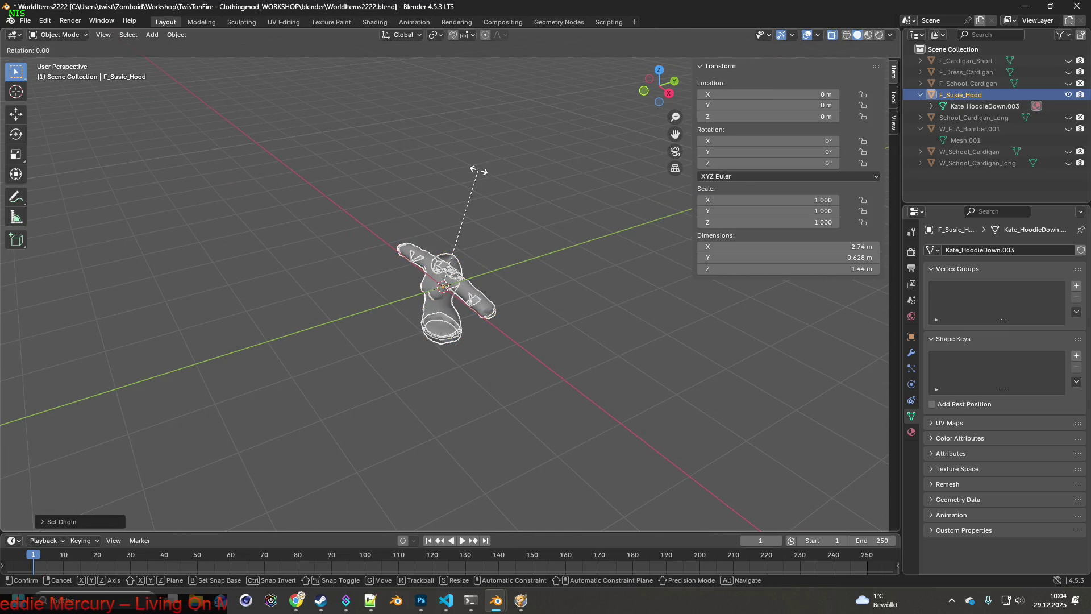
right_click(612, 280)
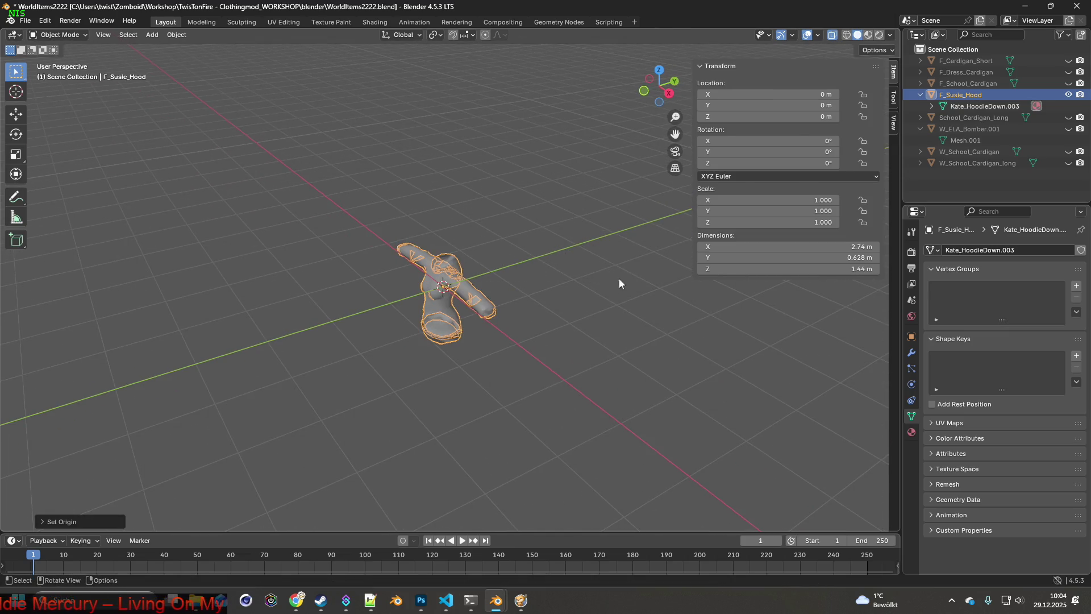
left_click(810, 142)
type("-90")
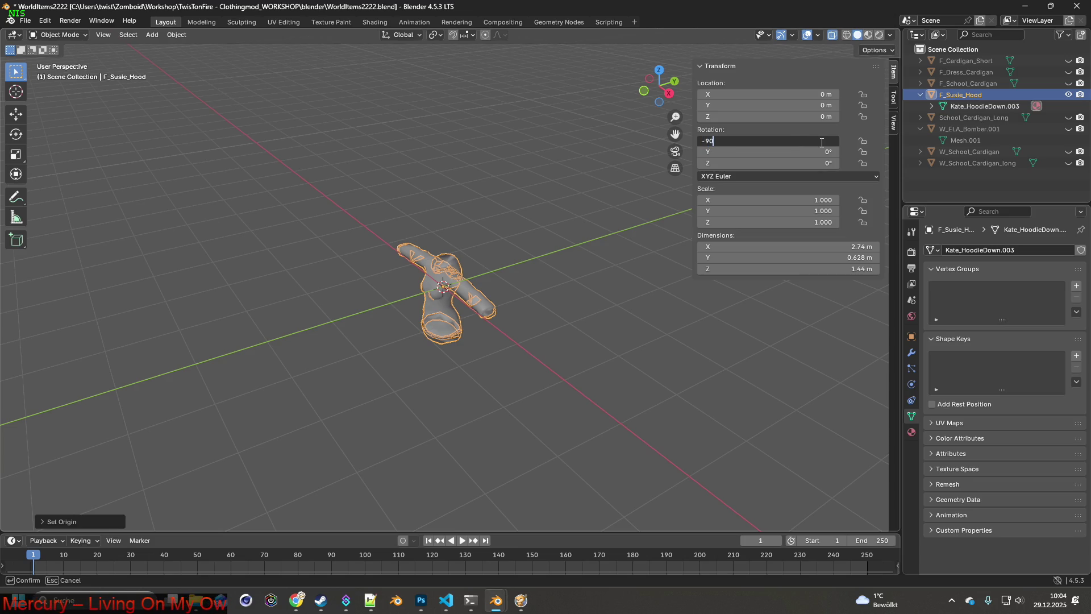
- Confirm the hoodie's -90° X rotation and briefly check it in wireframe
key("Return")
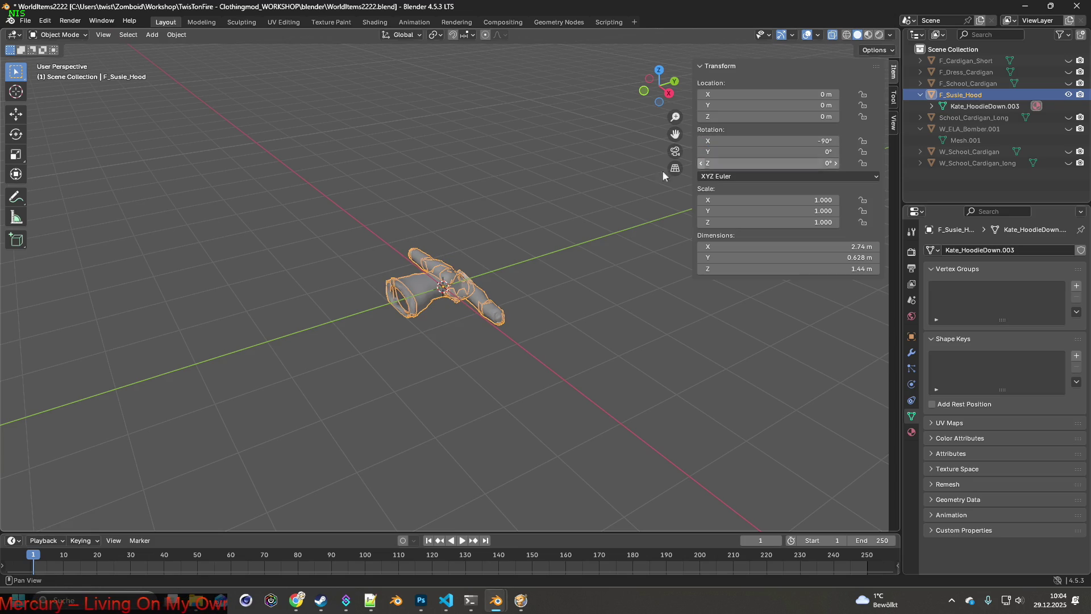
mouse_move(500, 209)
middle_mouse_down()
mouse_move(607, 193)
mouse_move(598, 223)
middle_mouse_up()
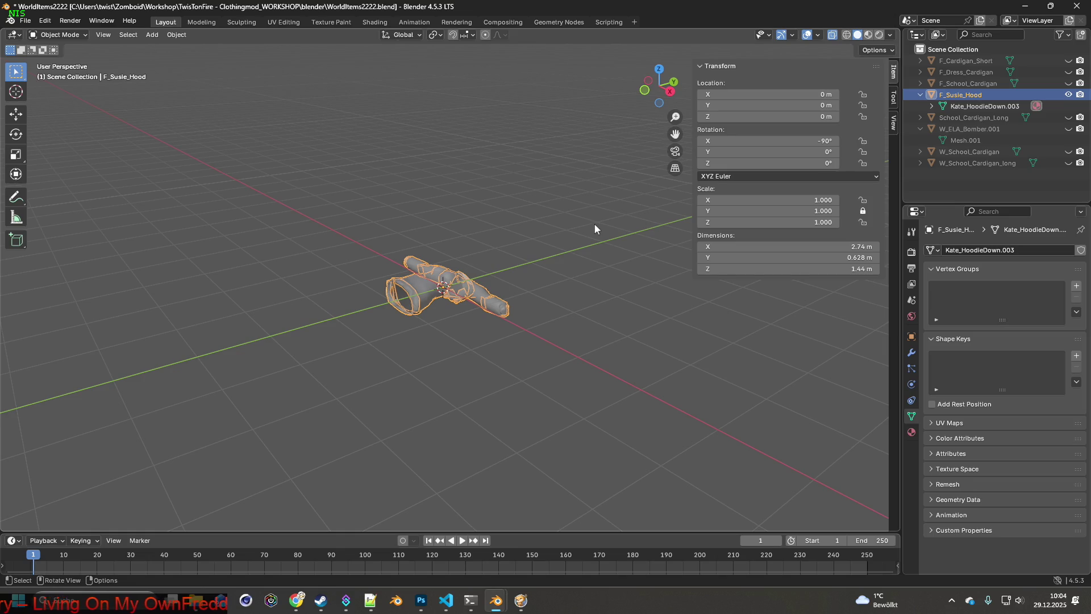
key("shift+z")
key("shift+z")
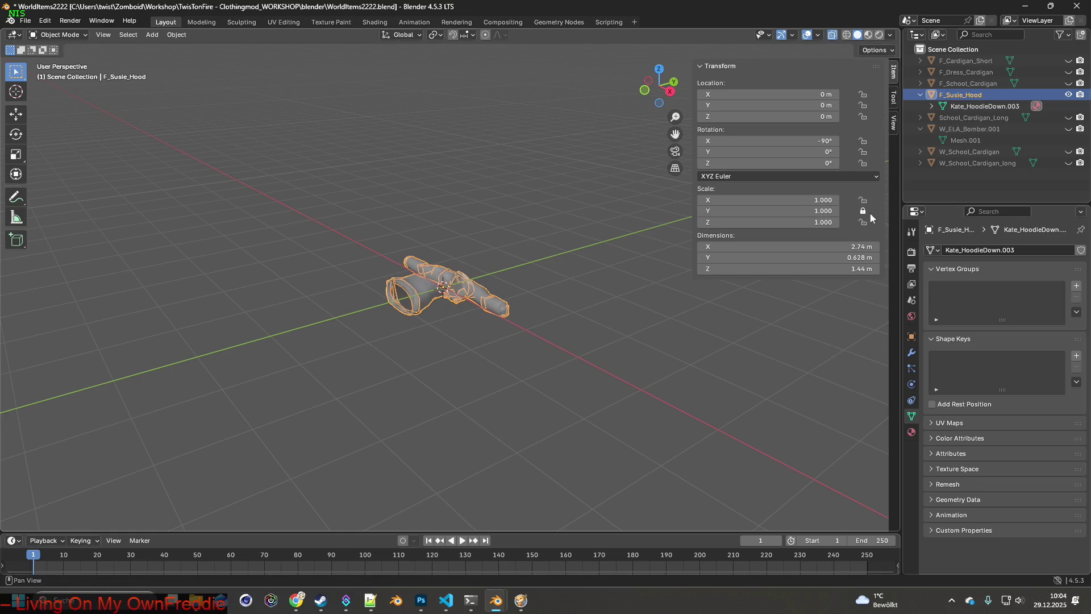
- Lock the hoodie's X and Z scale so only Y can change, then begin scaling
left_click(863, 200)
key("shift+z")
key("shift+z")
key("shift+z")
key("shift+z")
left_click(863, 212)
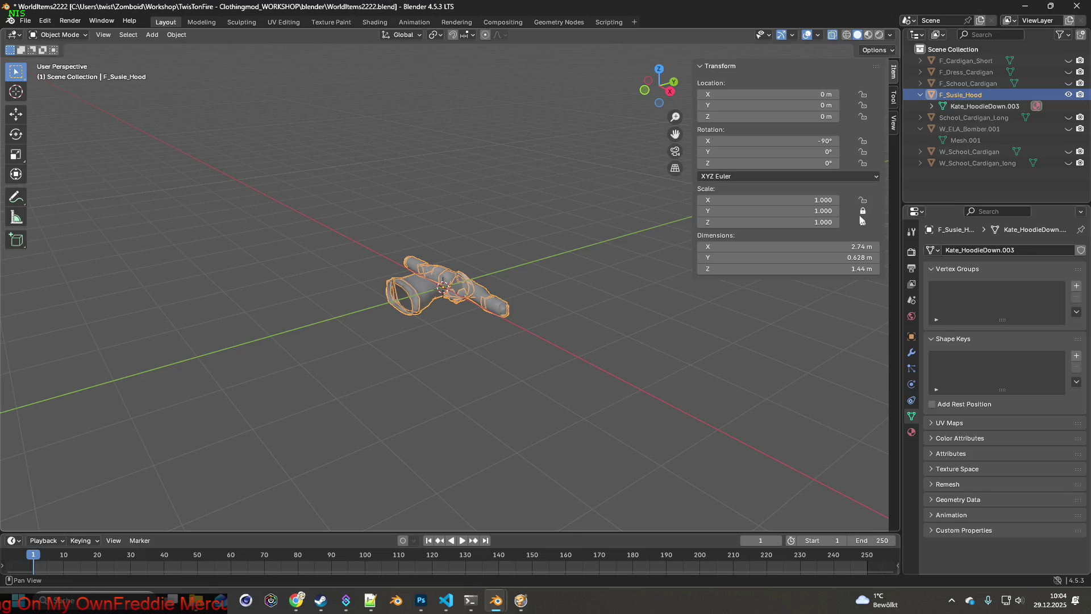
middle_click_drag(532, 216, 605, 219)
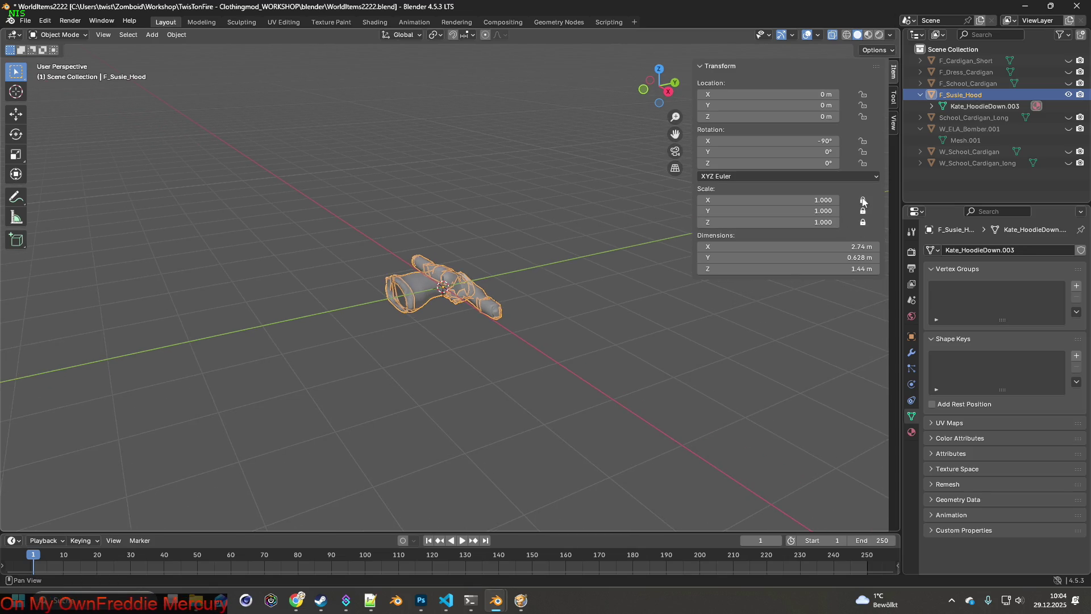
left_click(862, 221)
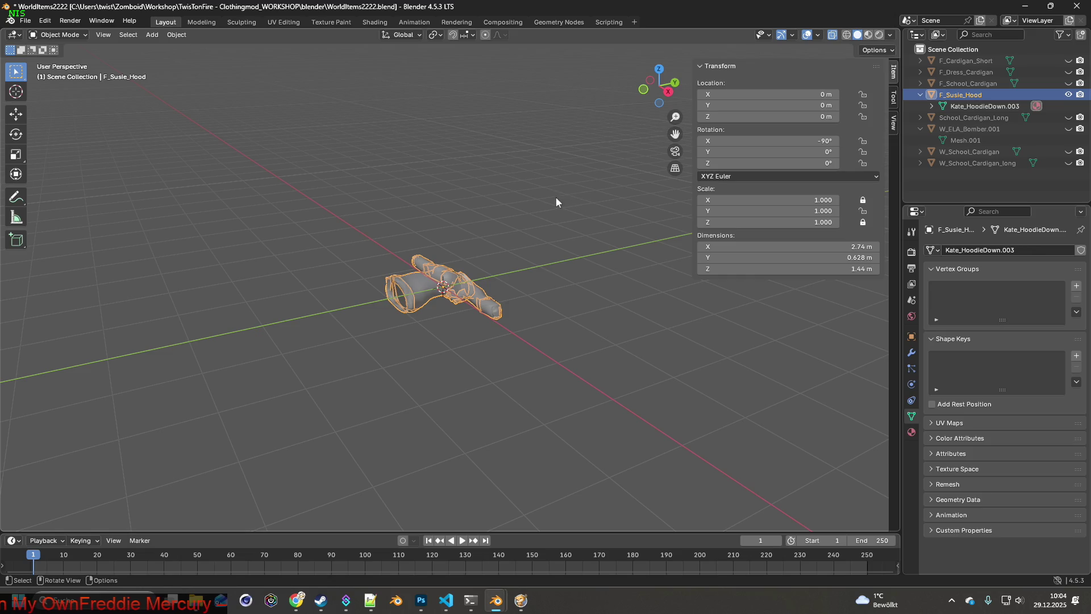
key("s")
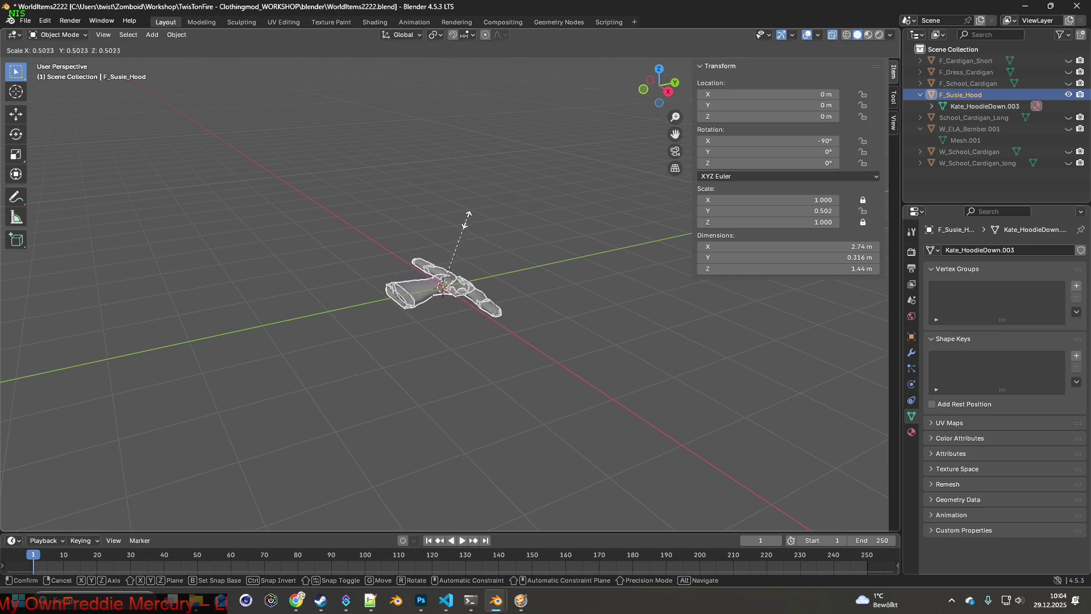
- Confirm the flattened Y scale and rescale the hoodie a few times while checking it from several angles
left_click(444, 233)
mouse_move(445, 234)
middle_mouse_down()
mouse_move(537, 227)
mouse_move(502, 223)
mouse_move(496, 250)
mouse_move(507, 262)
middle_mouse_up()
scroll(530, 245, "up", 3)
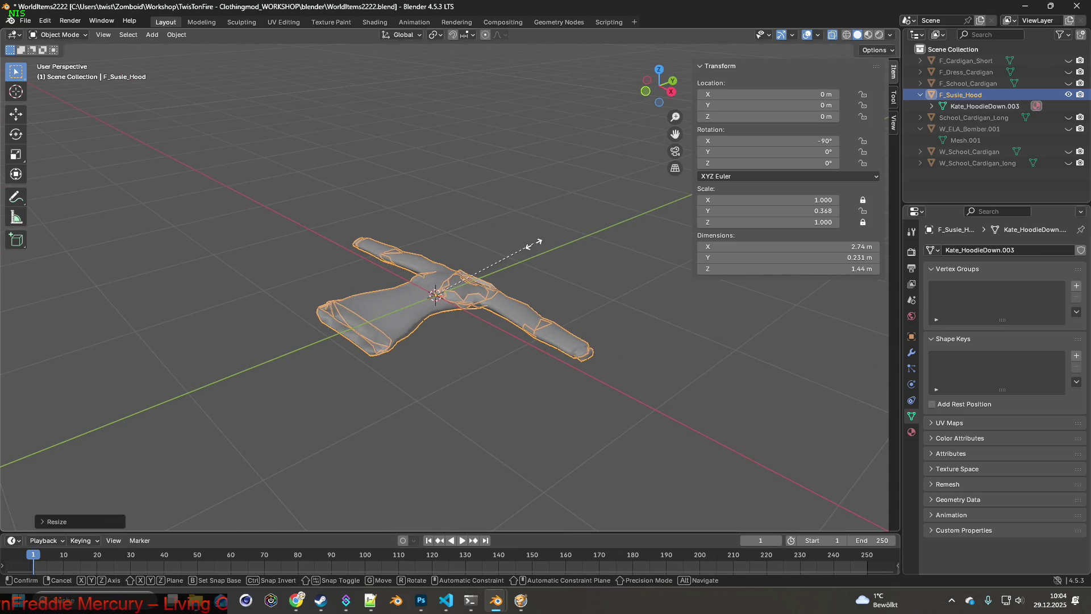
key("s")
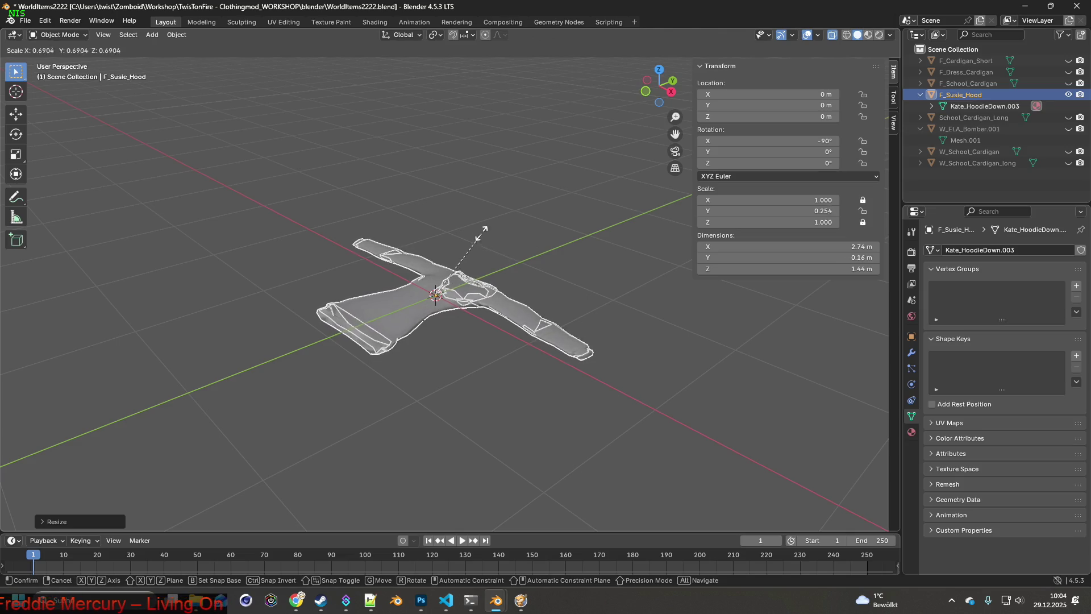
left_click(451, 213)
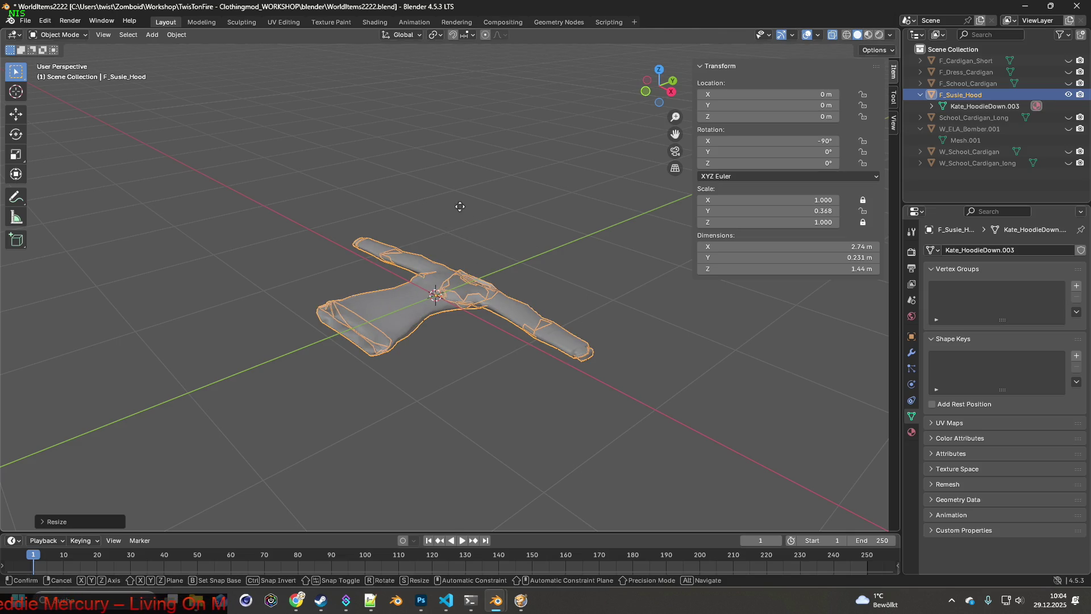
key("s")
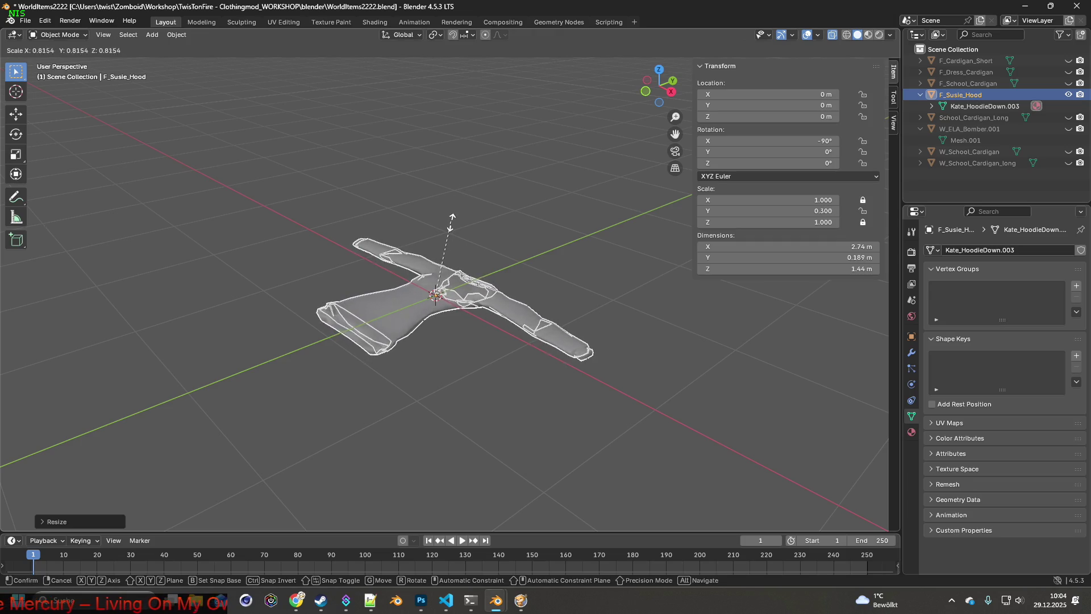
left_click(450, 225)
middle_click_drag(449, 225, 522, 217)
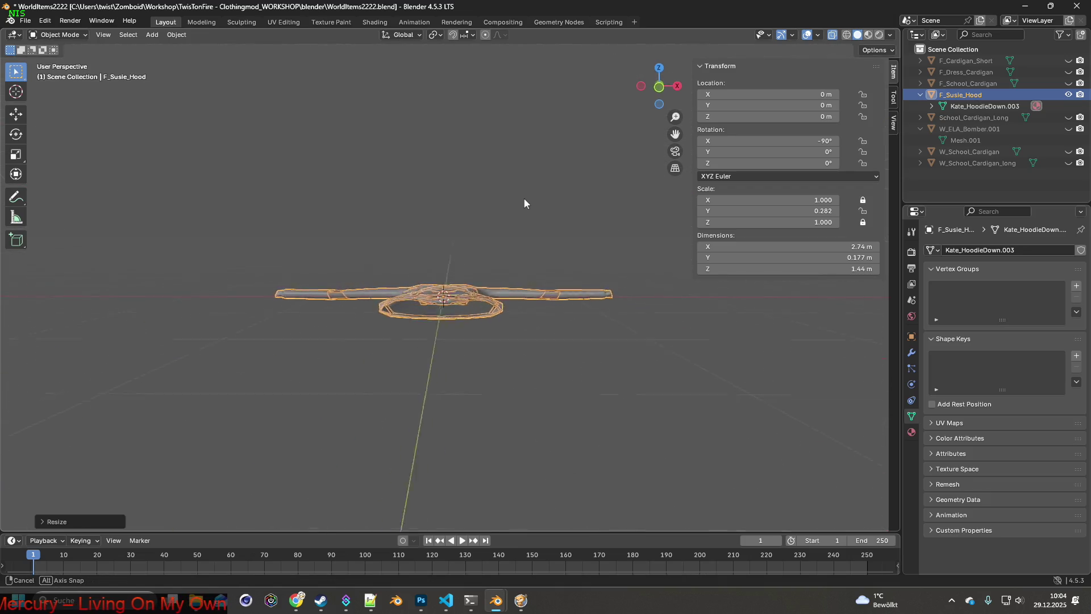
middle_click_drag(522, 212, 506, 212)
key("s")
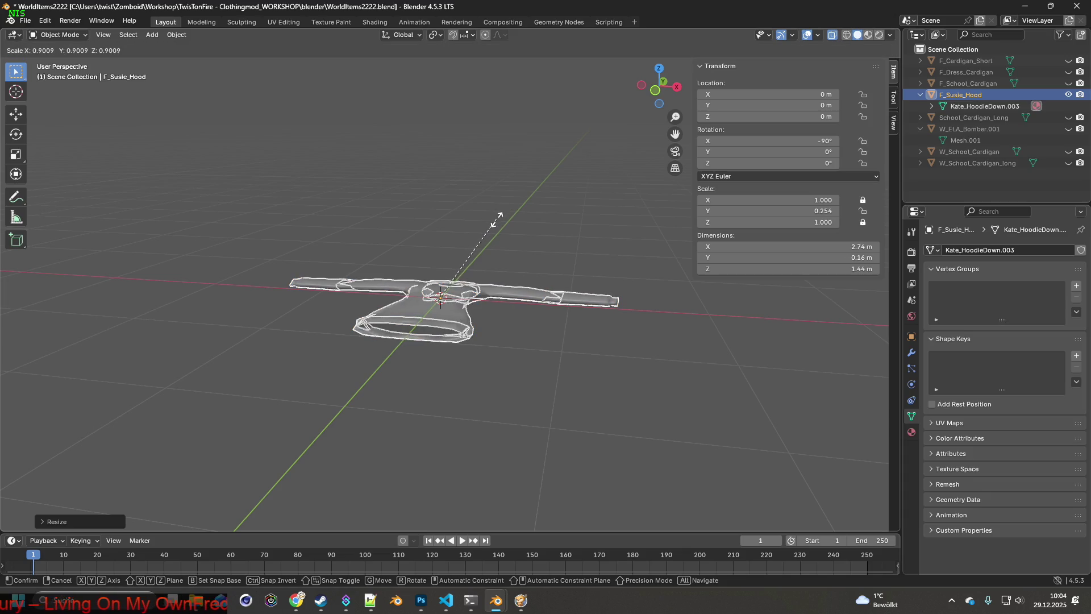
left_click(499, 218)
- Shrink the hoodie in successive steps down to a much smaller size
mouse_move(500, 216)
middle_mouse_down()
mouse_move(542, 263)
mouse_move(539, 227)
mouse_move(561, 227)
middle_mouse_up()
key("s")
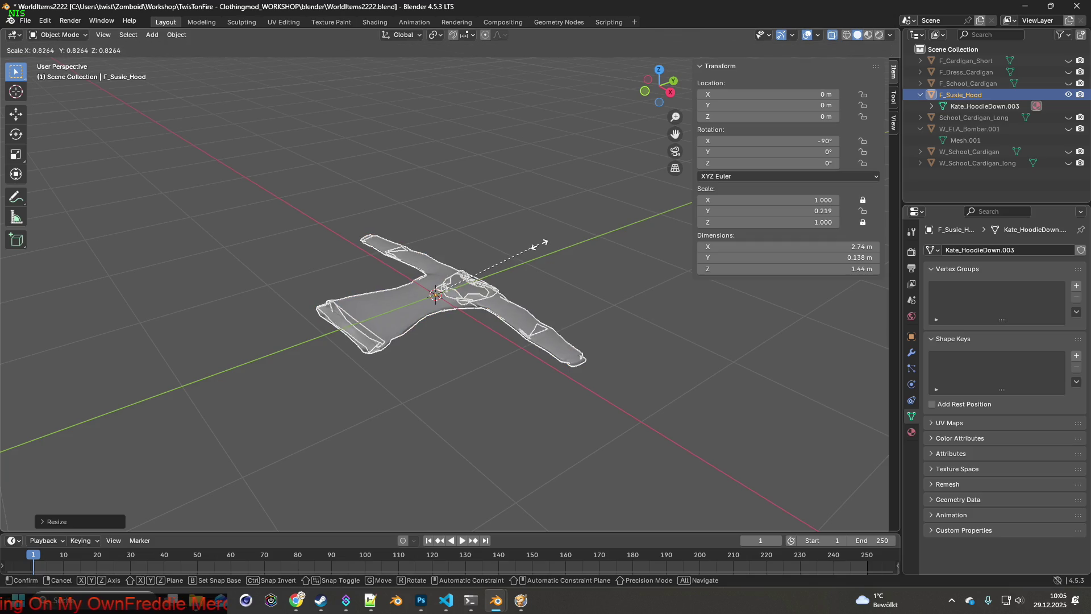
left_click(529, 219)
mouse_move(546, 218)
middle_mouse_down()
mouse_move(521, 212)
mouse_move(555, 220)
middle_mouse_up()
key("s")
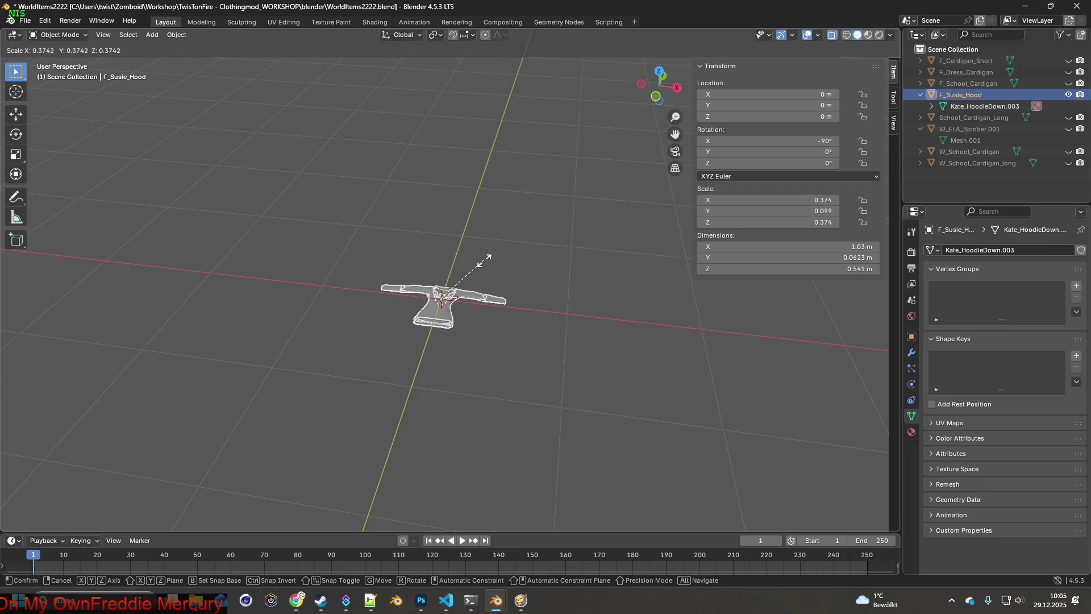
left_click(453, 289)
scroll(458, 296, "up", 5)
mouse_move(457, 298)
middle_mouse_down()
mouse_move(492, 171)
mouse_move(386, 208)
mouse_move(491, 267)
mouse_move(555, 232)
mouse_move(479, 253)
mouse_move(475, 218)
middle_mouse_up()
mouse_move(588, 196)
middle_mouse_down()
mouse_move(598, 241)
mouse_move(648, 246)
middle_mouse_up()
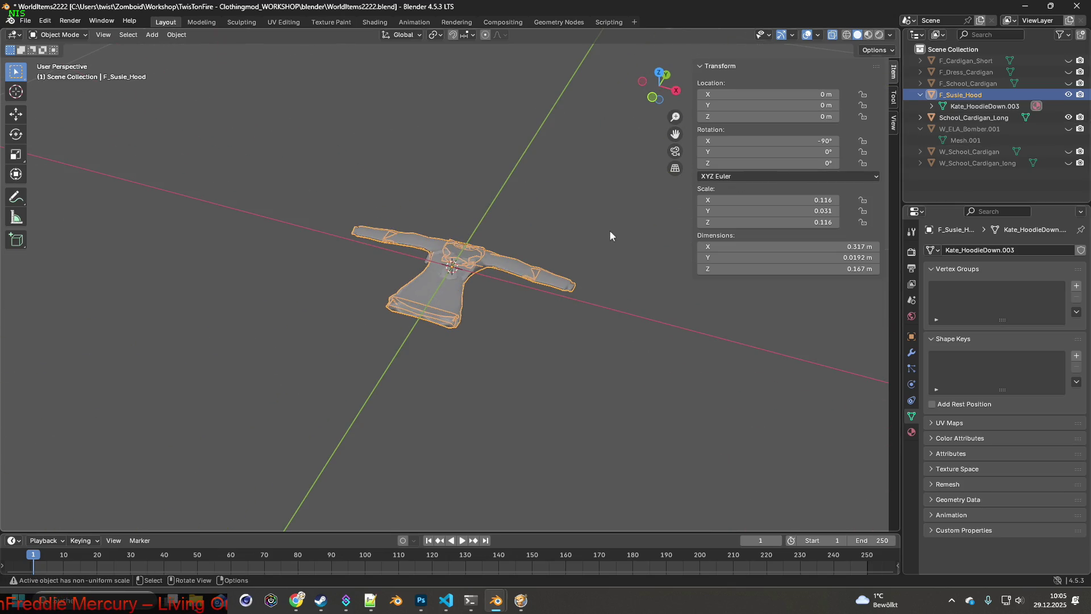
key("s")
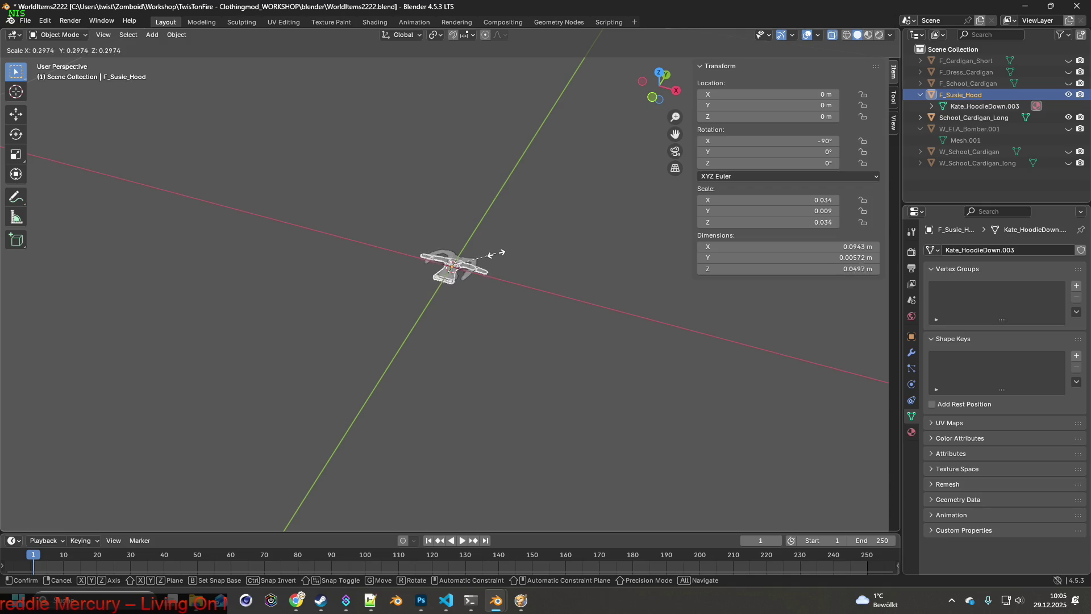
left_click(489, 254)
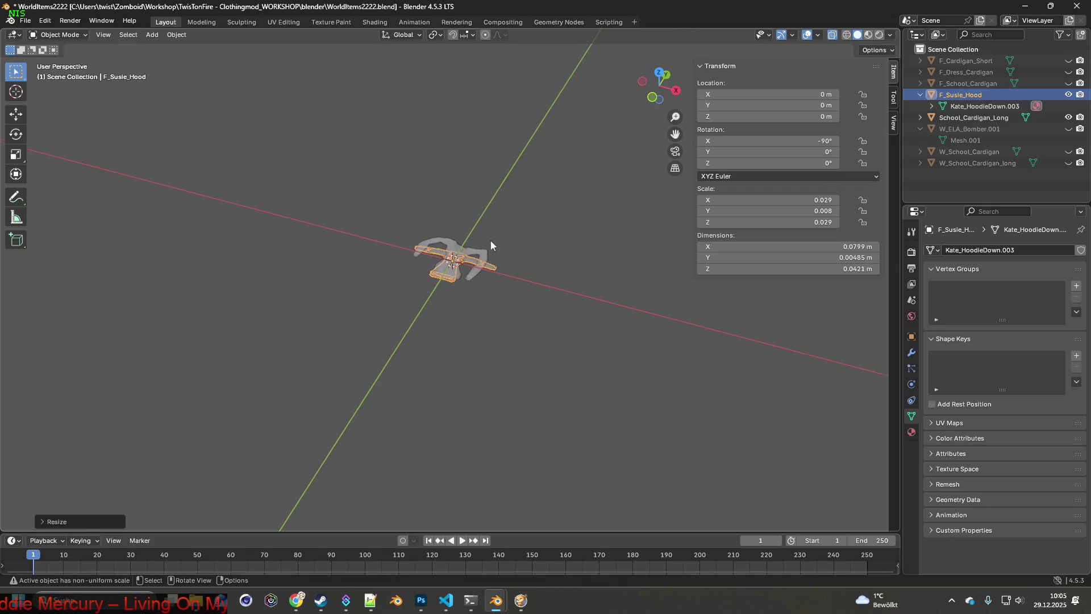
scroll(491, 241, "up", 5)
- Nudge the shrunken hoodie slightly along the vertical Z axis and inspect it from the side
mouse_move(491, 241)
middle_mouse_down()
mouse_move(473, 204)
mouse_move(585, 199)
mouse_move(574, 232)
mouse_move(552, 196)
middle_mouse_up()
key("g")
key("z")
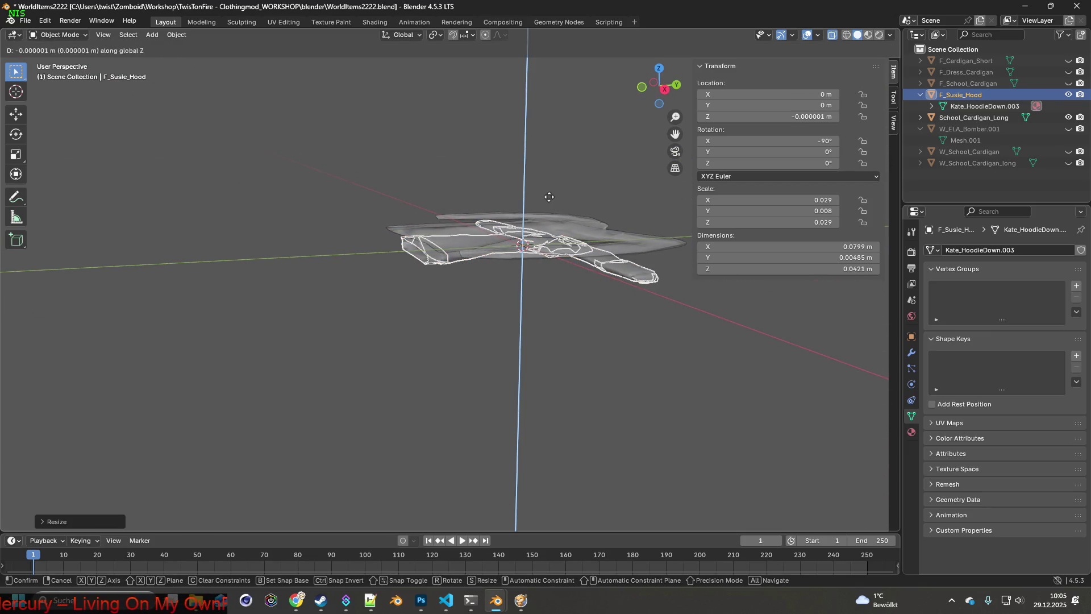
left_click(551, 186)
mouse_move(556, 195)
middle_mouse_down()
mouse_move(630, 183)
mouse_move(504, 211)
mouse_move(531, 217)
mouse_move(450, 279)
mouse_move(473, 276)
mouse_move(357, 254)
middle_mouse_up()
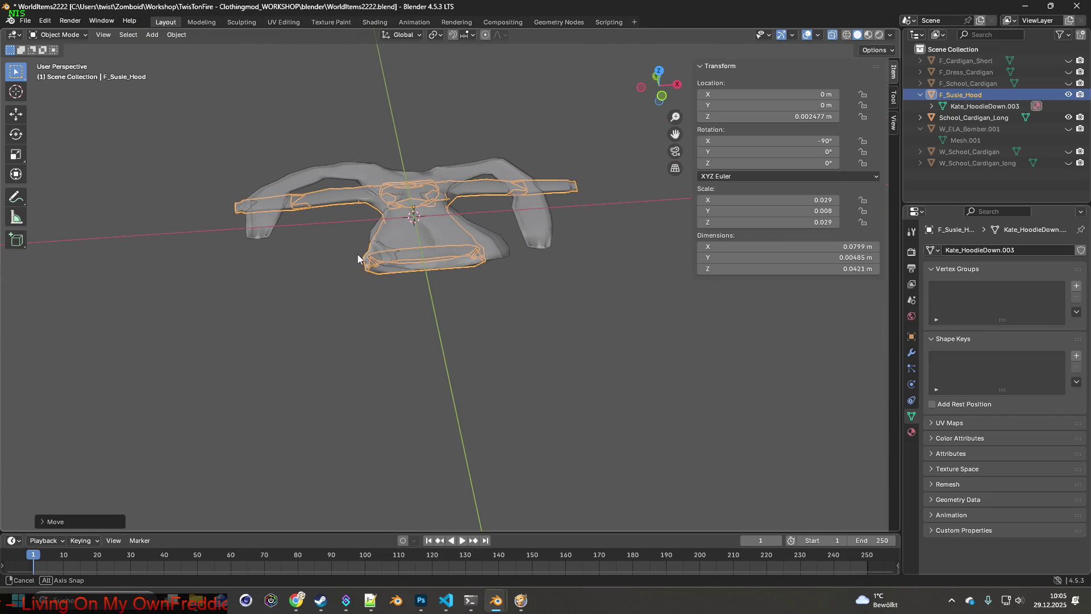
scroll(356, 254, "down", 4)
scroll(360, 253, "down", 8)
middle_click_drag(519, 253, 498, 261)
- Undo the vertical move and the shrink steps back to the hoodie's original scale via Edit > Undo
left_click(45, 19)
left_click(59, 36)
left_click(51, 23)
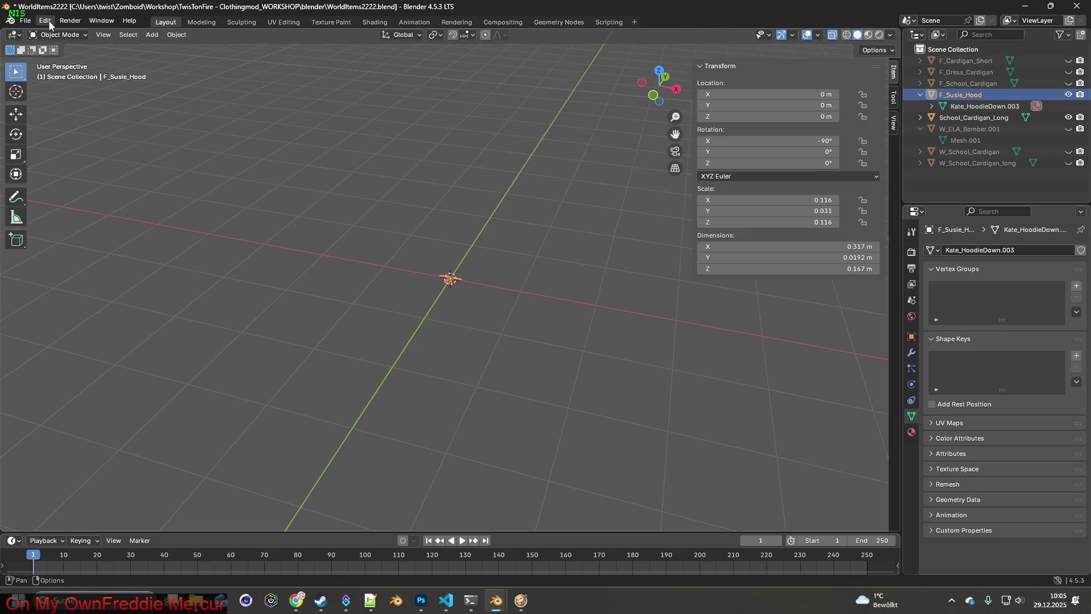
left_click(48, 23)
left_click(47, 21)
middle_click_drag(382, 169, 371, 197)
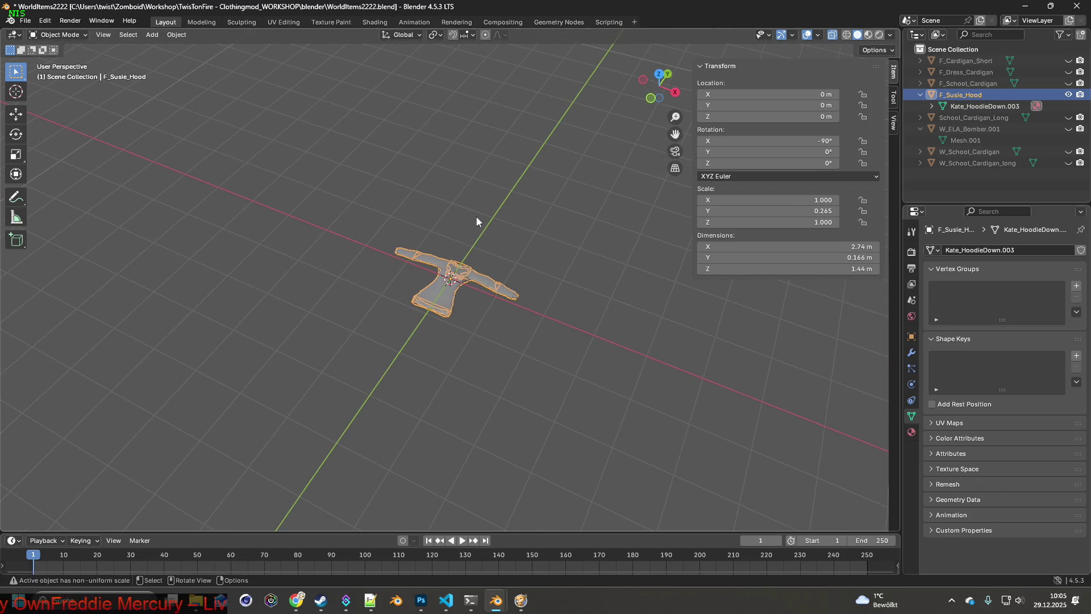
middle_click_drag(457, 221, 484, 209)
- Enlarge the hoodie to about 2.7 times scale, roughly 7.4 m wide, and keep it selected
key("s")
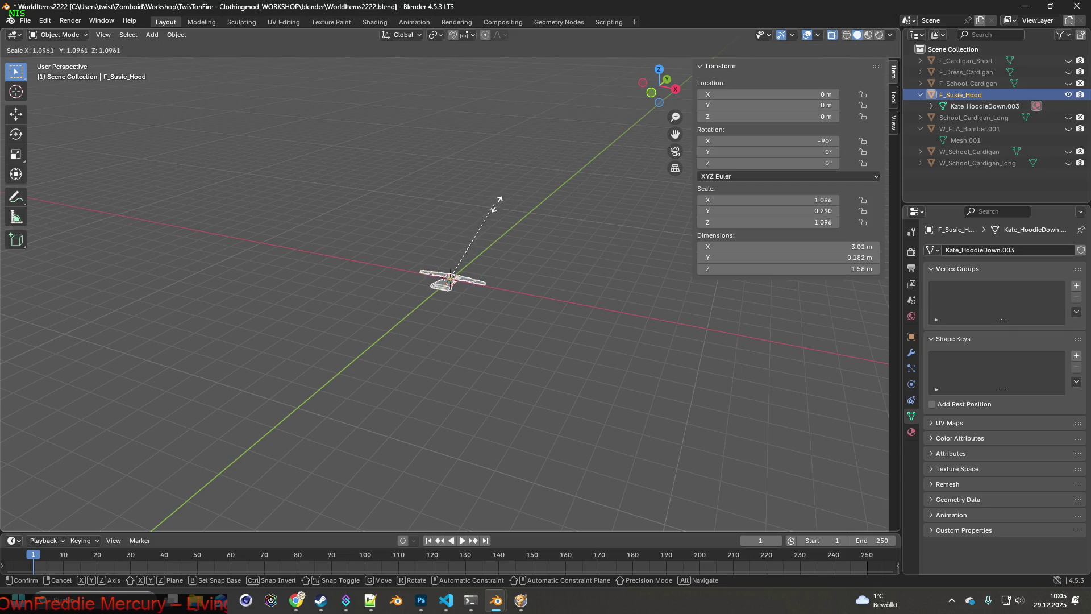
left_click(606, 143)
middle_click_drag(607, 143, 558, 263)
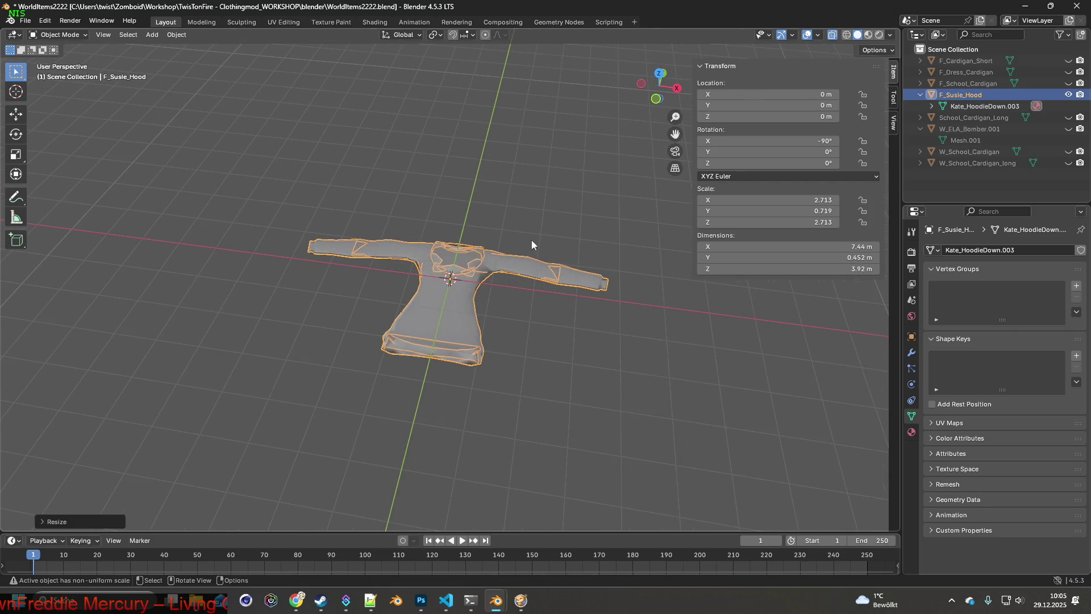
left_click(564, 238)
key("ctrl+z")
left_click(66, 34)
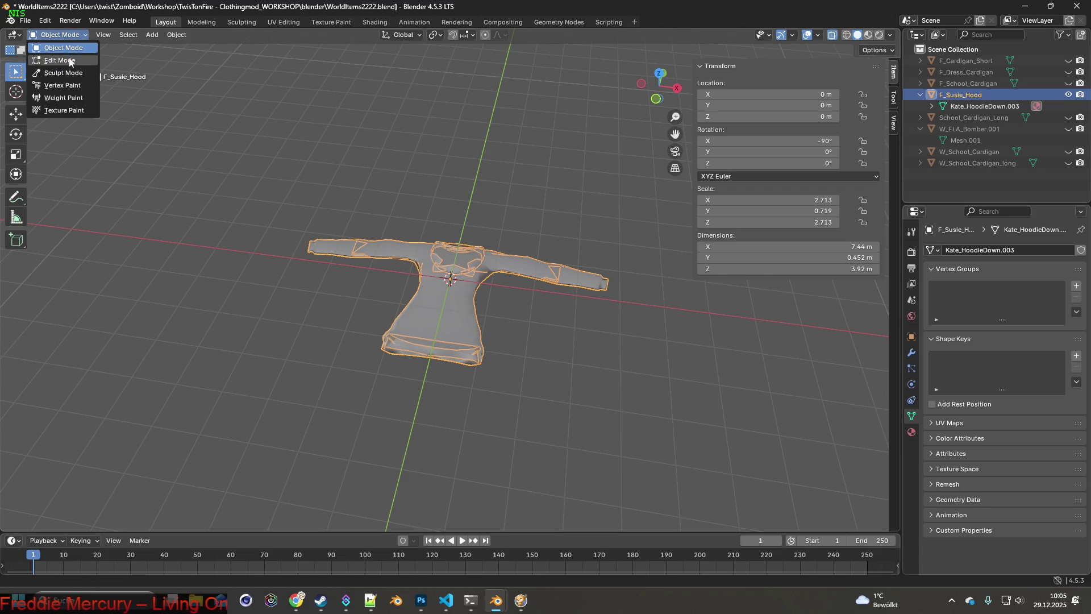
- Switch F_Susie_Hood to Edit Mode and select a single vertex on one sleeve
left_click(64, 62)
mouse_move(512, 247)
middle_mouse_down()
mouse_move(550, 256)
mouse_move(581, 208)
mouse_move(537, 226)
mouse_move(538, 208)
mouse_move(552, 247)
middle_mouse_up()
left_click(557, 239)
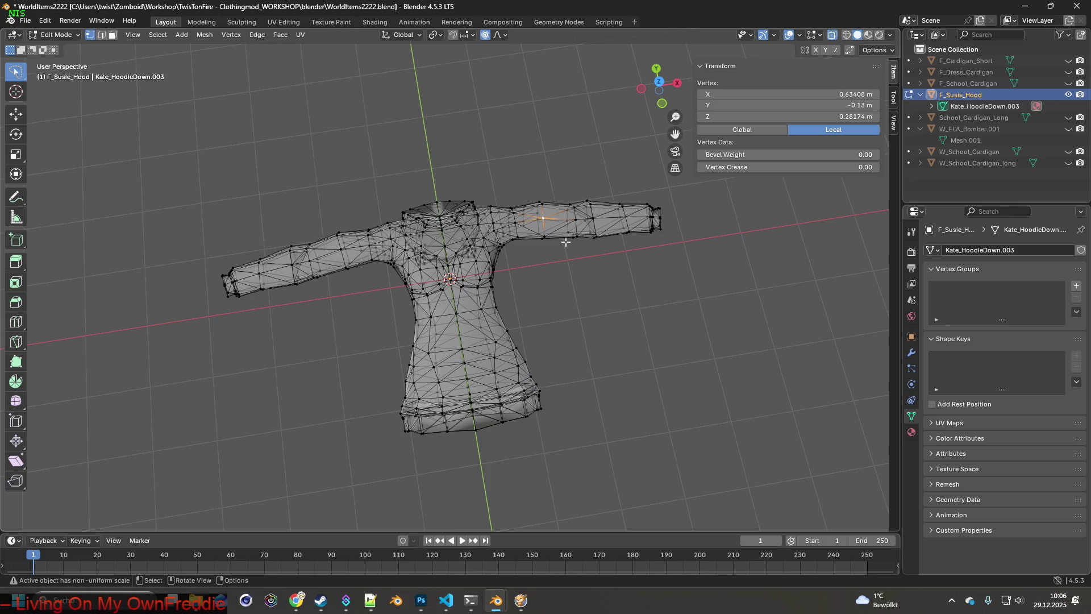
middle_click_drag(585, 250, 574, 271)
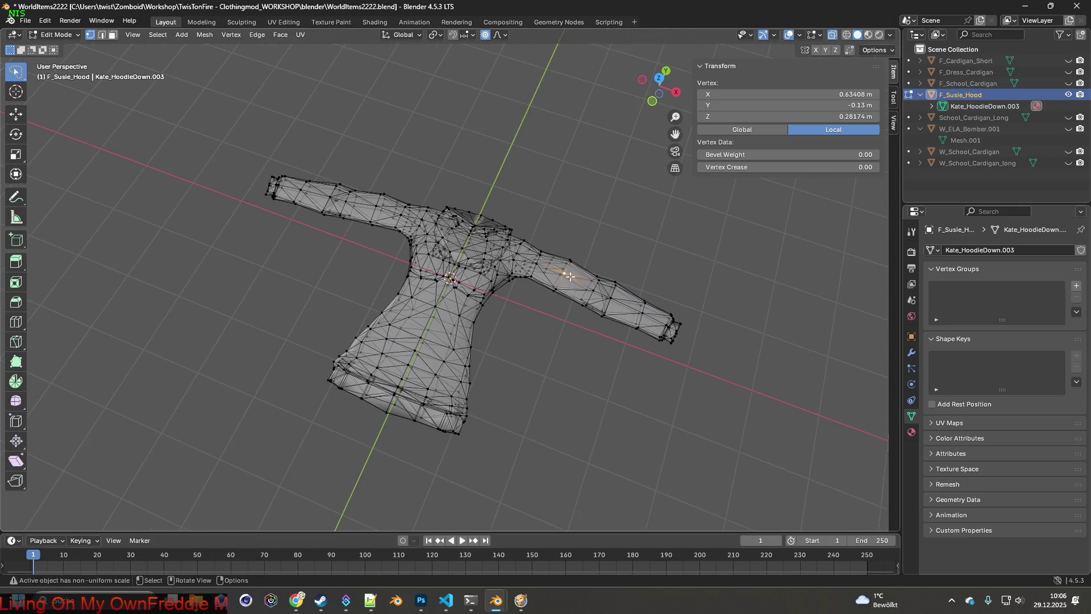
- Cancel an accidental vertex move and extend the selection to the whole linked sleeve with L
key("g")
scroll(665, 324, "down", 3)
key("Escape")
key("l")
mouse_move(706, 417)
middle_mouse_down()
mouse_move(458, 254)
mouse_move(417, 143)
middle_mouse_up()
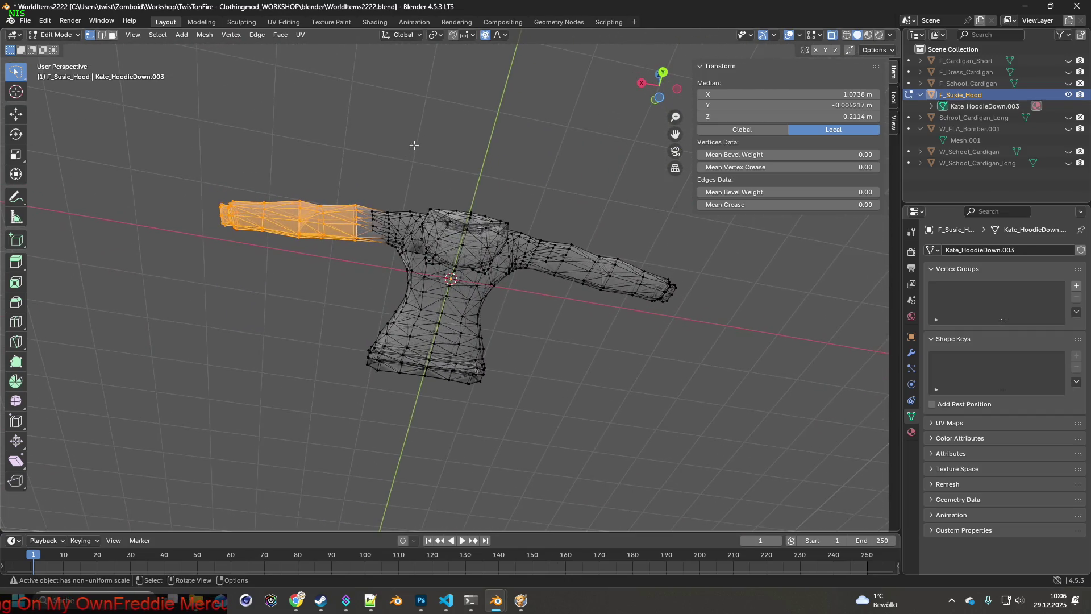
scroll(382, 217, "down", 2)
key("Escape")
mouse_move(381, 216)
middle_mouse_down()
mouse_move(616, 319)
mouse_move(531, 291)
mouse_move(604, 313)
middle_mouse_up()
scroll(530, 292, "up", 3)
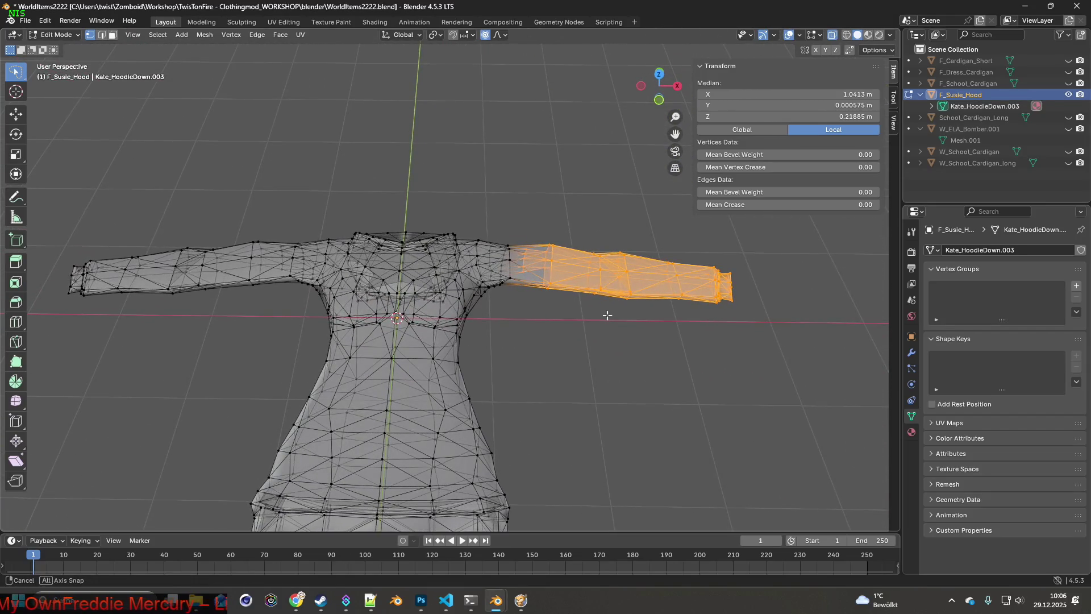
key("r")
key("y")
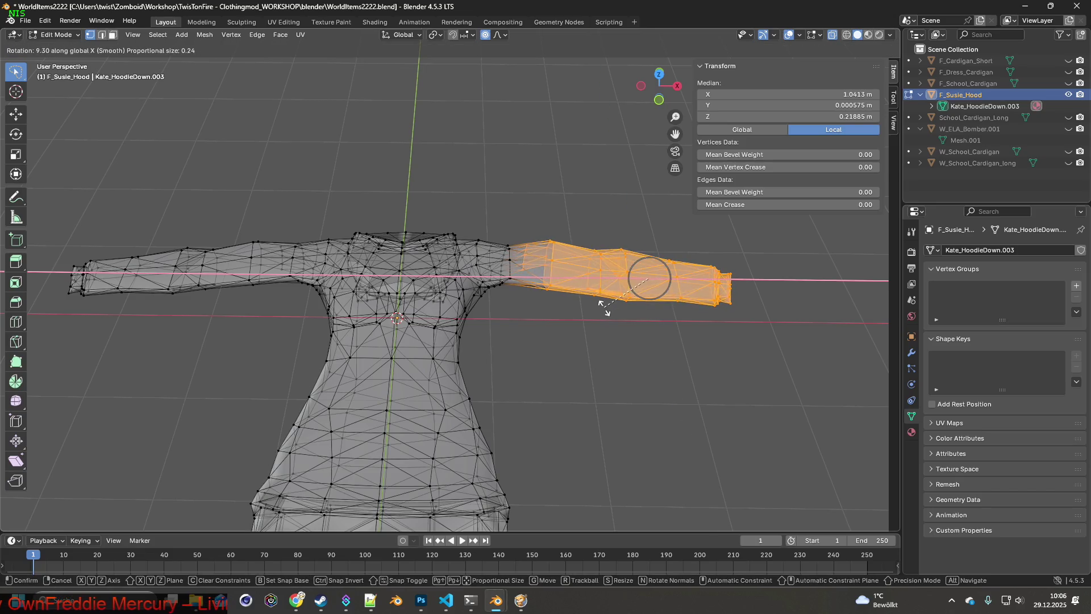
left_click(621, 300)
key("g")
key("x")
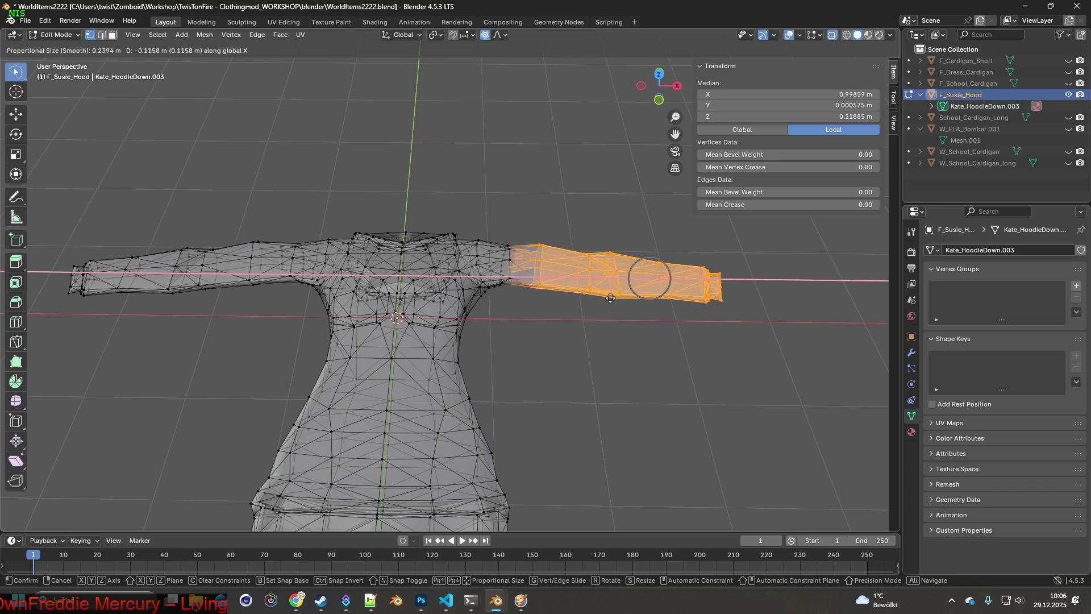
left_click(606, 297)
key("r")
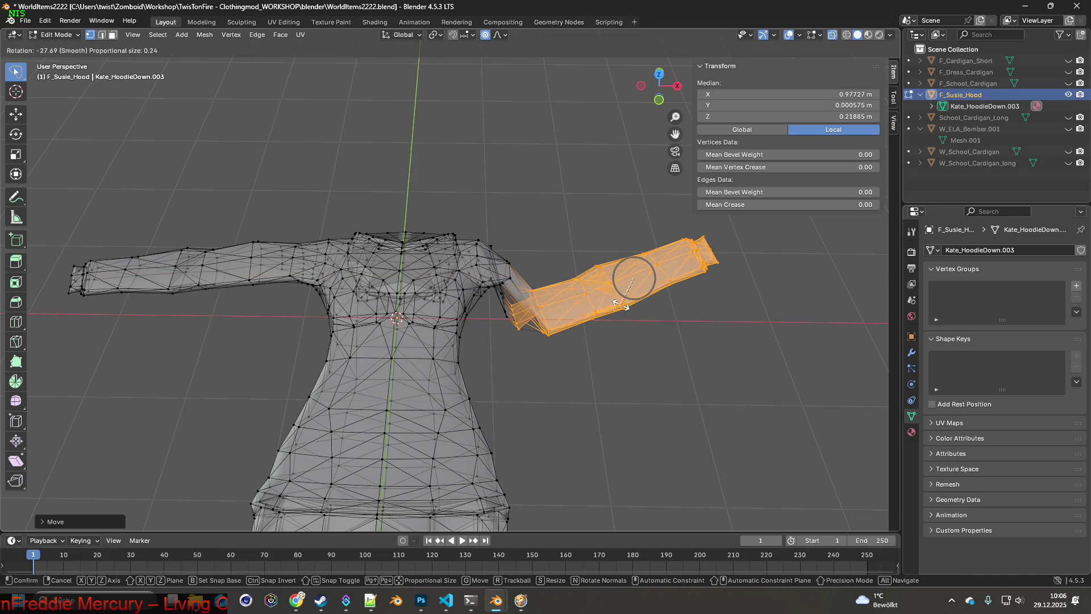
key("Escape")
key("r")
left_click(635, 272)
key("g")
key("x")
left_click(627, 274)
key("g")
key("y")
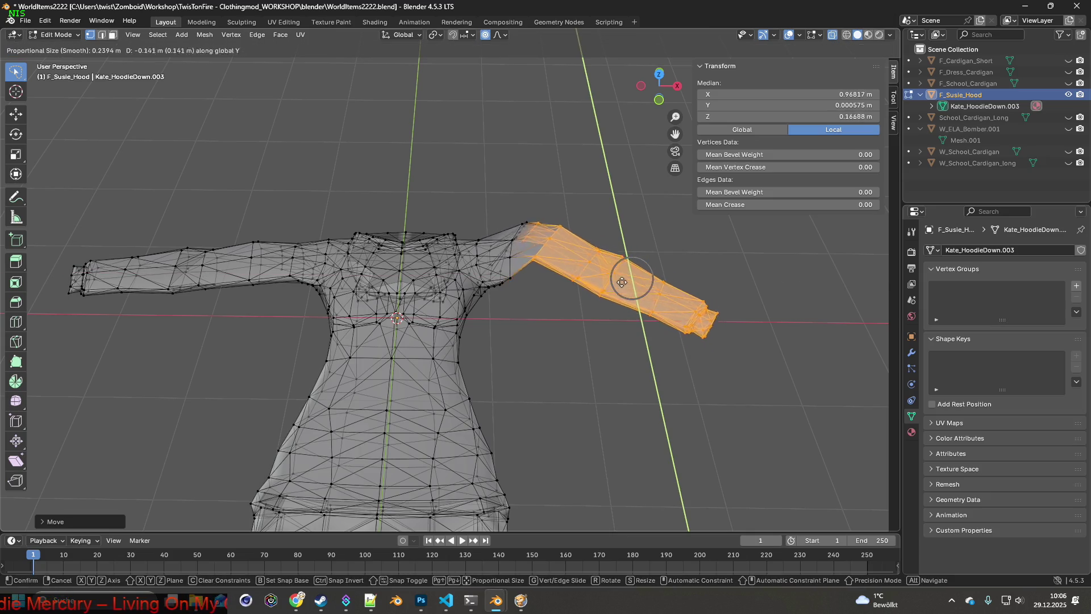
left_click(625, 295)
left_click(47, 26)
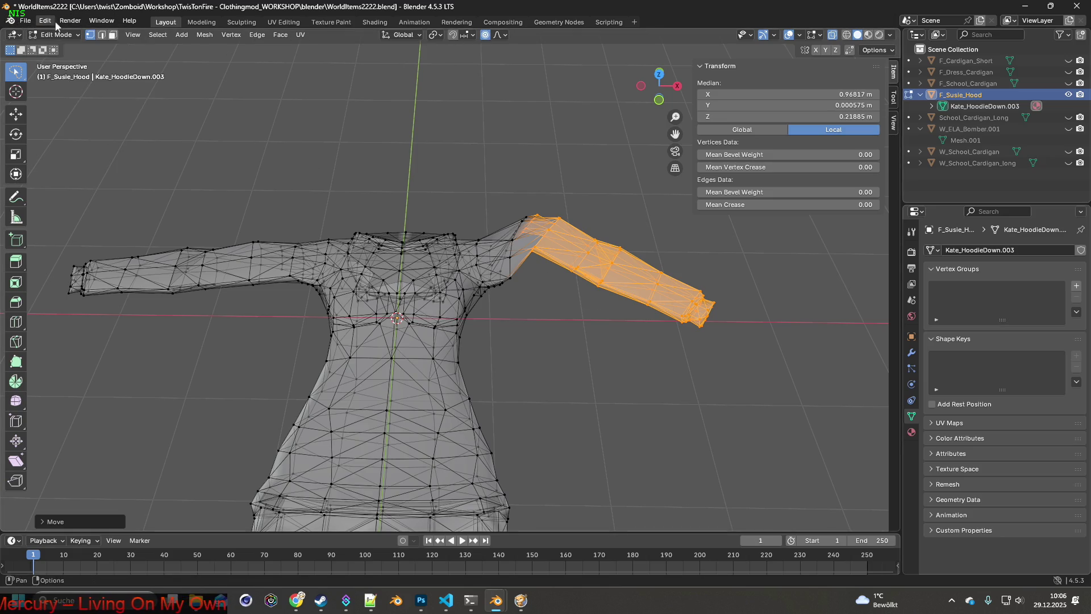
left_click(52, 20)
left_click(52, 34)
left_click(51, 21)
left_click(48, 21)
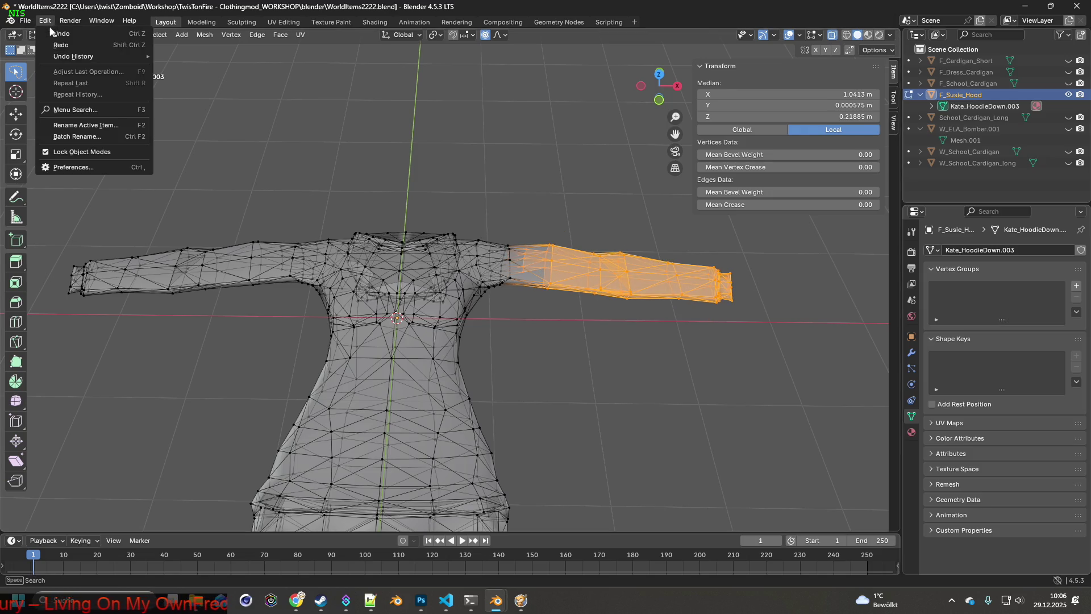
left_click(49, 19)
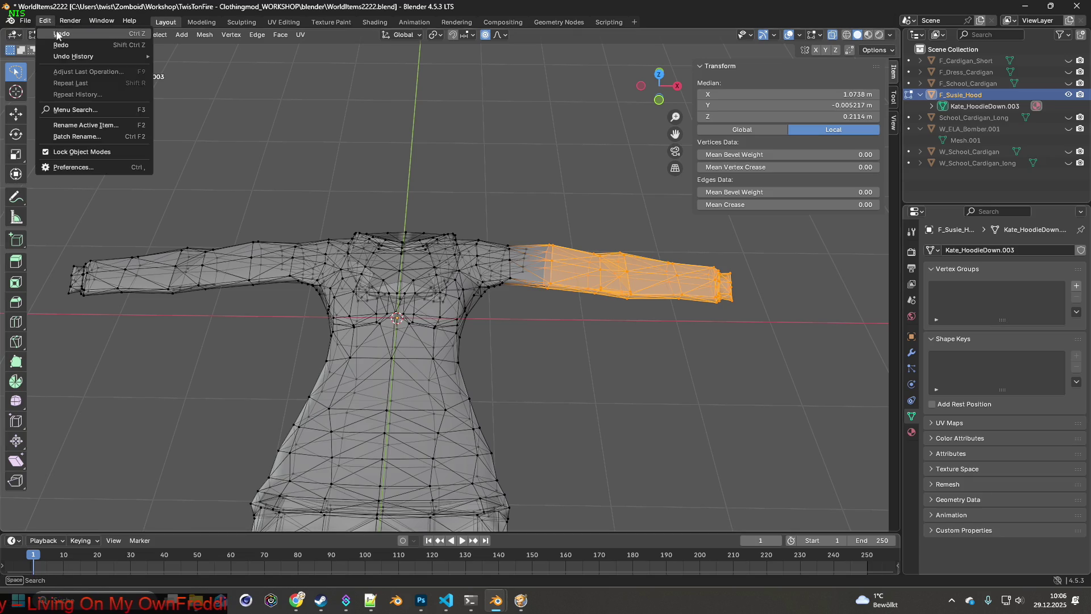
left_click(45, 21)
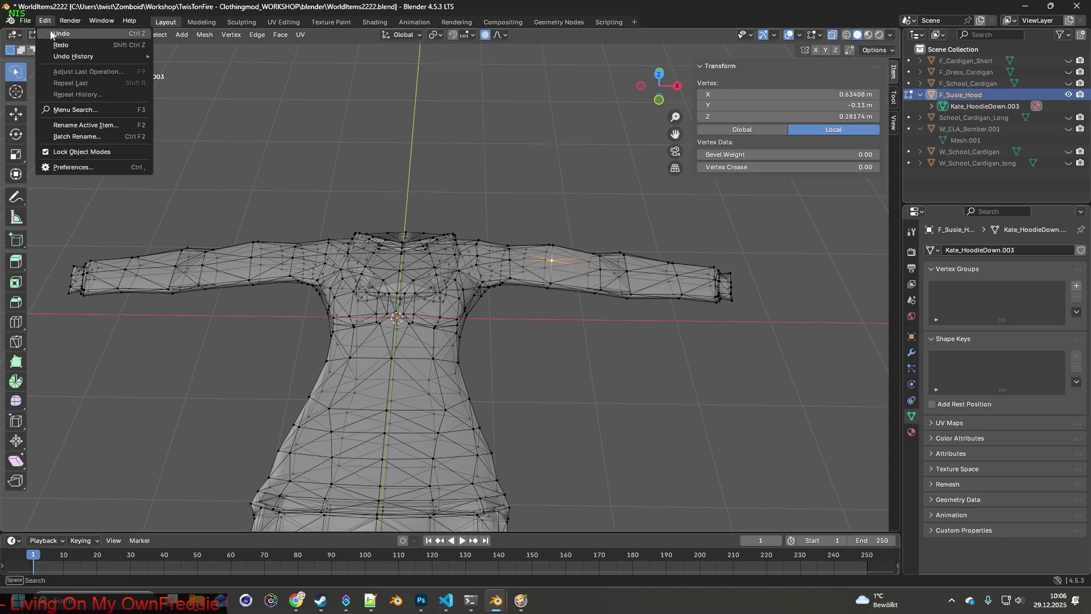
left_click(549, 184)
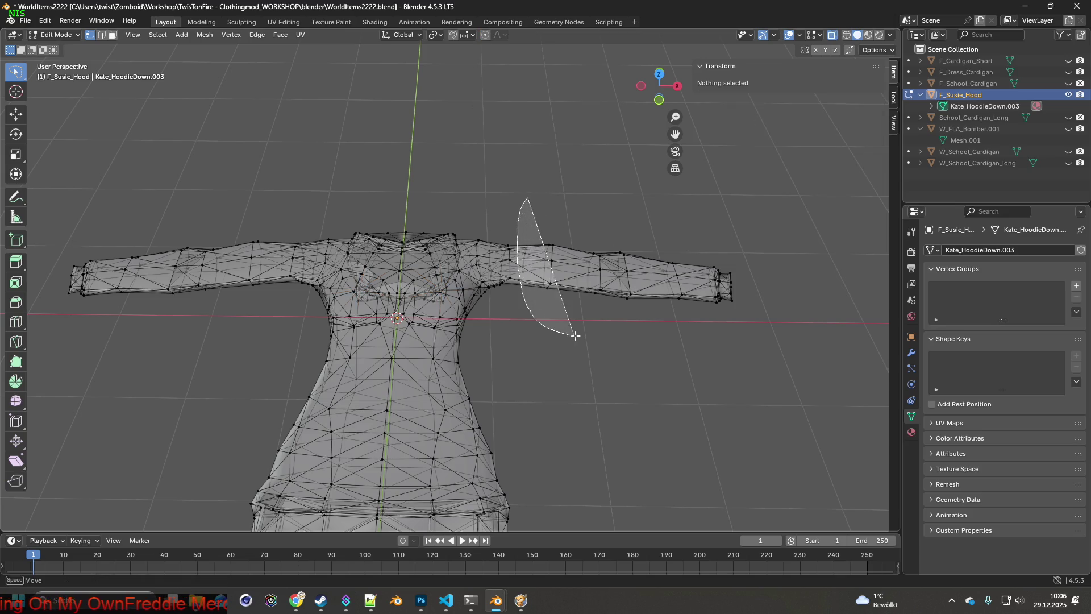
- Lasso-select the vertices of the right shoulder and arm and view them from above
left_click_drag(519, 275, 511, 233)
left_click(517, 226)
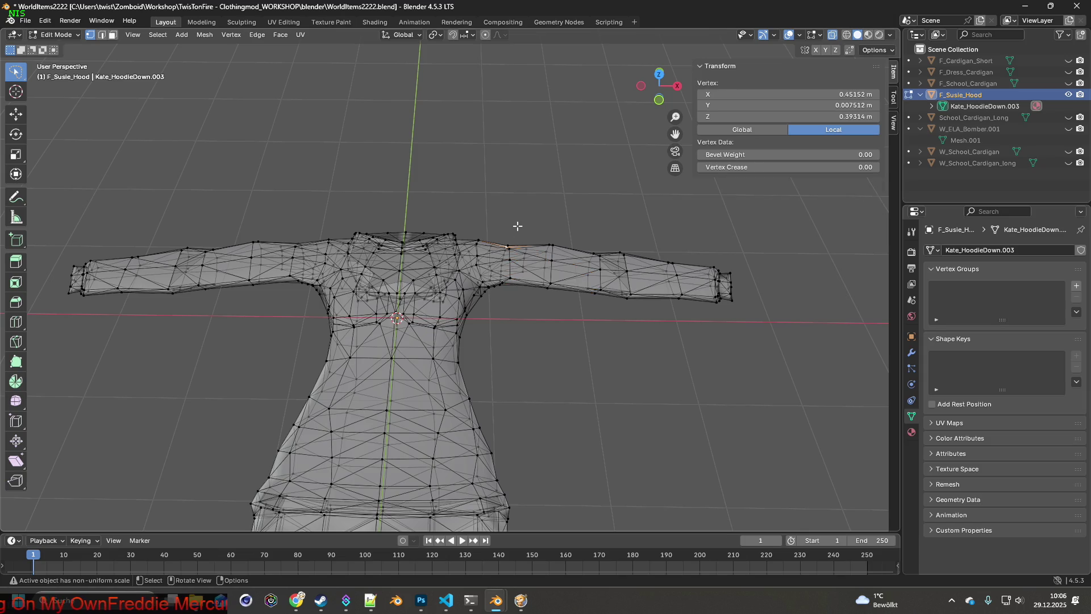
left_click_drag(552, 333, 637, 262)
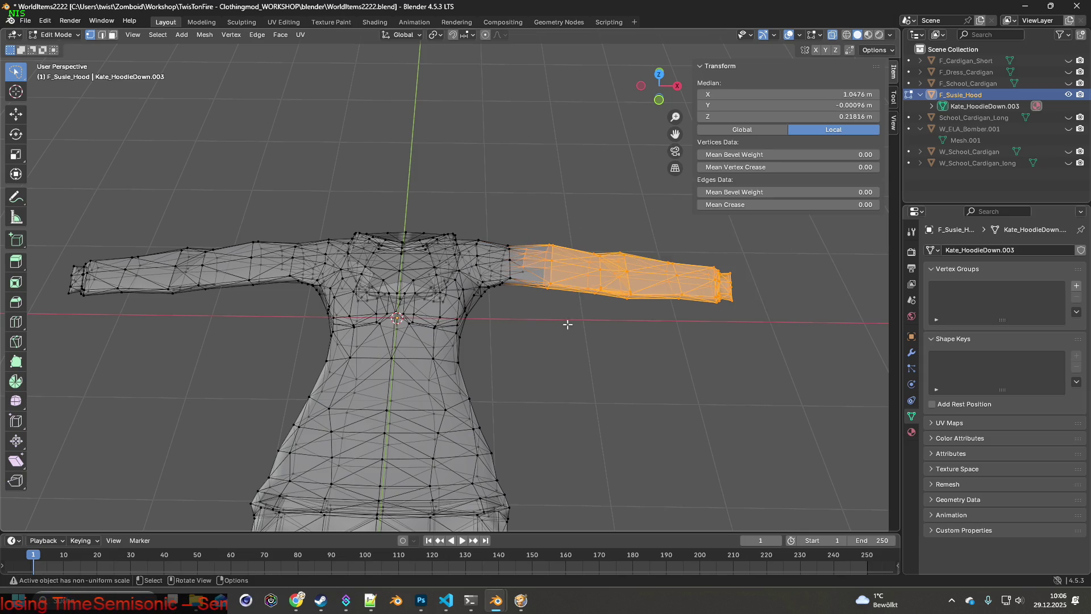
left_click_drag(518, 275, 731, 341)
middle_click_drag(731, 341, 673, 292)
- Rotate the selected arm and shift it slightly along Y, then rotate the sleeve again
key("r")
key("Escape")
key("r")
left_click(675, 308)
key("g")
key("y")
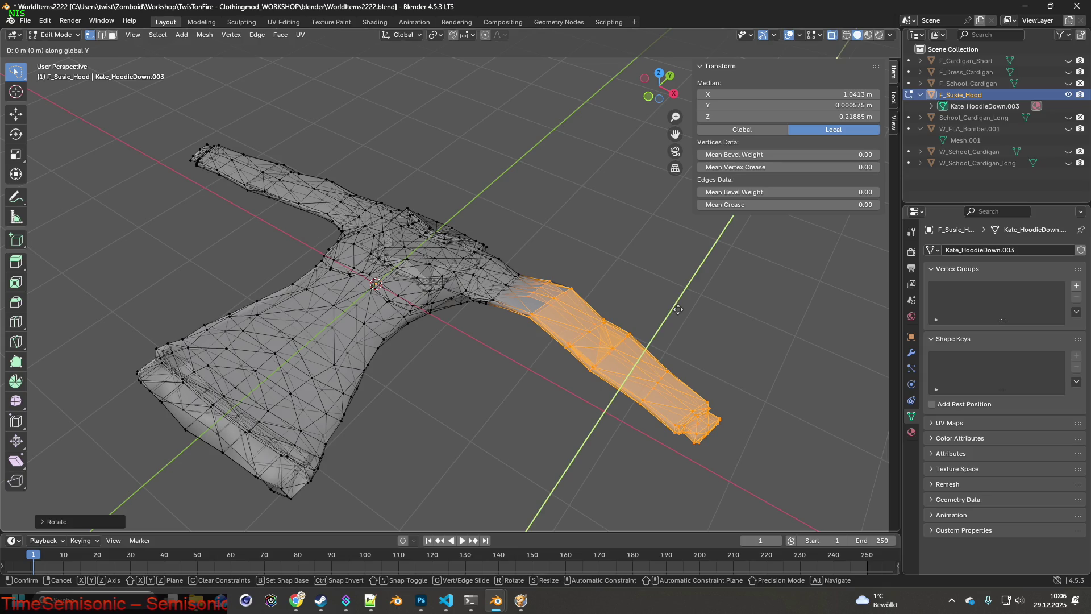
left_click(672, 310)
key("x")
key("y")
key("r")
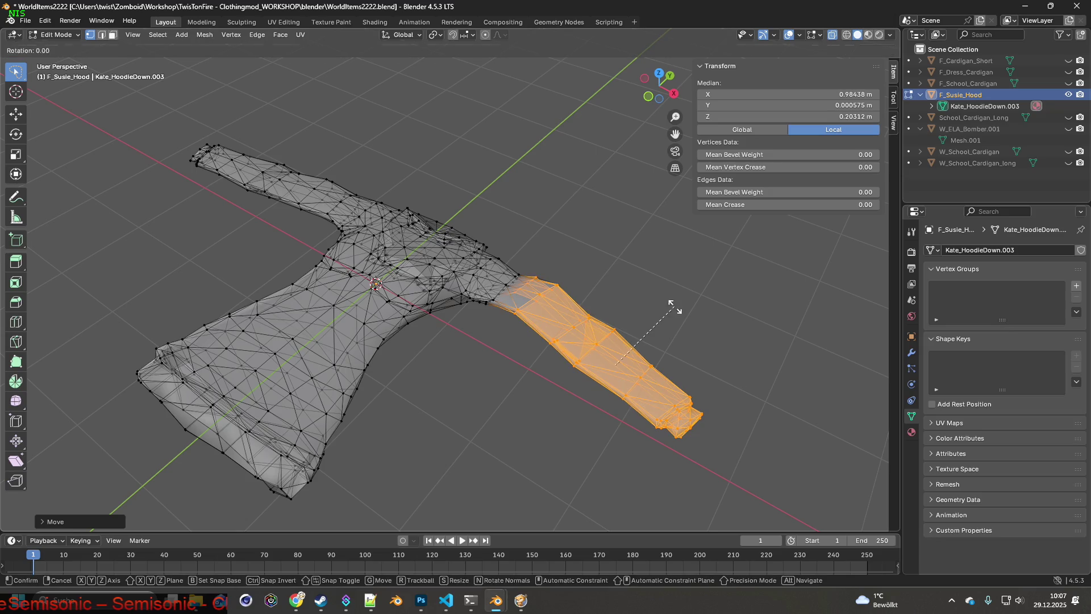
left_click(704, 310)
- Reposition the sleeve along Y and X with further rotations so it bends beside the body
key("g")
key("y")
left_click(673, 318)
key("g")
key("x")
key("r")
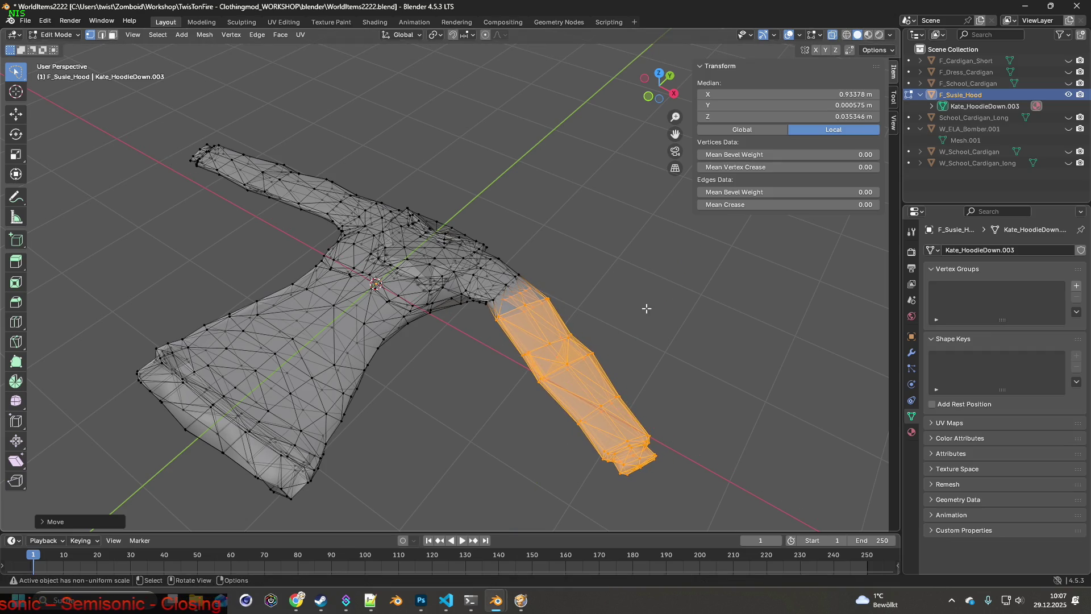
left_click(662, 300)
key("g")
key("x")
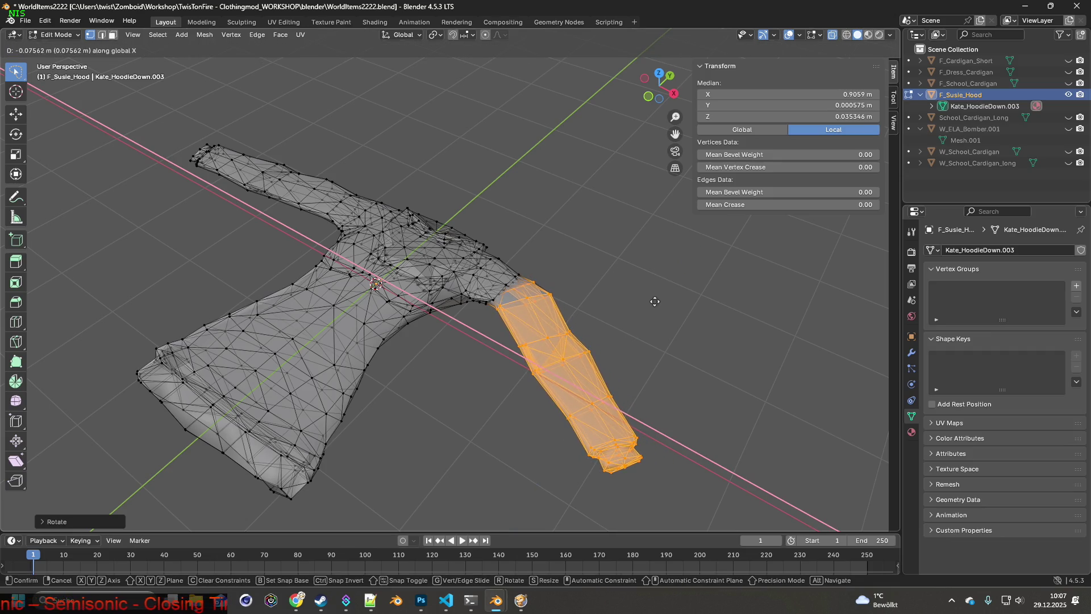
left_click(662, 300)
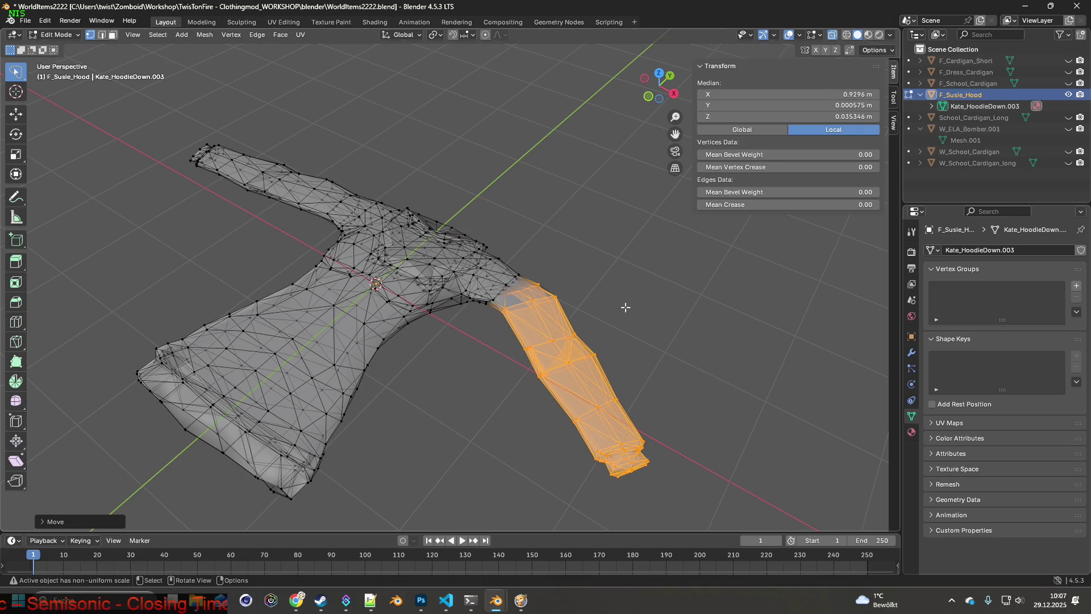
- Narrow the selection to the lower sleeve, rotate it and move it left and up in several nudges
right_click_drag(555, 314, 592, 487, "ctrl+shift")
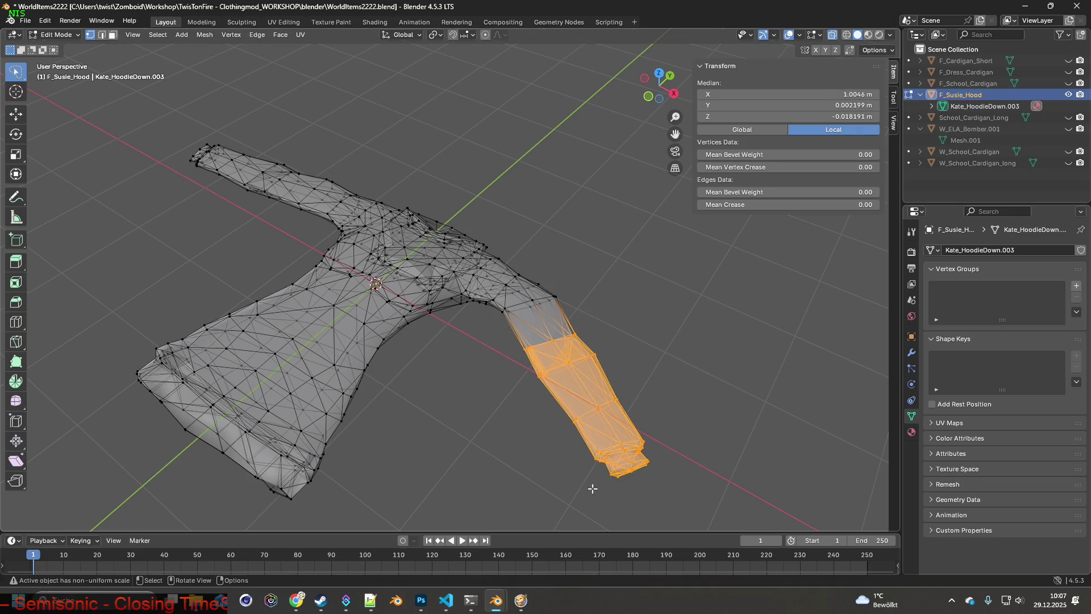
key("r")
left_click(672, 333)
key("g")
key("x")
left_click(670, 335)
key("g")
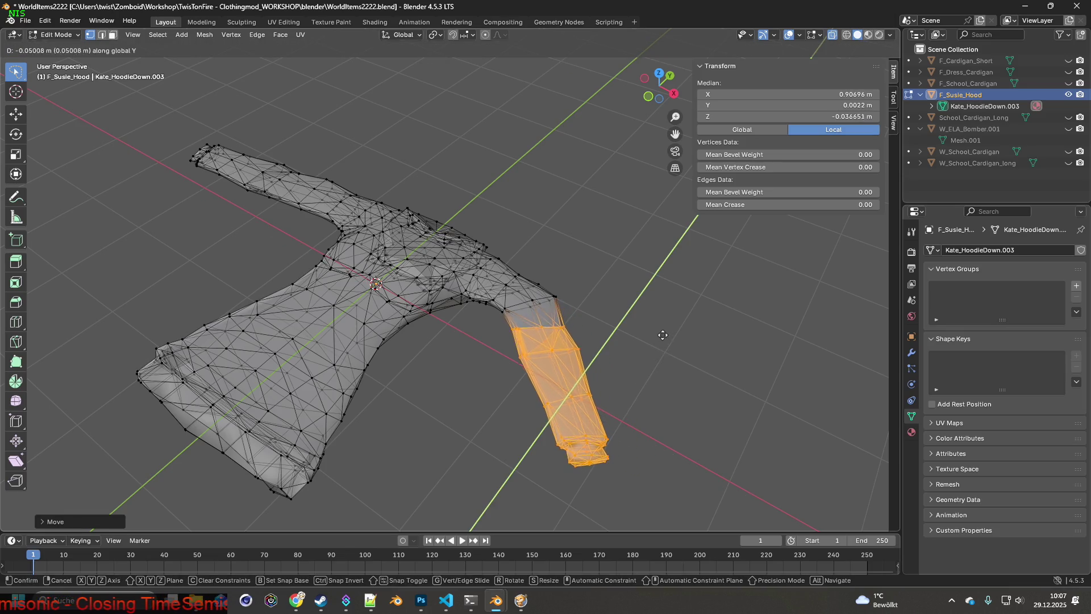
left_click(654, 335)
key("g")
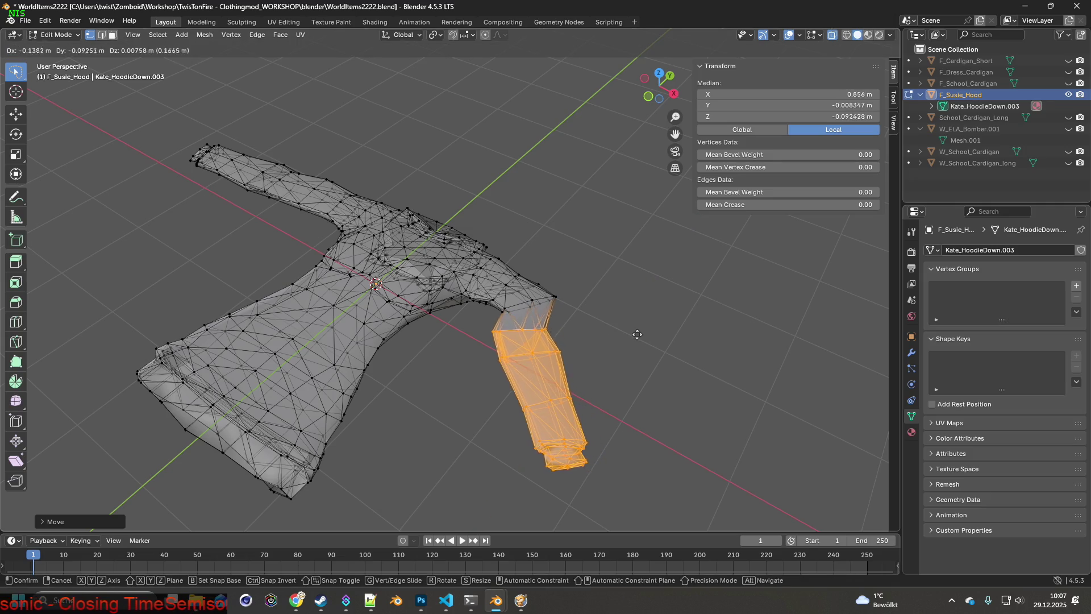
left_click(640, 337)
- Tilt the lower sleeve with a Y-axis rotation and a further free rotation
middle_click_drag(639, 338, 643, 336)
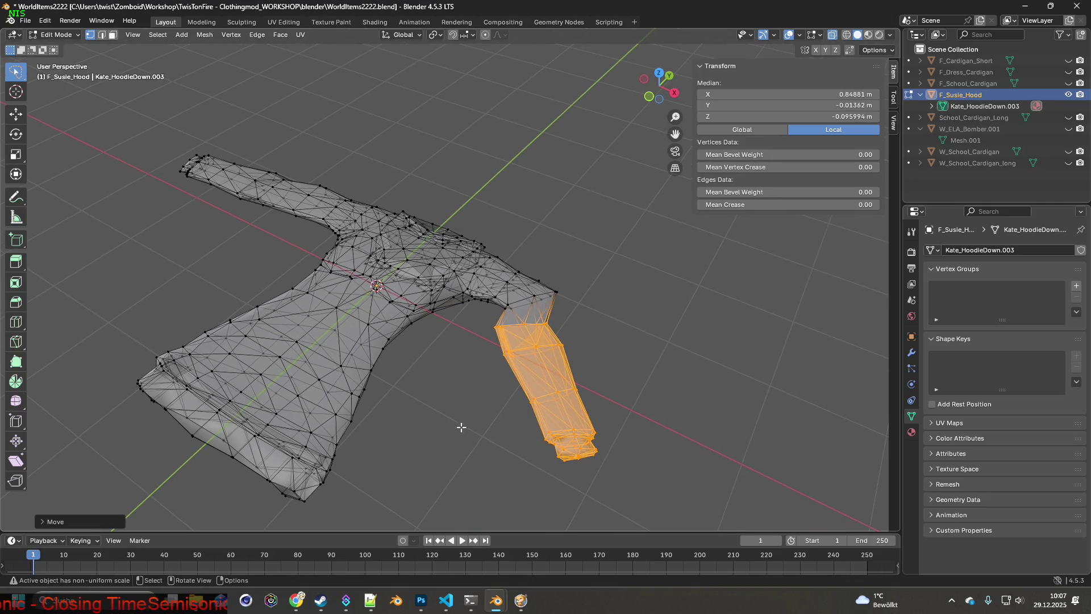
key("r")
key("x")
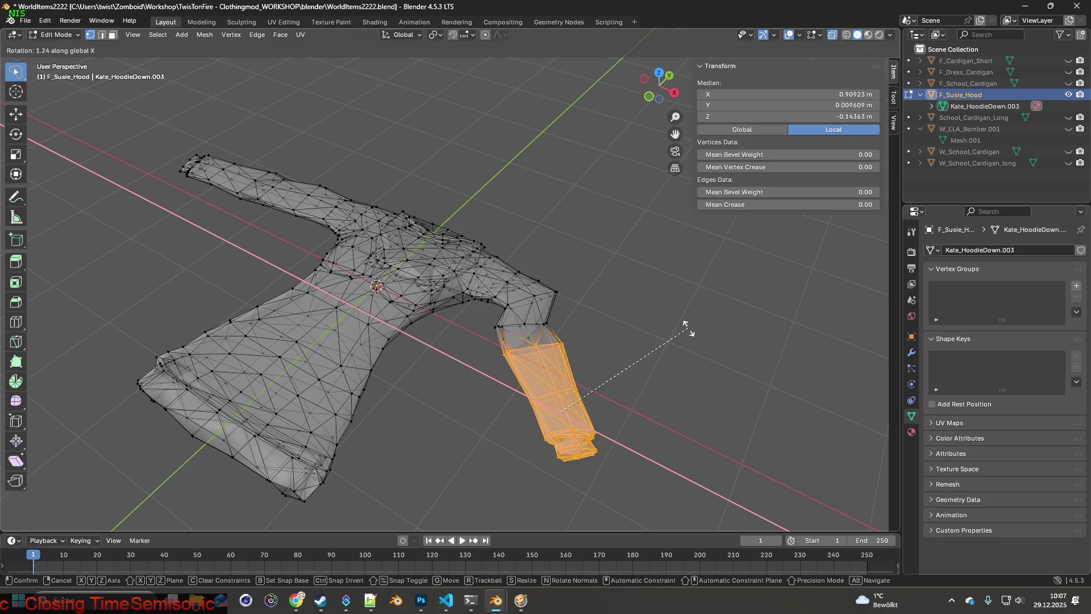
key("y")
left_click(689, 317)
mouse_move(704, 319)
middle_mouse_down()
mouse_move(628, 305)
mouse_move(621, 293)
mouse_move(634, 288)
middle_mouse_up()
key("t")
key("z")
key("r")
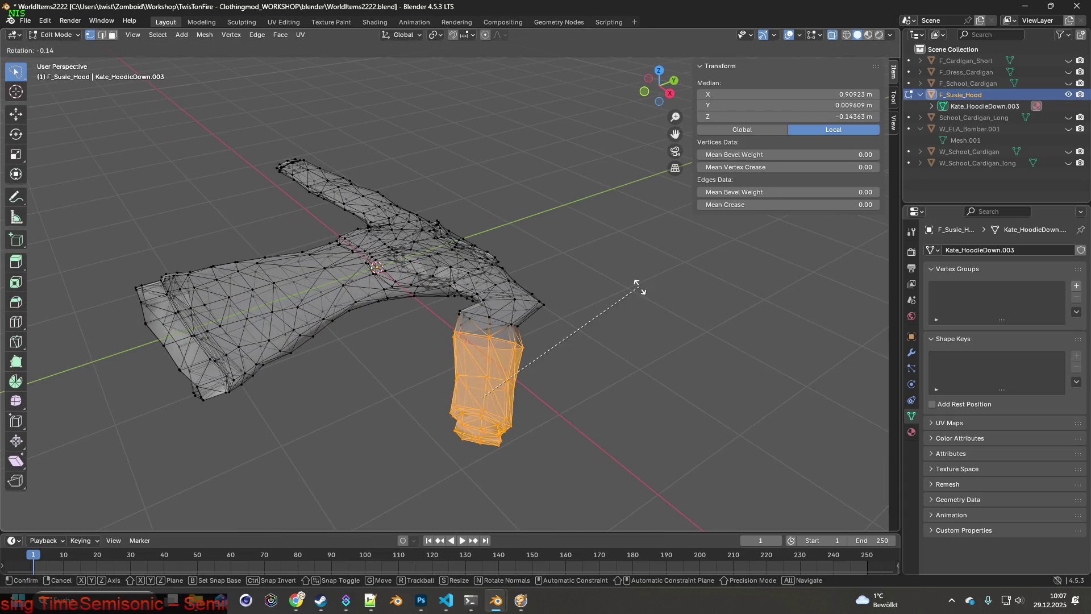
left_click(627, 279)
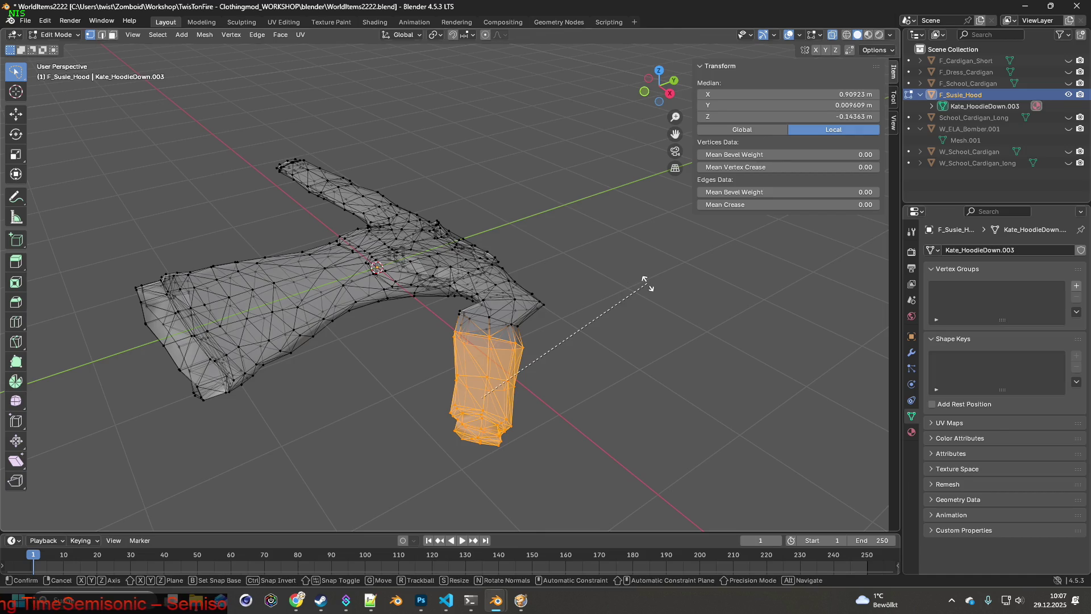
- Re-rotate the sleeve about Z and Y so it extends straight out from the shoulder again
key("r")
key("z")
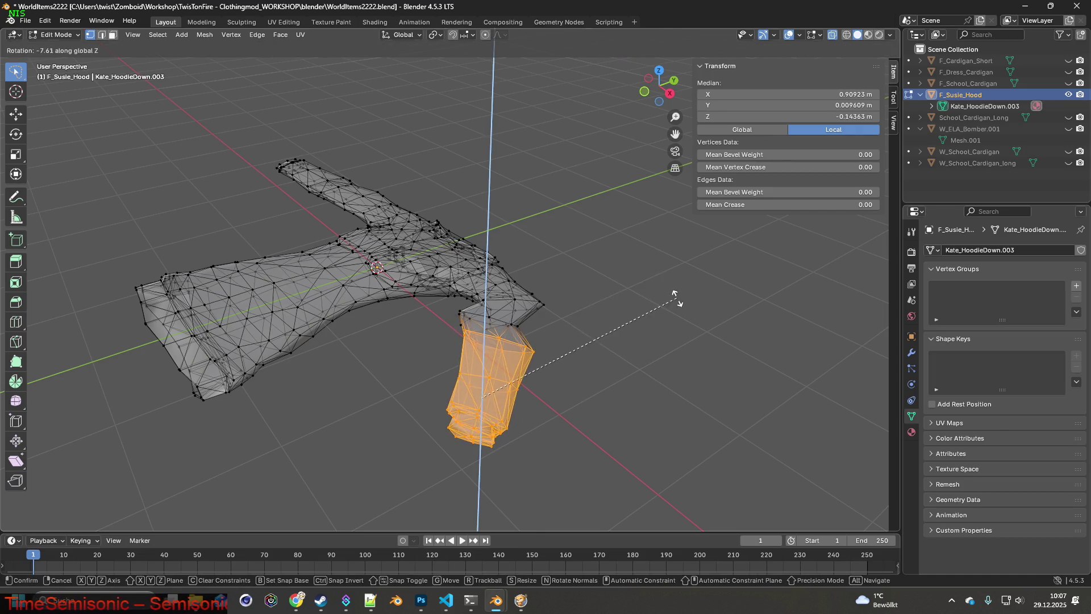
left_click(669, 295)
key("r")
key("y")
left_click(673, 294)
mouse_move(673, 295)
middle_mouse_down()
mouse_move(742, 287)
mouse_move(703, 286)
mouse_move(729, 281)
middle_mouse_up()
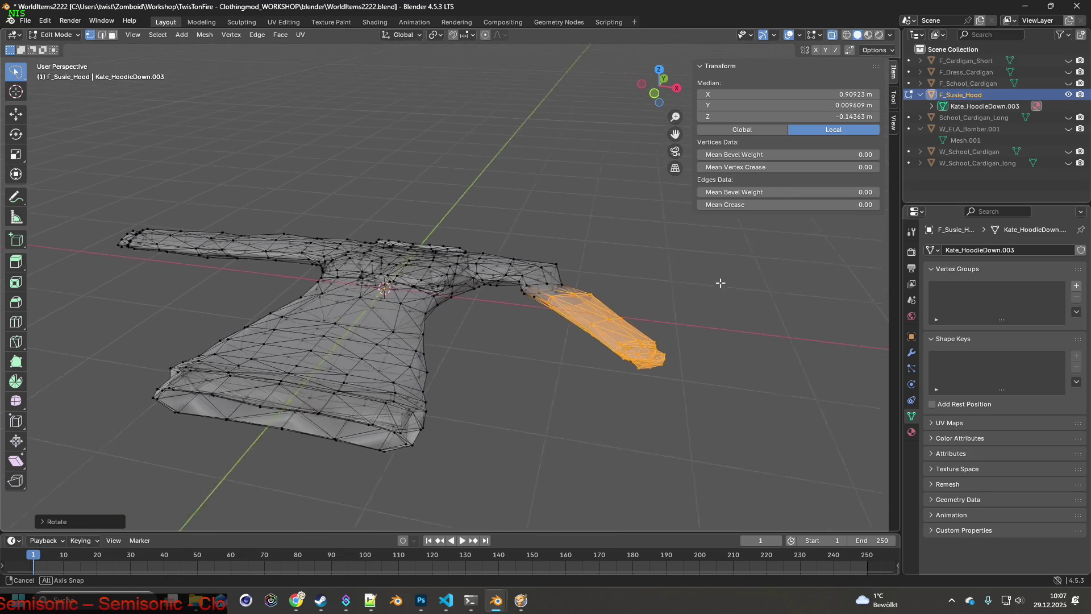
- Shift the right sleeve along the X axis and check it from a near-front angle
key("g")
key("x")
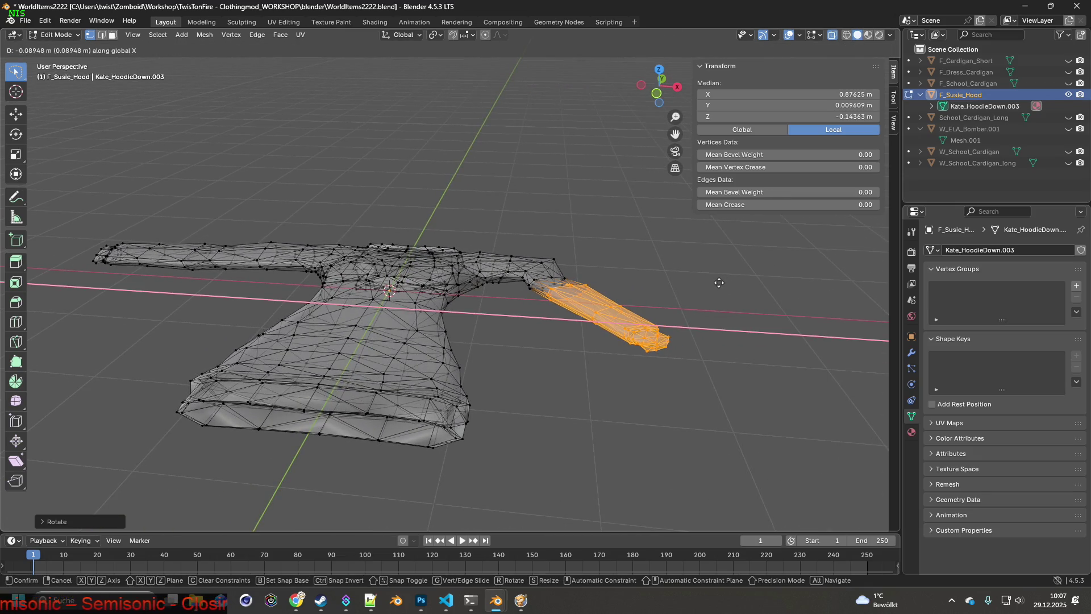
left_click(719, 283)
mouse_move(719, 279)
middle_mouse_down()
mouse_move(731, 276)
mouse_move(688, 244)
mouse_move(628, 258)
mouse_move(519, 212)
middle_mouse_up()
- Undo the recent sleeve adjustments through Edit > Undo until the sleeve returns to its earlier shape
left_click(44, 20)
left_click(44, 20)
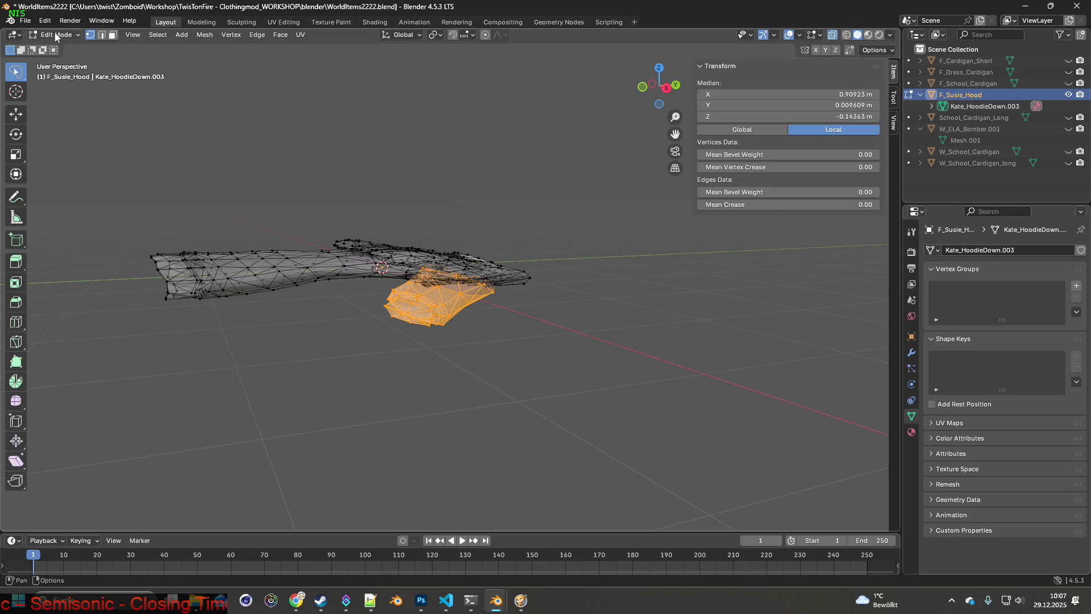
left_click(50, 23)
left_click(55, 34)
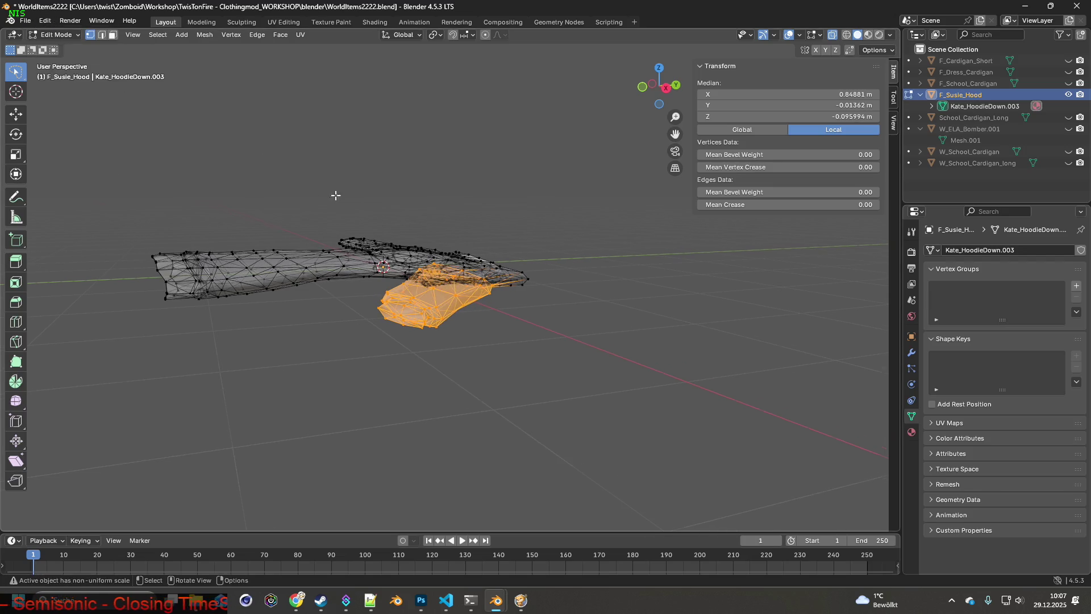
left_click(44, 20)
middle_click_drag(61, 41, 66, 26)
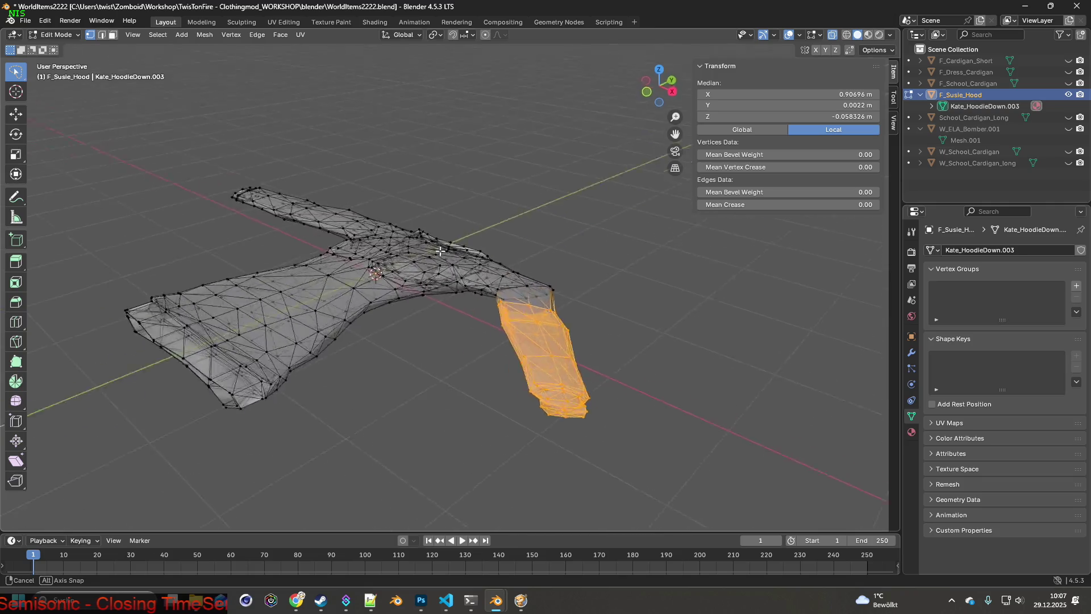
left_click(46, 21)
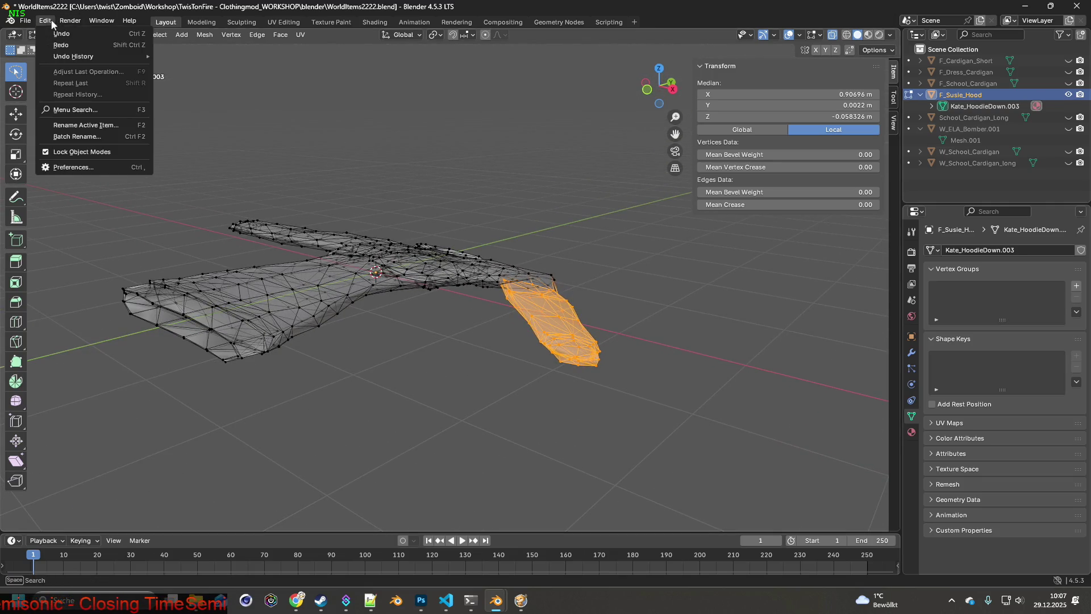
left_click(56, 36)
left_click(45, 20)
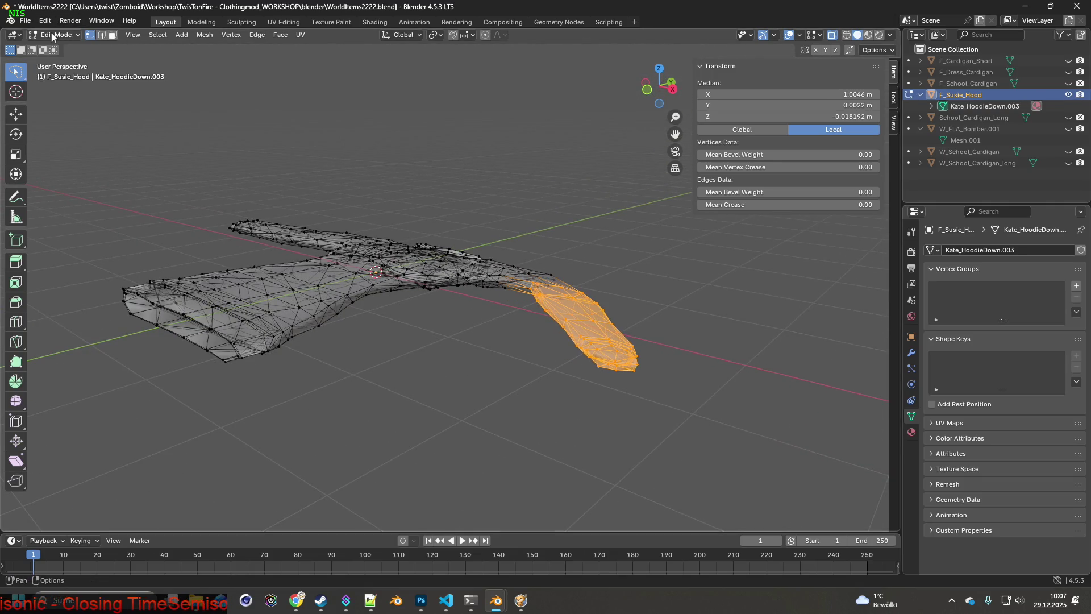
left_click(44, 21)
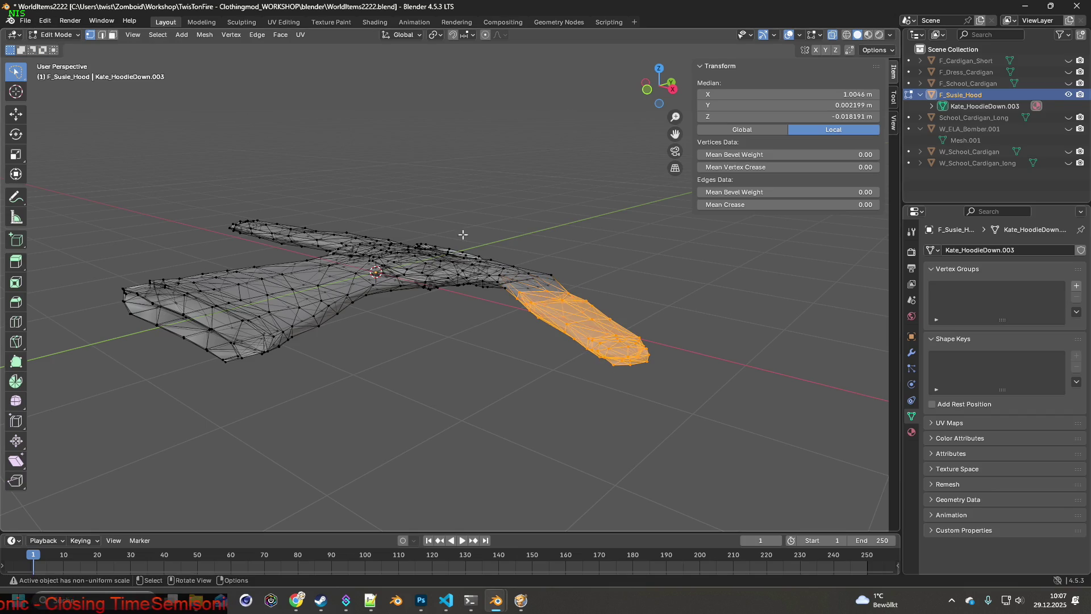
middle_click_drag(454, 232, 485, 257)
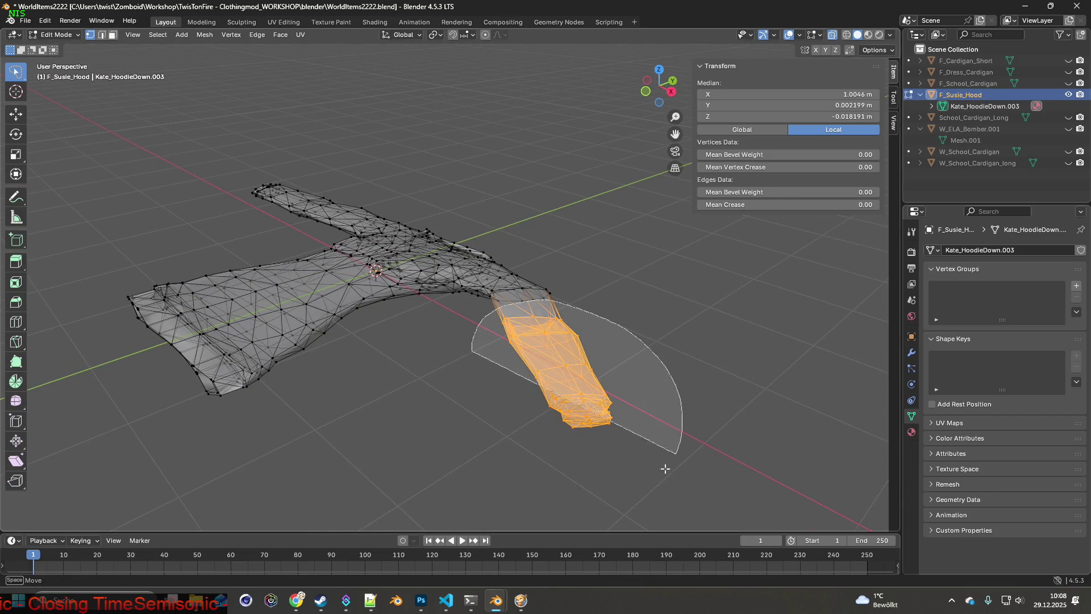
middle_click_drag(670, 455, 615, 326)
- Rotate the sleeve around the Z axis, lower it, and shift it along X
key("r")
key("z")
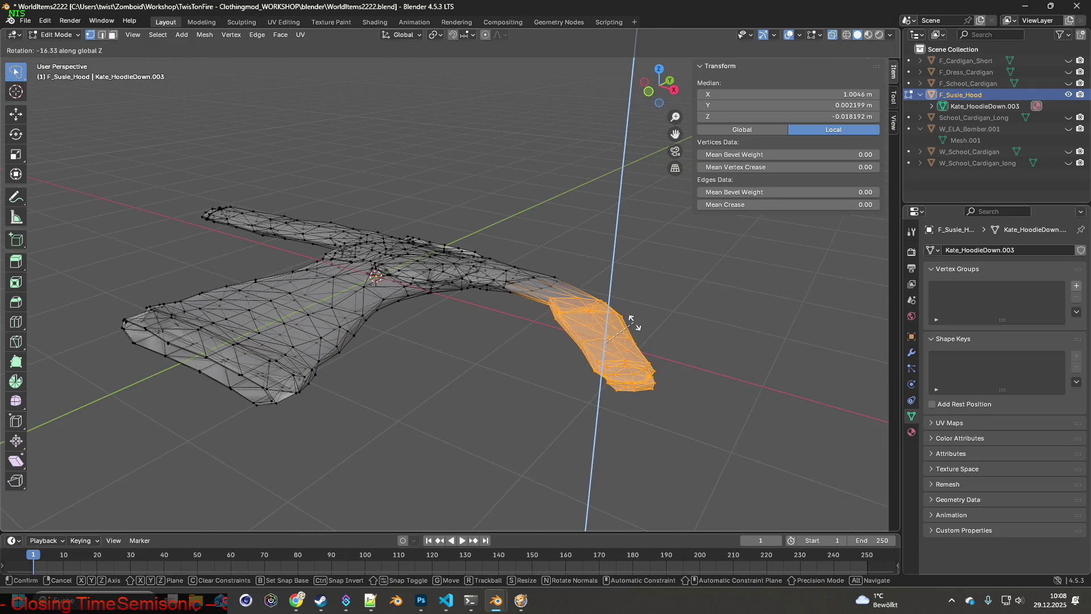
left_click(635, 322)
key("g")
left_click(601, 330)
key("g")
key("x")
left_click(592, 324)
mouse_move(591, 325)
middle_mouse_down()
mouse_move(608, 343)
mouse_move(633, 348)
middle_mouse_up()
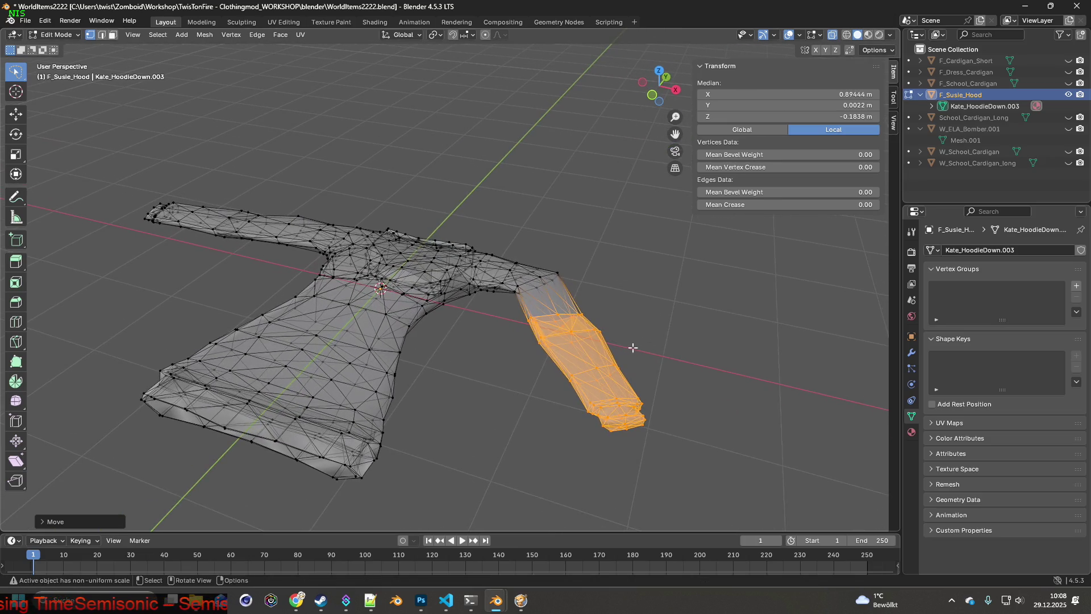
- Nudge the sleeve along Y, X and Z to line it up with the shoulder
key("g")
key("z")
left_click(608, 311)
key("g")
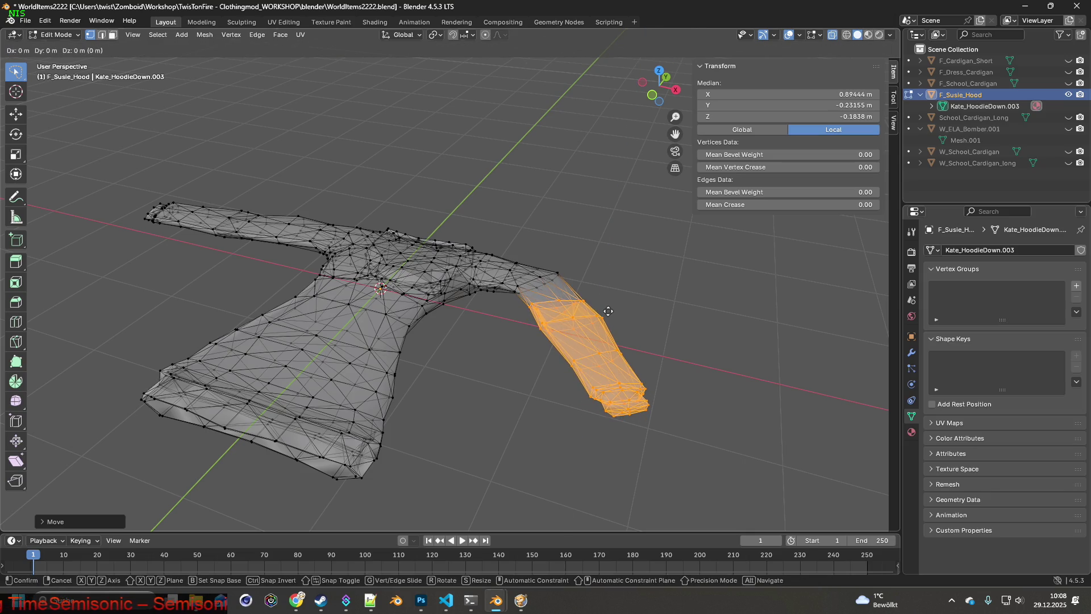
key("x")
left_click(611, 309)
mouse_move(611, 308)
middle_mouse_down()
mouse_move(629, 294)
mouse_move(631, 344)
mouse_move(555, 365)
mouse_move(696, 313)
middle_mouse_up()
key("g")
key("z")
left_click(630, 288)
- Adjust the sleeve's height along Z, abandon an X shift, and undo the last change
key("g")
key("z")
key("Escape")
middle_click_drag(697, 310, 641, 304)
key("g")
key("z")
left_click(673, 305)
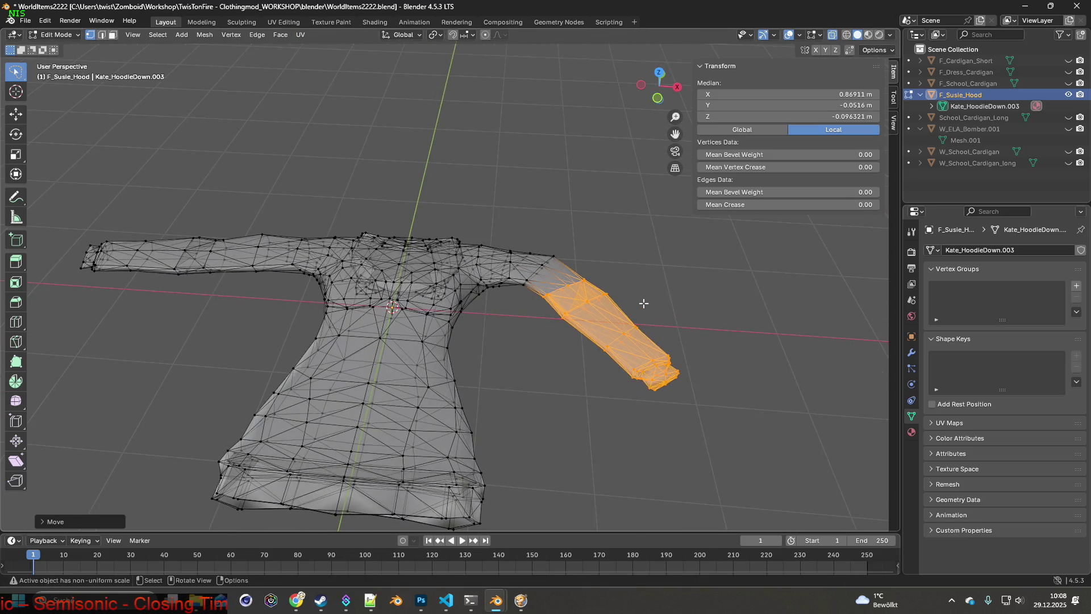
key("g")
key("x")
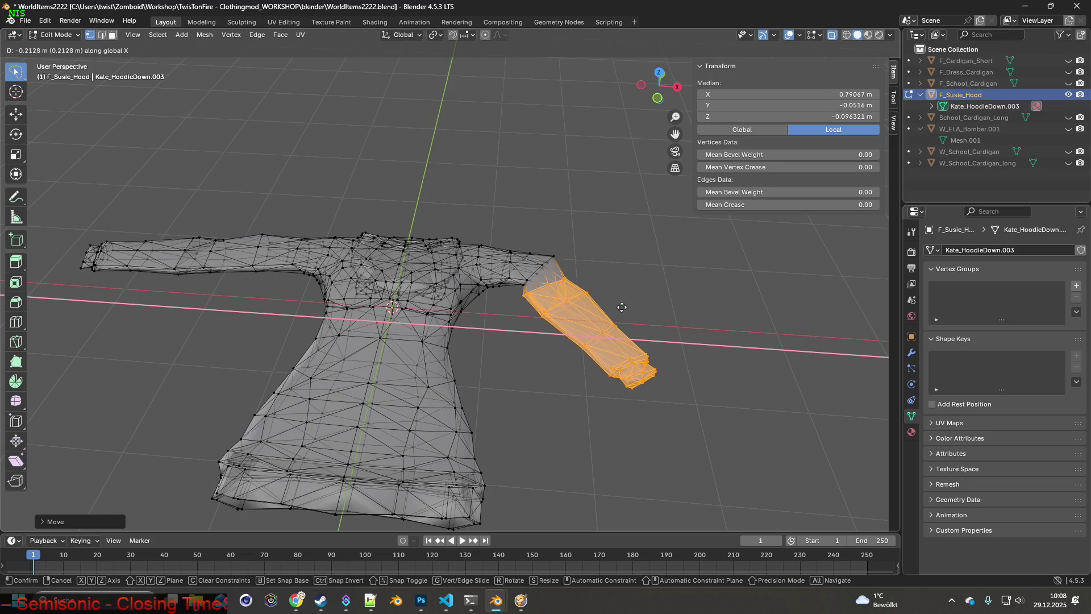
key("Escape")
middle_click_drag(629, 312, 635, 315)
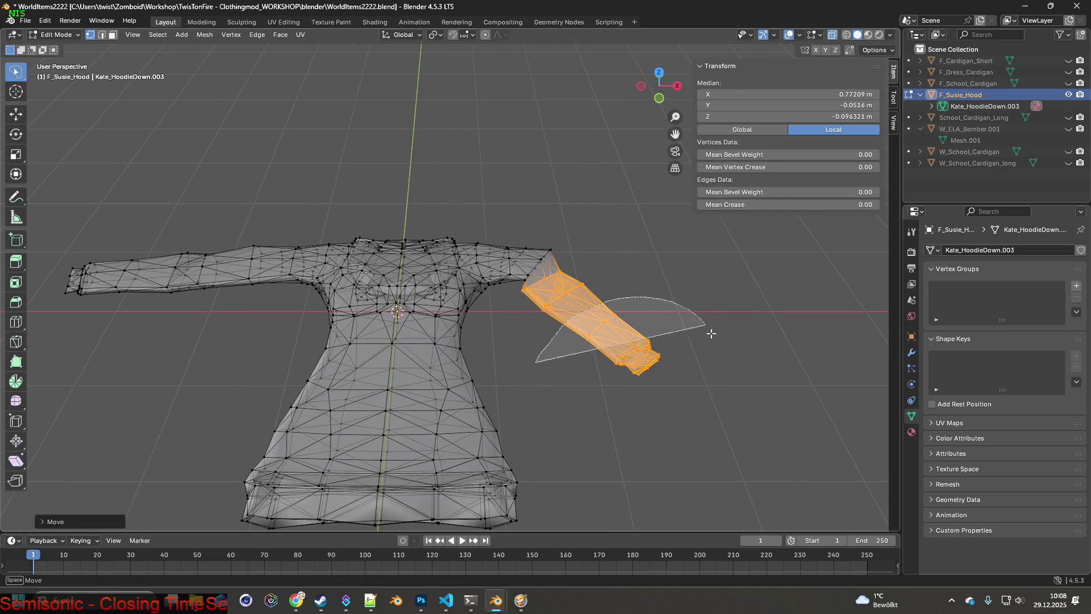
key("ctrl+z")
- Try several sleeve rotations around Z and X, cancelling each one
key("r")
key("z")
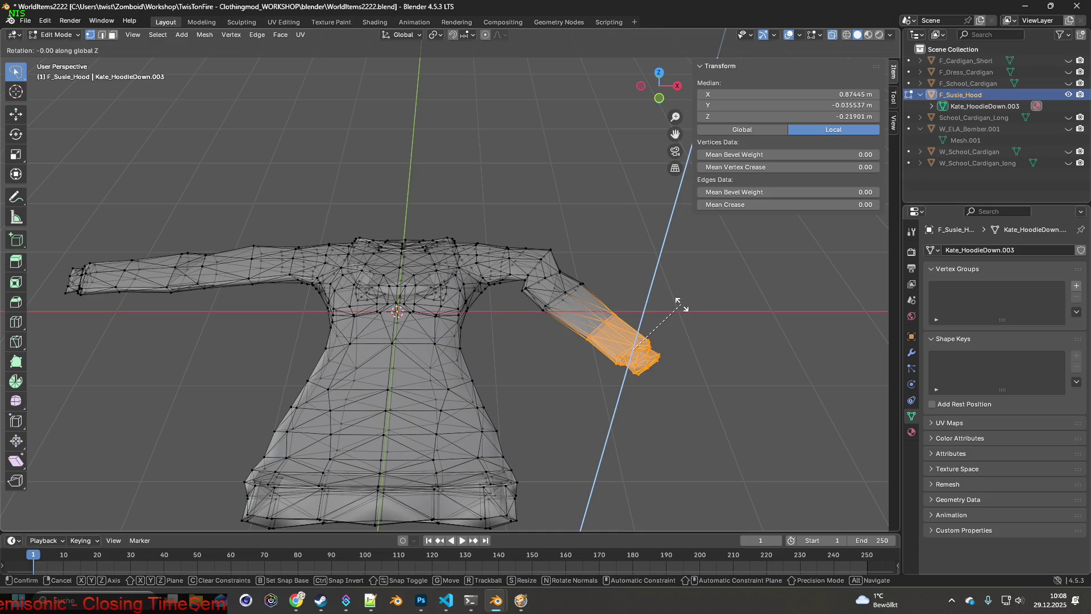
key("Escape")
key("r")
key("z")
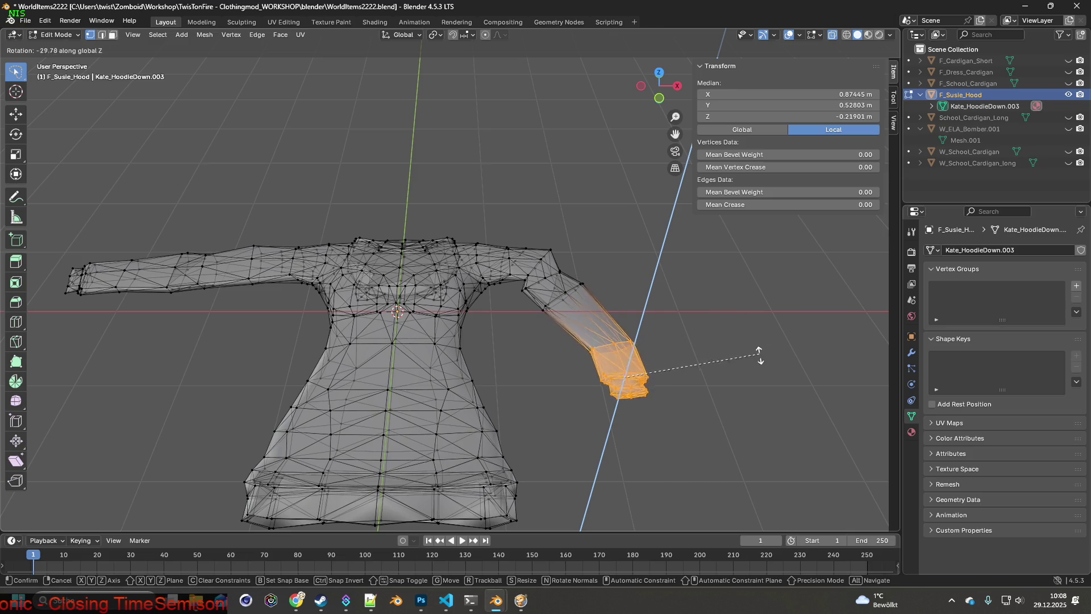
key("Escape")
key("r")
key("x")
key("Escape")
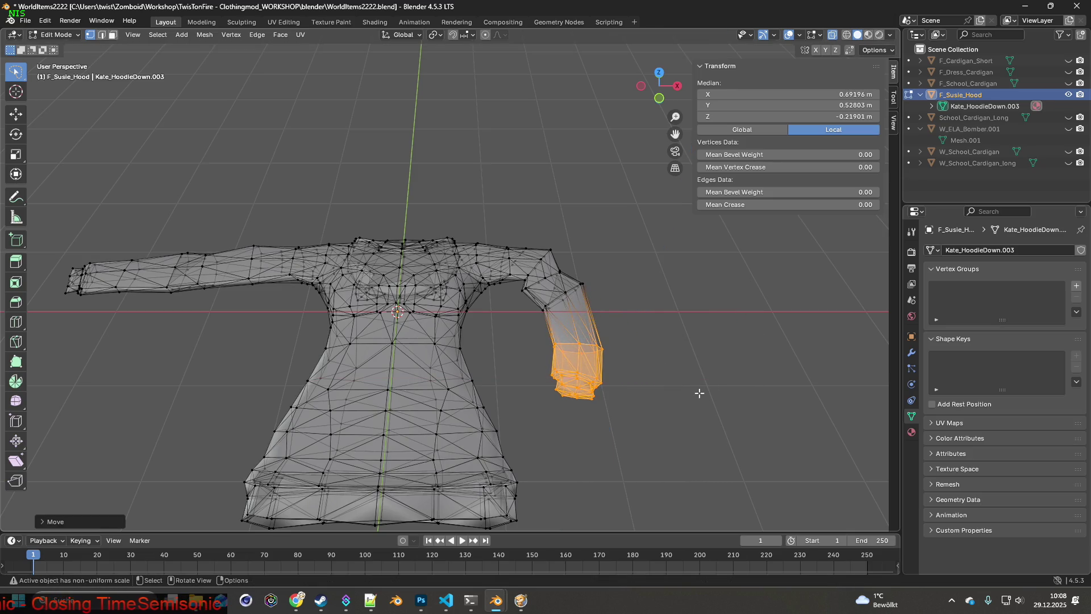
key("r")
key("z")
key("Escape")
- Hide and unhide the sleeve, then move it along the Y axis and view the garment edge-on
key("h")
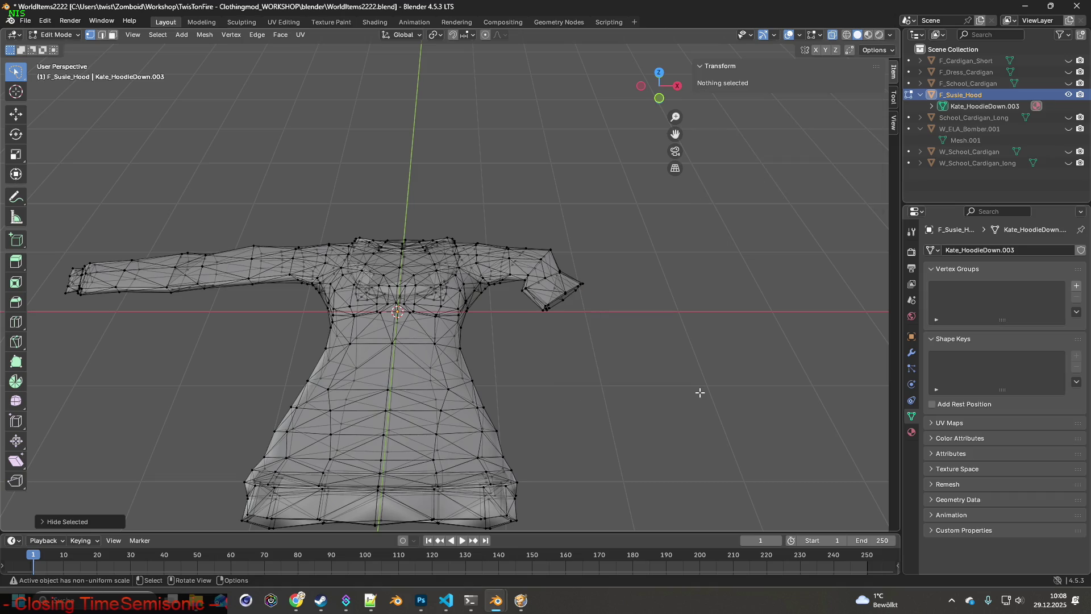
left_click(70, 20)
key("alt+h")
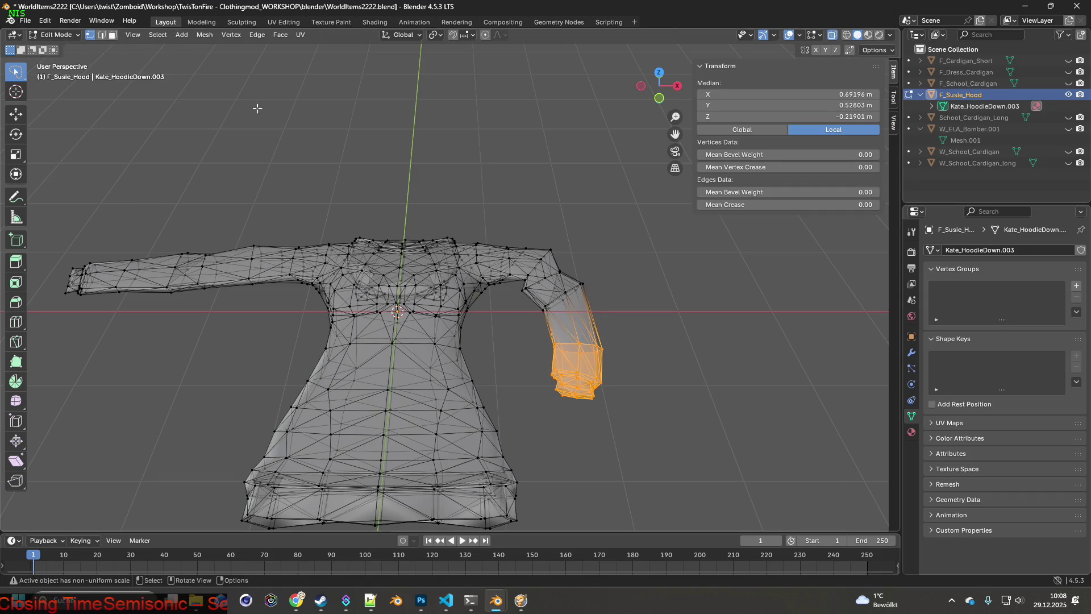
key("g")
key("y")
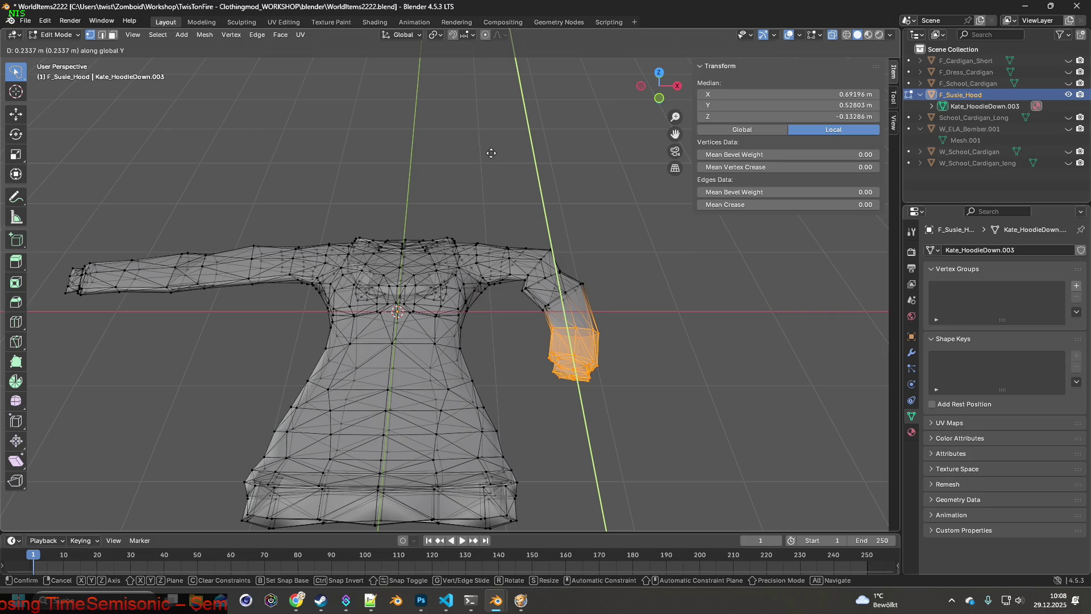
left_click(492, 153)
mouse_move(491, 152)
middle_mouse_down()
mouse_move(447, 127)
mouse_move(411, 127)
middle_mouse_up()
- Undo the unwanted sleeve moves through Edit > Undo and view the whole garment
left_click(65, 23)
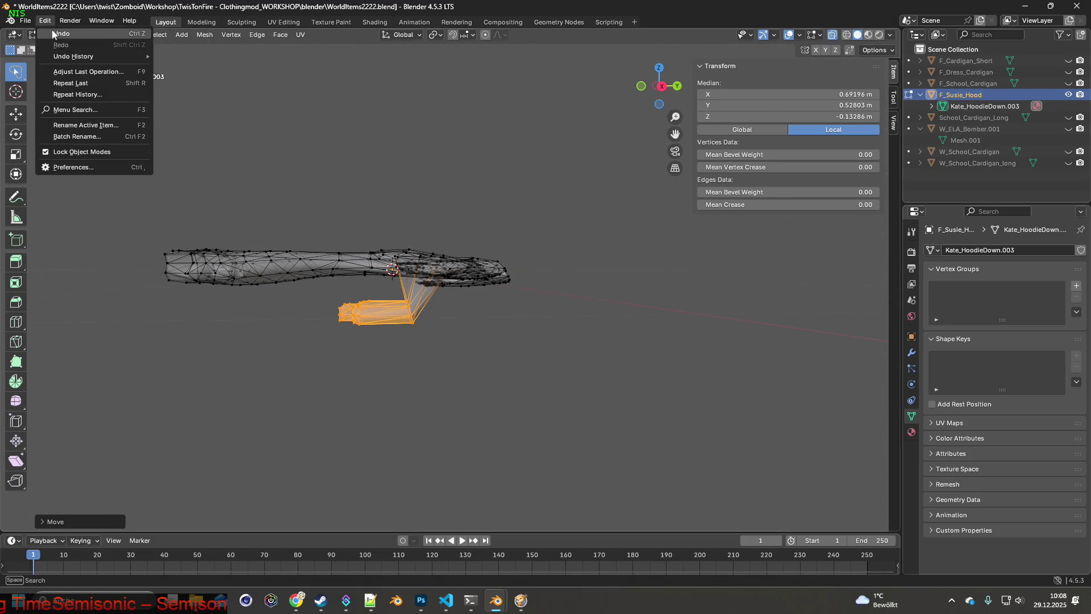
left_click(61, 33)
left_click(57, 34)
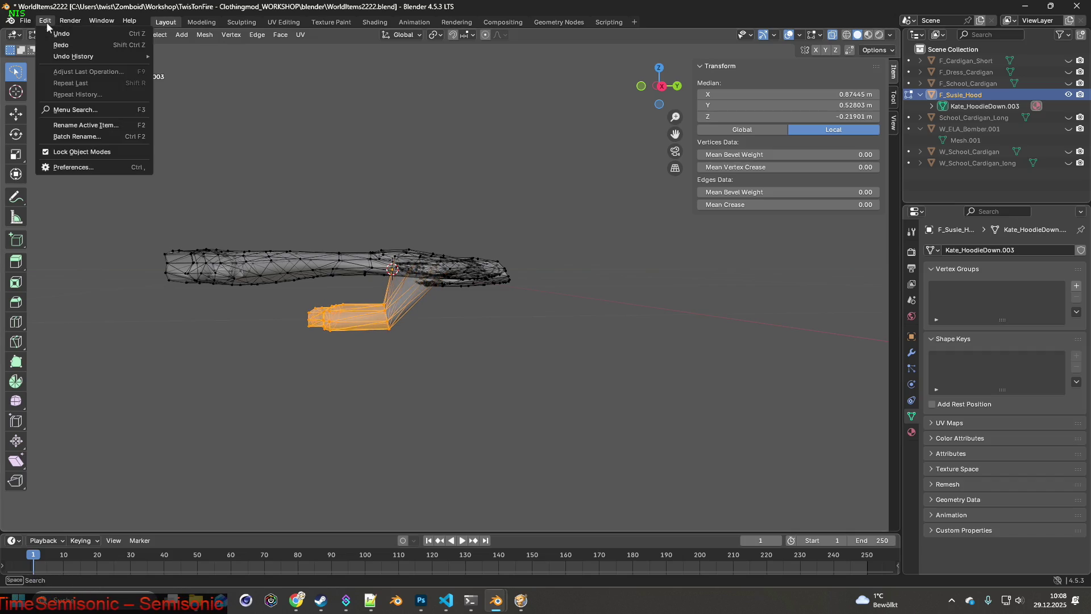
left_click(57, 34)
left_click(45, 21)
left_click(46, 21)
middle_click_drag(392, 178, 626, 251)
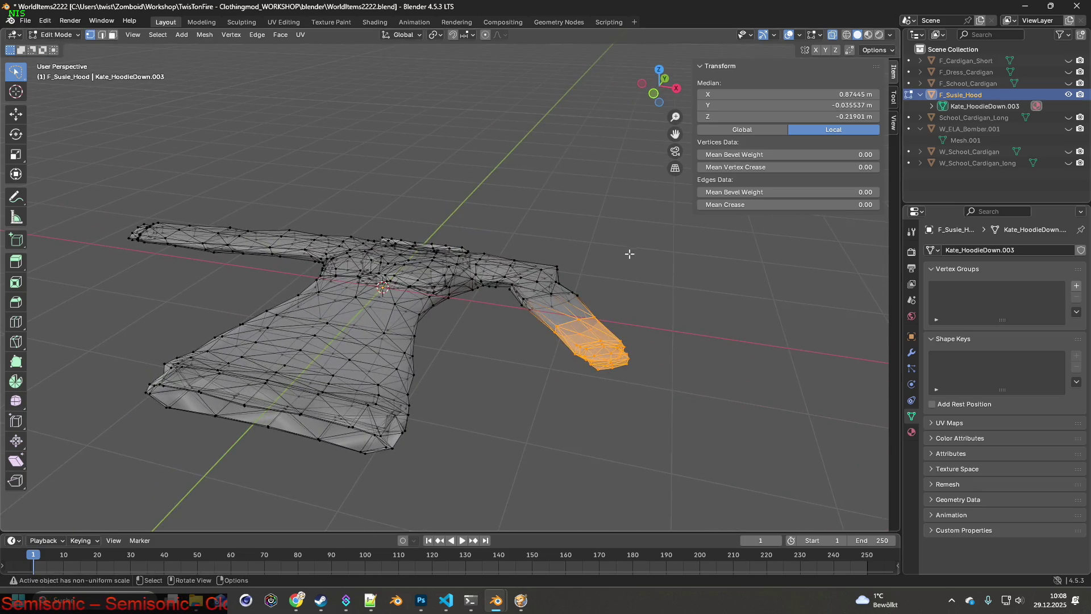
- Rotate the right sleeve slightly around Z, slide it inward along X, and inspect it from several angles
mouse_move(720, 358)
middle_mouse_down()
mouse_move(734, 271)
mouse_move(725, 281)
middle_mouse_up()
key("r")
key("z")
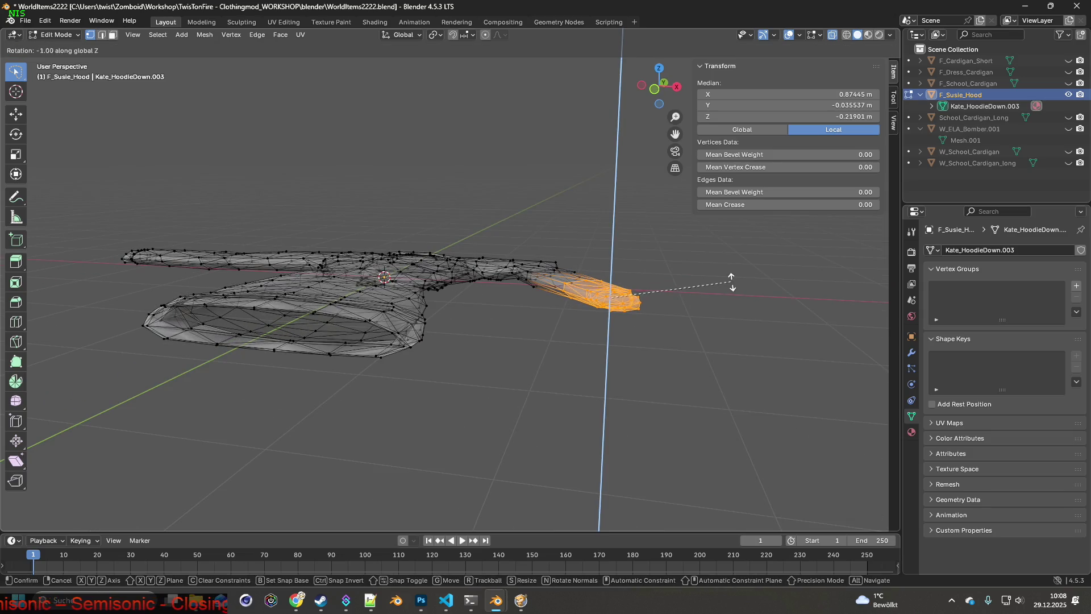
left_click(759, 298)
key("g")
key("x")
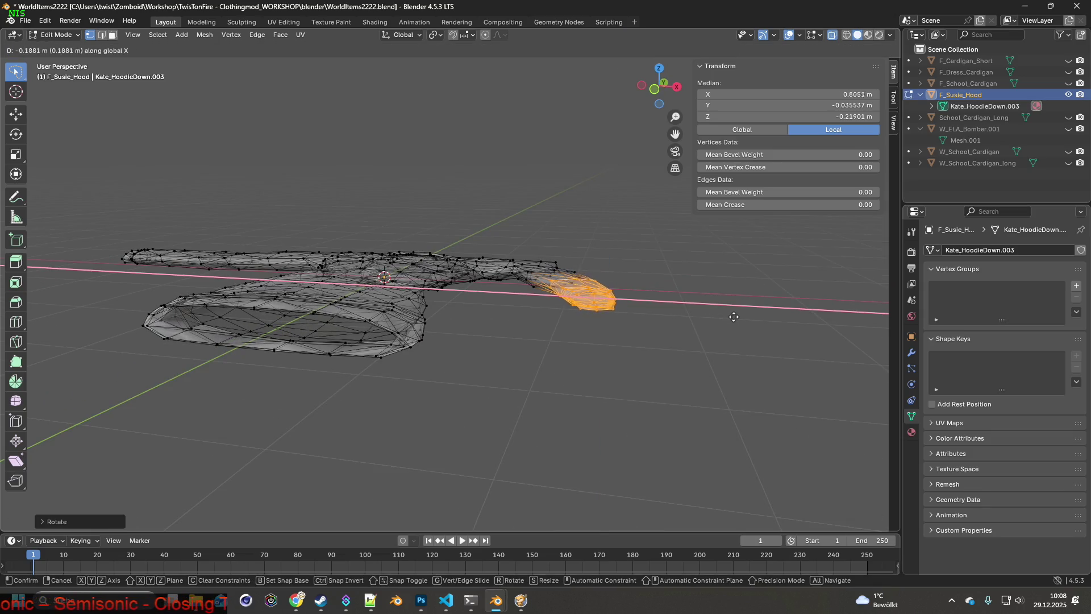
left_click(729, 316)
mouse_move(729, 315)
middle_mouse_down()
mouse_move(572, 286)
mouse_move(523, 334)
mouse_move(534, 268)
middle_mouse_up()
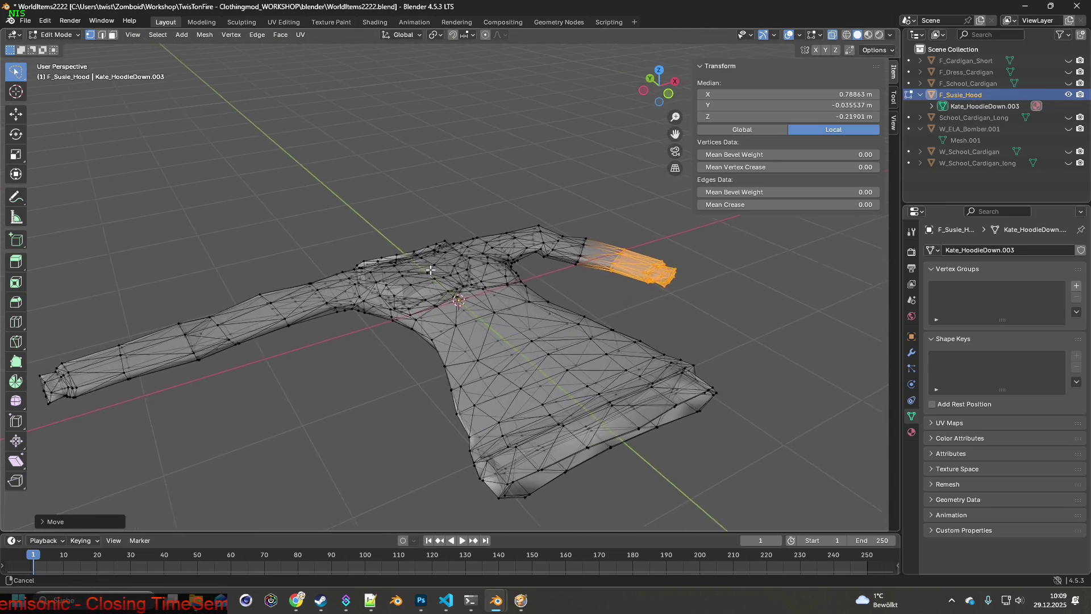
middle_click_drag(534, 268, 476, 259)
middle_click_drag(344, 254, 304, 240)
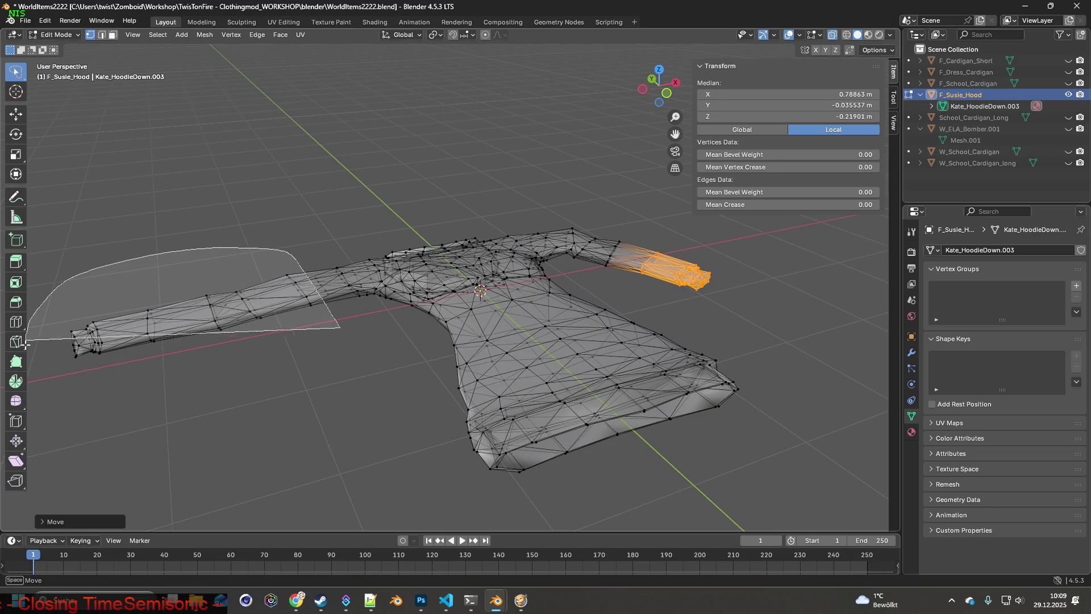
- Select the left sleeve and shift it along the X axis
left_click_drag(275, 249, 299, 346)
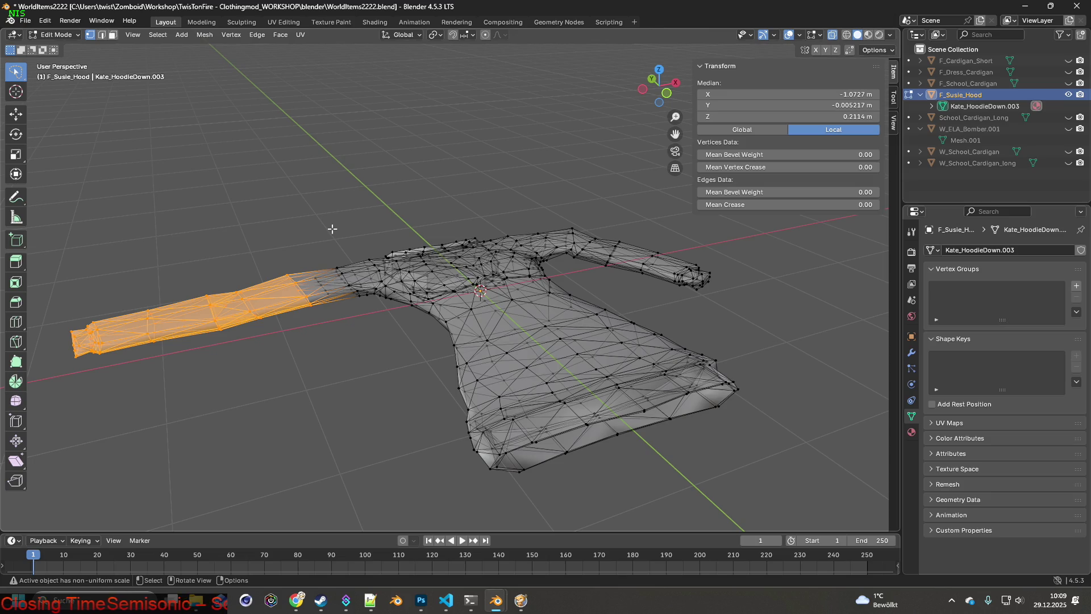
middle_click_drag(331, 228, 301, 259)
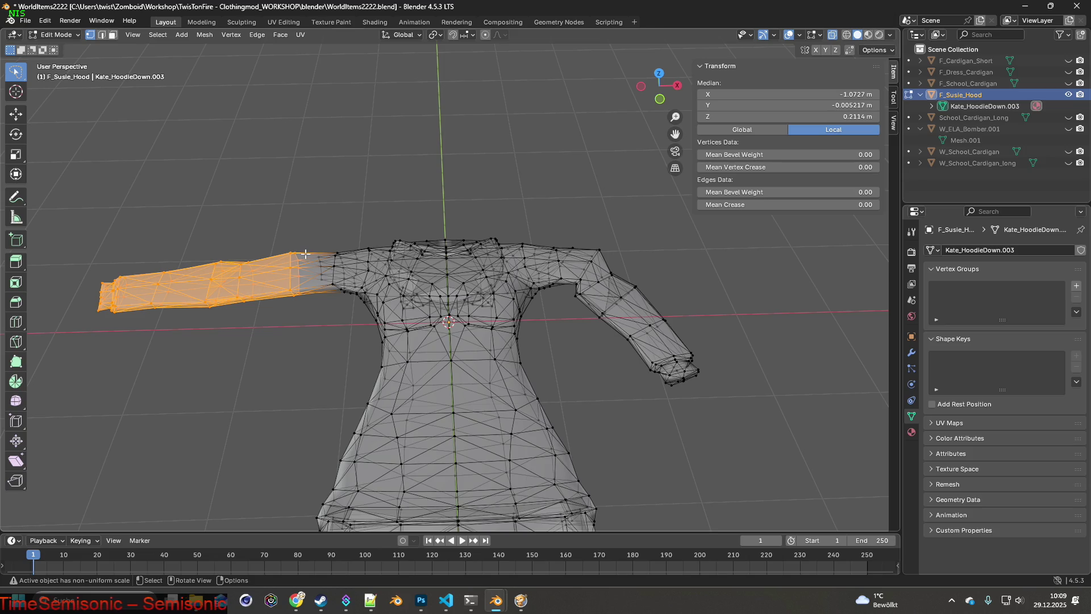
middle_click_drag(300, 242, 301, 224)
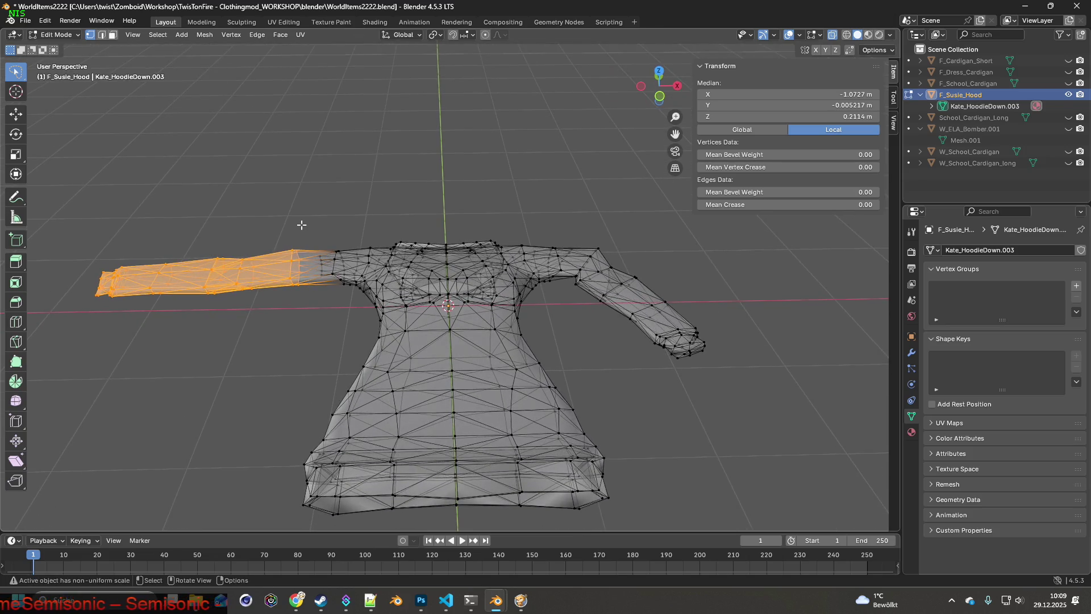
key("g")
key("x")
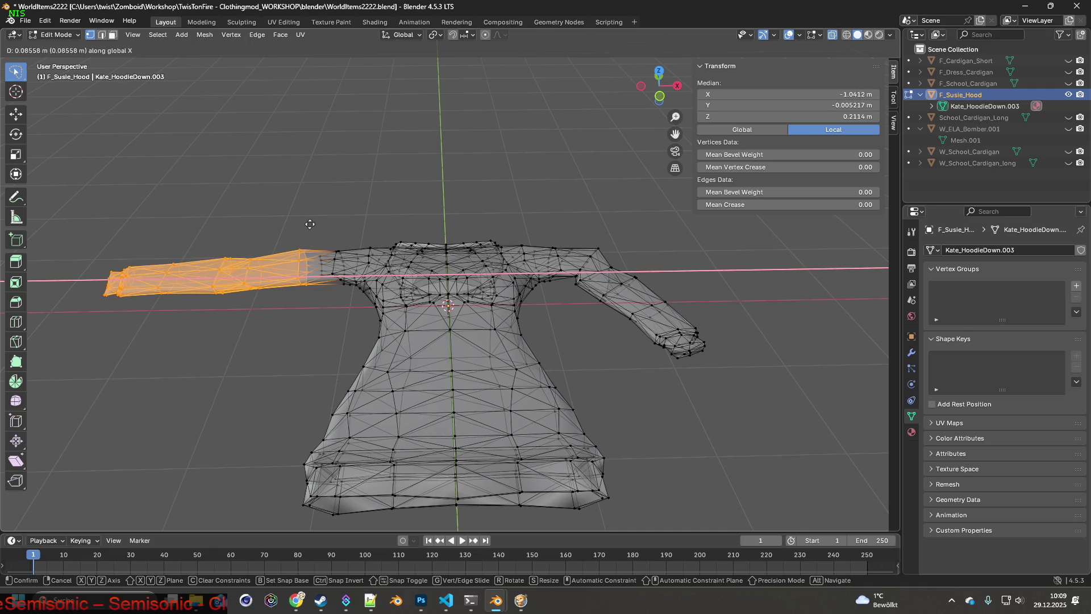
left_click(322, 224)
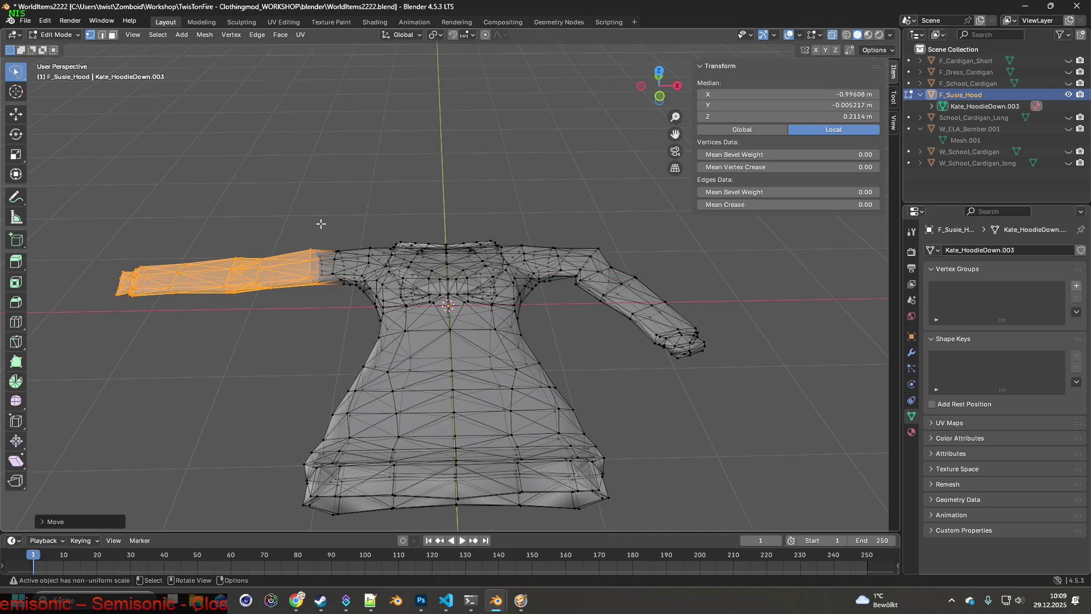
left_click(284, 226)
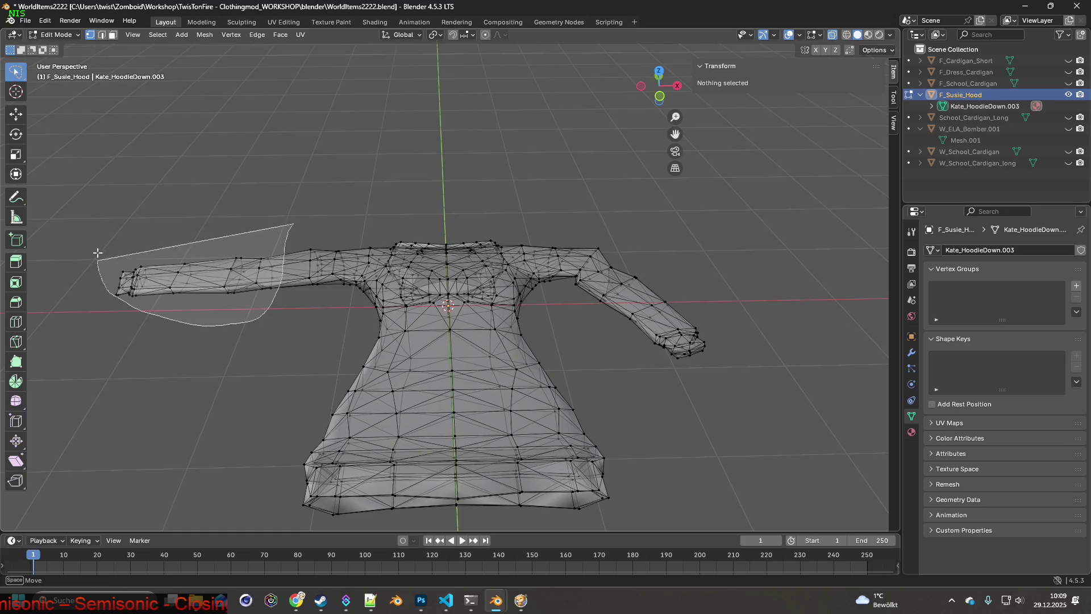
- Reselect the left sleeve, rotate it around the vertical axis, undo and then redo the rotation
left_click_drag(271, 303, 303, 209)
key("r")
key("z")
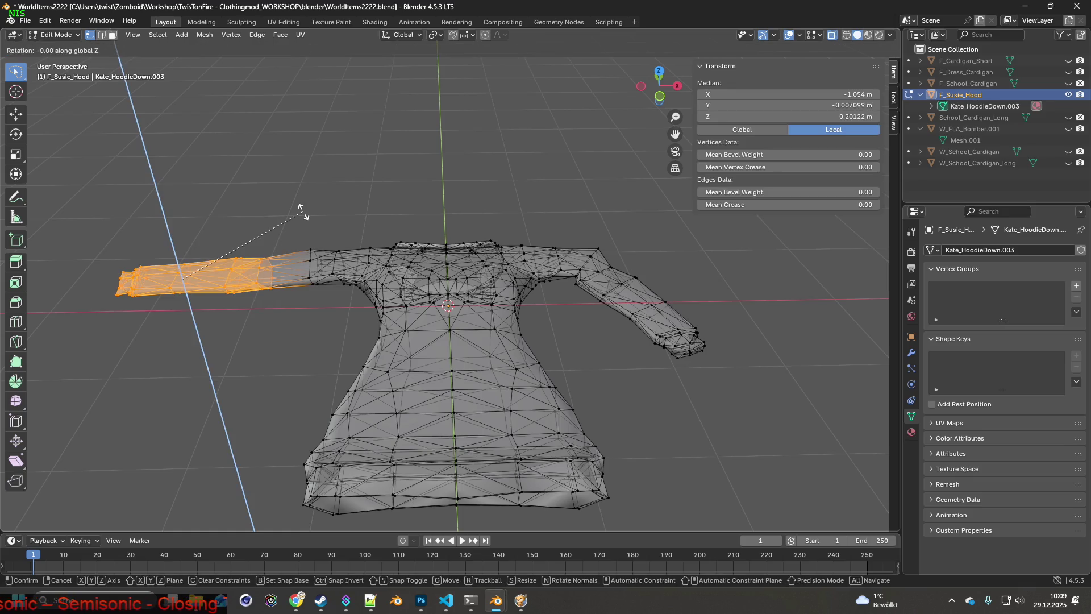
left_click(255, 206)
key("ctrl+z")
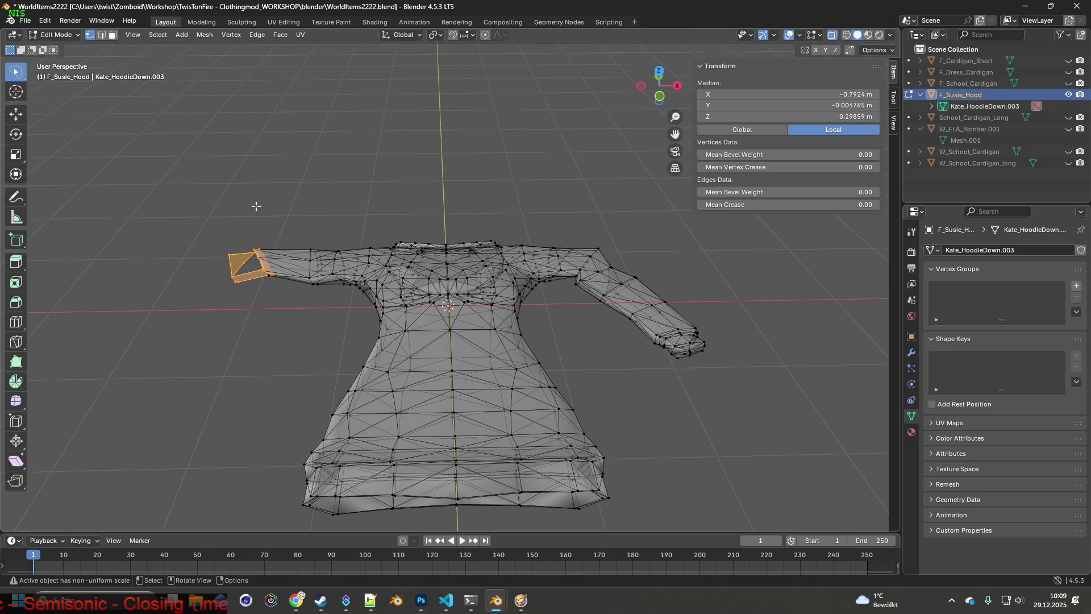
left_click(45, 21)
left_click(56, 39)
left_click(41, 22)
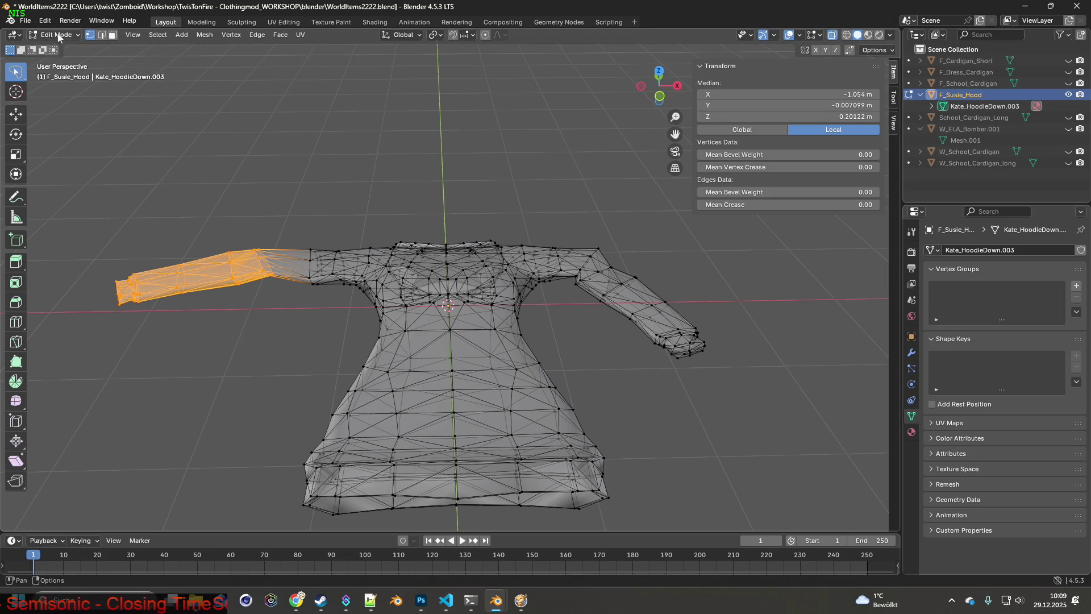
- Move the left sleeve along X and rotate it further around the vertical axis
key("g")
key("x")
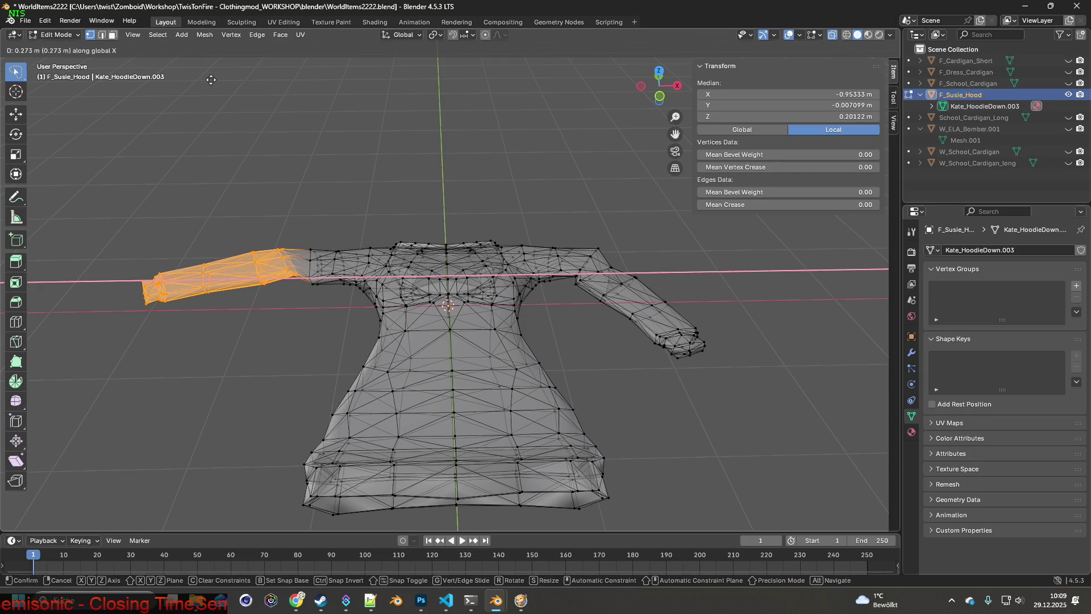
left_click(210, 79)
key("r")
key("z")
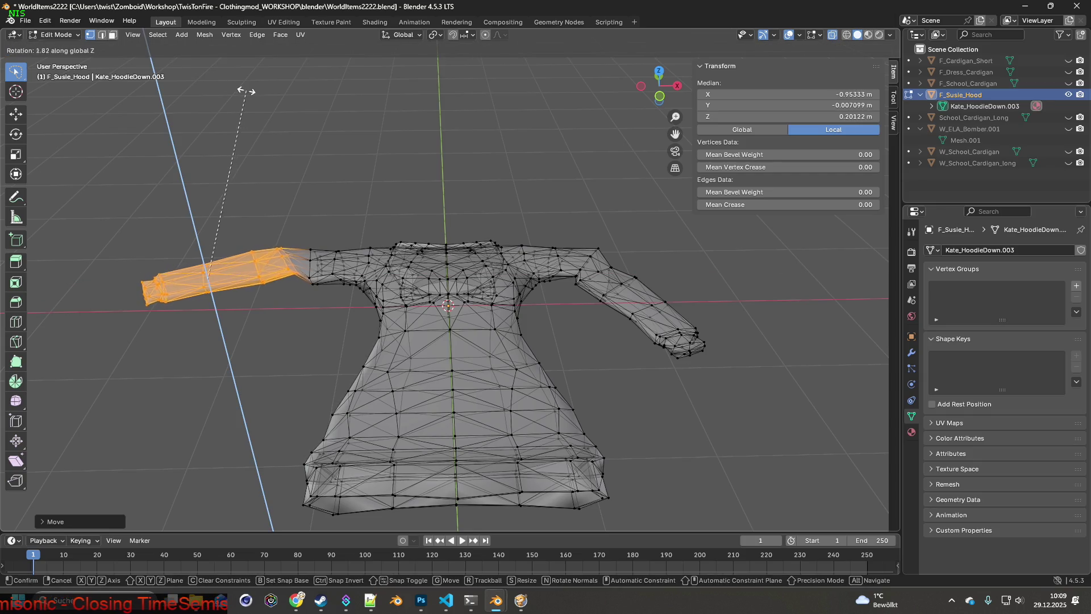
left_click(203, 142)
- Shift the sleeve along Y then X and check it from an angled overview
key("g")
key("y")
left_click(193, 203)
key("g")
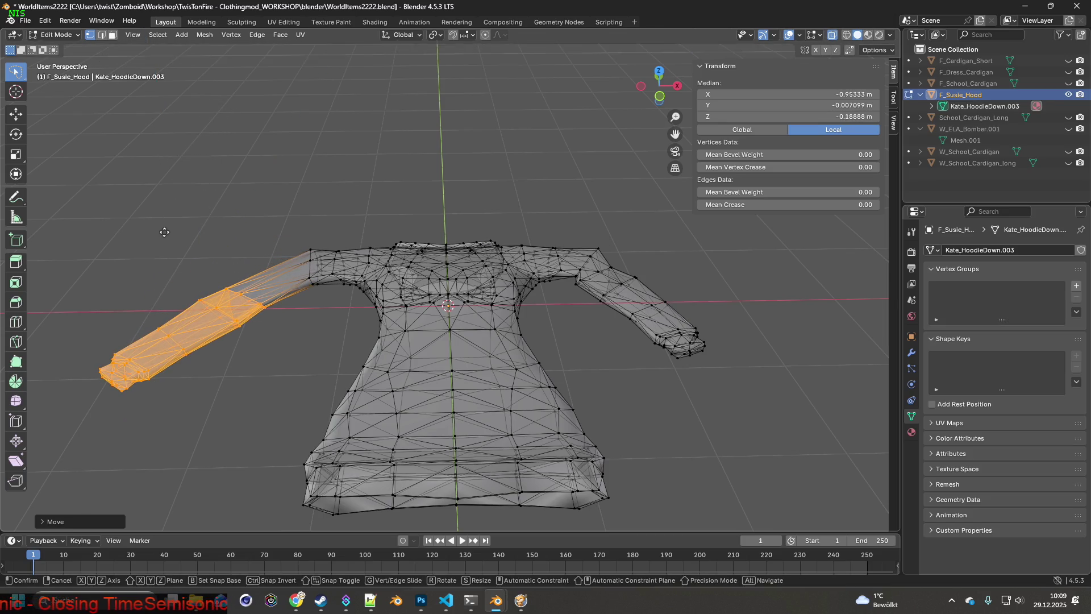
key("x")
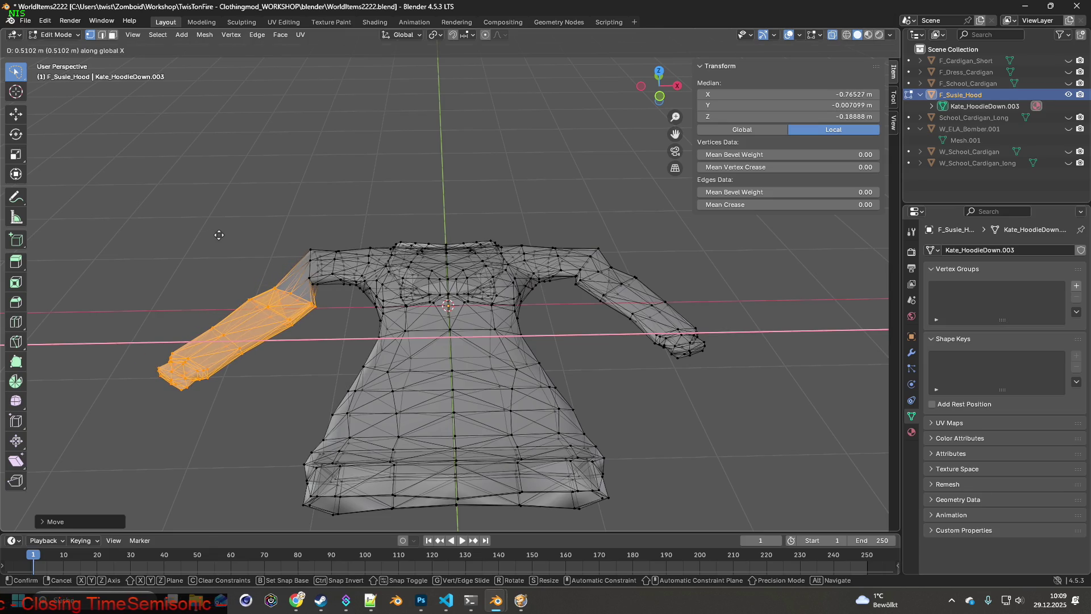
left_click(219, 236)
middle_click_drag(219, 236, 245, 224)
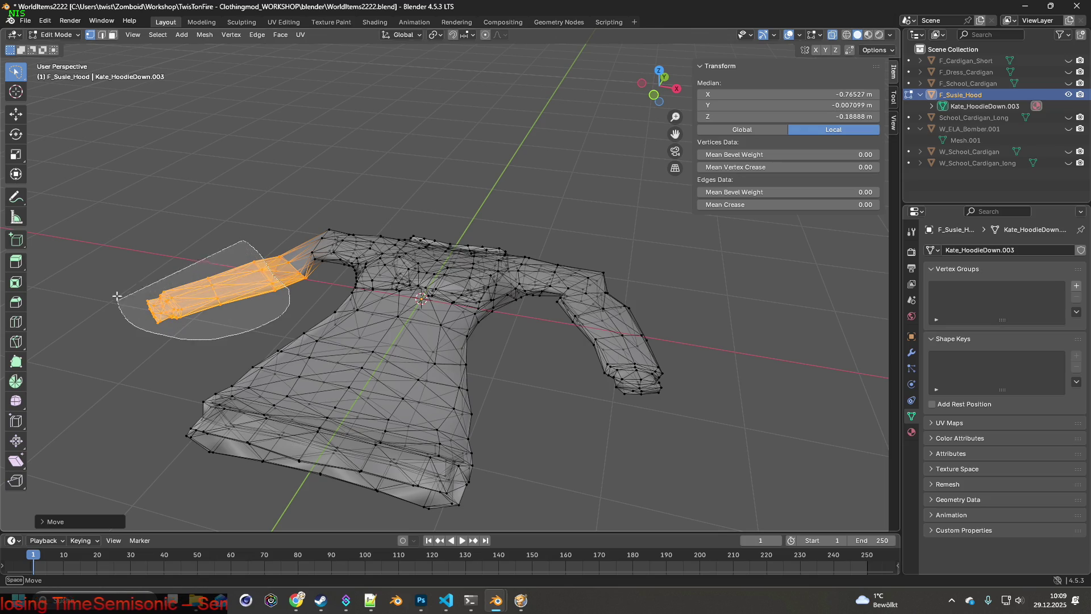
- Rotate the sleeve around the vertical axis again and slide it along X
key("Escape")
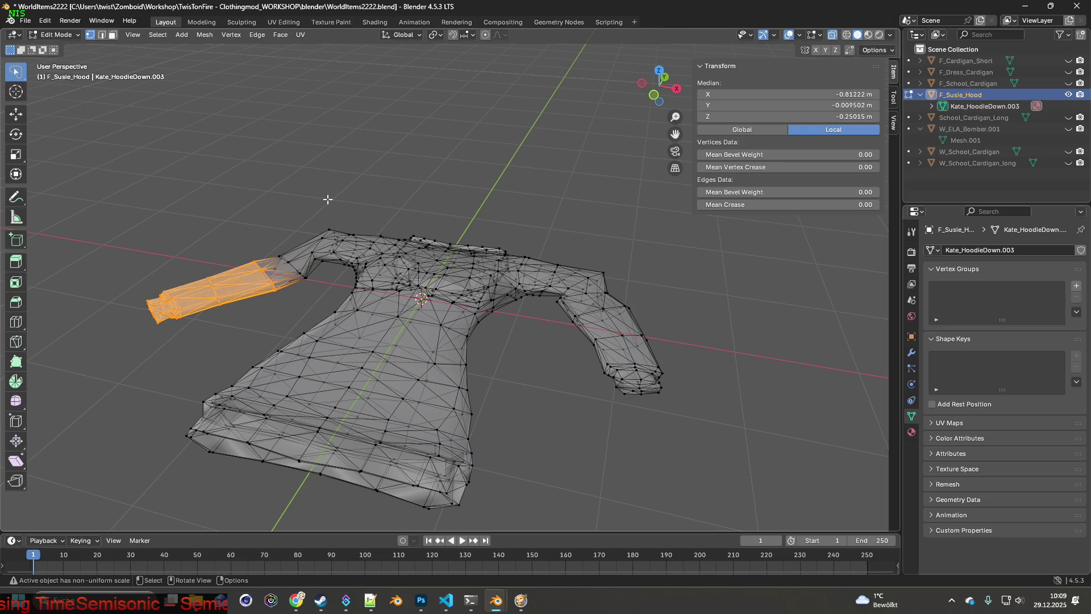
key("r")
key("z")
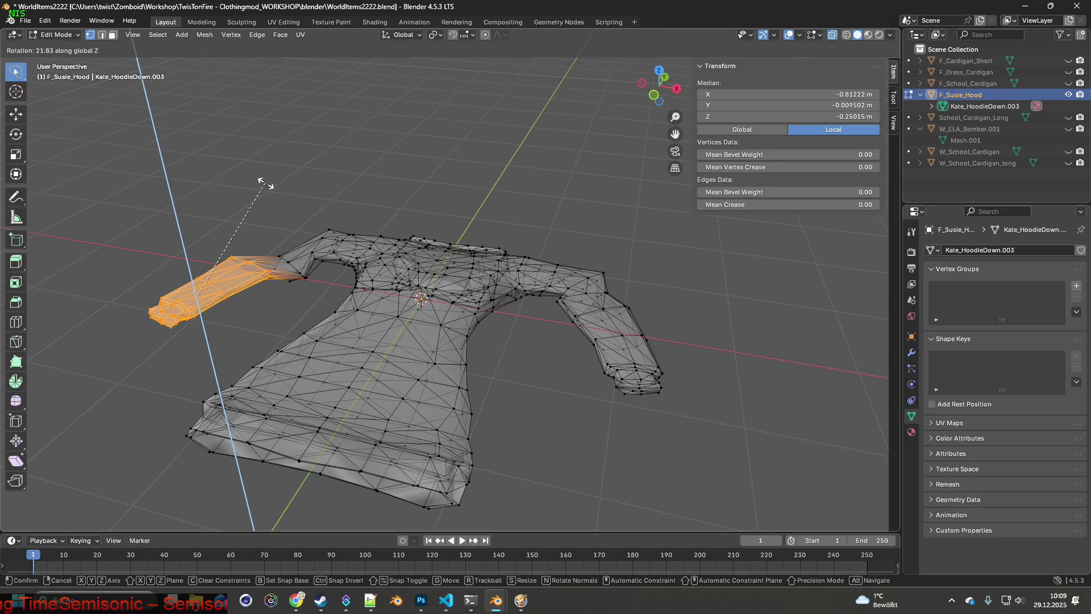
left_click(286, 191)
key("g")
key("x")
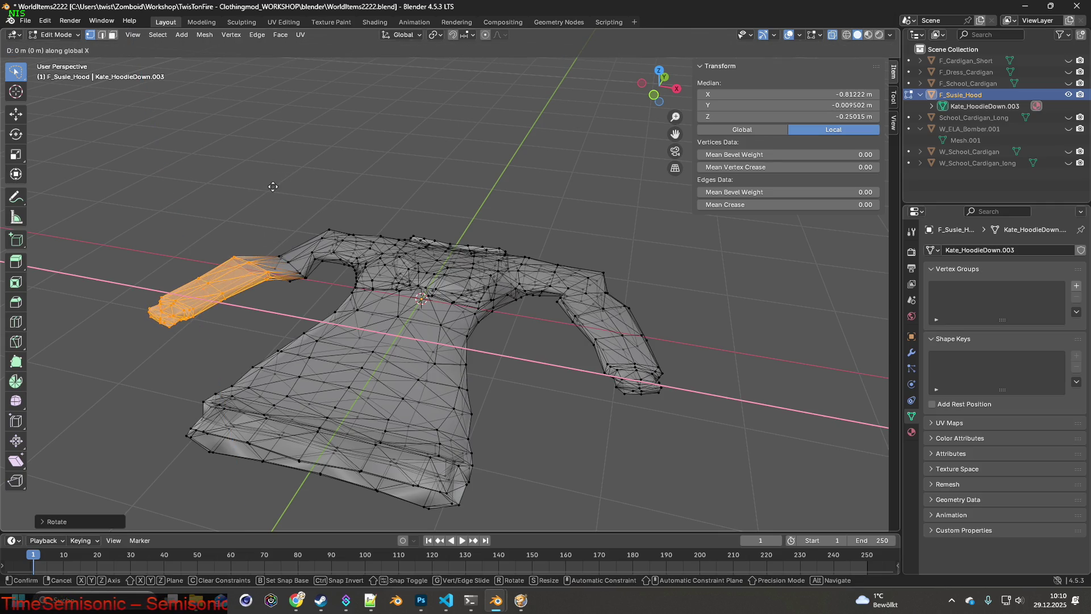
left_click(301, 193)
- Fine-tune the sleeve with another Z rotation, an X shift and a Y shift so it hangs beside the torso
key("r")
key("z")
left_click(272, 188)
key("g")
key("x")
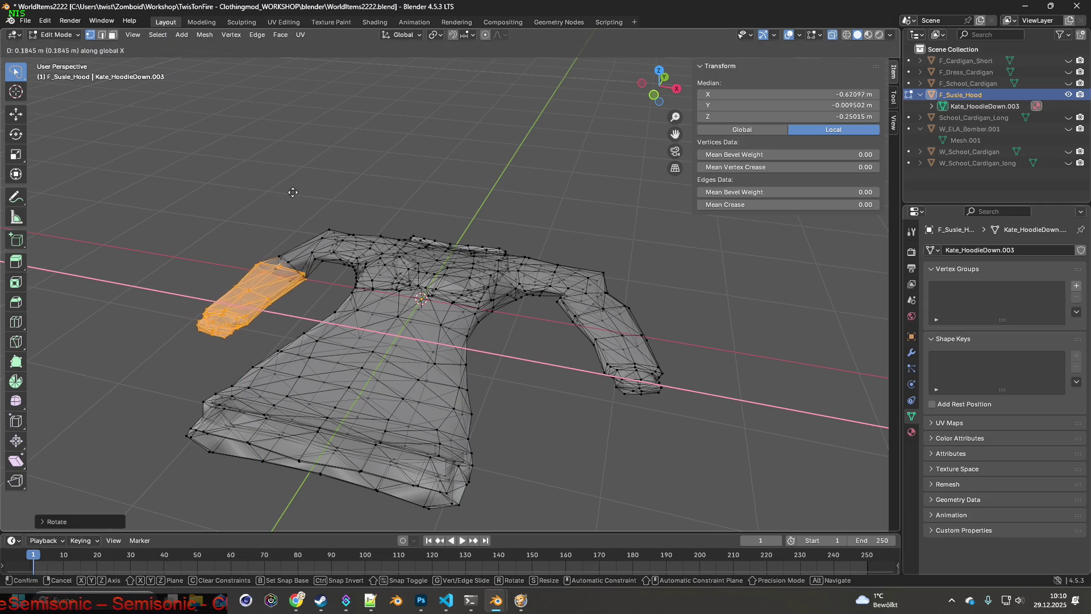
left_click(290, 189)
key("g")
key("y")
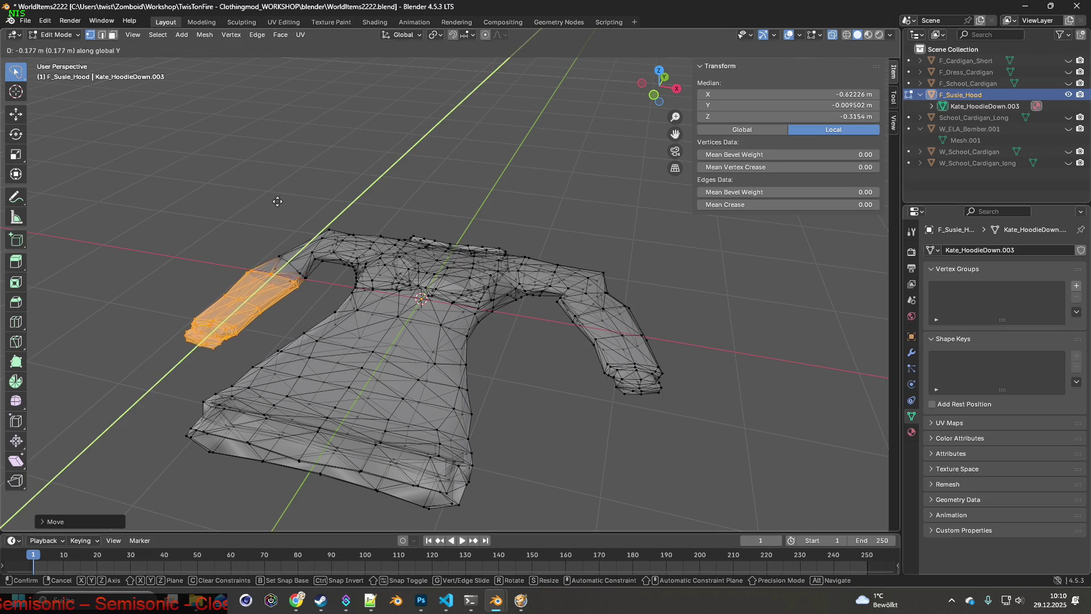
left_click(276, 202)
- Orbit to a front view, clear the selection and select the sleeve's shoulder vertices
middle_click_drag(276, 202, 428, 233)
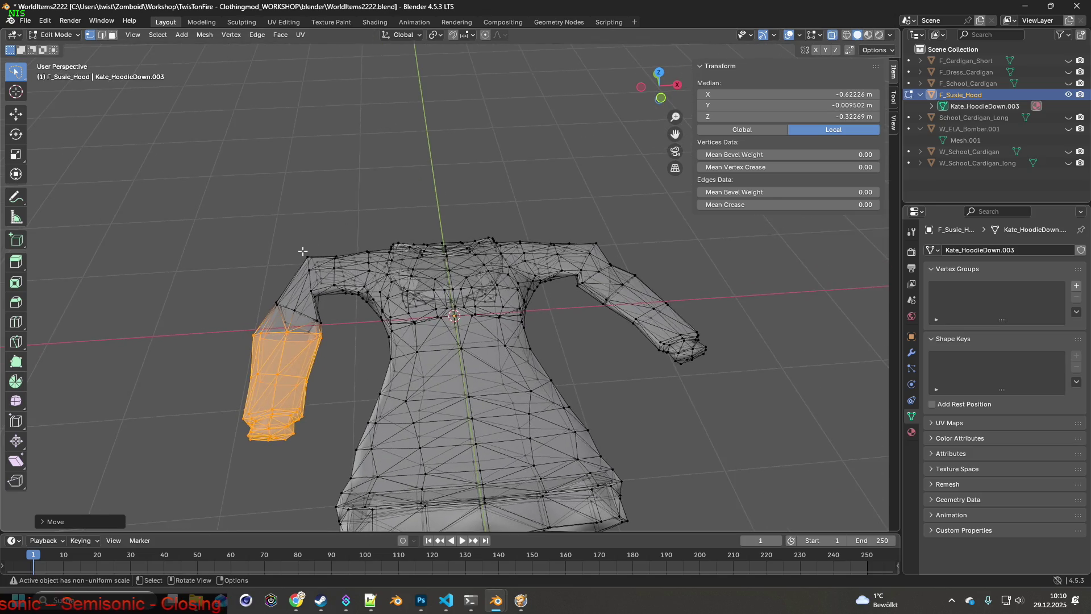
middle_click_drag(428, 232, 304, 242)
left_click(231, 302)
left_click(258, 311)
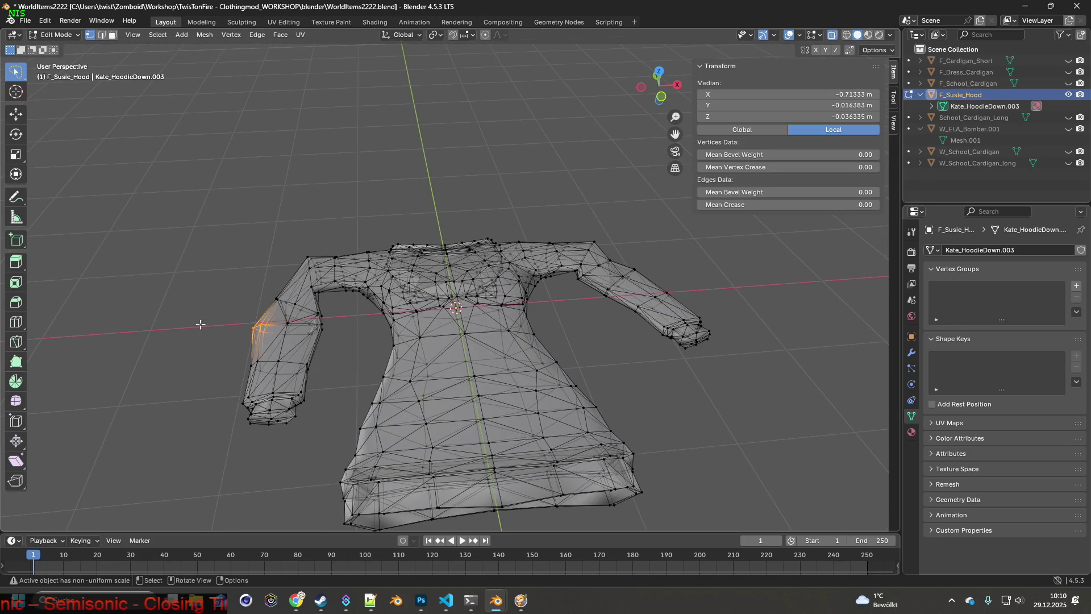
- Reposition the left shoulder and sleeve vertices with soft falloff, constraining the sleeve move to X
key("g")
left_click(409, 205)
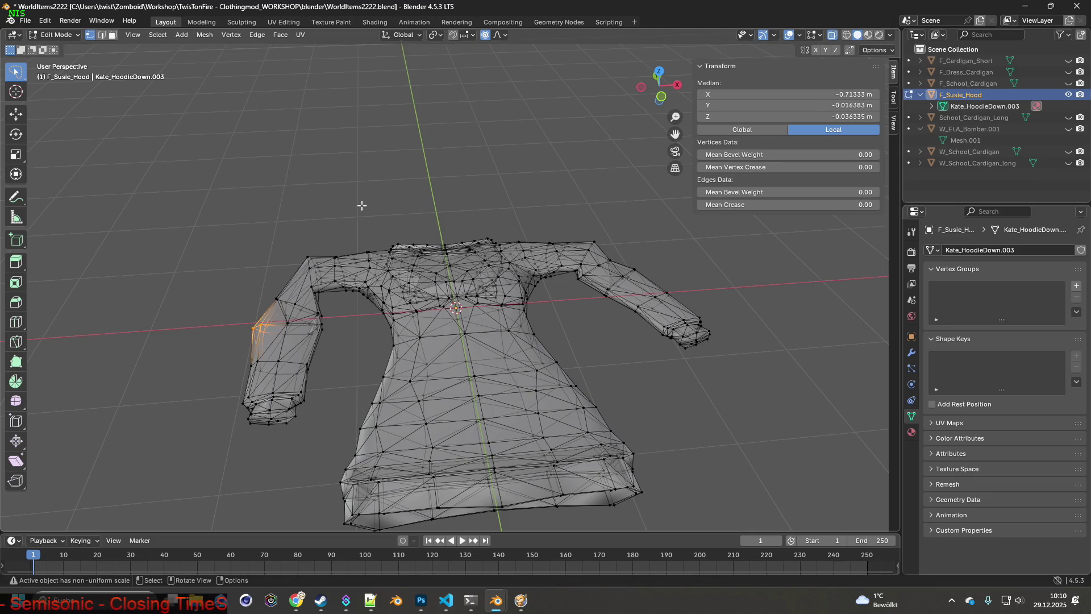
key("g")
key("g")
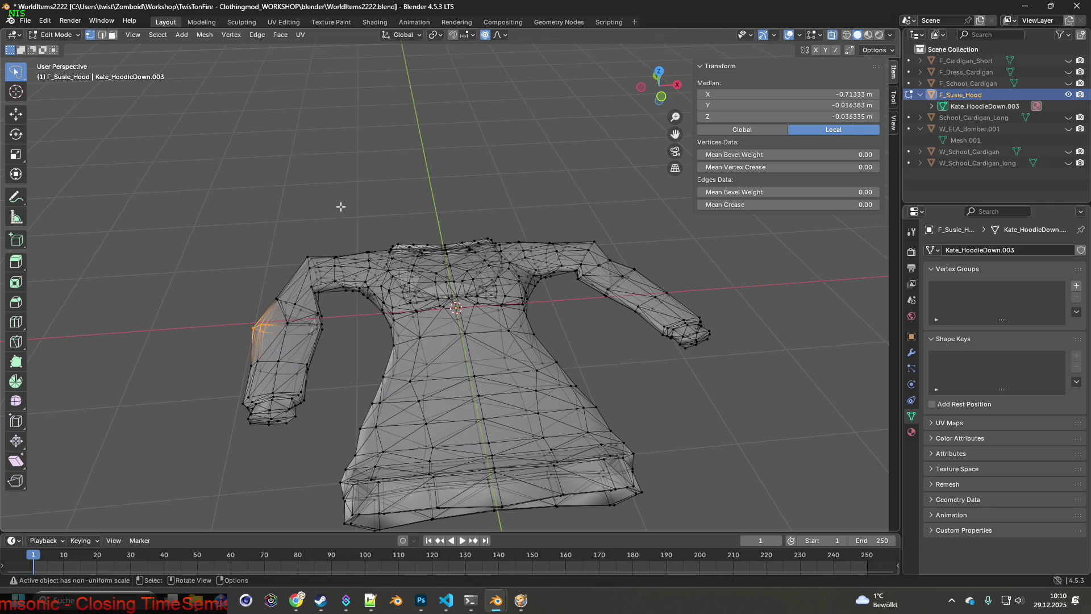
middle_click_drag(340, 206, 357, 205)
left_click_drag(243, 283, 282, 349)
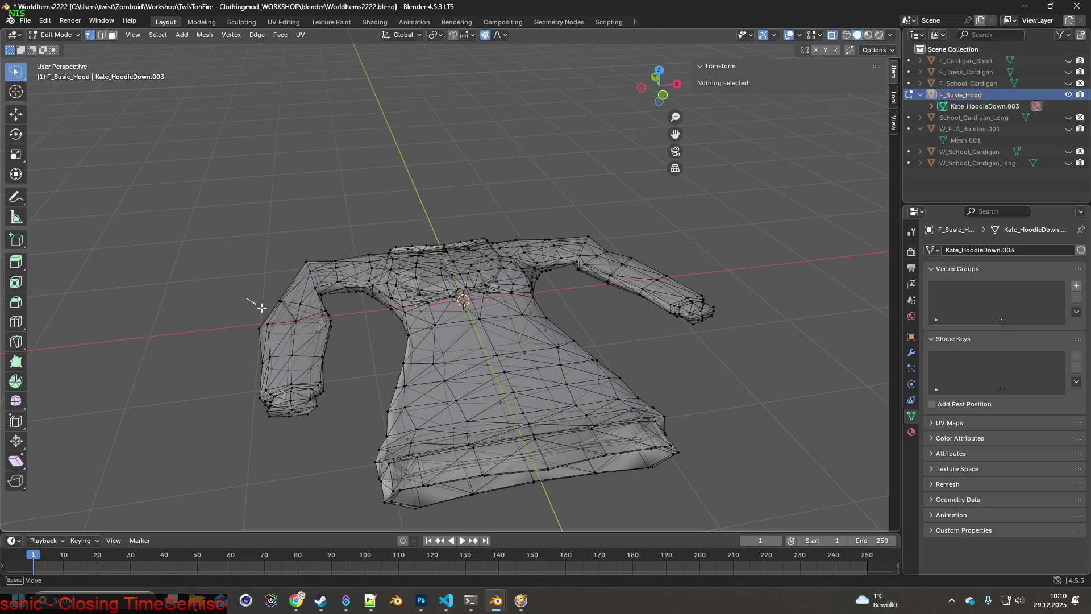
key("g")
key("y")
key("x")
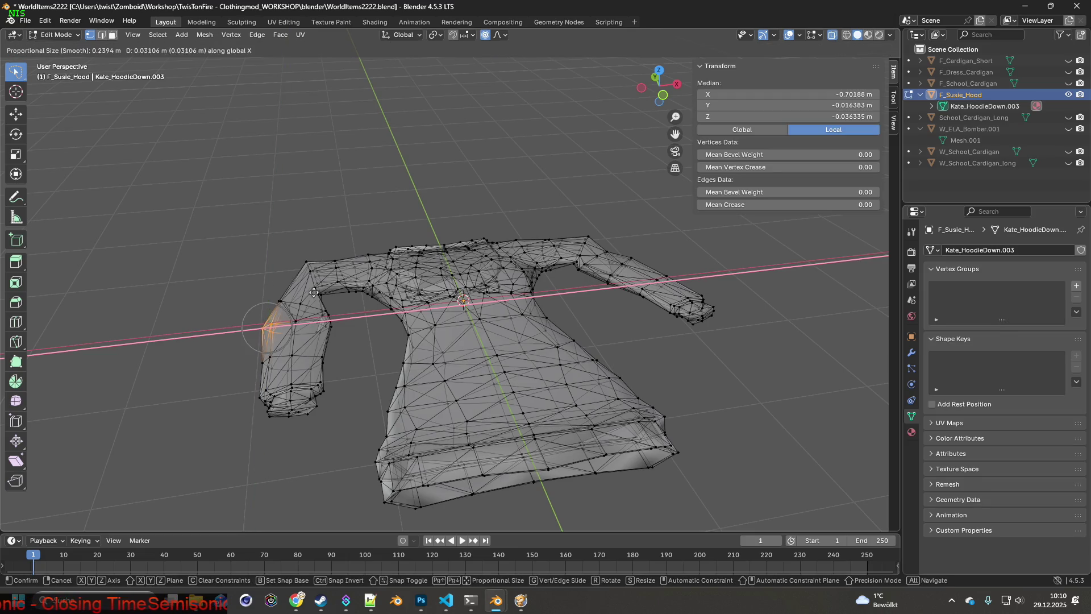
scroll(313, 291, "down", 2)
scroll(315, 292, "down", 1)
scroll(322, 293, "down", 3)
scroll(331, 294, "down", 3)
scroll(331, 294, "down", 1)
scroll(331, 295, "down", 1)
scroll(333, 295, "up", 2)
scroll(334, 295, "up", 1)
scroll(341, 284, "up", 1)
left_click(341, 281)
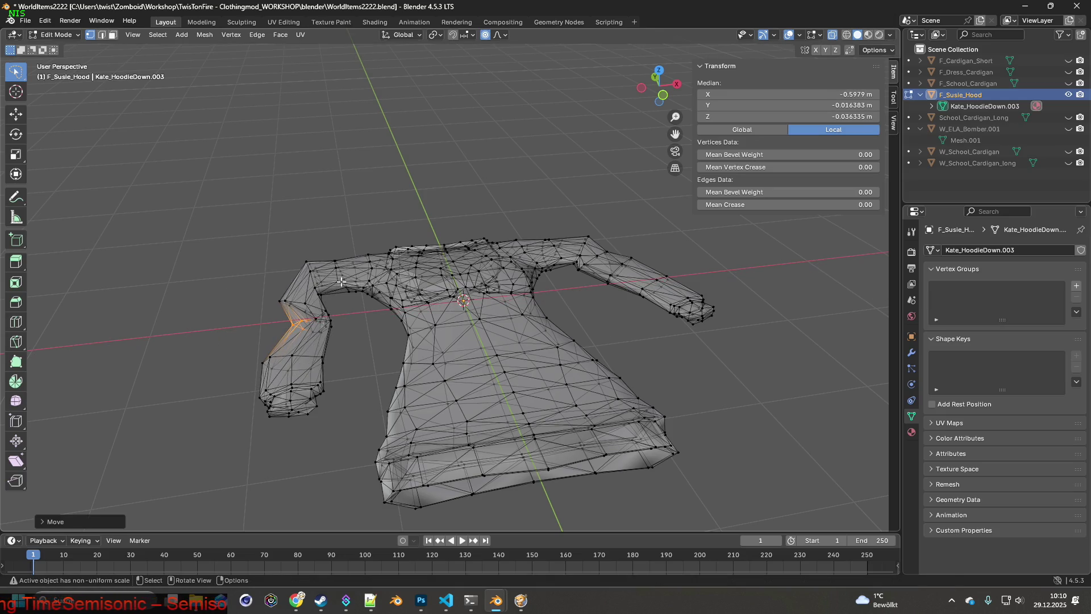
- Pull the cuff vertex into place and narrow the left torso side edge strip
left_click(262, 396)
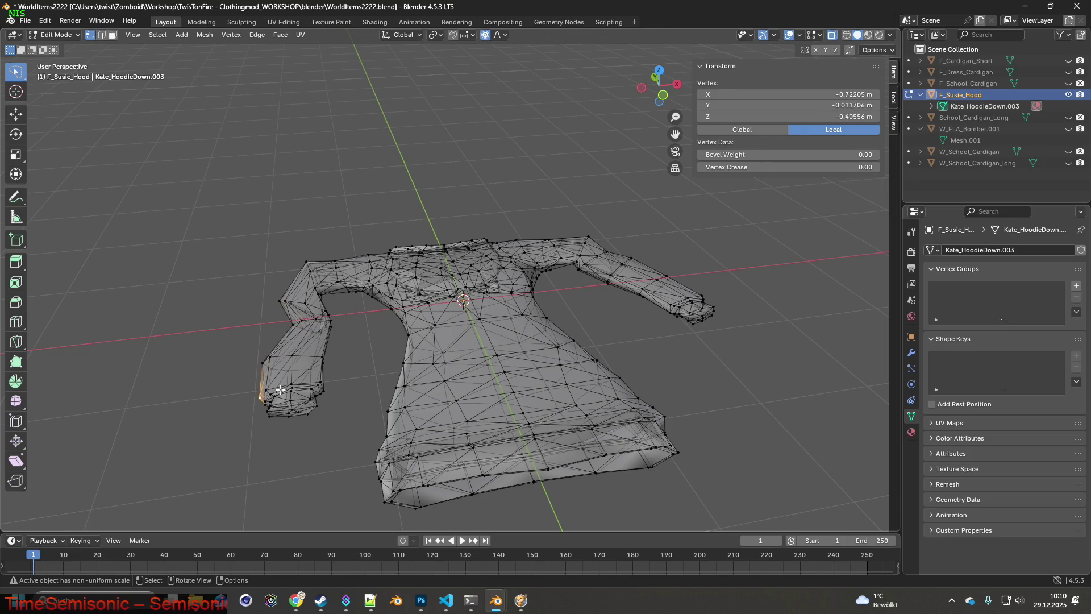
key("g")
scroll(290, 388, "down", 2)
scroll(296, 388, "down", 1)
scroll(296, 388, "down", 1)
scroll(300, 385, "down", 1)
scroll(305, 385, "down", 1)
scroll(311, 382, "down", 1)
scroll(315, 375, "up", 1)
scroll(317, 370, "up", 1)
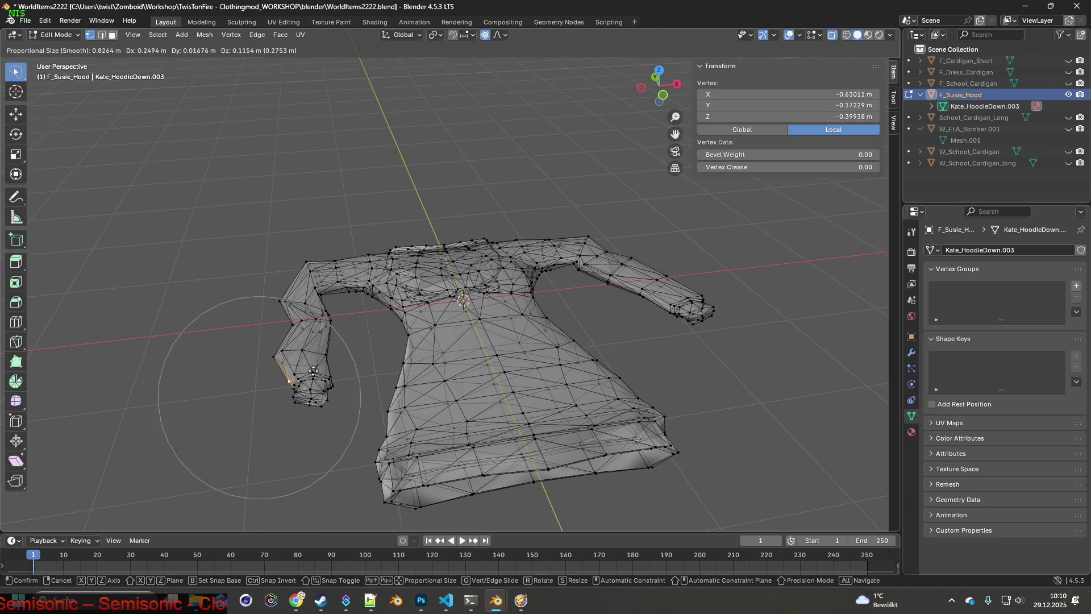
left_click(317, 369)
middle_click_drag(387, 359, 372, 350)
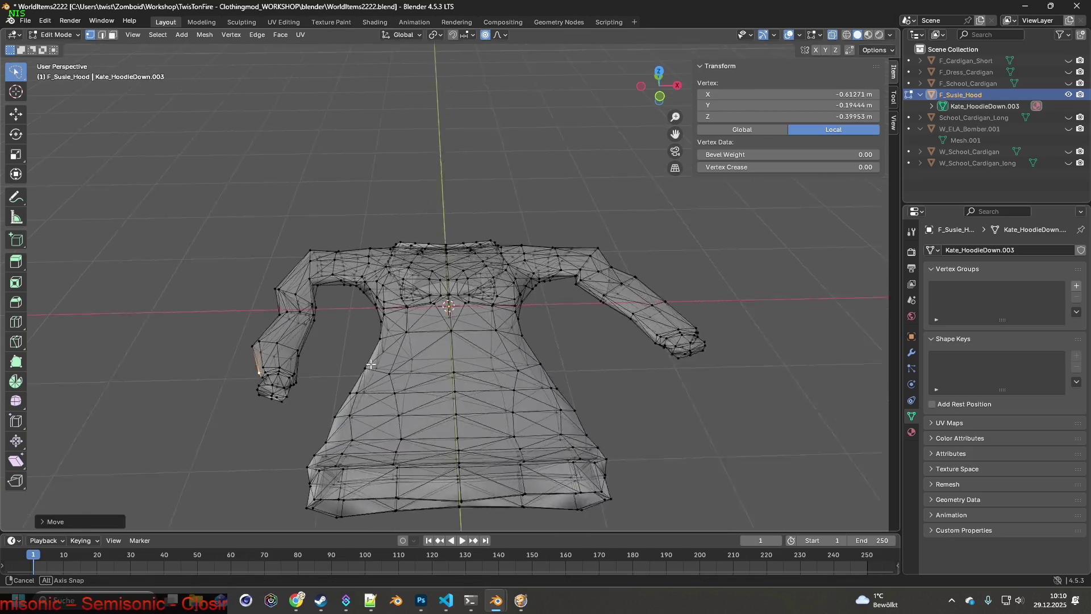
left_click(359, 335, "alt")
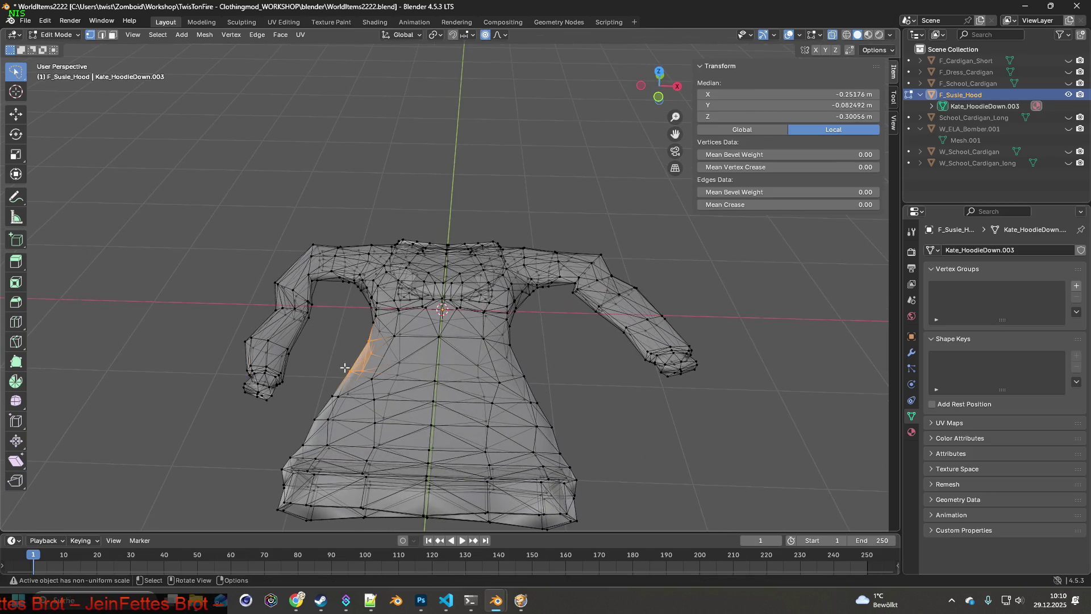
key("g")
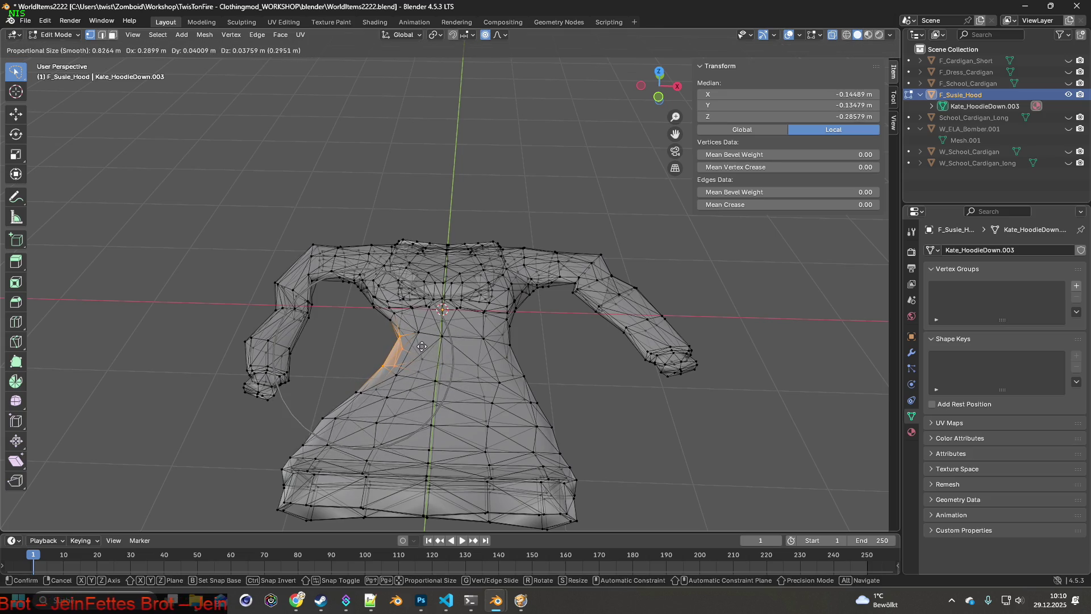
left_click(433, 343)
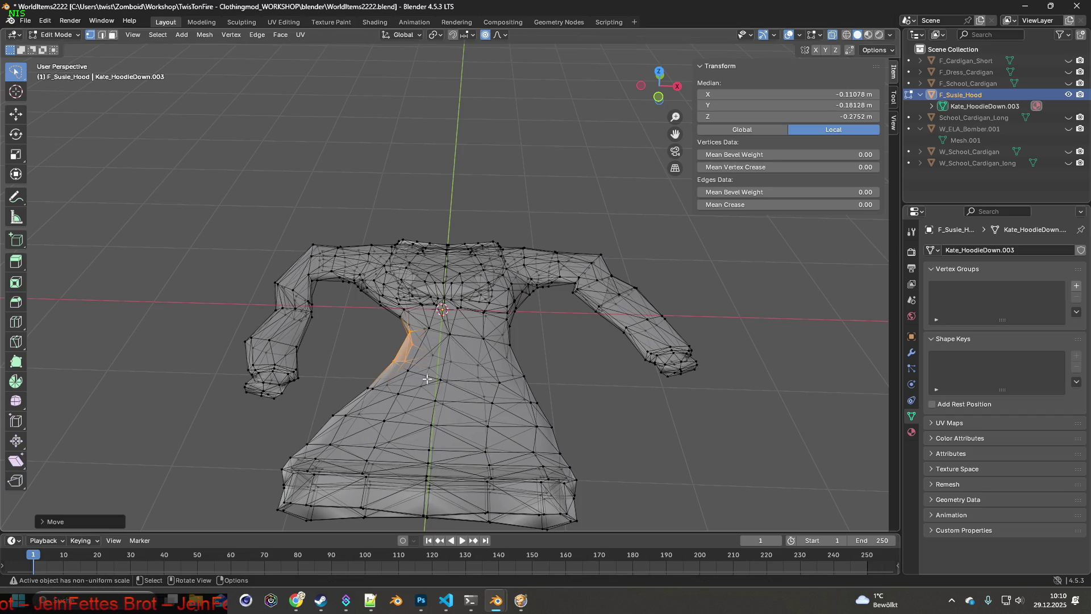
scroll(594, 472, "down", 1)
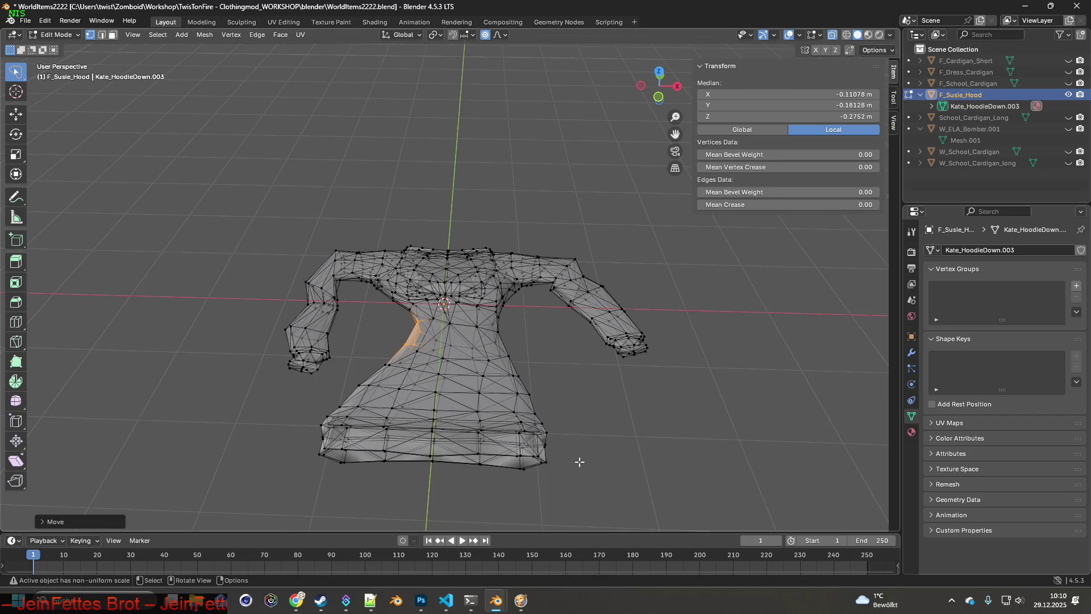
- Shift the lower-right hem vertices, undo it, and redo the move constrained to Y
left_click_drag(492, 447, 503, 417)
key("g")
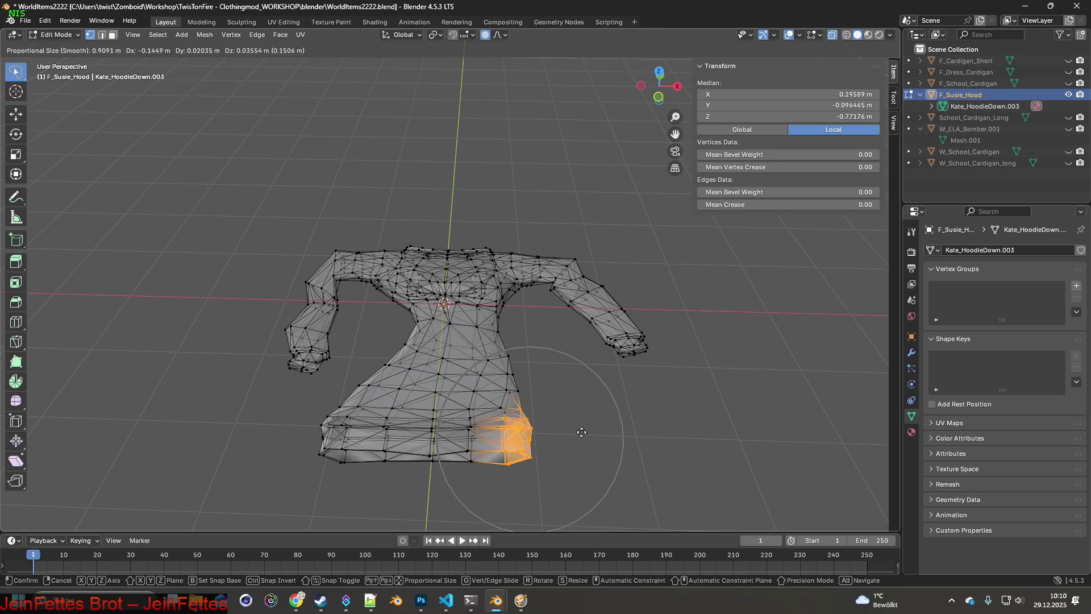
scroll(533, 406, "down", 3)
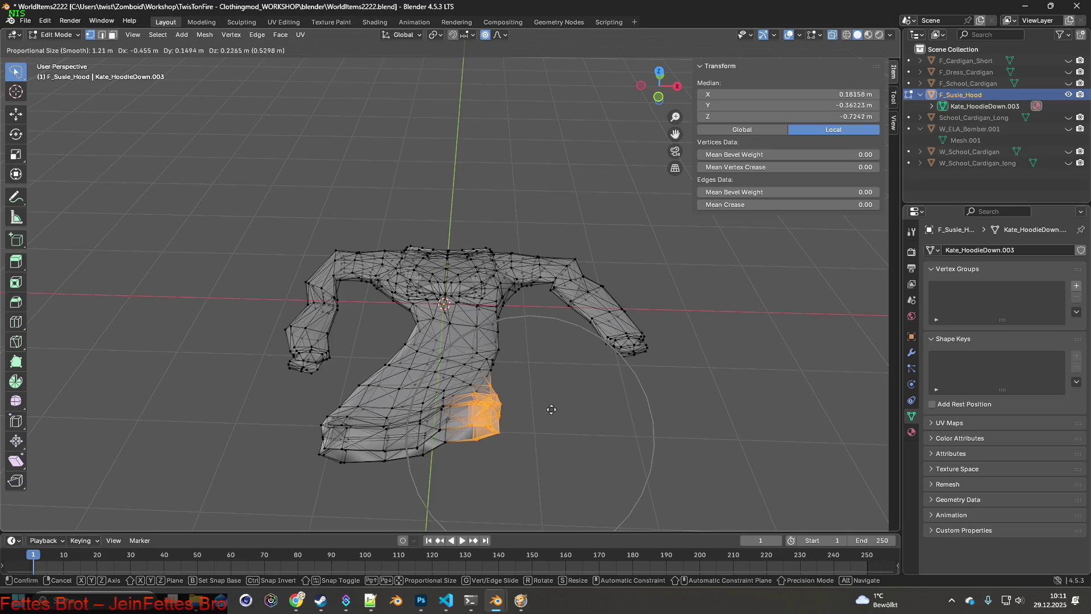
left_click(553, 412)
mouse_move(553, 413)
middle_mouse_down()
mouse_move(531, 351)
mouse_move(512, 358)
mouse_move(539, 363)
mouse_move(504, 341)
middle_mouse_up()
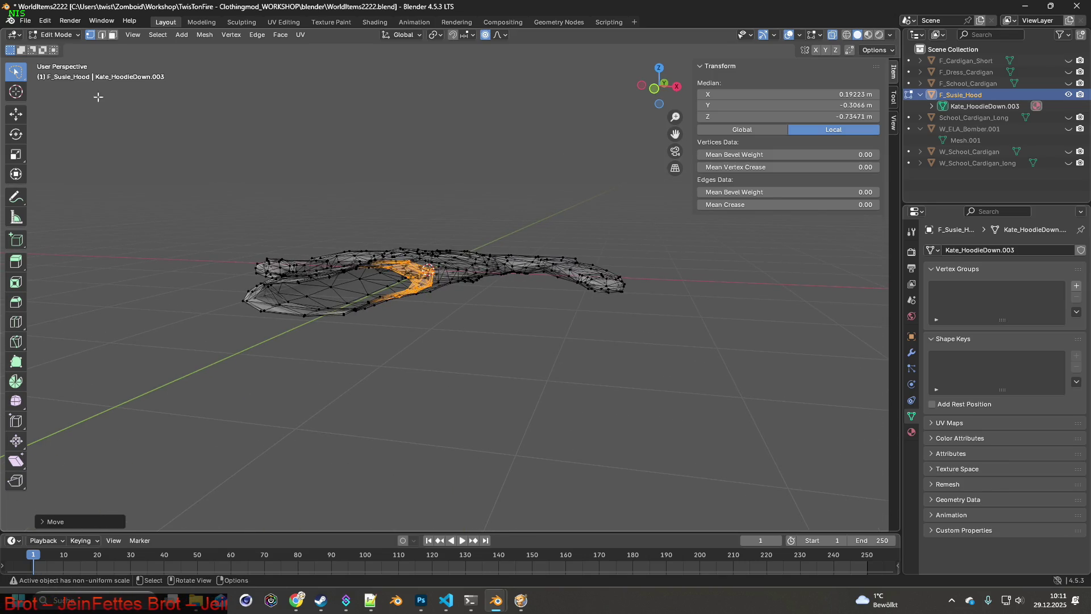
left_click(51, 24)
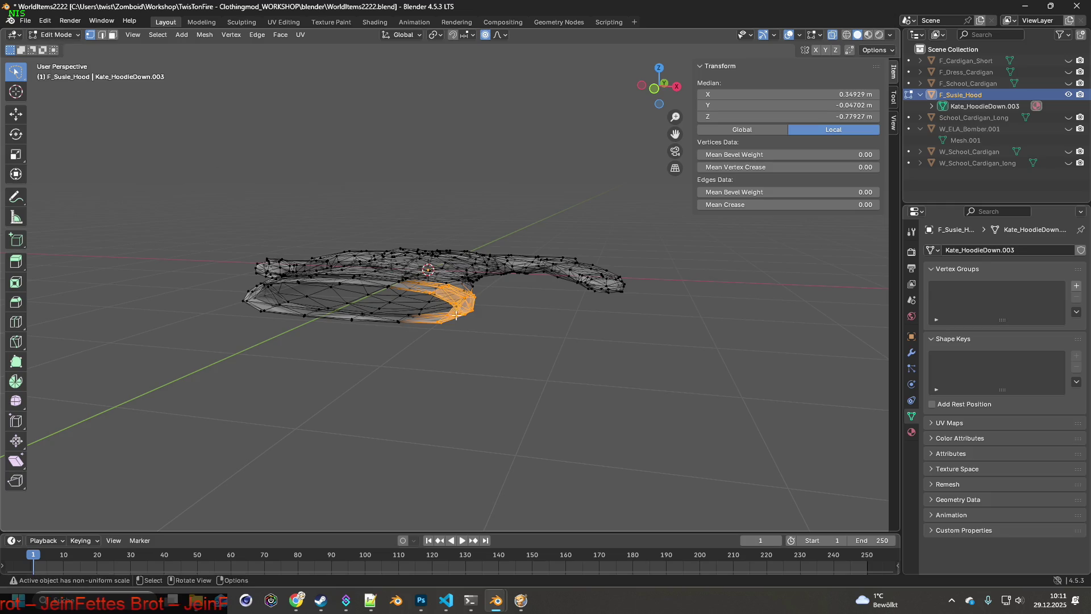
middle_click_drag(453, 313, 505, 353)
key("g")
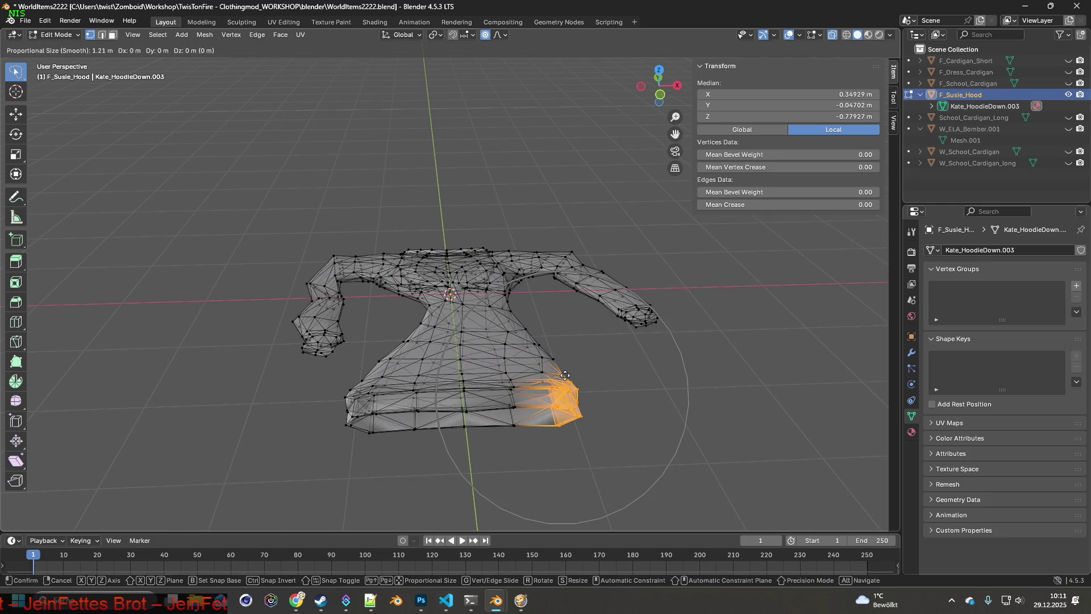
key("y")
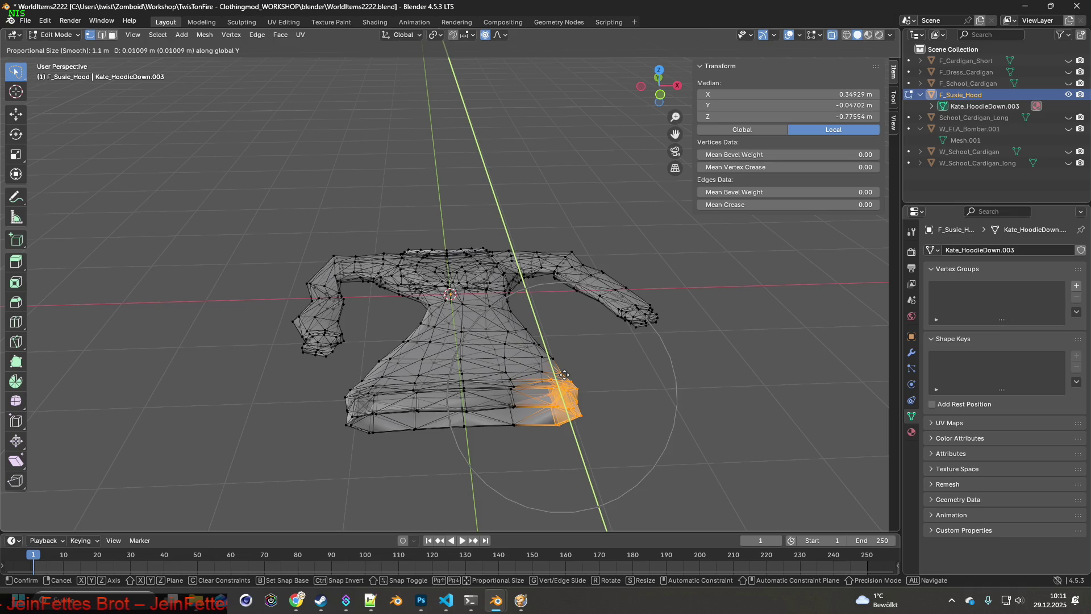
scroll(563, 375, "up", 6)
scroll(563, 375, "up", 5)
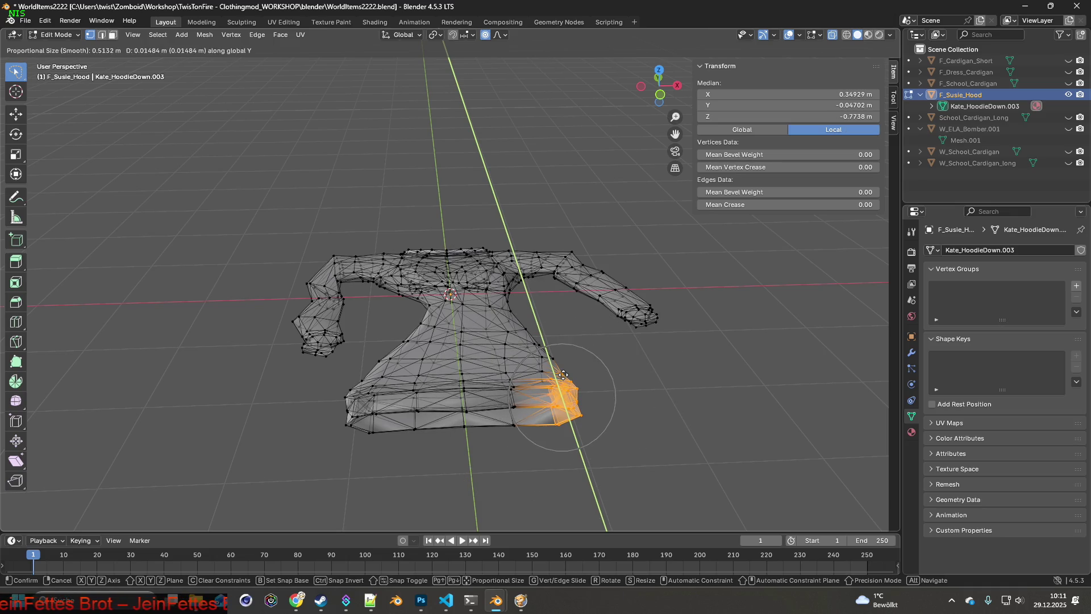
scroll(538, 362, "down", 2)
scroll(517, 354, "down", 2)
left_click(518, 355)
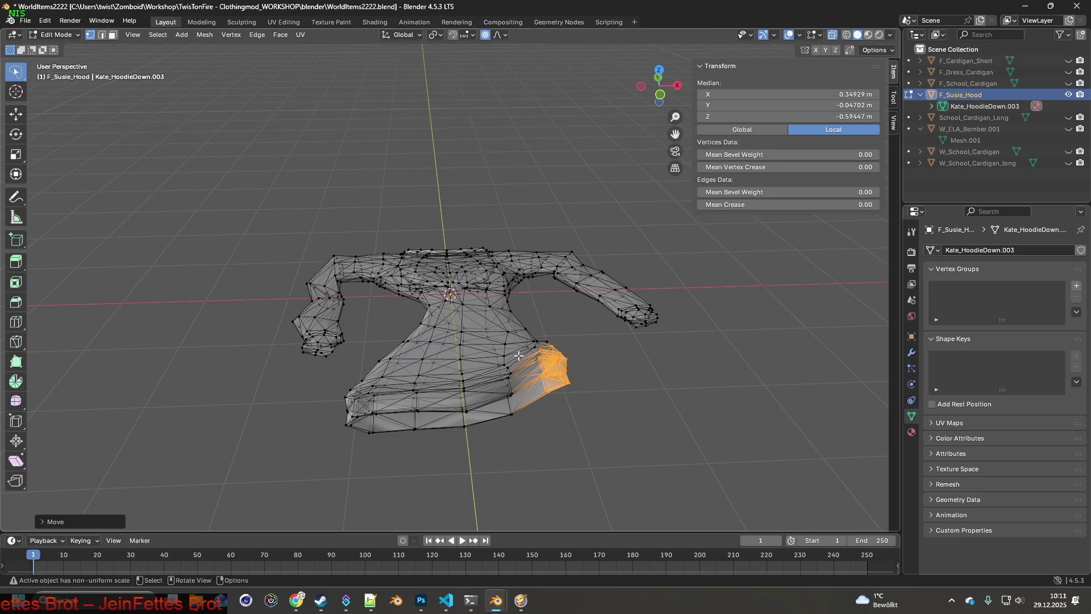
- Move the hem along X, then adjust a single body vertex along Z with falloff
key("g")
key("y")
key("x")
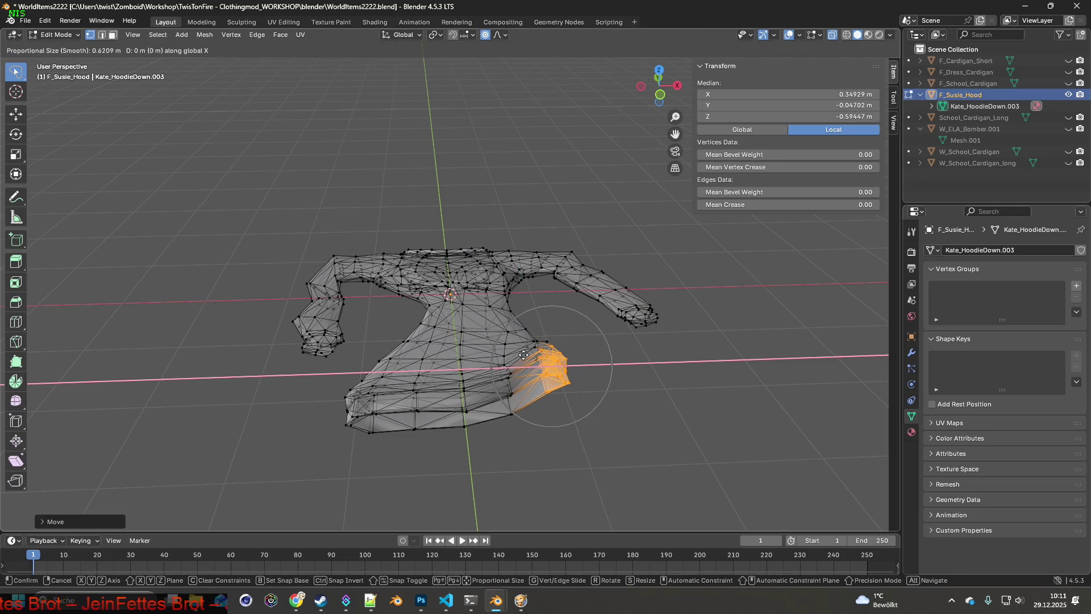
scroll(505, 355, "down", 6)
scroll(501, 356, "down", 1)
scroll(499, 357, "down", 1)
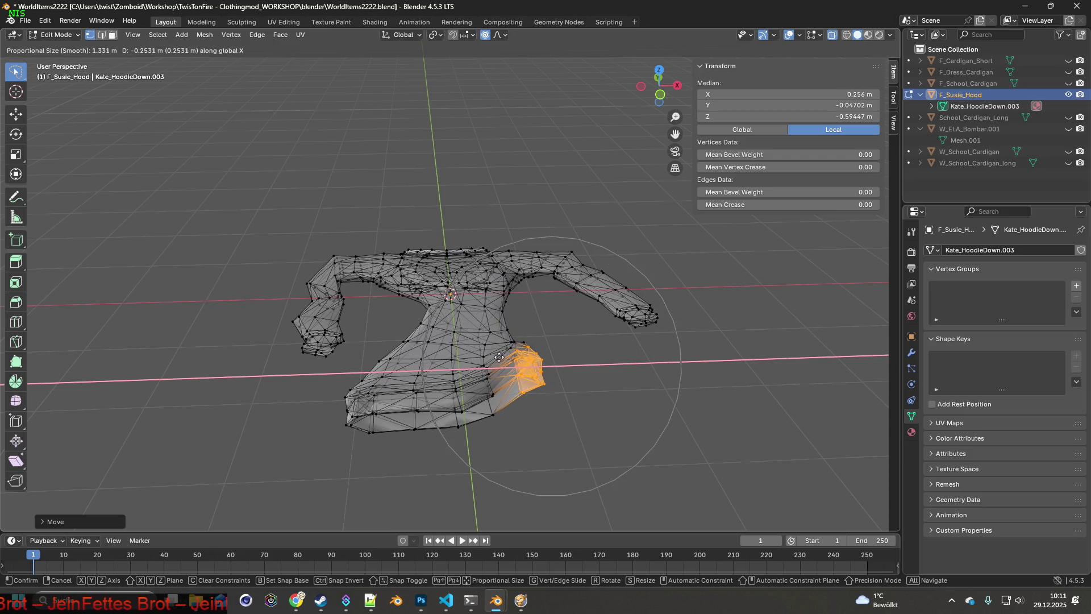
scroll(499, 357, "down", 1)
scroll(494, 359, "down", 1)
scroll(492, 360, "down", 1)
left_click(491, 359)
mouse_move(490, 359)
middle_mouse_down()
mouse_move(495, 350)
mouse_move(357, 292)
mouse_move(447, 320)
middle_mouse_up()
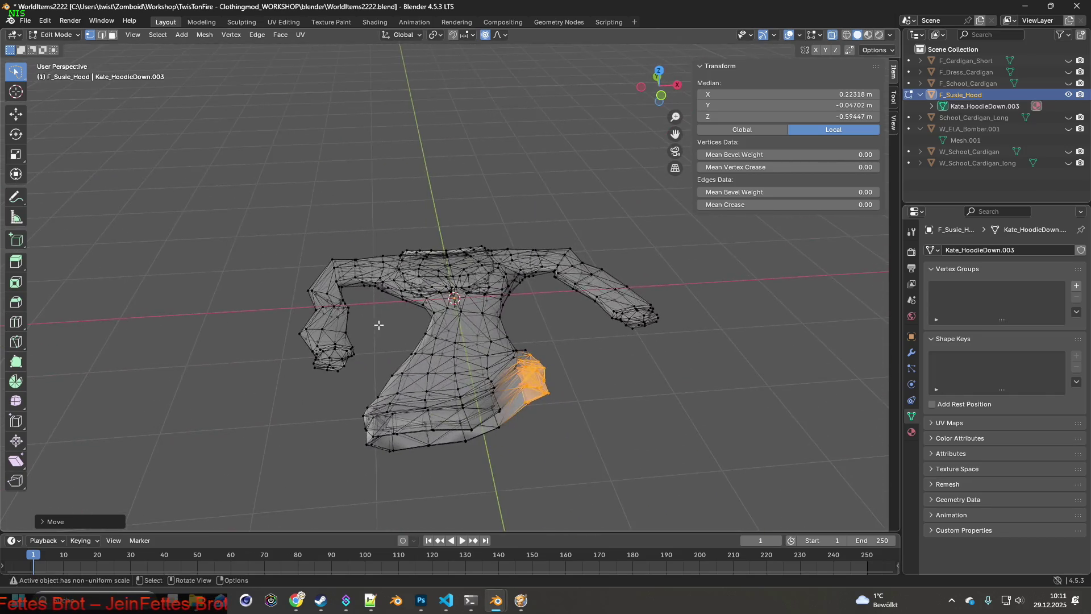
mouse_move(446, 320)
middle_mouse_down()
mouse_move(428, 322)
mouse_move(454, 332)
mouse_move(508, 312)
middle_mouse_up()
left_click(472, 318)
key("g")
key("z")
scroll(507, 312, "down", 1)
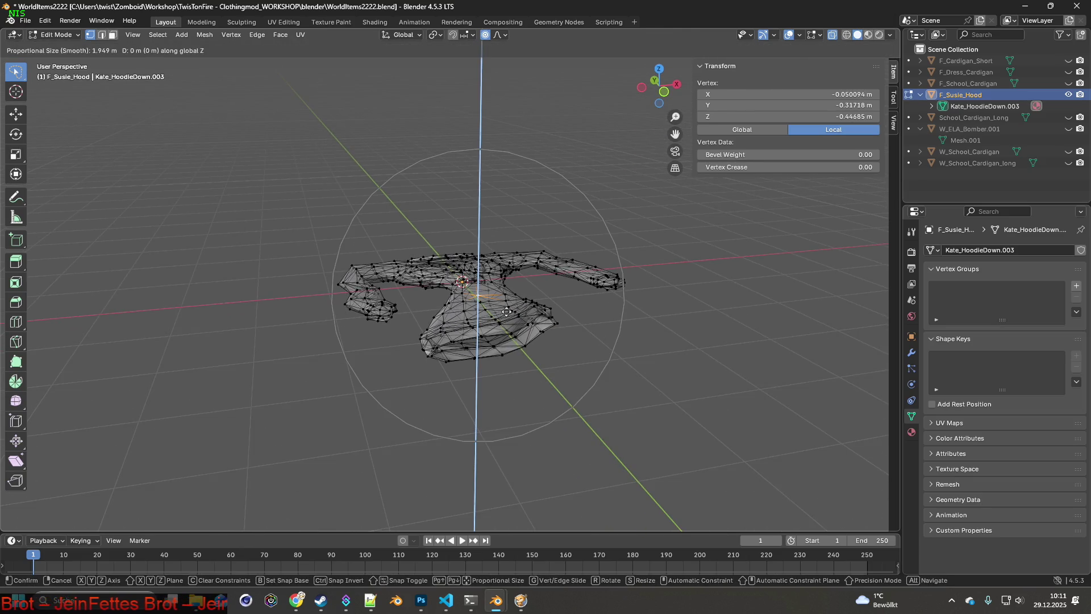
scroll(507, 313, "down", 1)
scroll(506, 314, "down", 1)
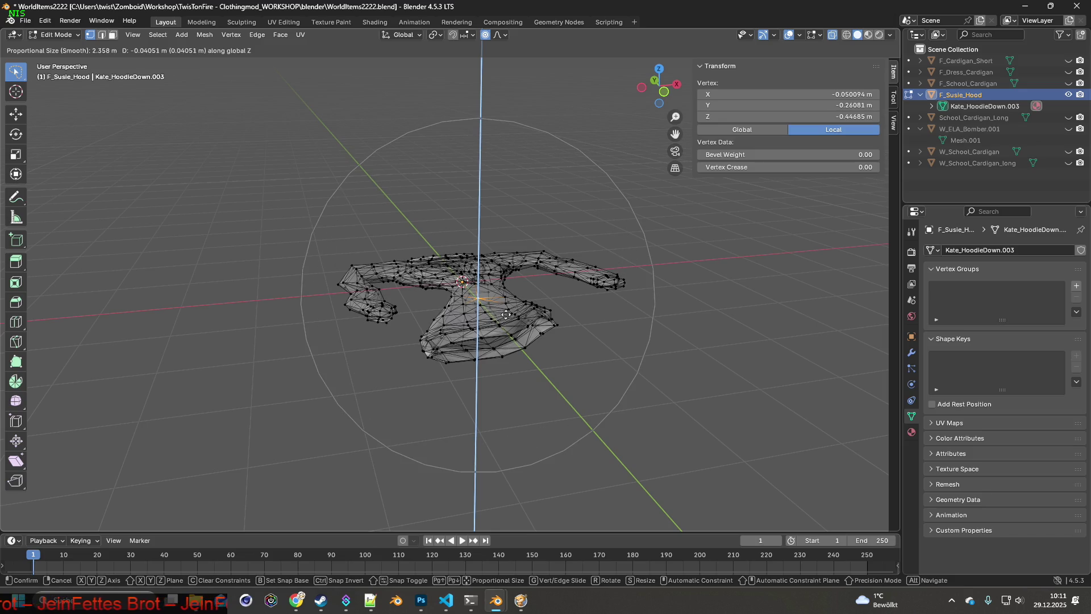
left_click(506, 315)
mouse_move(446, 298)
middle_mouse_down()
mouse_move(521, 330)
mouse_move(429, 339)
middle_mouse_up()
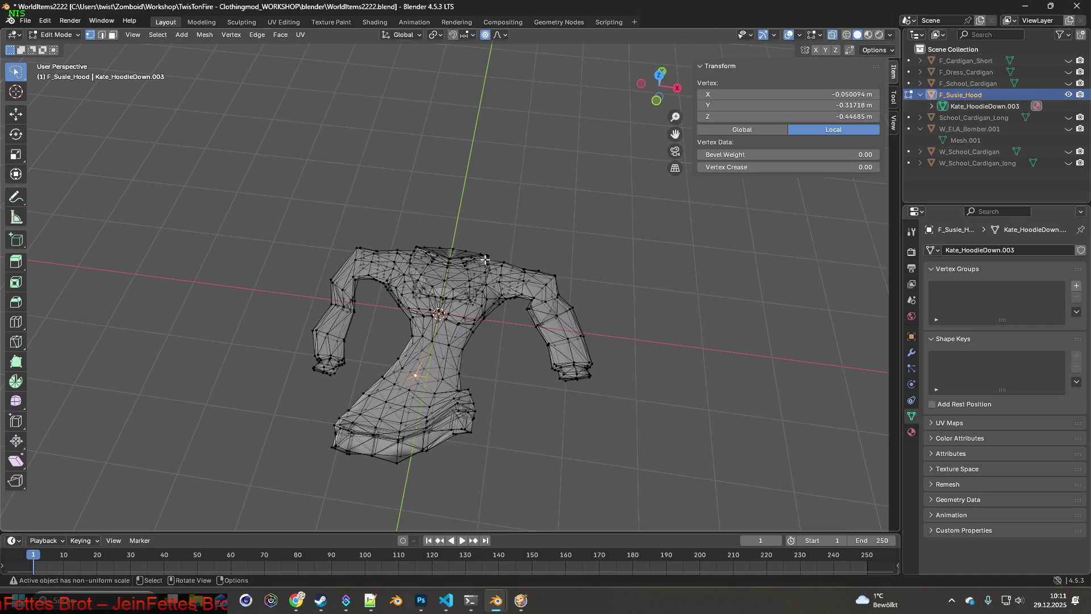
- Nudge the shoulder/collar vertices along Y with falloff, then select the whole mesh
right_click_drag(482, 267, 483, 267, "ctrl")
middle_click_drag(525, 273, 521, 240)
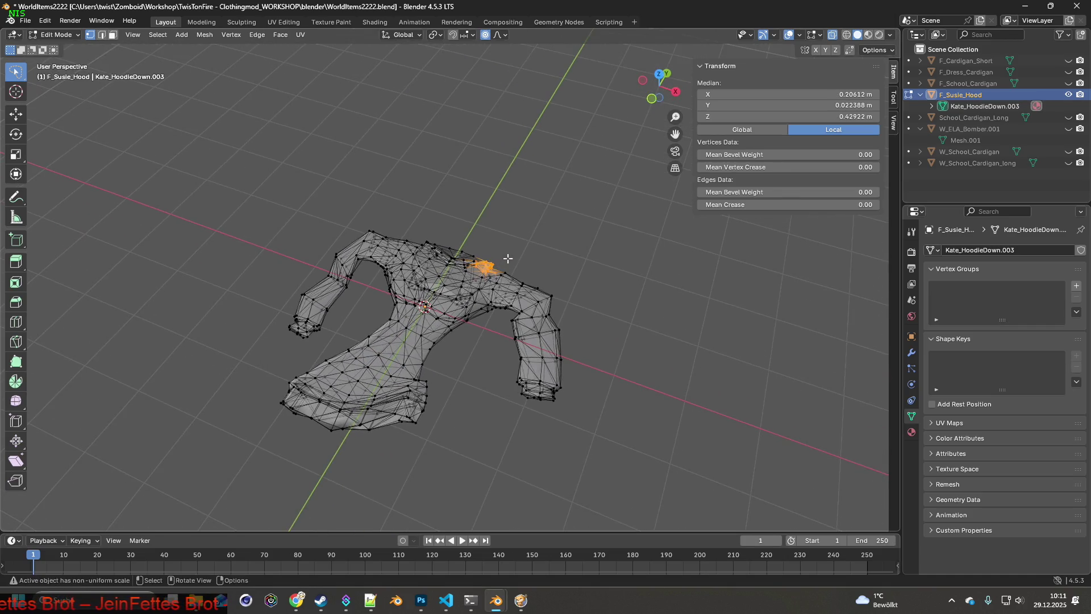
key("g")
key("y")
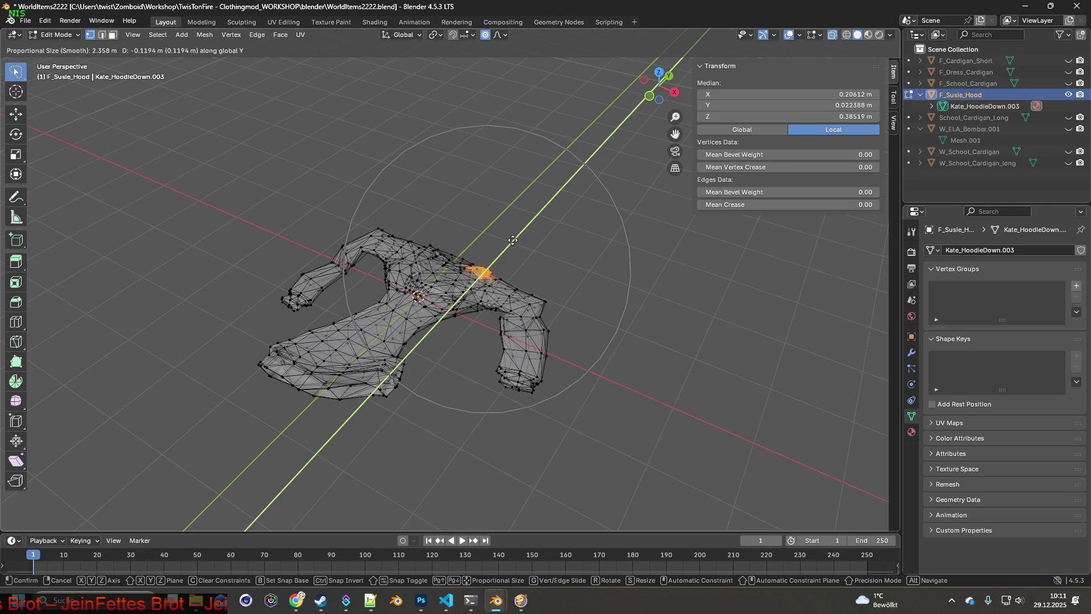
left_click(509, 242)
mouse_move(509, 241)
middle_mouse_down()
mouse_move(530, 233)
mouse_move(546, 351)
middle_mouse_up()
key("a")
mouse_move(526, 247)
middle_mouse_down()
mouse_move(458, 137)
mouse_move(522, 240)
middle_mouse_up()
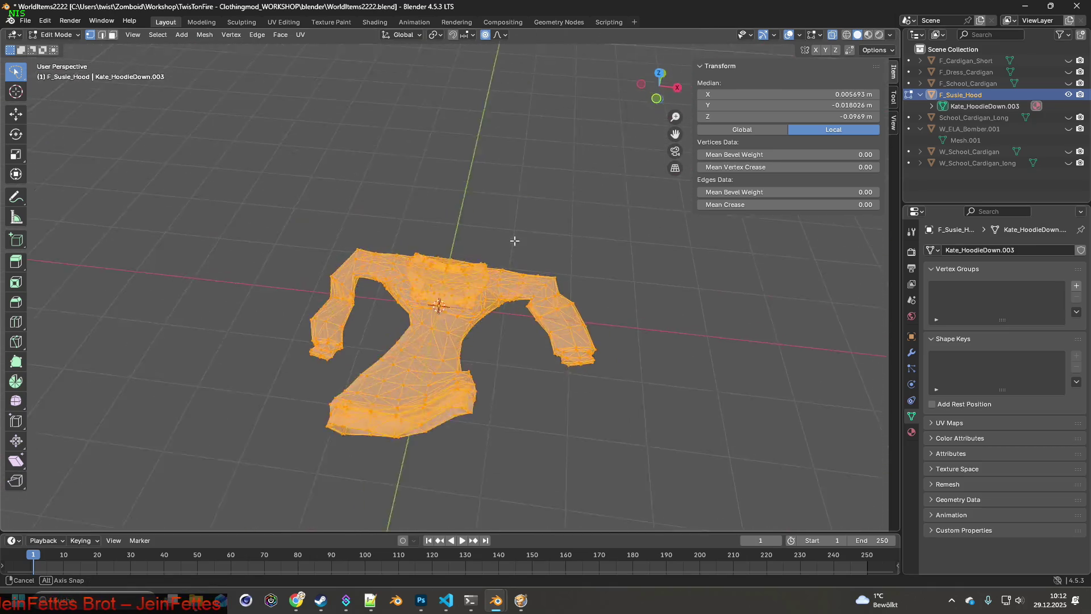
left_click(56, 34)
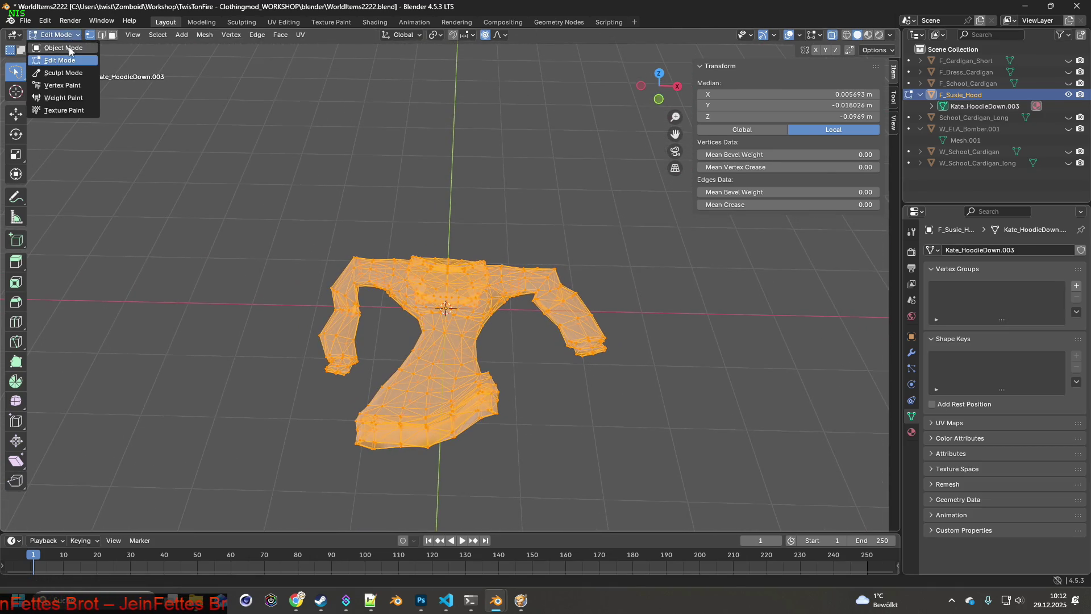
- Back in Object Mode, scale the whole hoodie down to about 0.041 (roughly 6 cm wide)
mouse_move(540, 239)
middle_mouse_down()
mouse_move(534, 278)
mouse_move(531, 216)
mouse_move(506, 244)
middle_mouse_up()
scroll(558, 248, "up", 1)
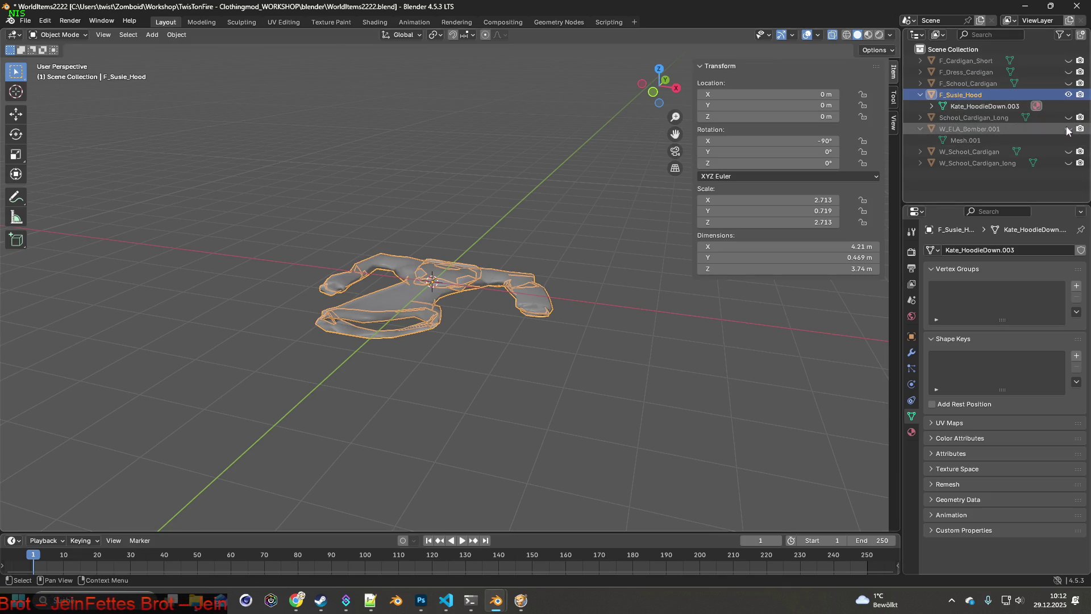
scroll(621, 260, "up", 1)
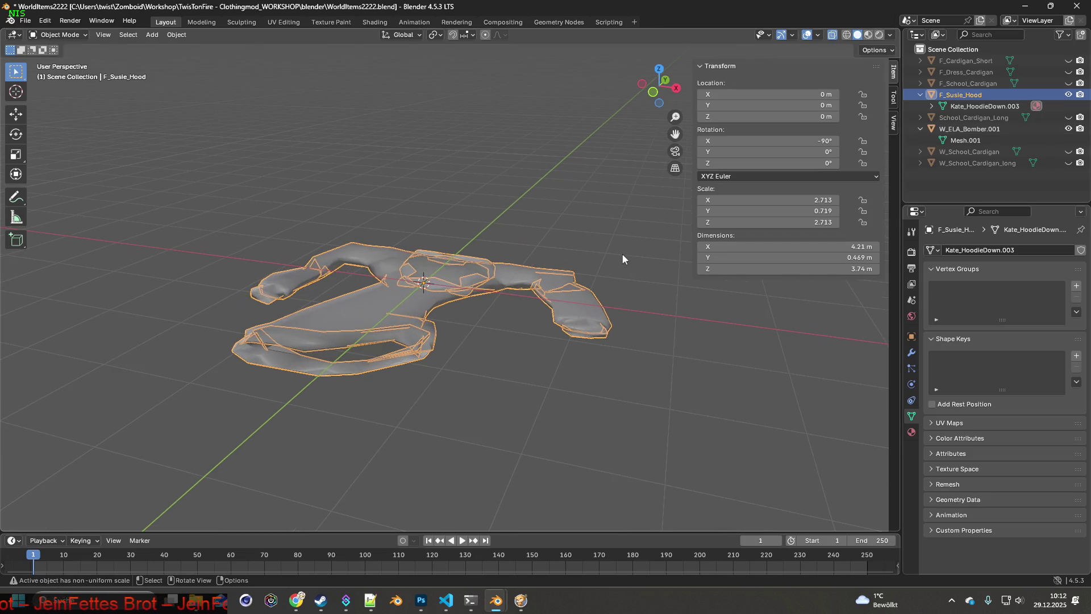
scroll(614, 259, "up", 4)
key("s")
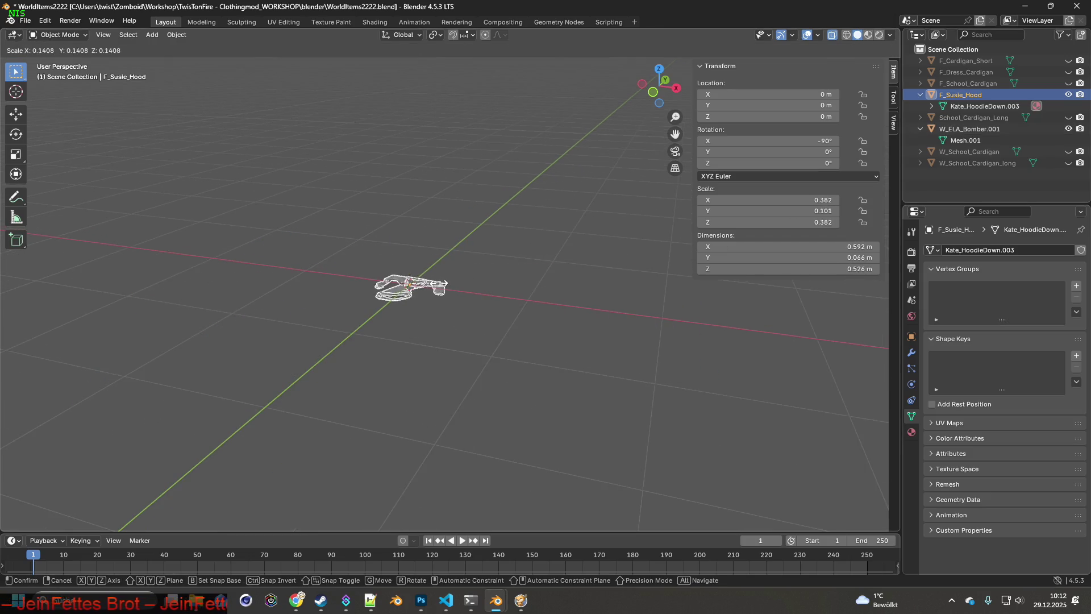
scroll(442, 283, "up", 2)
scroll(451, 303, "up", 2)
scroll(402, 298, "up", 2)
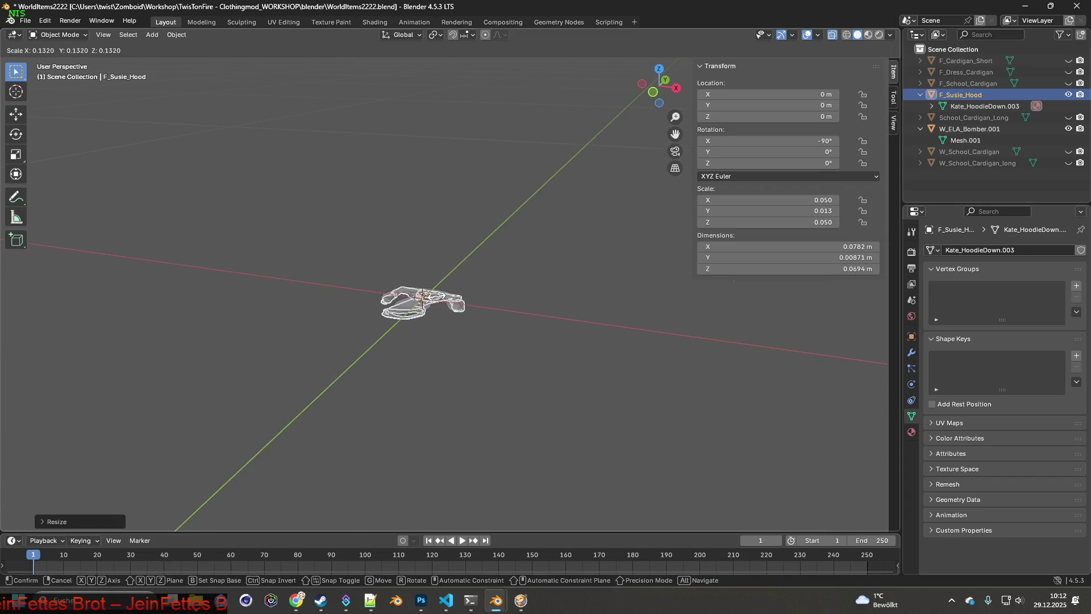
right_click(440, 302)
mouse_move(440, 302)
middle_mouse_down()
mouse_move(488, 308)
mouse_move(482, 320)
middle_mouse_up()
key("s")
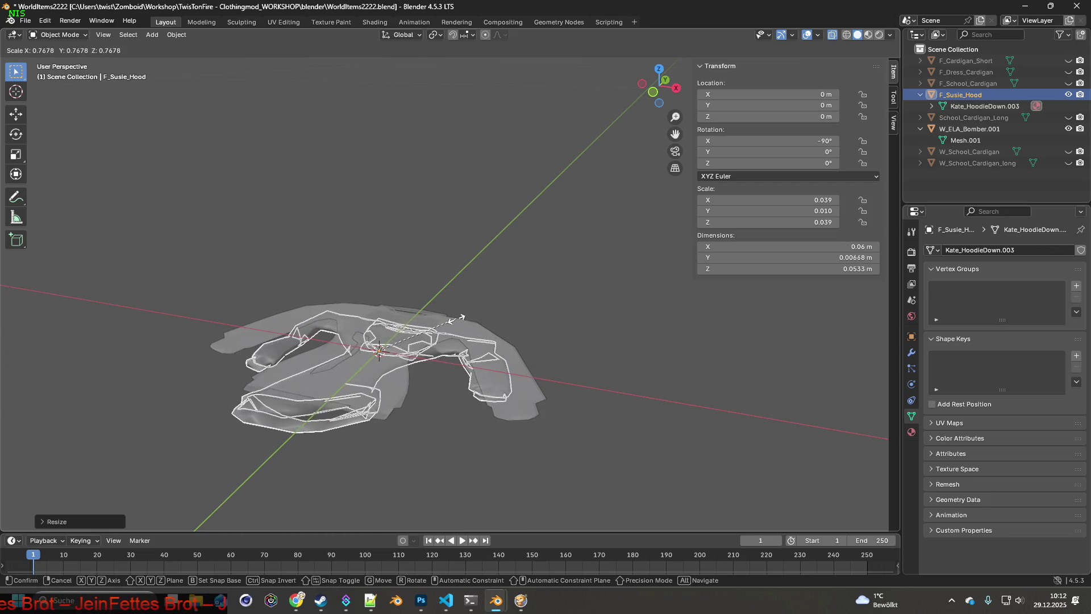
left_click(462, 317)
- Raise the shrunken hoodie slightly along Z so it sits just above the ground
mouse_move(463, 317)
middle_mouse_down()
mouse_move(476, 317)
mouse_move(375, 366)
mouse_move(407, 349)
mouse_move(410, 328)
middle_mouse_up()
key("g")
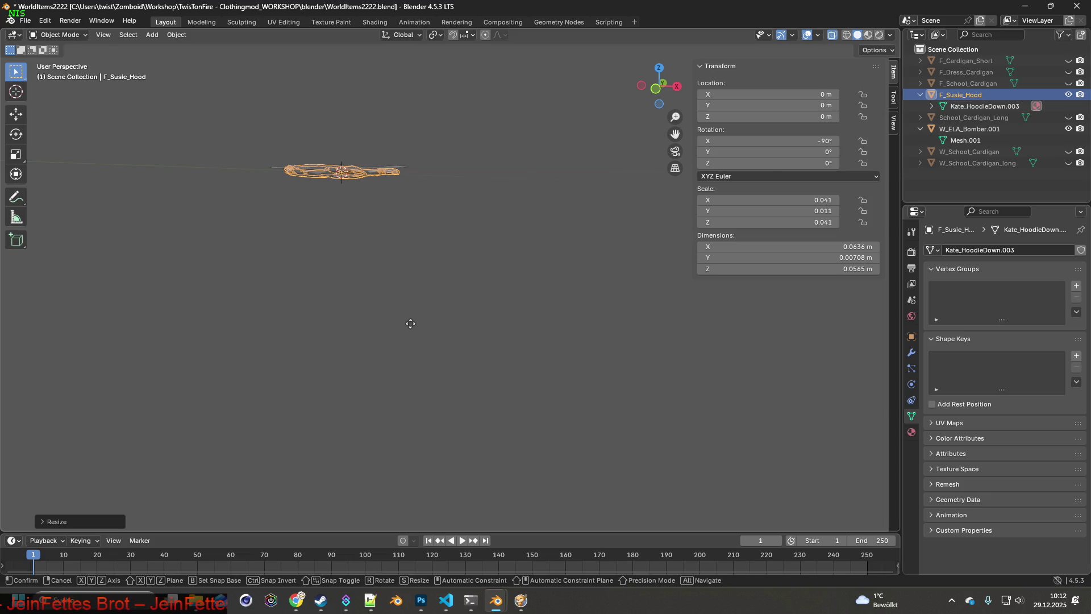
key("z")
left_click(392, 246)
mouse_move(392, 246)
middle_mouse_down()
mouse_move(432, 386)
mouse_move(423, 298)
mouse_move(397, 294)
mouse_move(497, 298)
mouse_move(508, 309)
mouse_move(422, 307)
mouse_move(397, 290)
middle_mouse_up()
scroll(421, 295, "up", 3)
- Nudge the hoodie slightly along Y and lower it a touch along Z
key("g")
key("y")
left_click(394, 293)
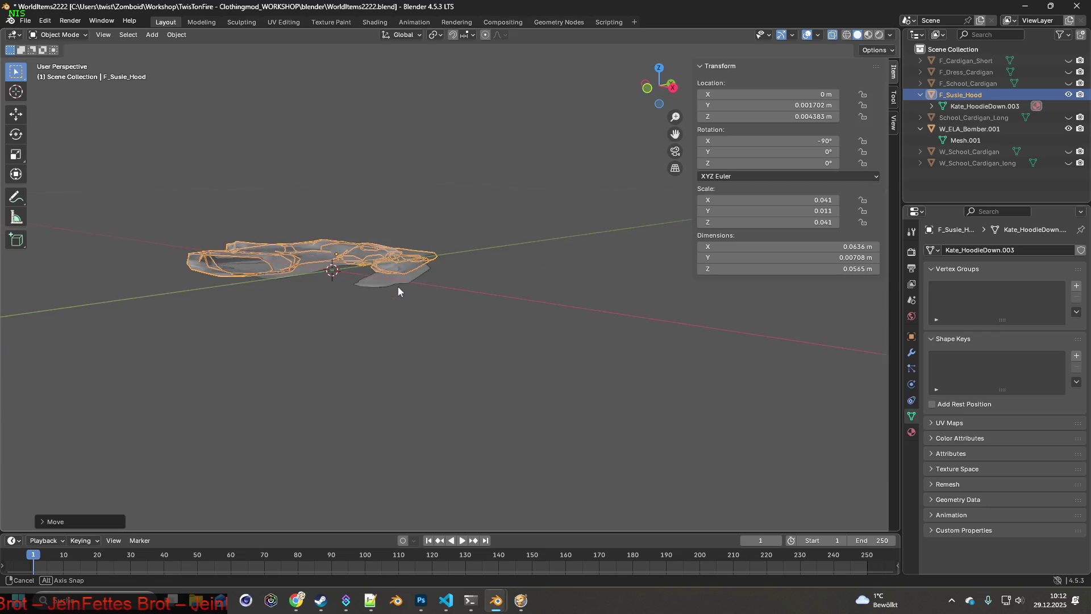
key("g")
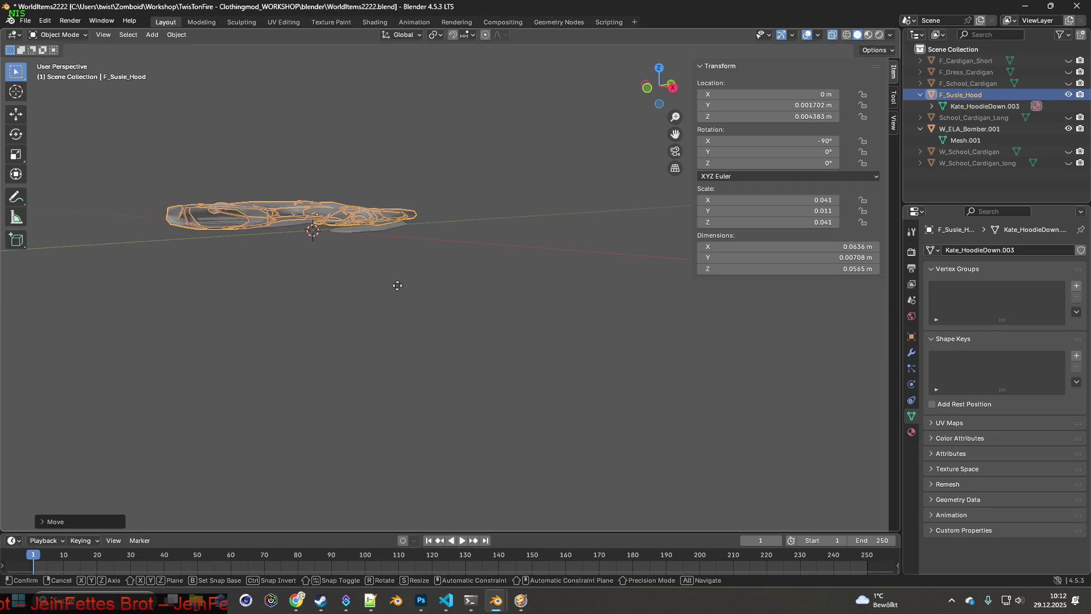
key("z")
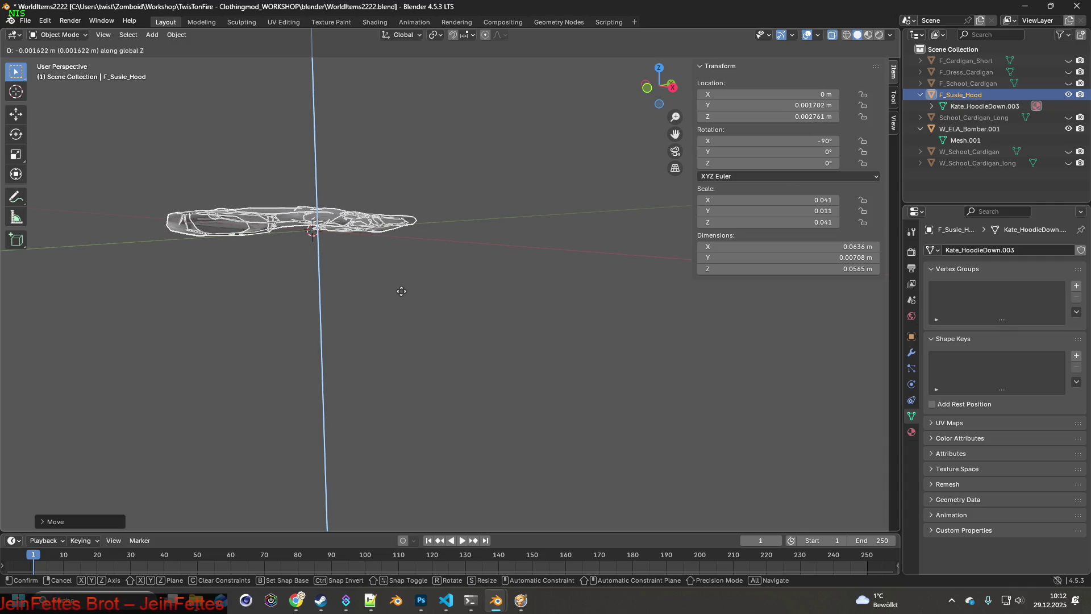
left_click(401, 291)
middle_click_drag(396, 291, 551, 274)
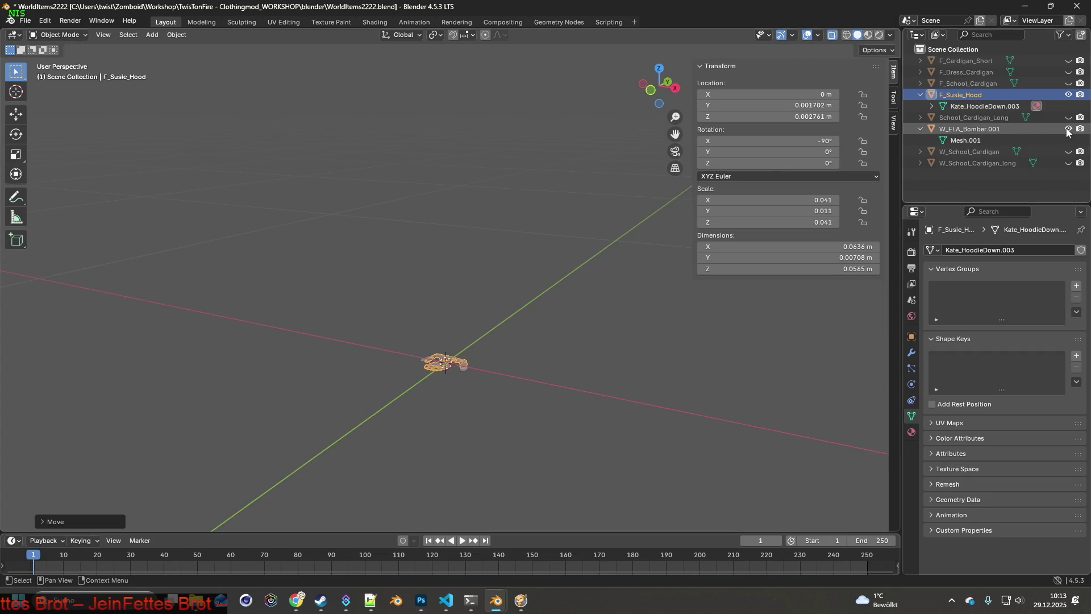
middle_click_drag(528, 199, 533, 244)
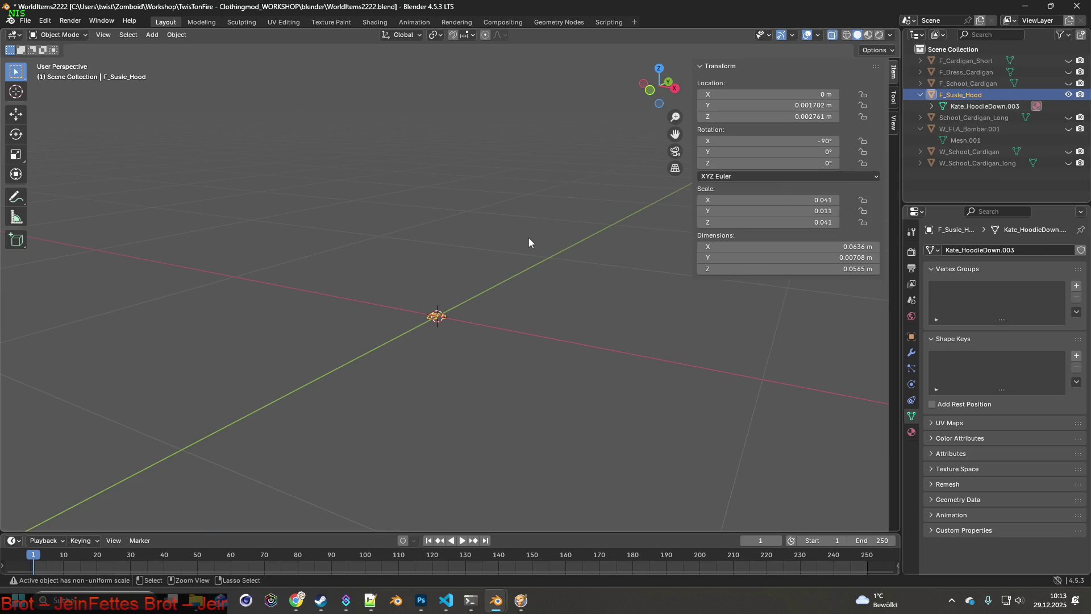
- Apply All Transforms so rotation reads 0 and scale 1
key("ctrl+a")
left_click(505, 238)
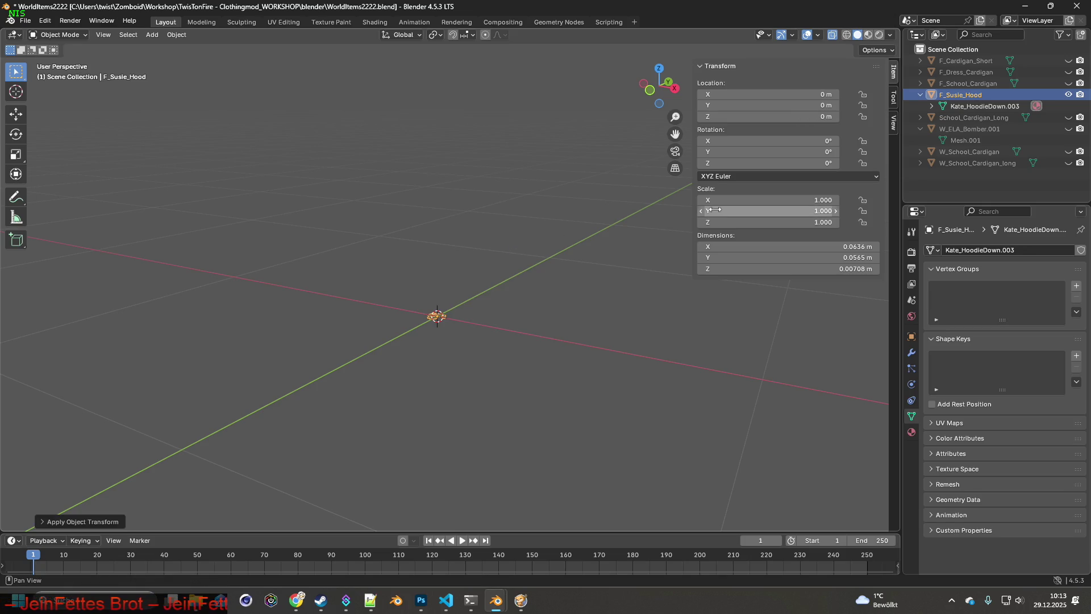
left_click(24, 21)
mouse_move(45, 194)
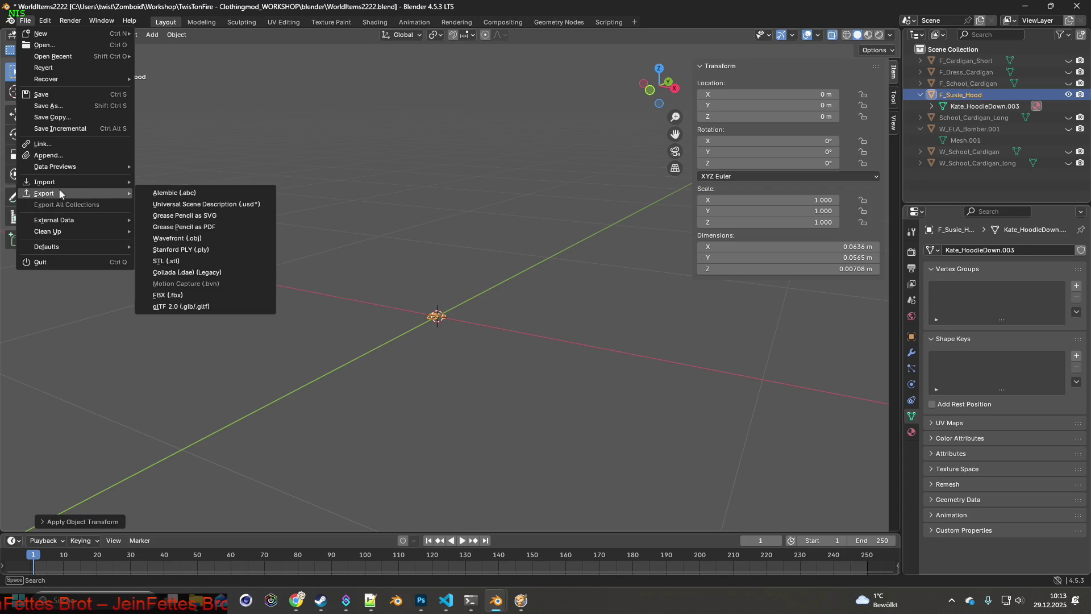
- Start an FBX export and pick the existing W_Susie_Hood.fbx as the target
left_click(171, 295)
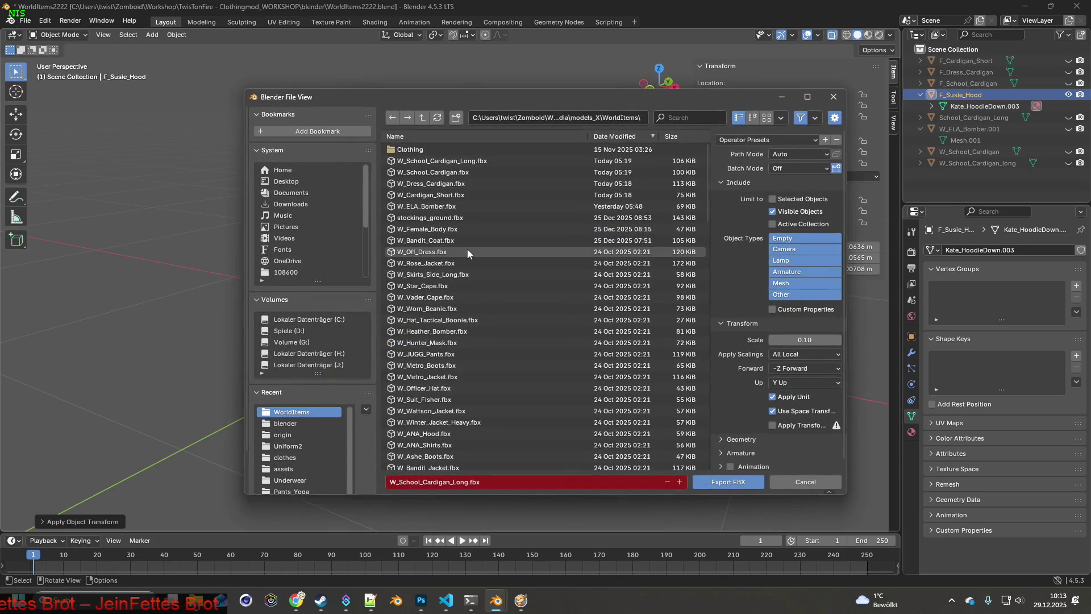
left_click(682, 119)
type("s")
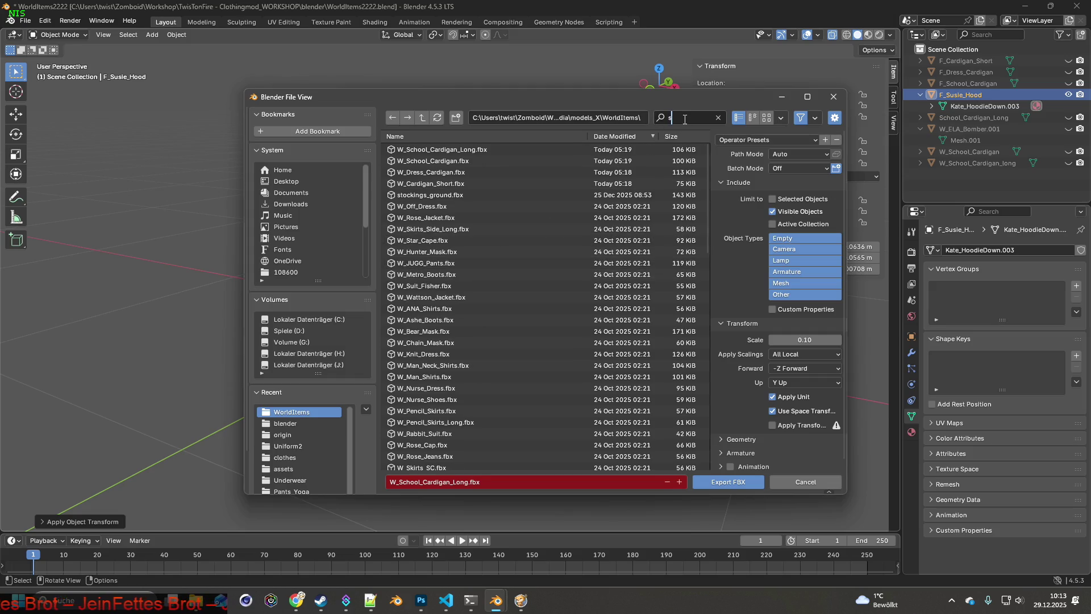
type("u")
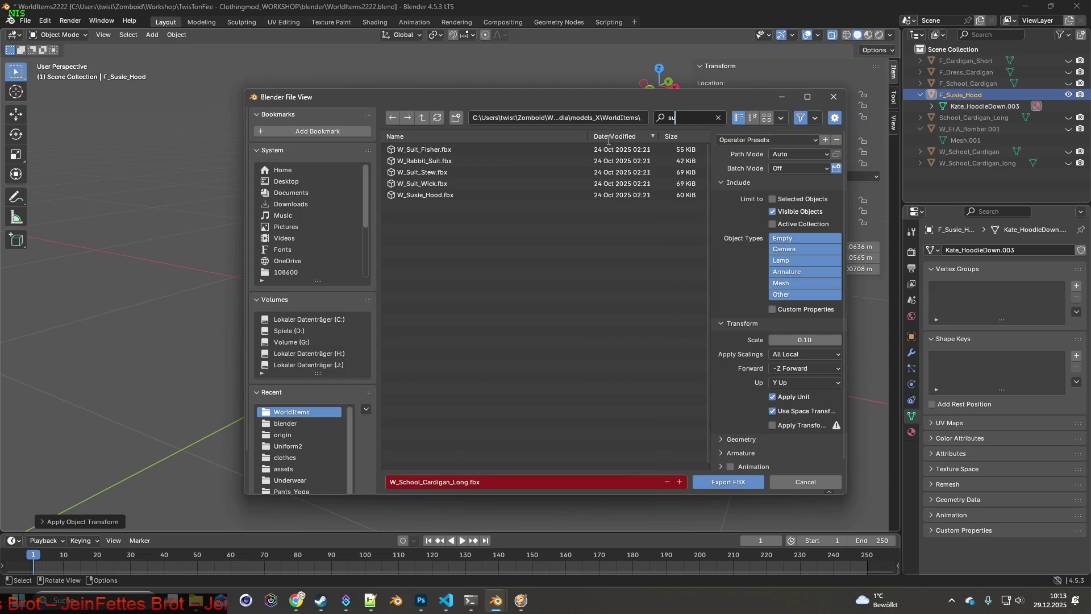
left_click(432, 196)
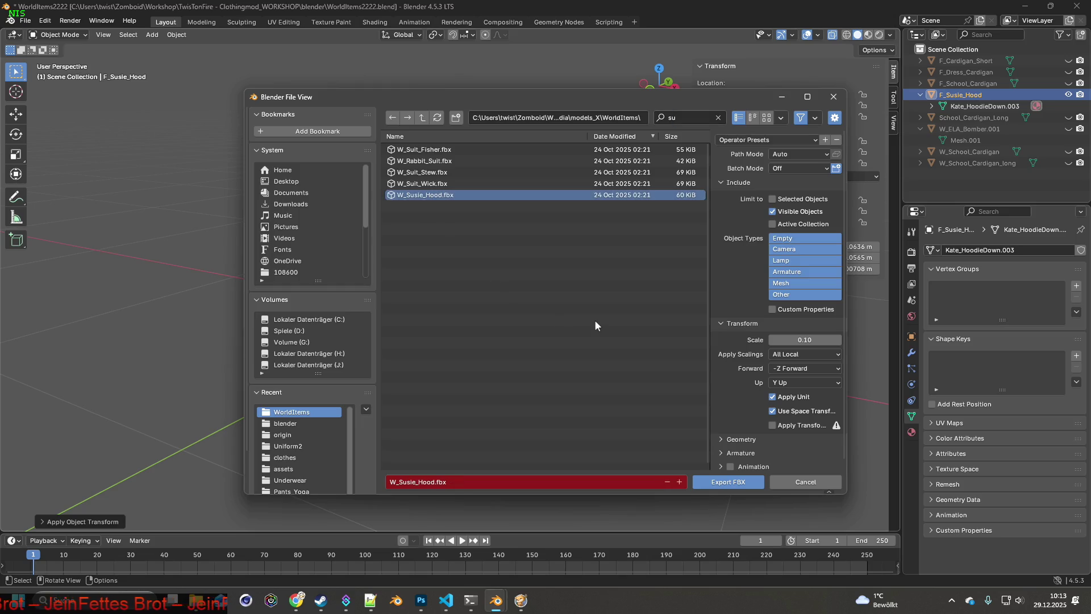
- Load the 'scale 0 10 only visible' preset and write the FBX, then switch to the game
left_click(766, 141)
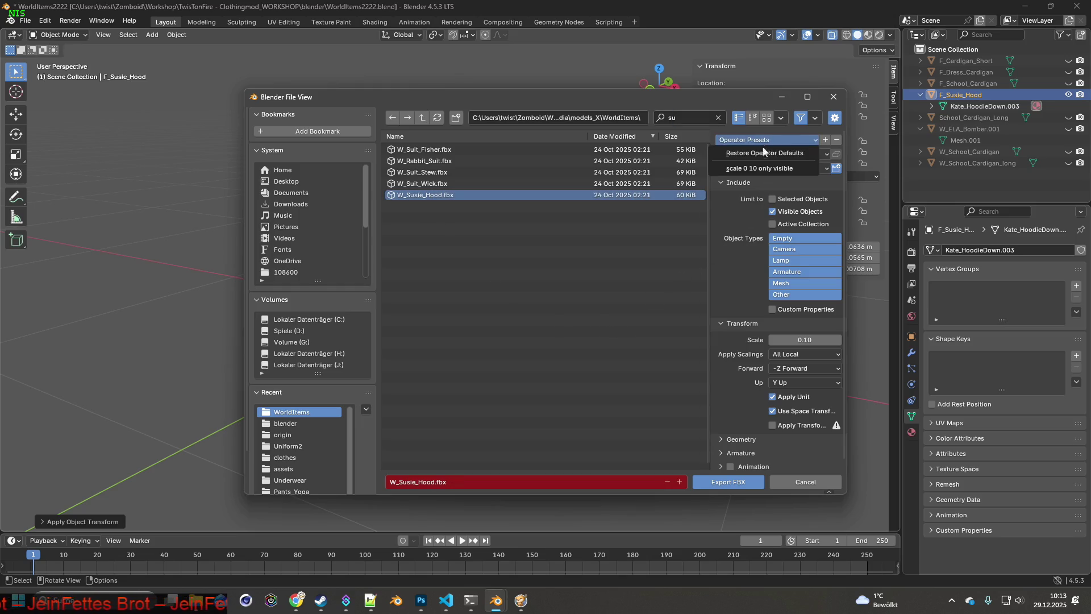
left_click(751, 170)
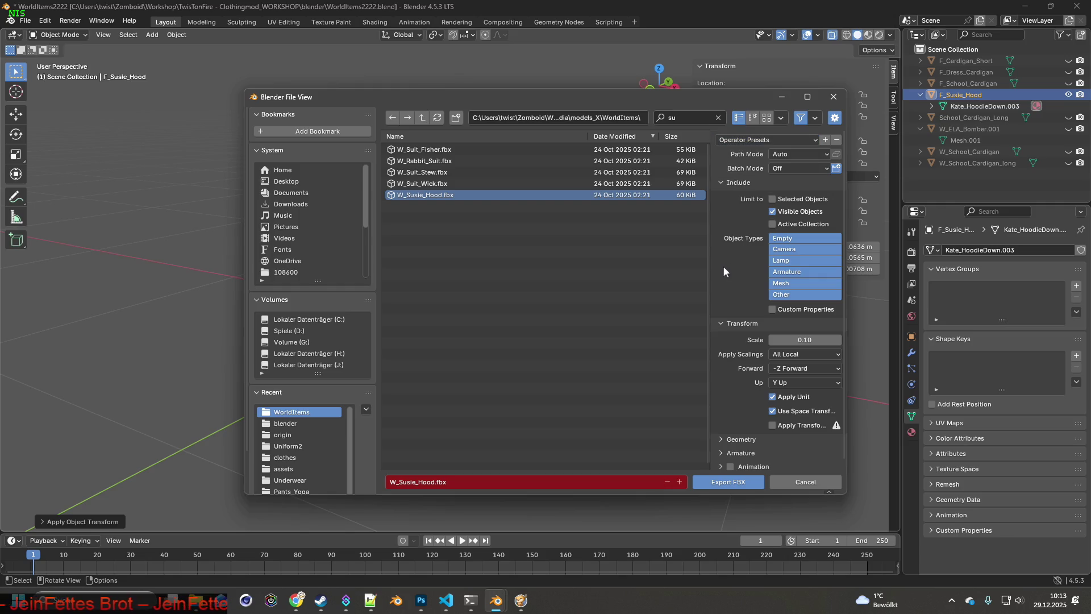
left_click(763, 144)
left_click(755, 169)
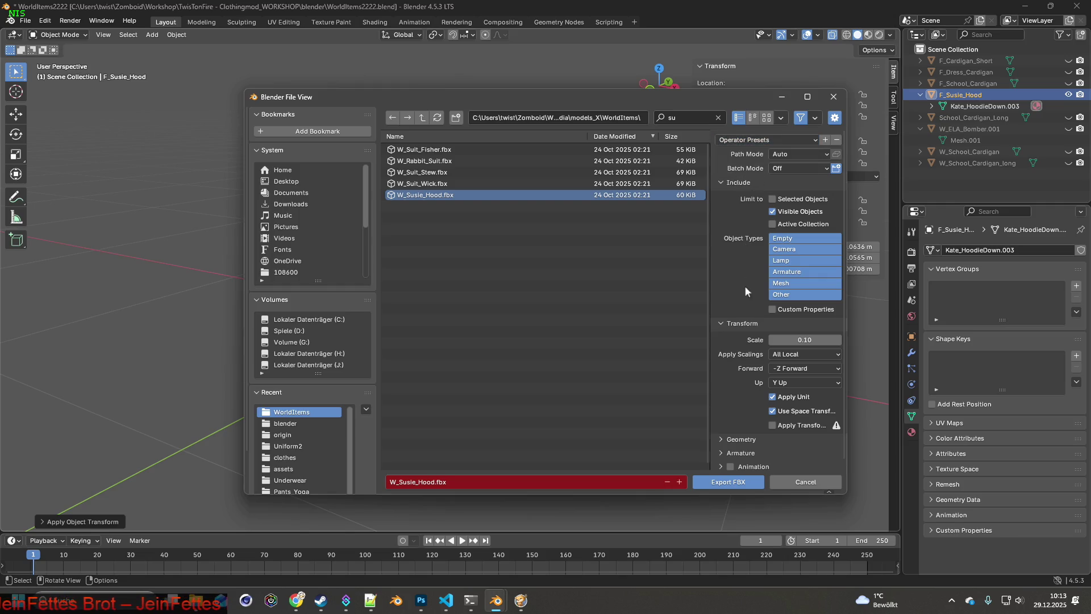
left_click(732, 481)
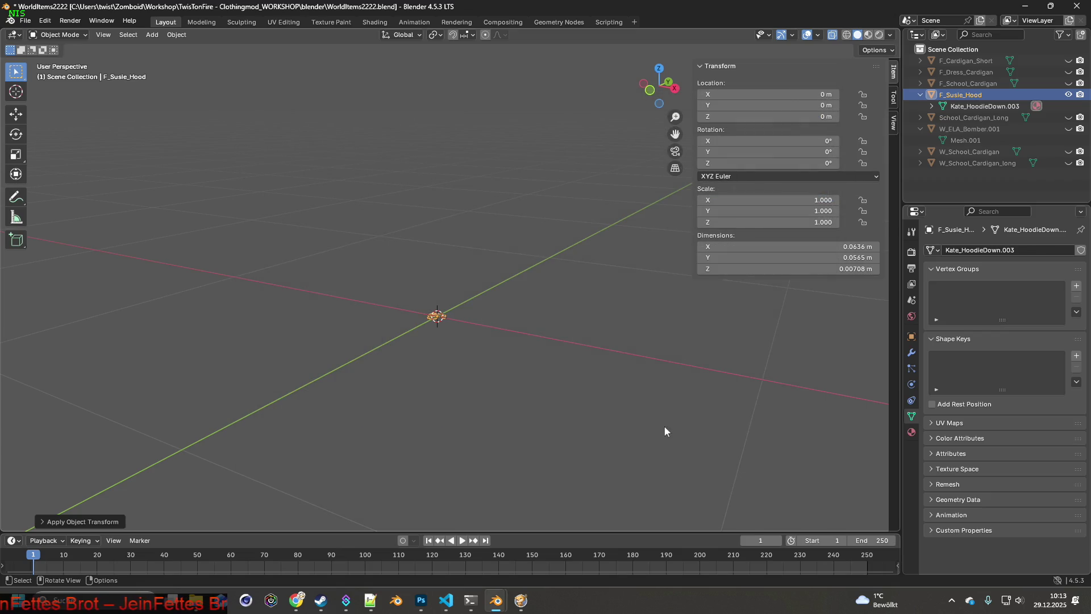
key("alt+Tab")
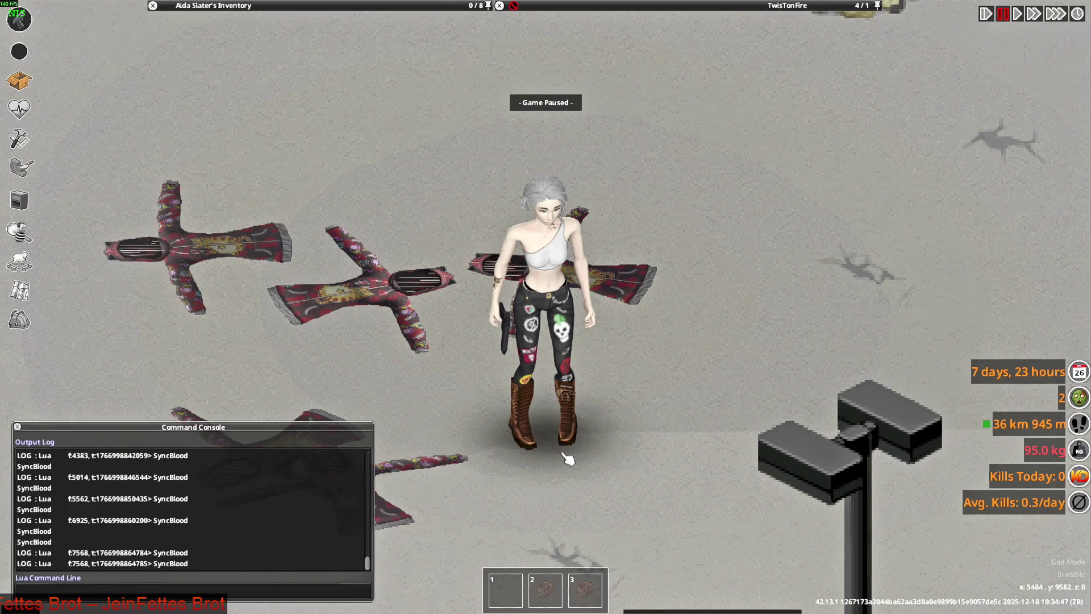
- Quit the running game to the main menu and reset Lua so the mod reloads
key("Escape")
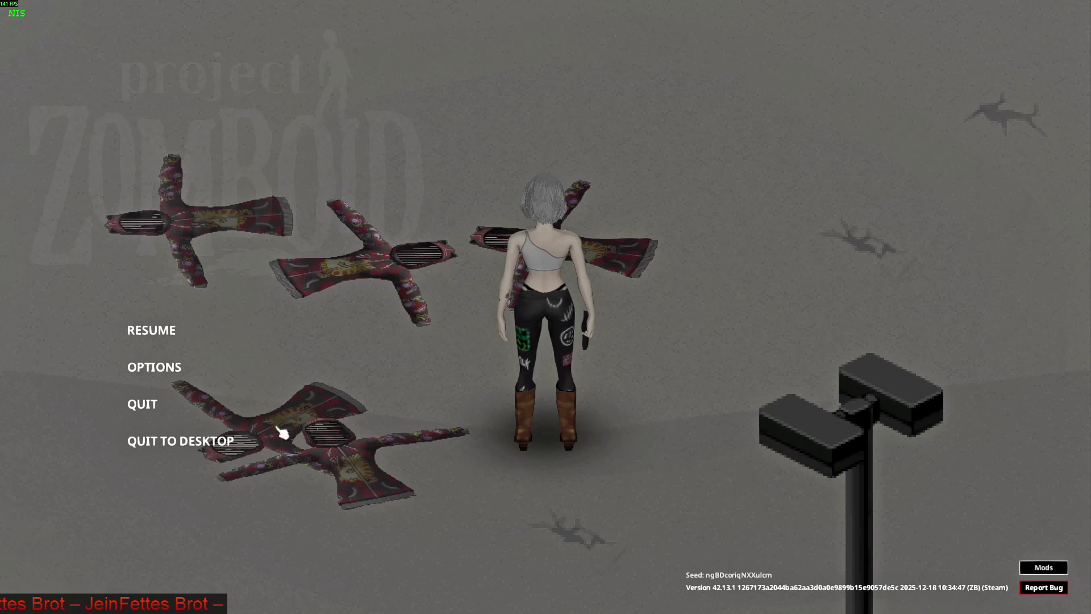
left_click(164, 411)
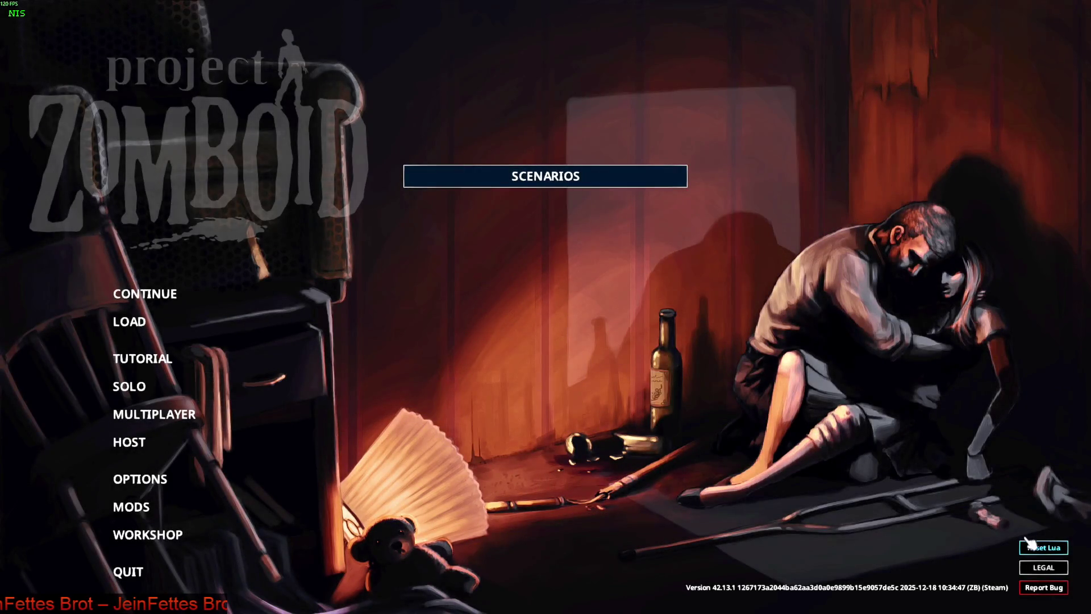
left_click(1028, 539)
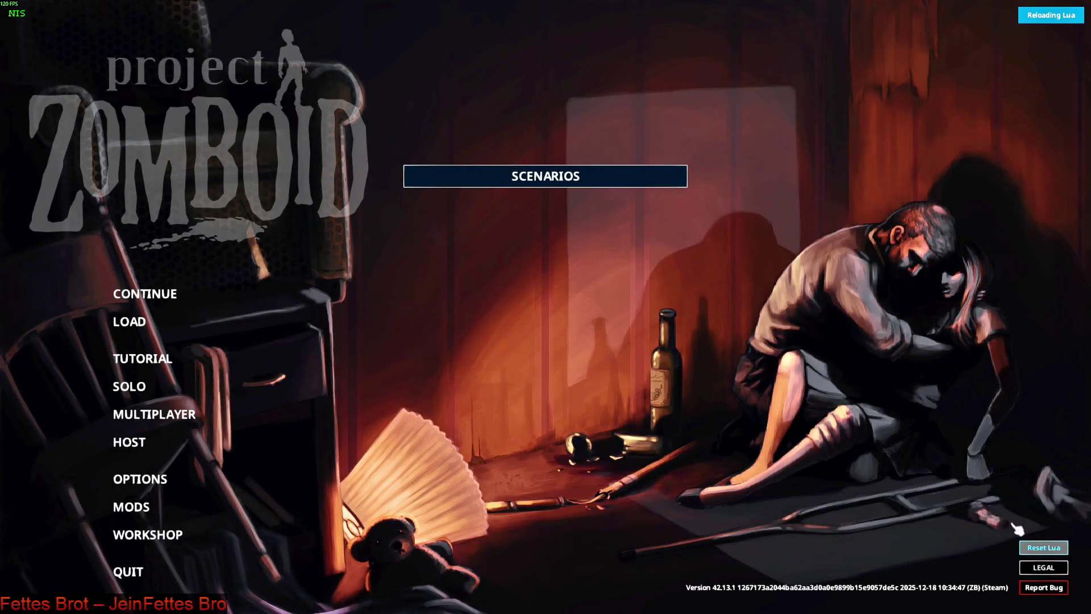
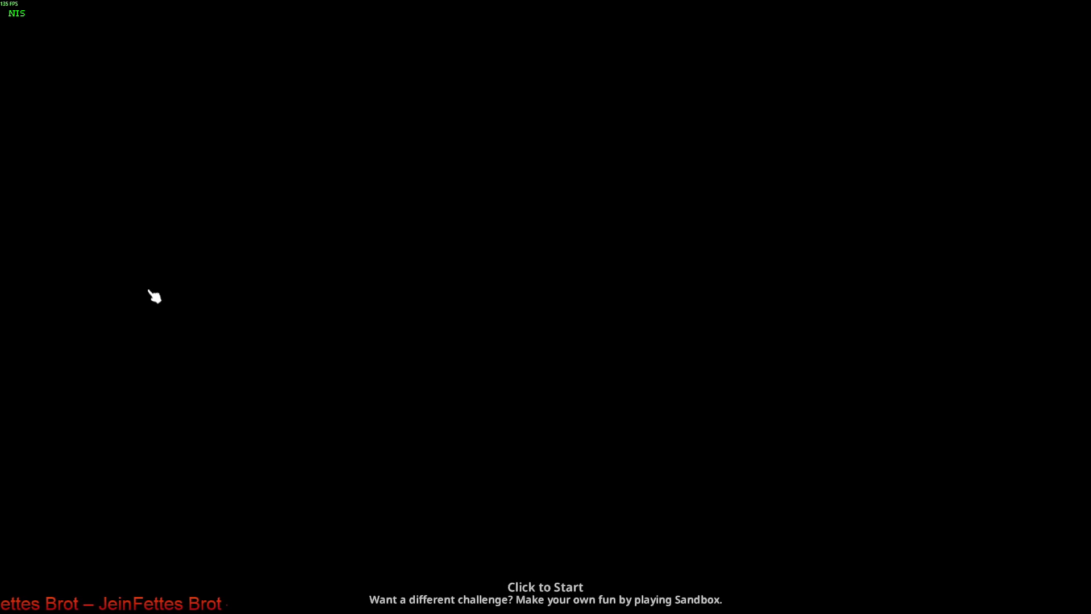
- Start the session, walk to the clothing pile near the Punk Hoodie stack, then switch to Blender
left_click(180, 289)
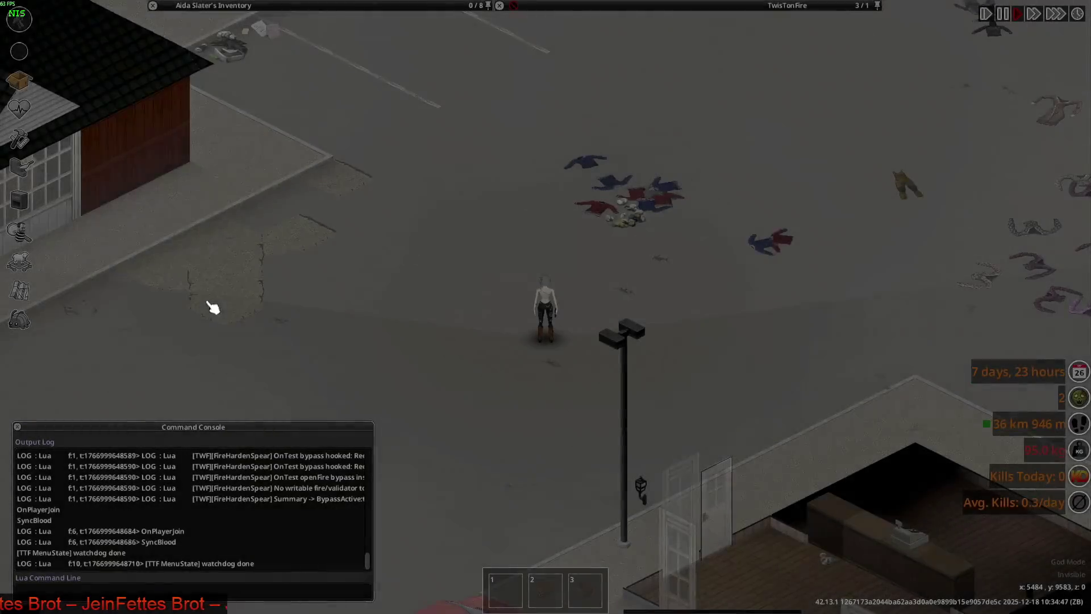
scroll(510, 369, "up", 2)
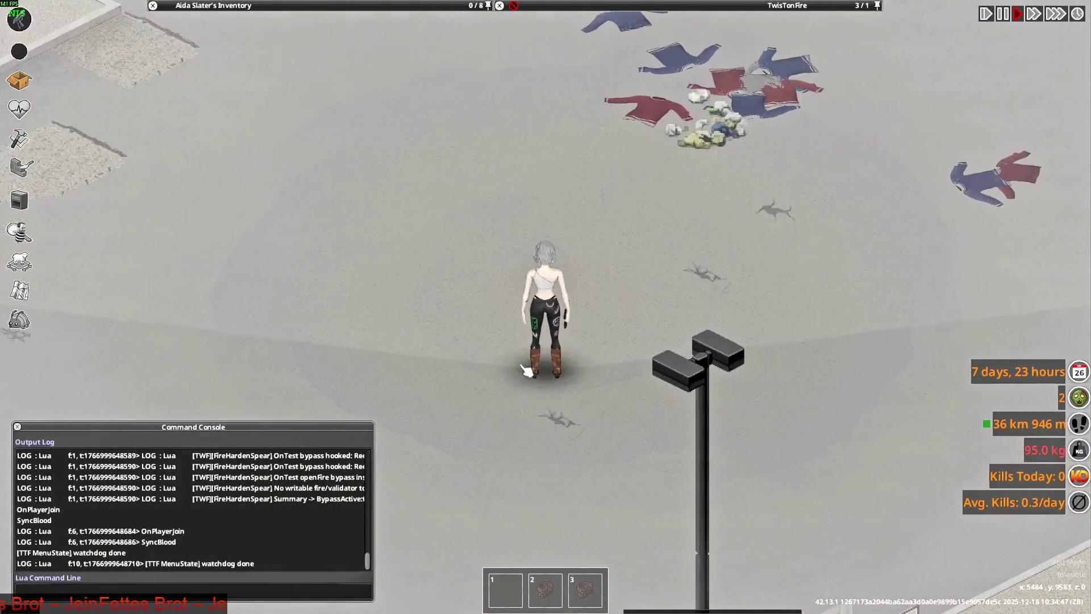
key("d")
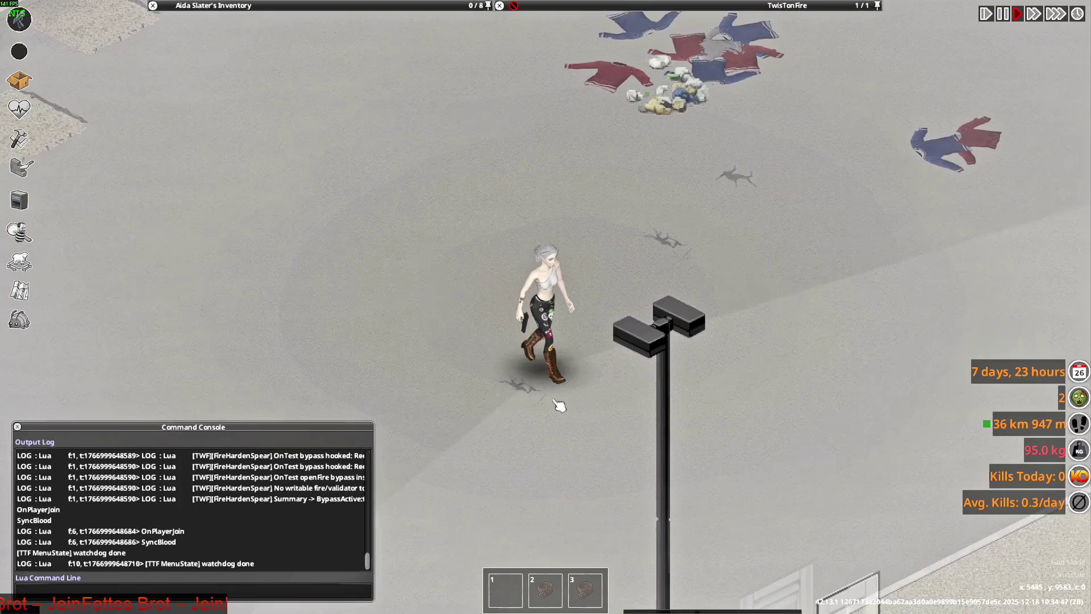
key("w")
key("a")
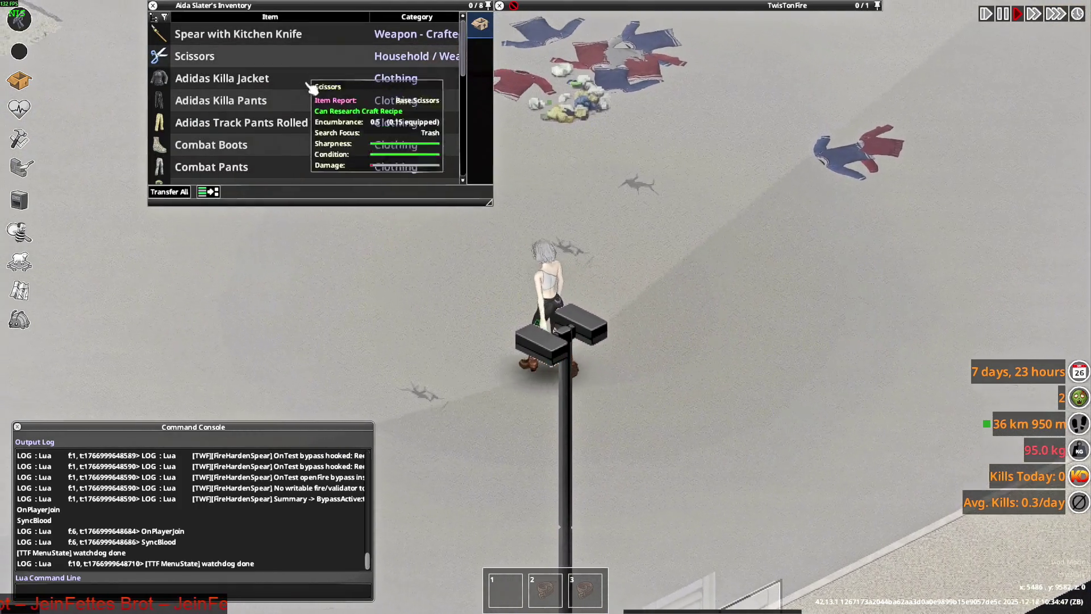
key("a")
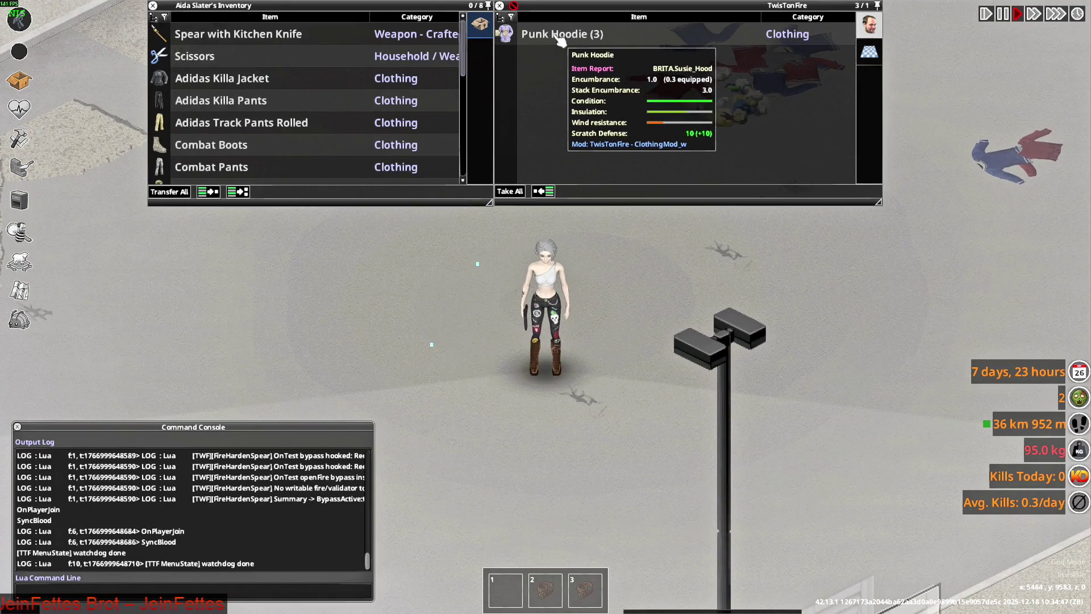
key("a")
key("alt+Tab")
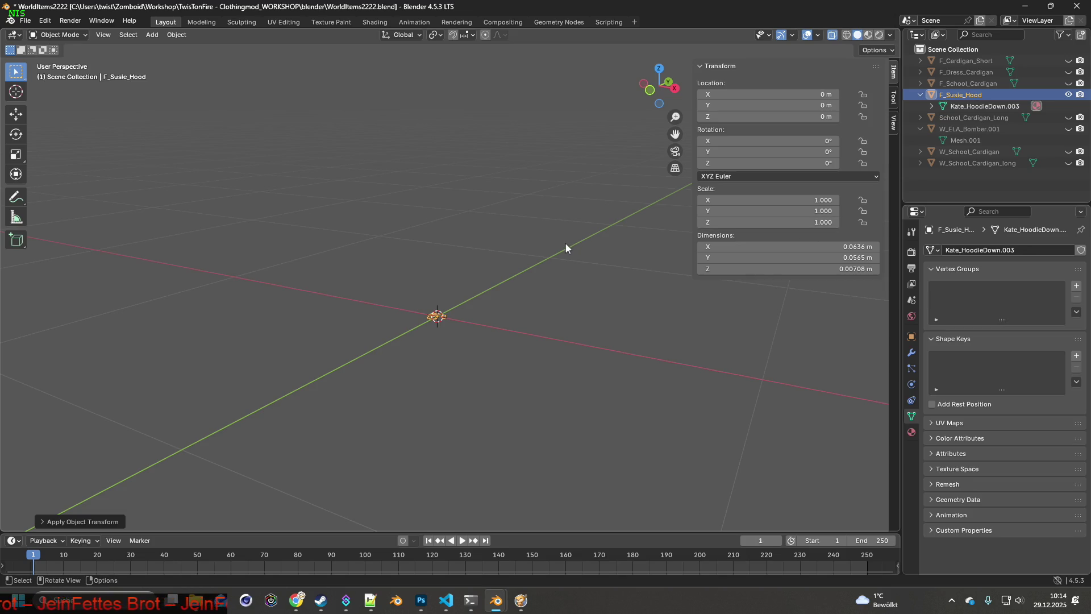
- Set the hood's Scale X, Y and Z to 100 in the N-panel
left_click(823, 202)
type("100")
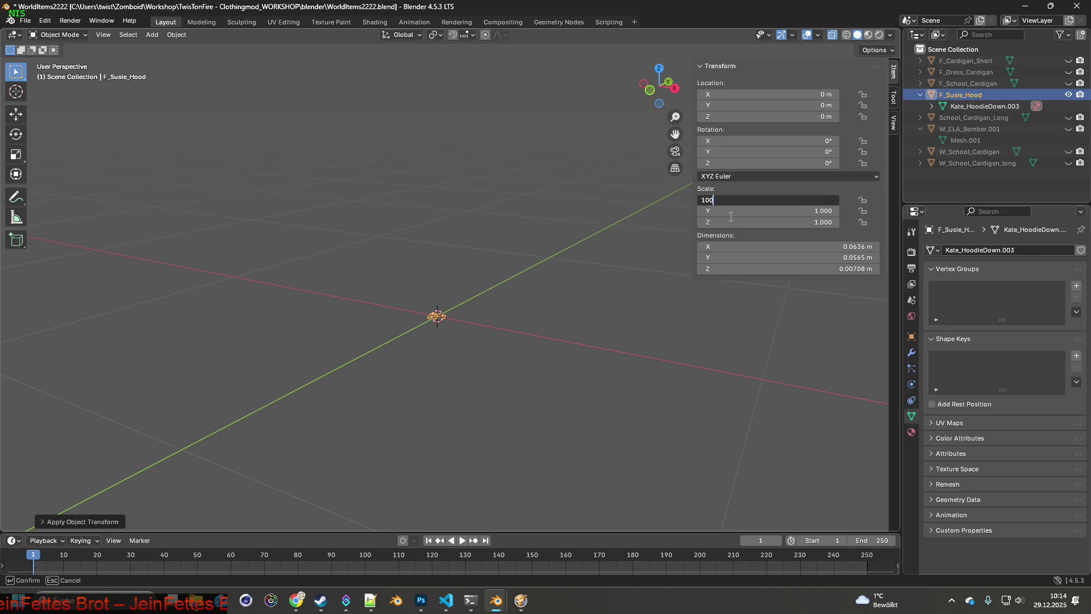
key("Return")
left_click(802, 212)
type("100")
key("Return")
left_click(812, 223)
type("100")
key("Return")
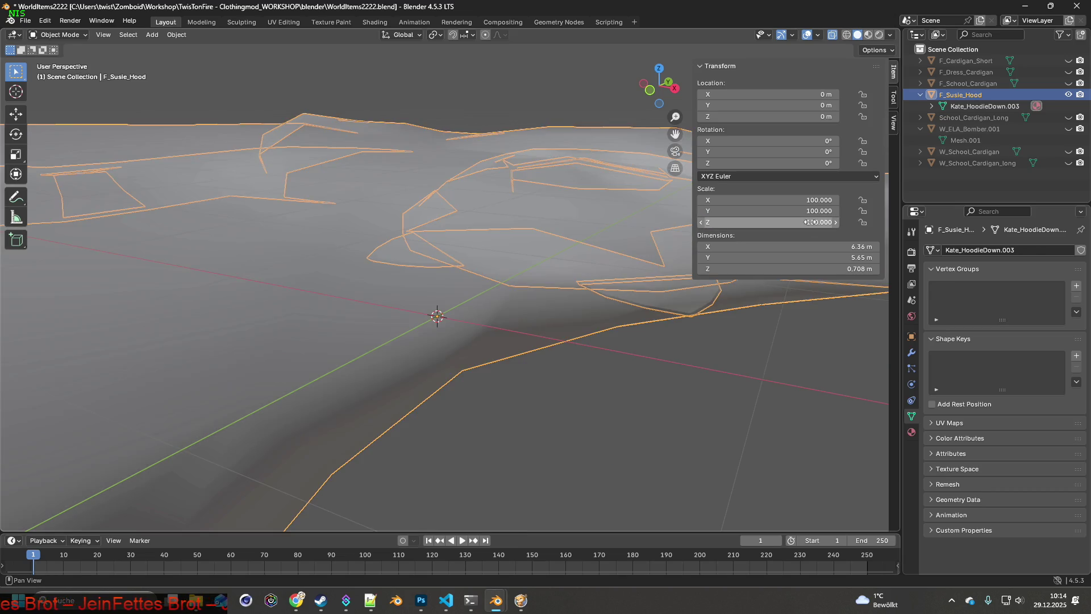
scroll(521, 226, "down", 2)
scroll(530, 231, "down", 2)
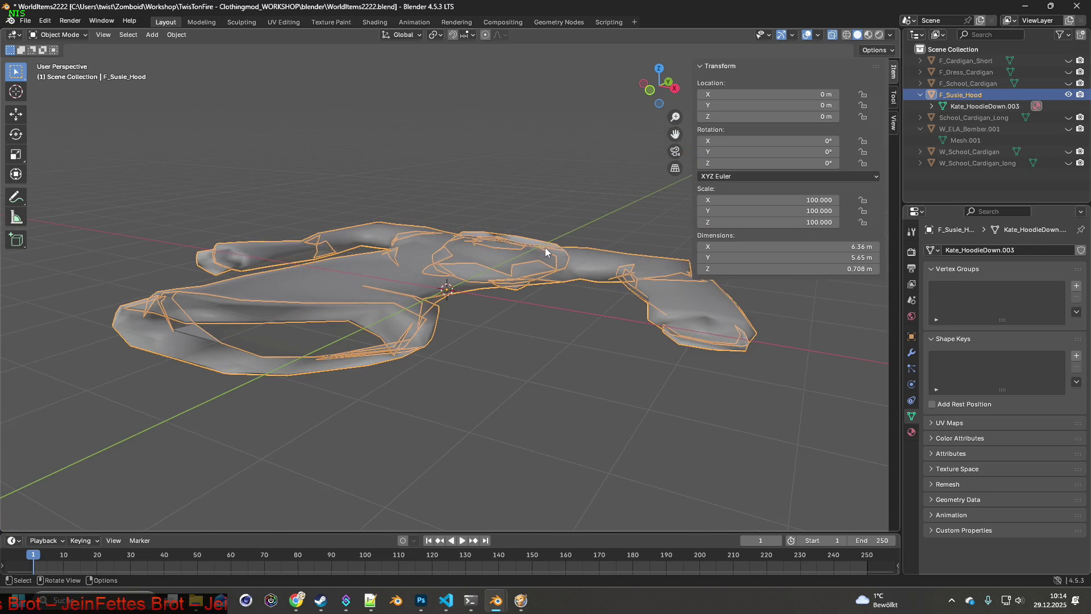
mouse_move(518, 249)
middle_mouse_down()
mouse_move(564, 303)
mouse_move(533, 273)
middle_mouse_up()
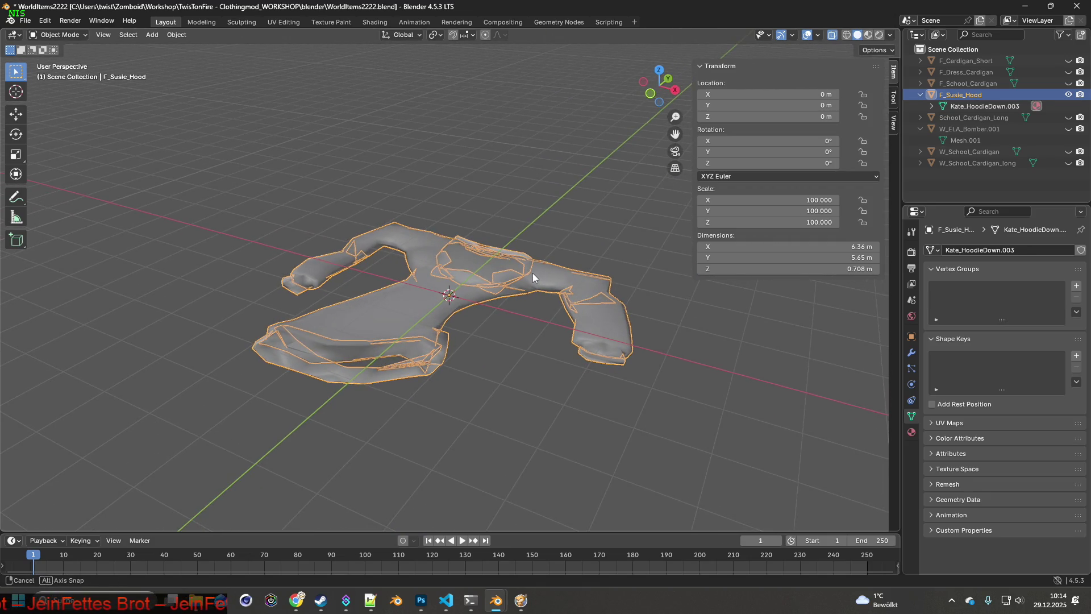
middle_click_drag(533, 274, 533, 272)
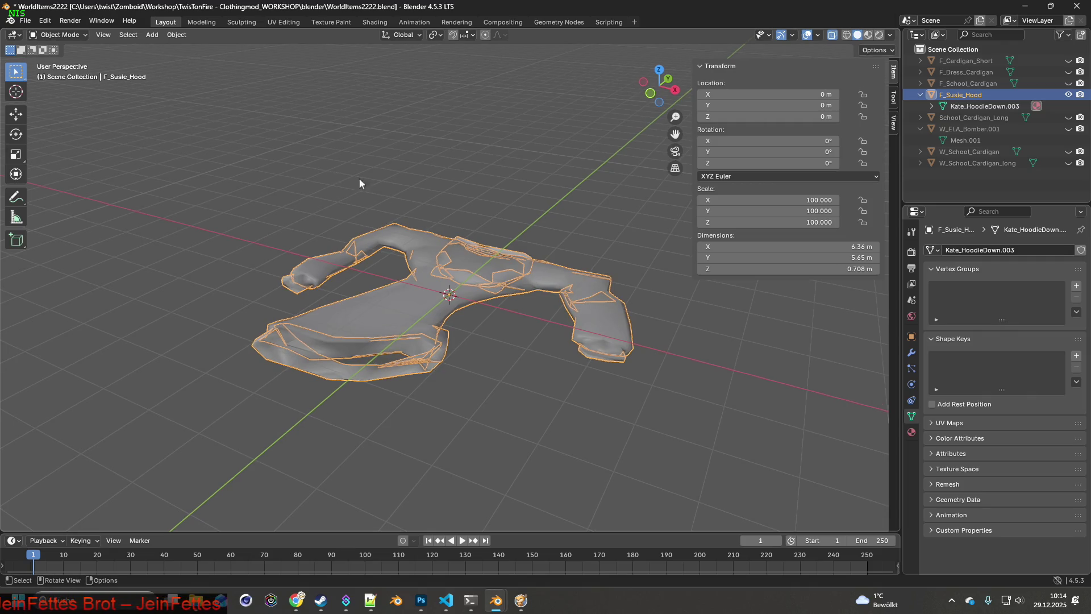
- Export the hood as W_Susie_Hood.fbx and switch back to the game
left_click(25, 20)
mouse_move(44, 193)
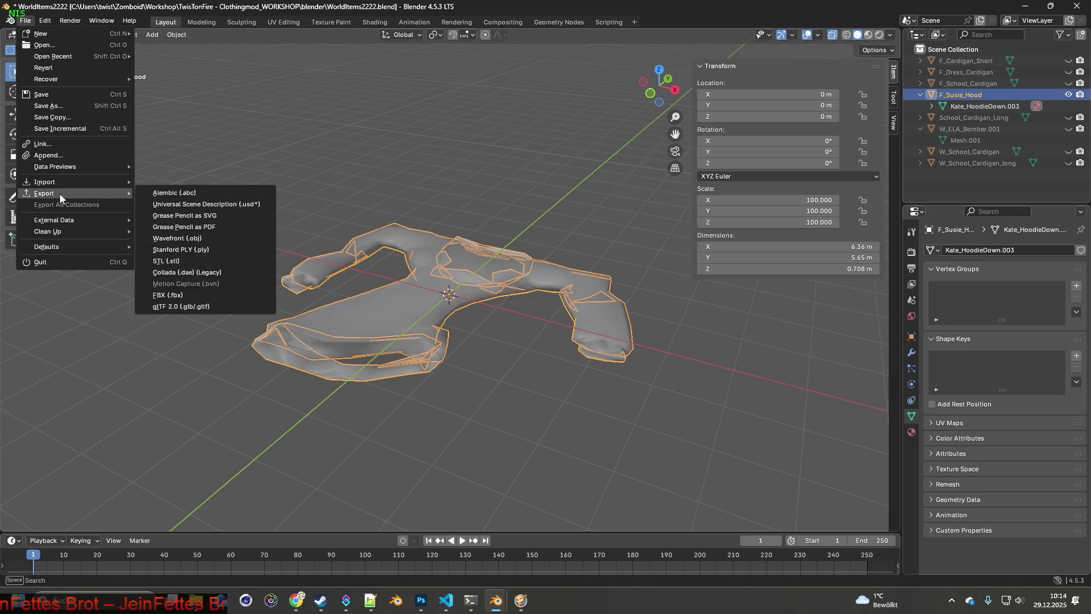
left_click(191, 295)
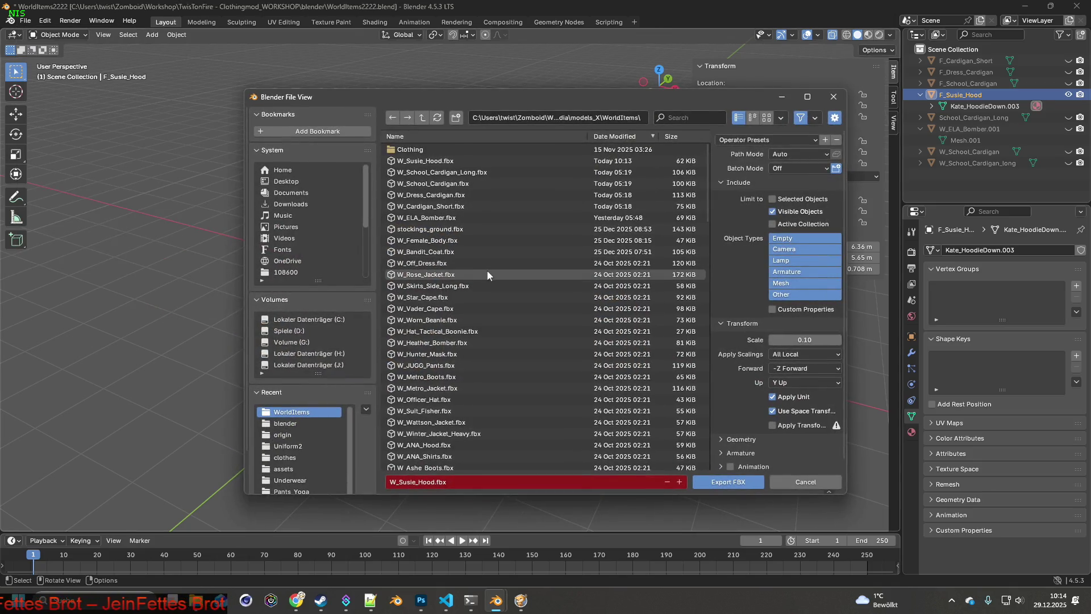
left_click(735, 483)
key("alt+Tab")
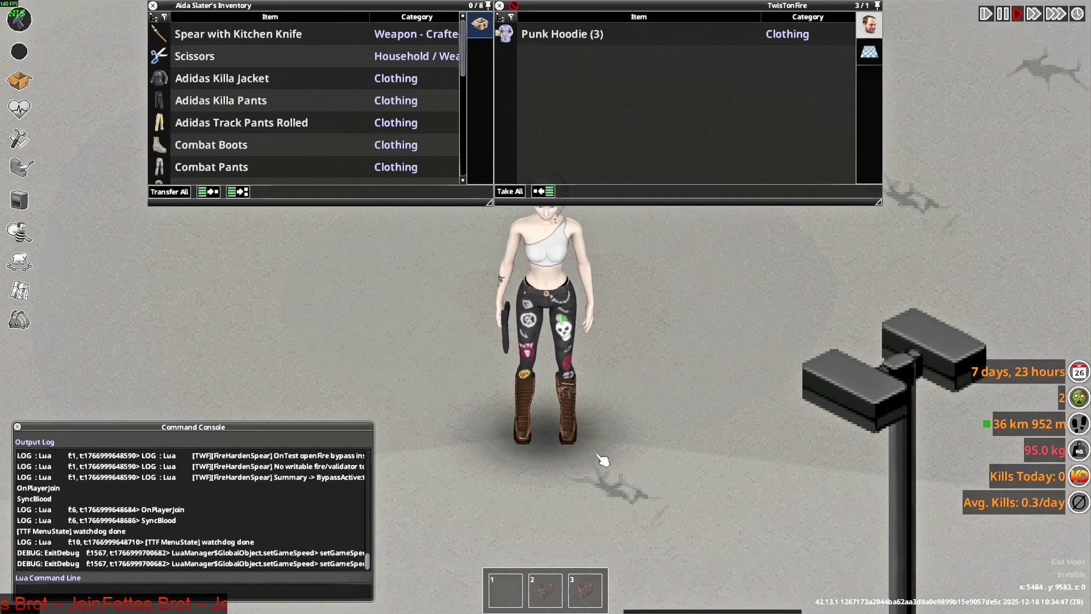
scroll(663, 412, "down", 3)
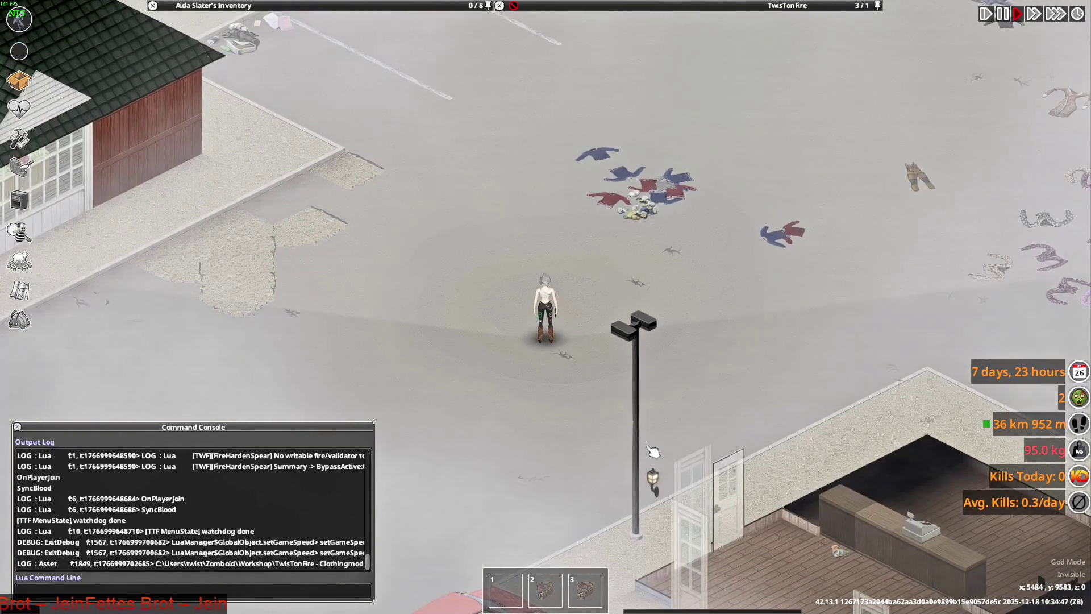
scroll(652, 451, "up", 3)
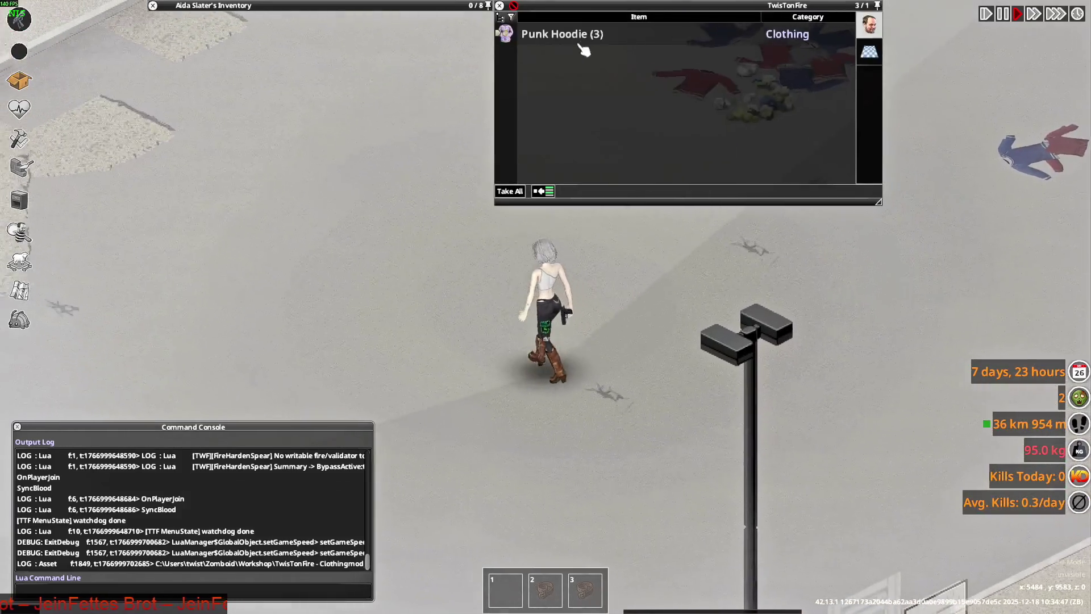
- Walk over the hoodie pile to recheck the Punk Hoodies, then switch to VS Code
key("d")
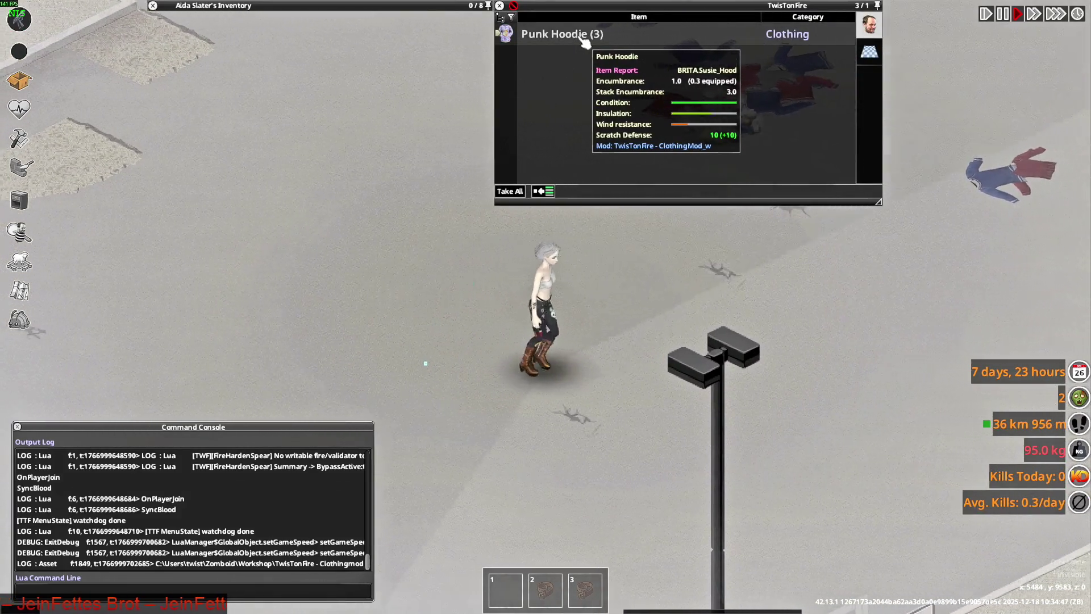
key("alt+Tab")
key("alt+Tab")
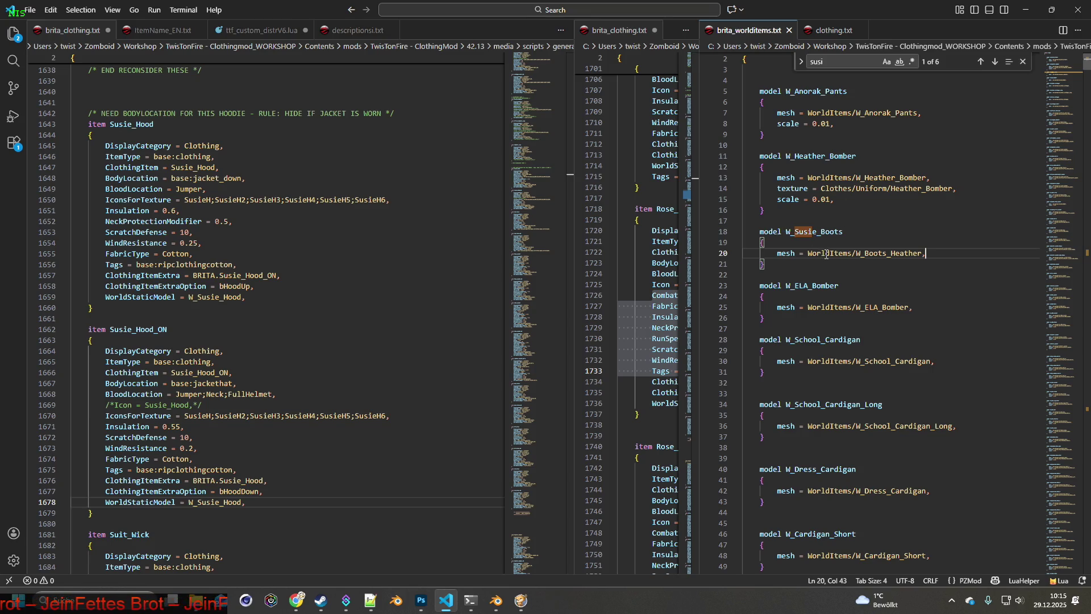
scroll(943, 109, "down", 3)
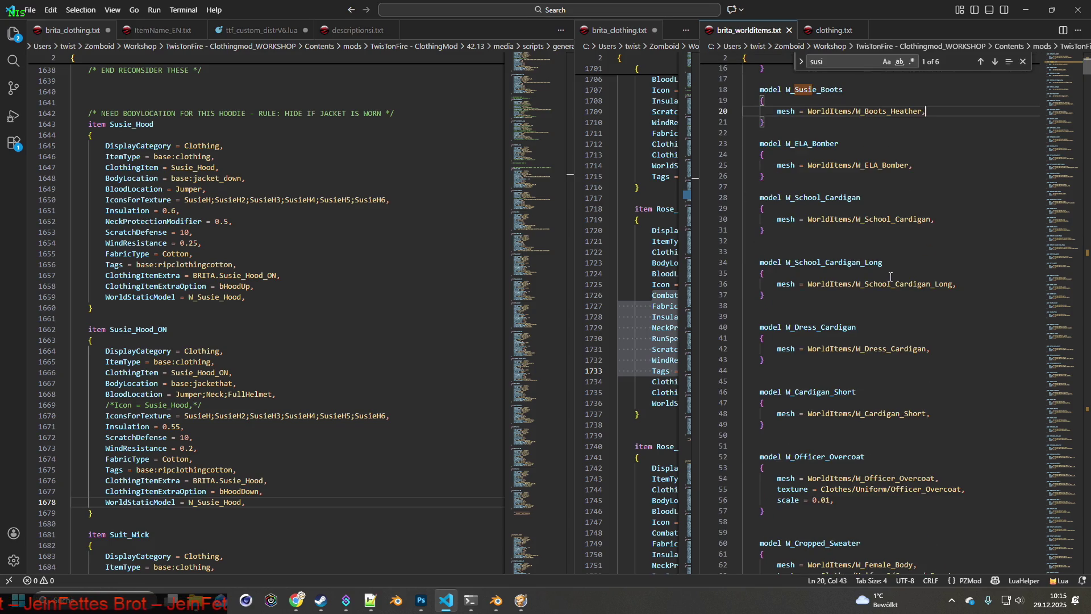
scroll(890, 276, "down", 3)
scroll(890, 276, "down", 3)
scroll(890, 276, "down", 2)
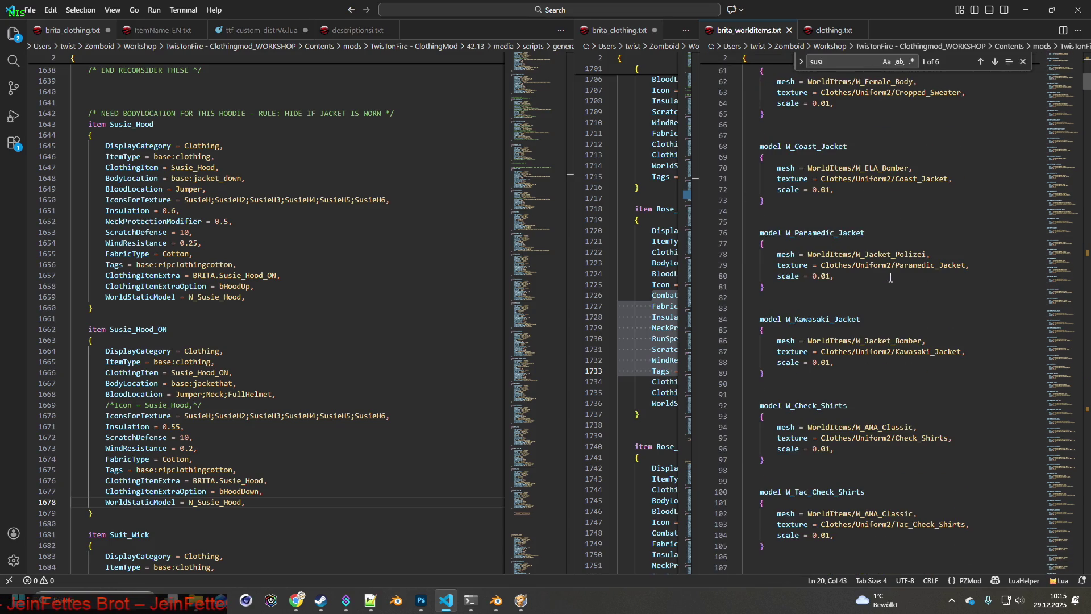
- Find the W_Susie_Hood model block and cut it out of brita_worldItems.txt, removing leftover blank lines
left_click(980, 61)
left_click(980, 61)
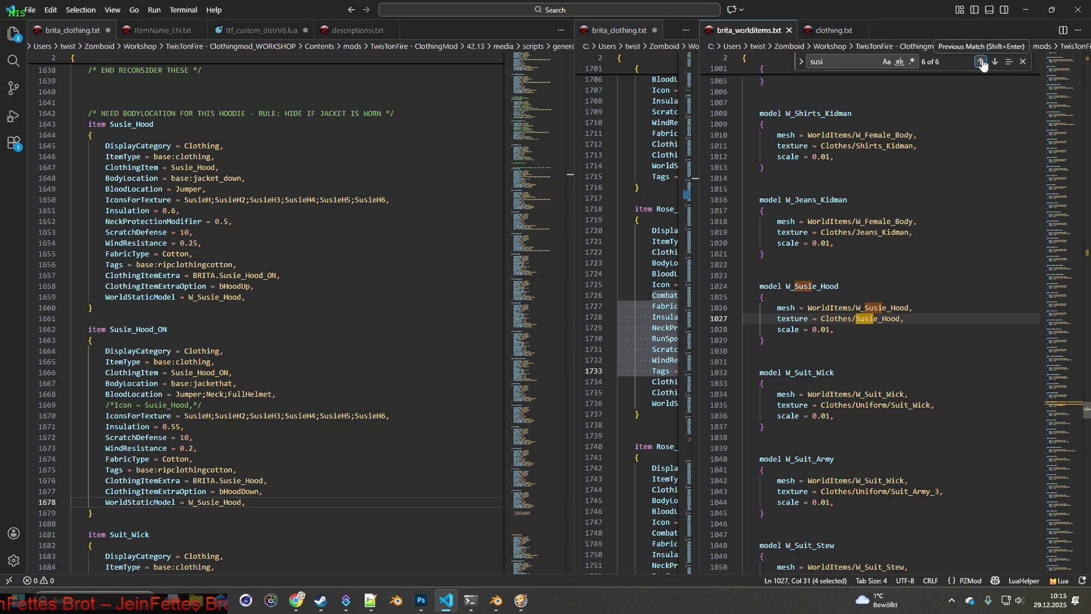
left_click_drag(750, 350, 725, 288)
key("ctrl+c")
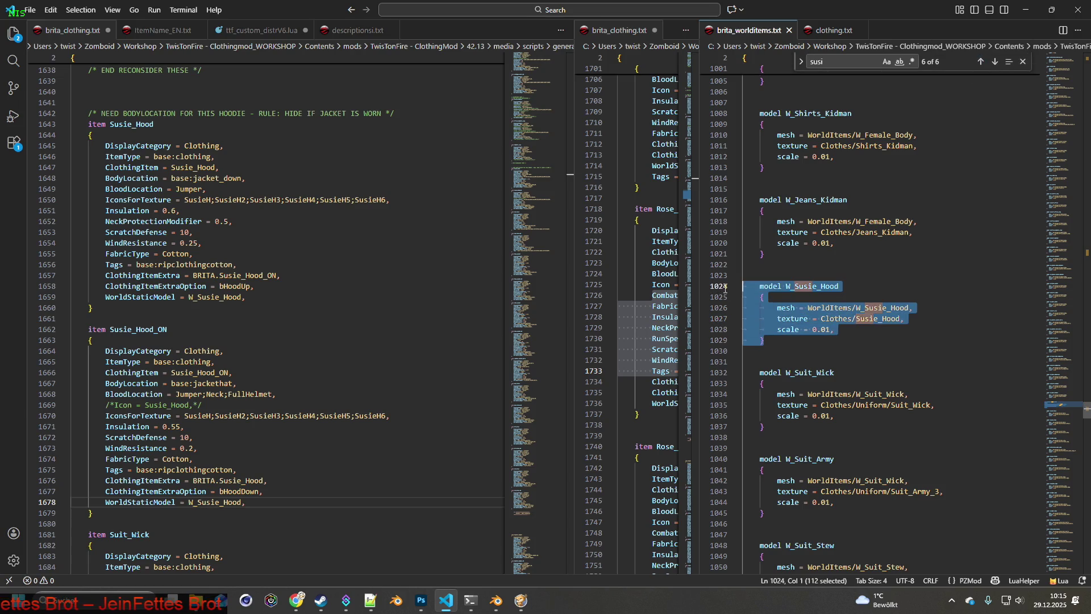
key("BackSpace")
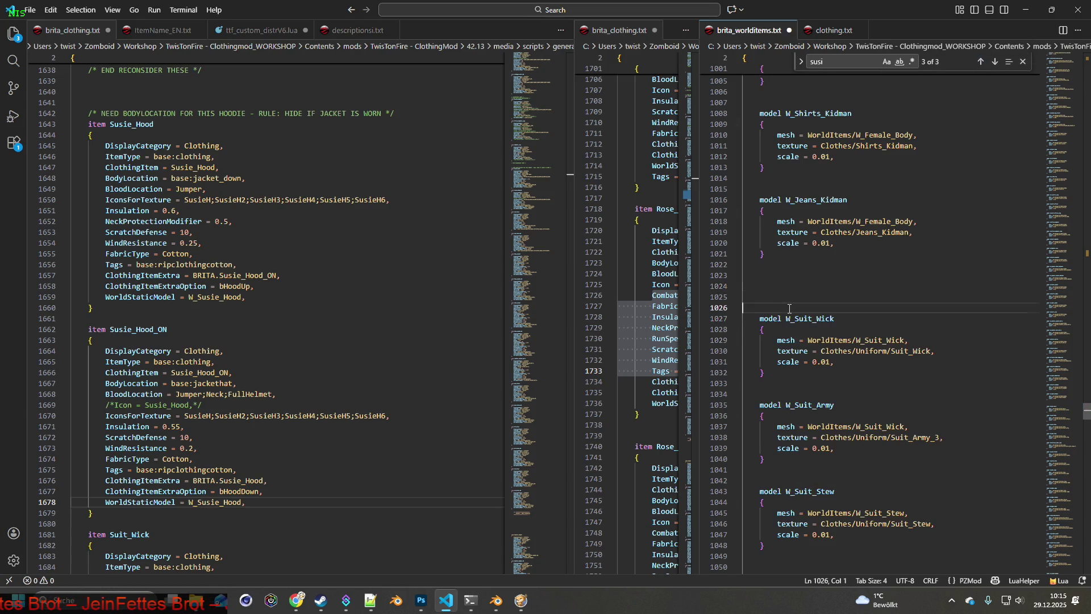
key("Delete")
key("Delete")
key("BackSpace")
key("BackSpace")
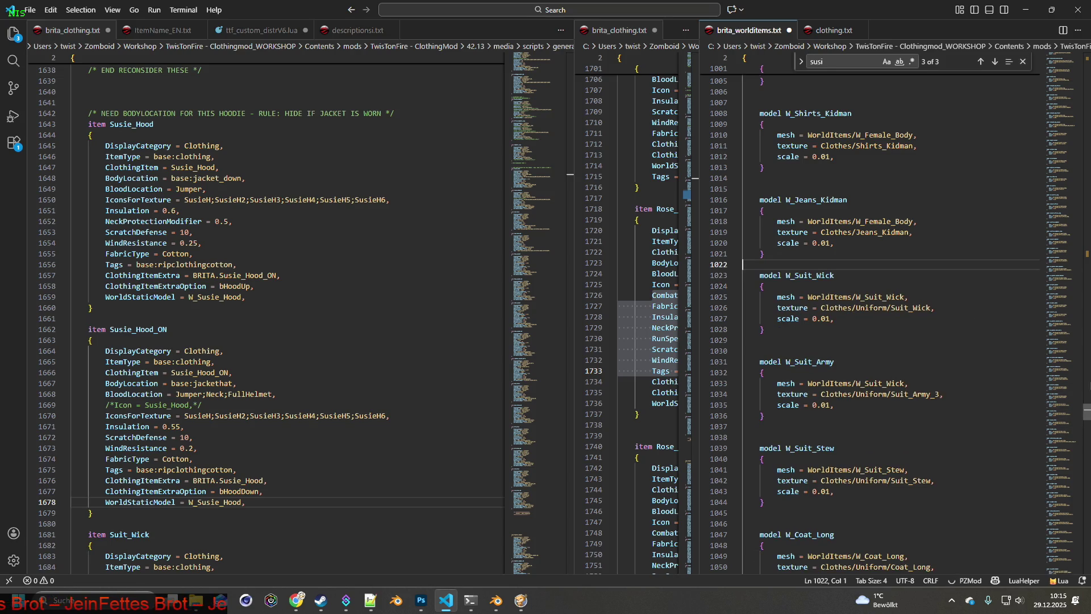
left_click_drag(1087, 411, 1078, 82)
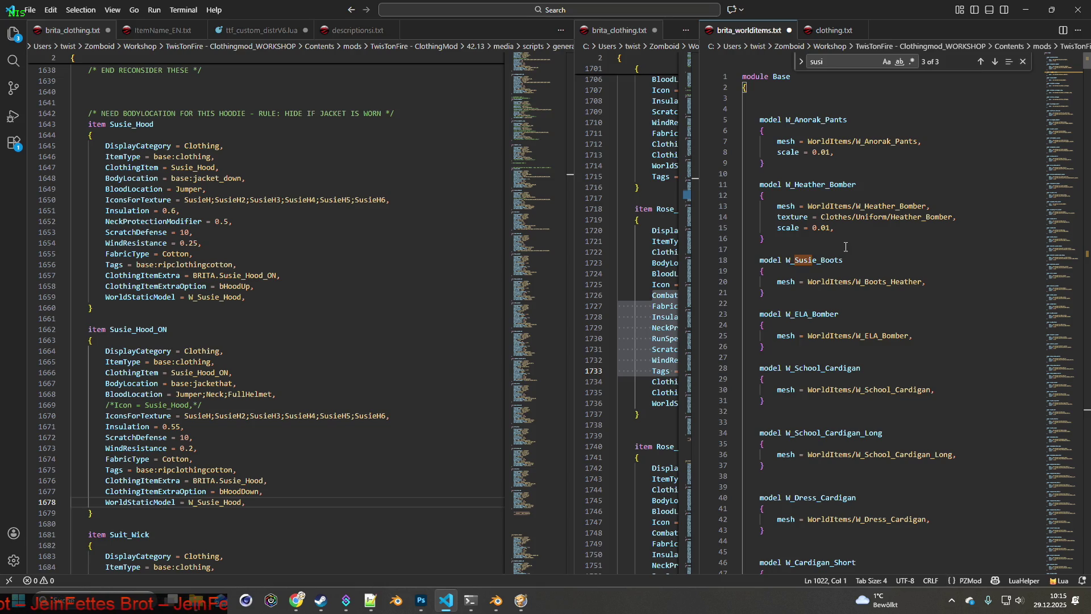
scroll(846, 246, "down", 1)
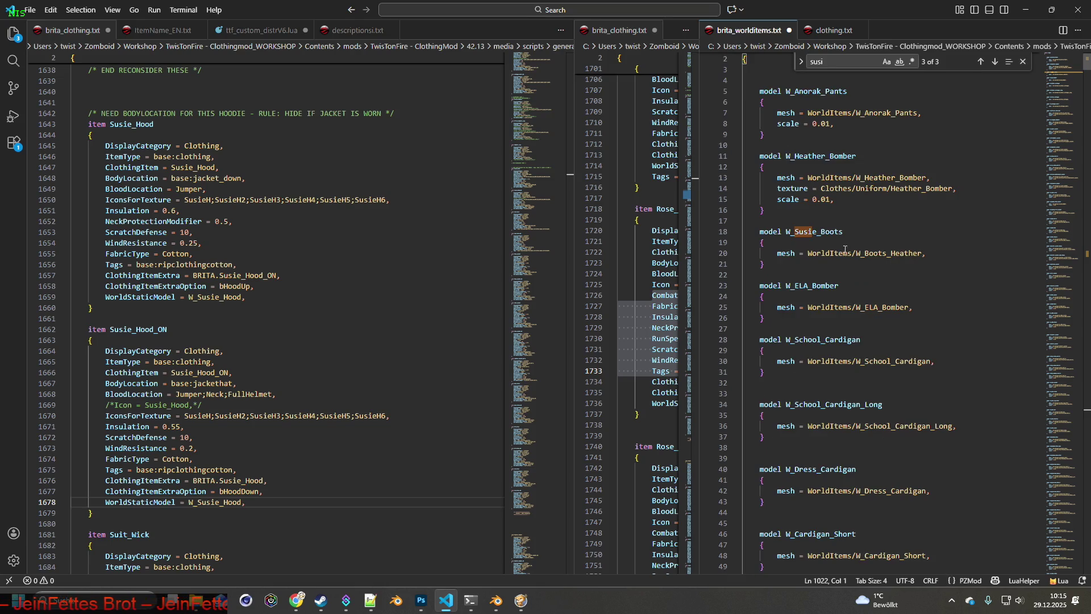
scroll(842, 370, "down", 3)
scroll(842, 369, "down", 3)
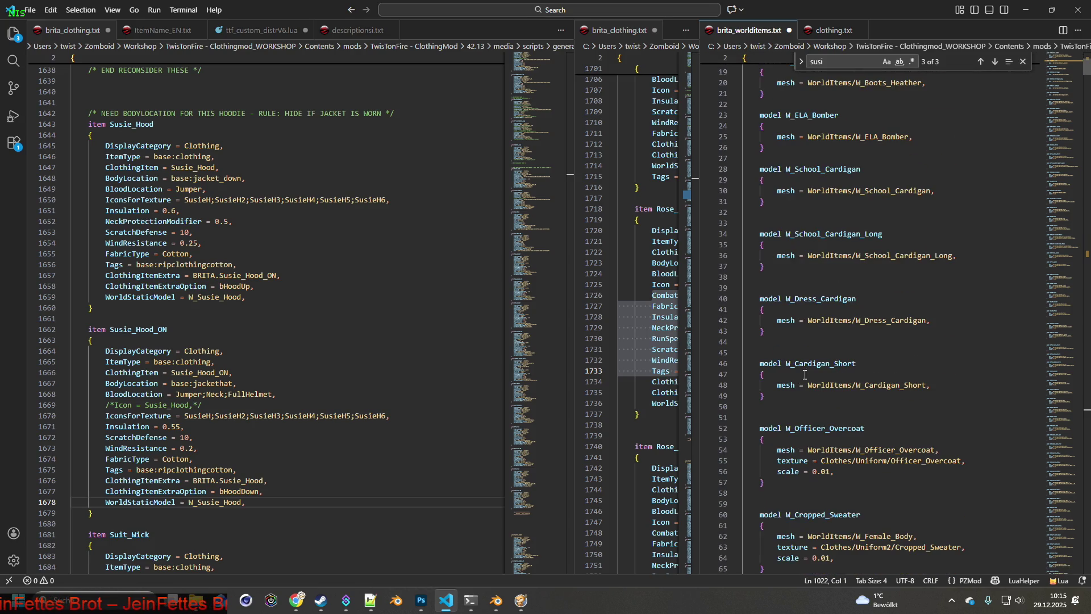
scroll(803, 375, "up", 3)
scroll(805, 372, "up", 1)
- Paste the W_Susie_Hood block after W_Susie_Boots and delete its texture and scale lines
left_click(787, 248)
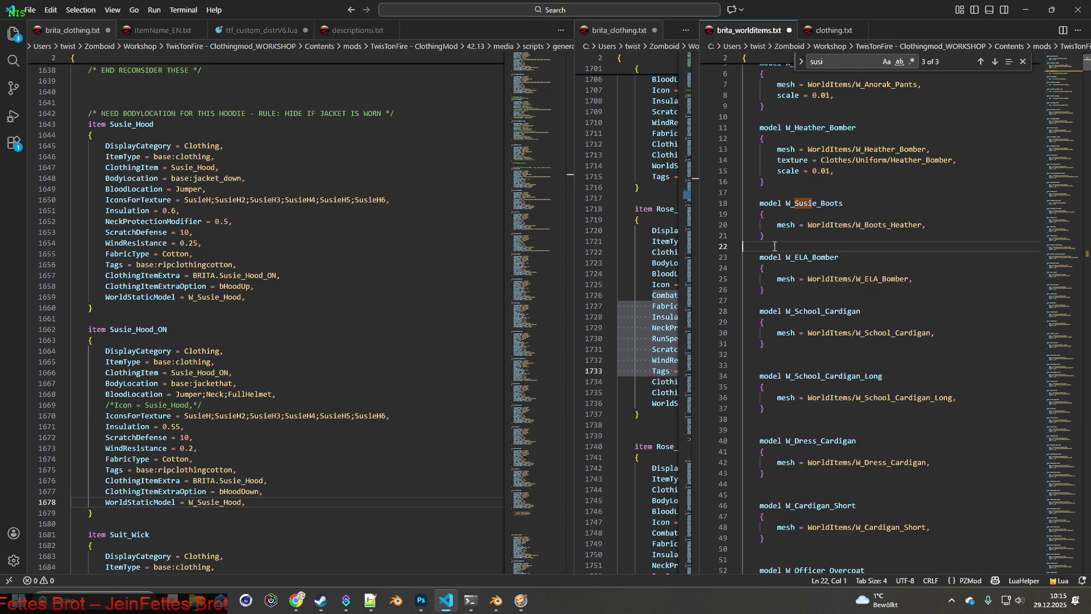
key("Return")
key("ctrl+v")
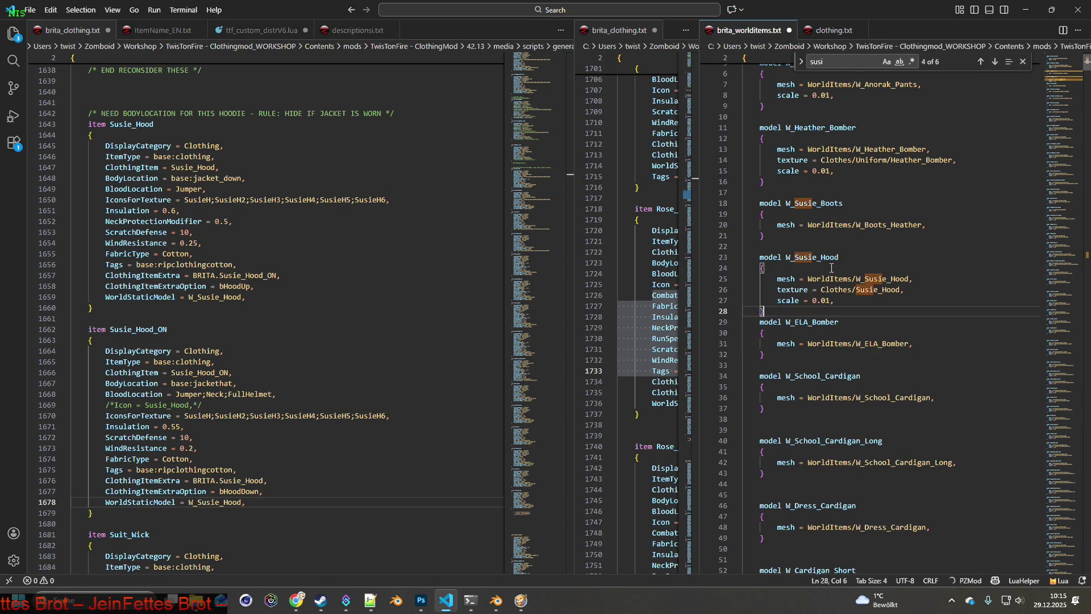
left_click_drag(834, 301, 732, 291)
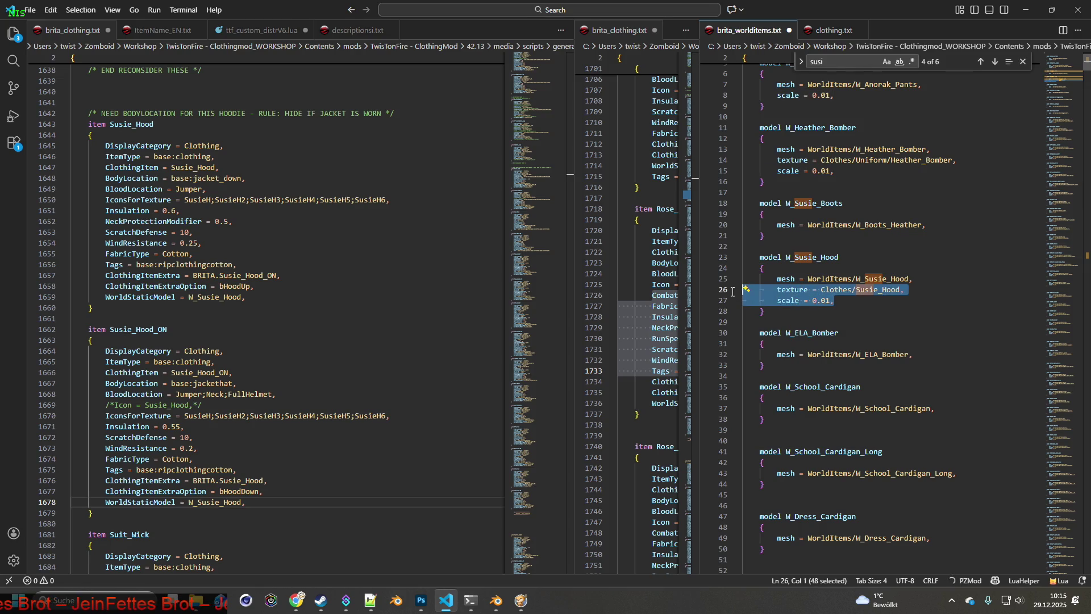
key("BackSpace")
key("BackSpace")
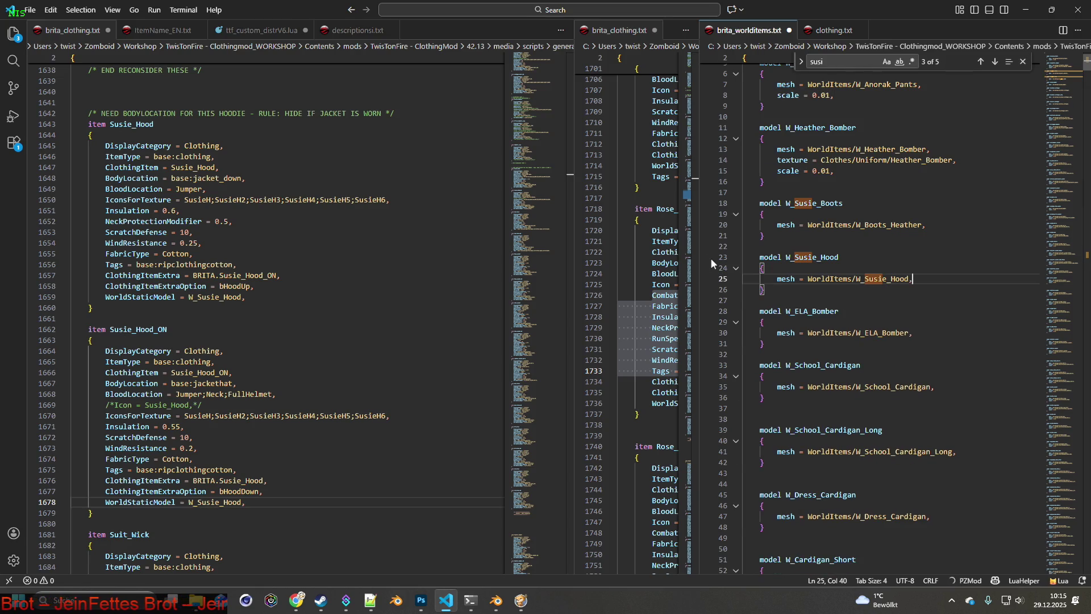
- Save the world items script and switch to Blender
left_click(29, 9)
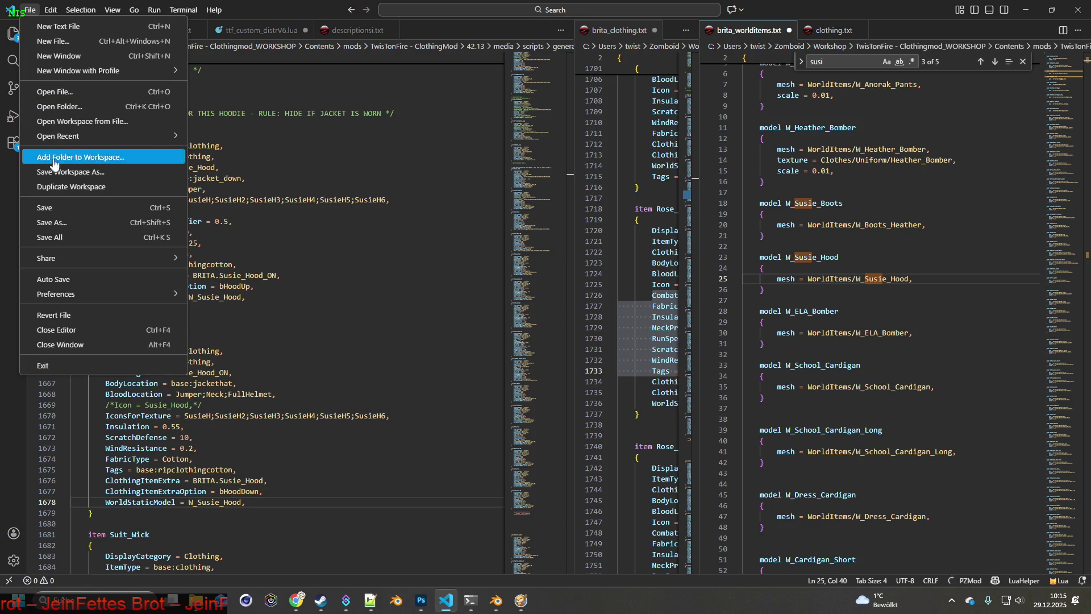
left_click(57, 208)
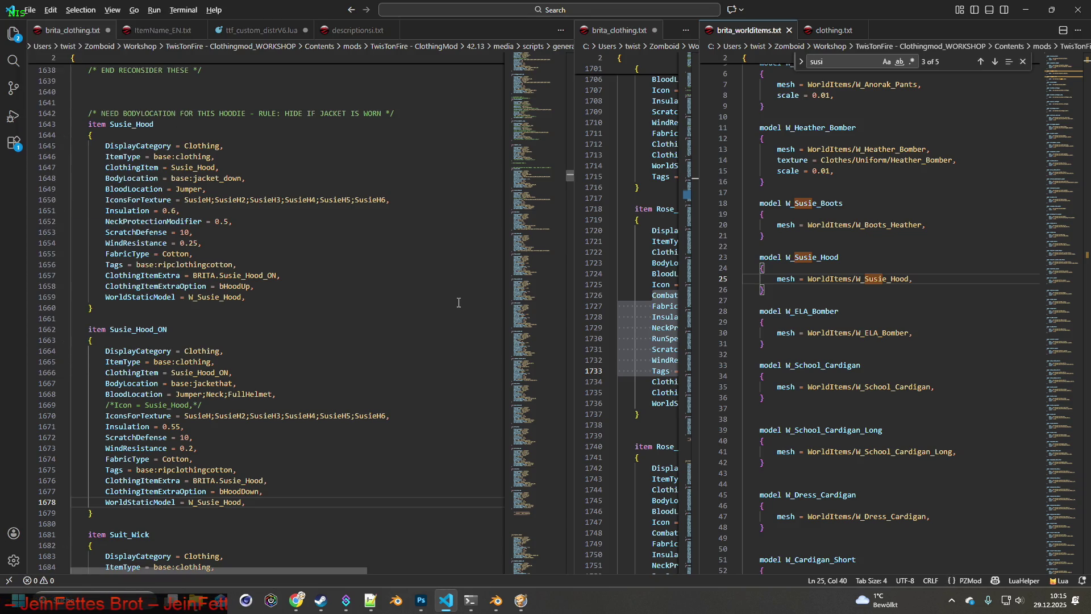
key("alt+Tab")
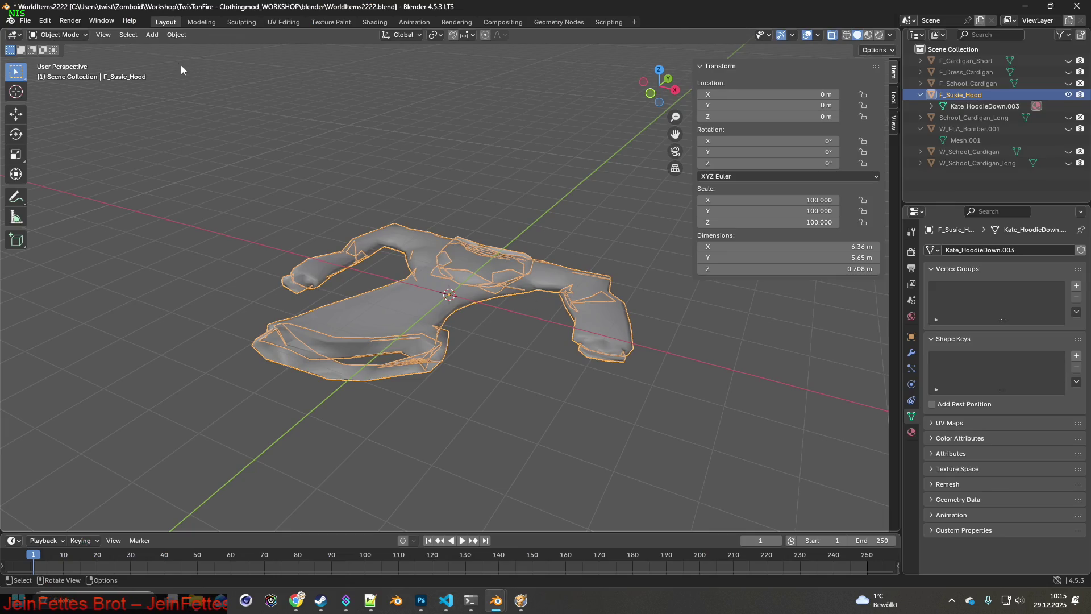
- Undo the three scale-100 changes so the hood returns to scale 1
left_click(57, 35)
left_click(44, 20)
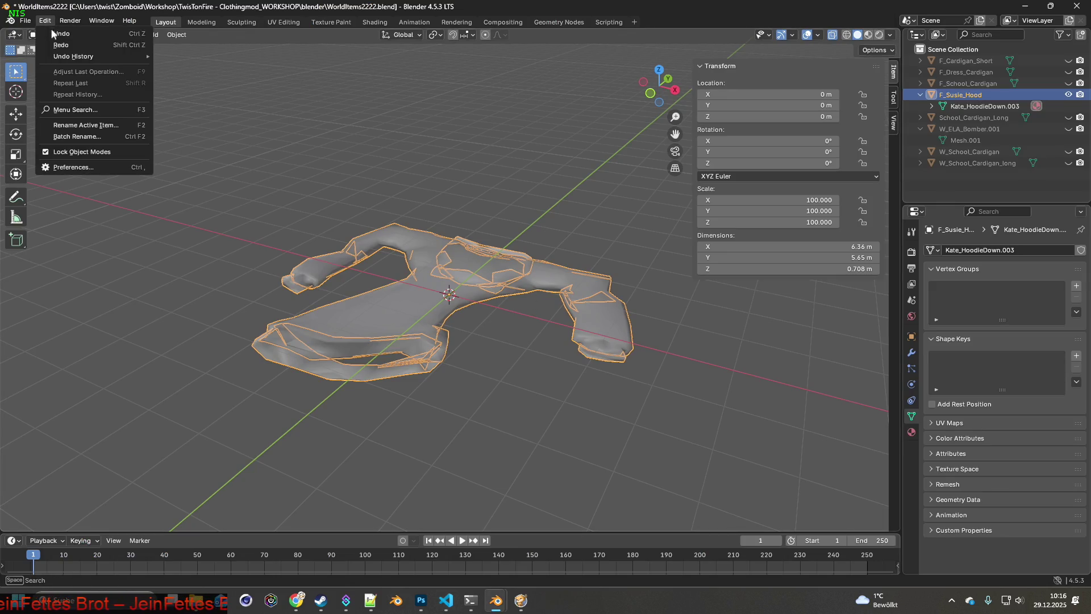
left_click(45, 20)
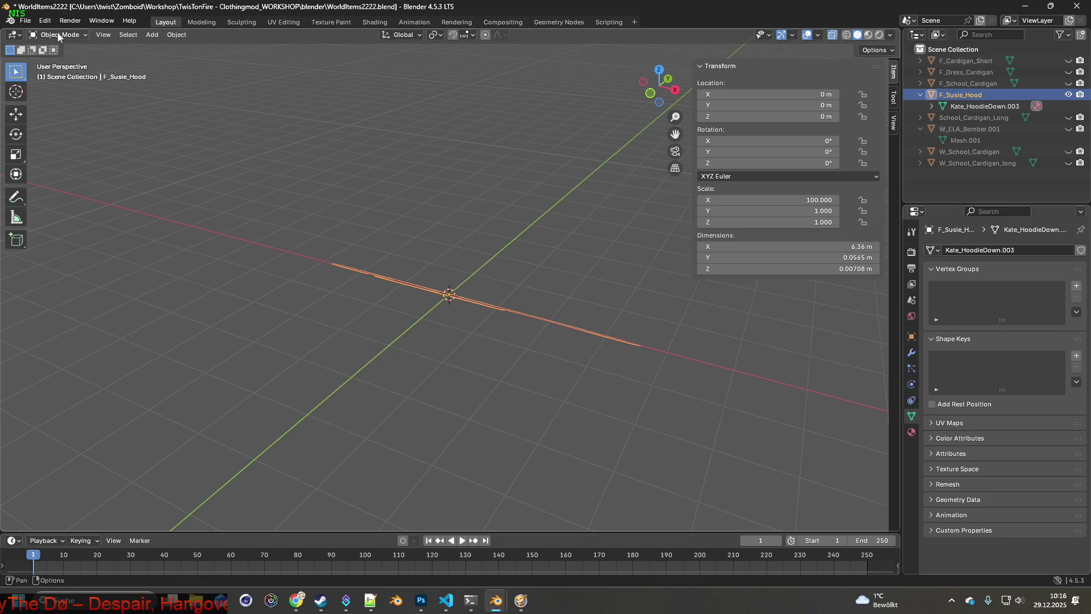
scroll(476, 242, "up", 4)
left_click(45, 20)
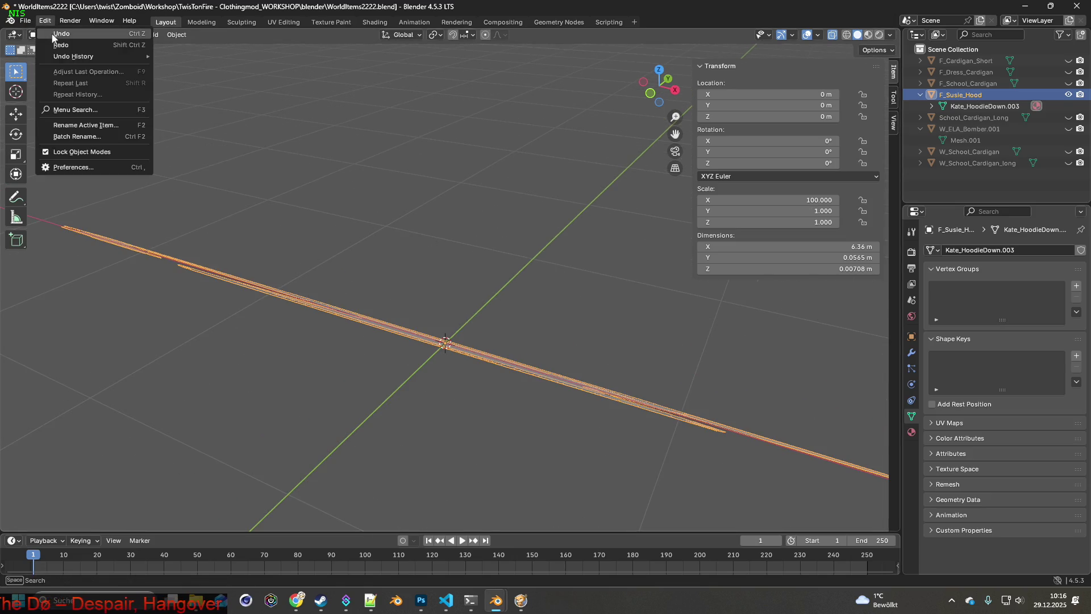
mouse_move(333, 178)
middle_mouse_down()
mouse_move(389, 189)
mouse_move(460, 235)
middle_mouse_up()
scroll(468, 241, "up", 5)
scroll(466, 242, "down", 3)
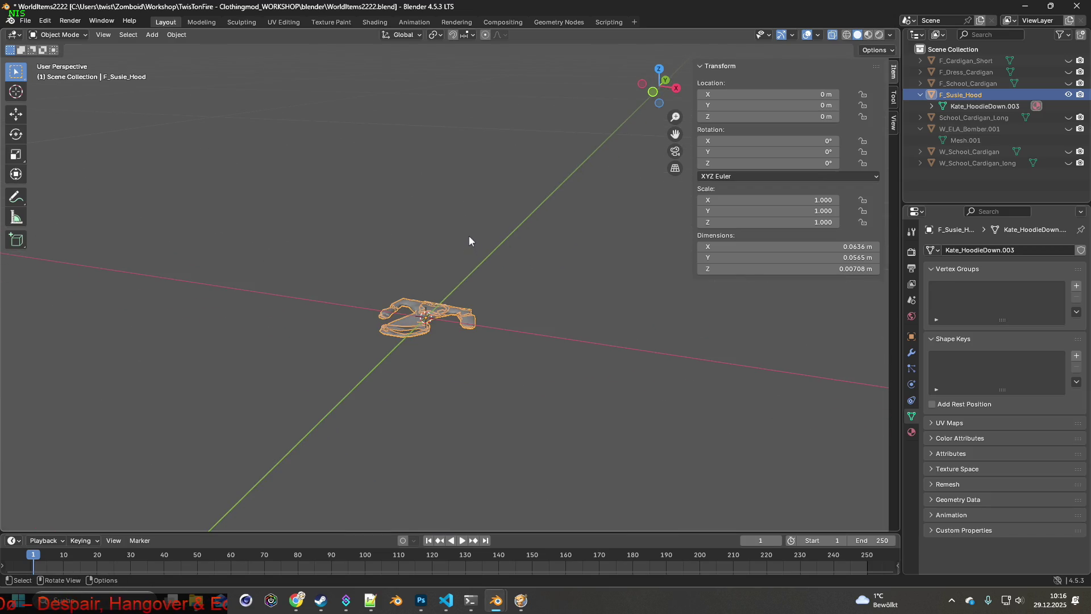
- Re-export the hood as W_Susie_Hood.fbx
left_click(25, 19)
mouse_move(44, 192)
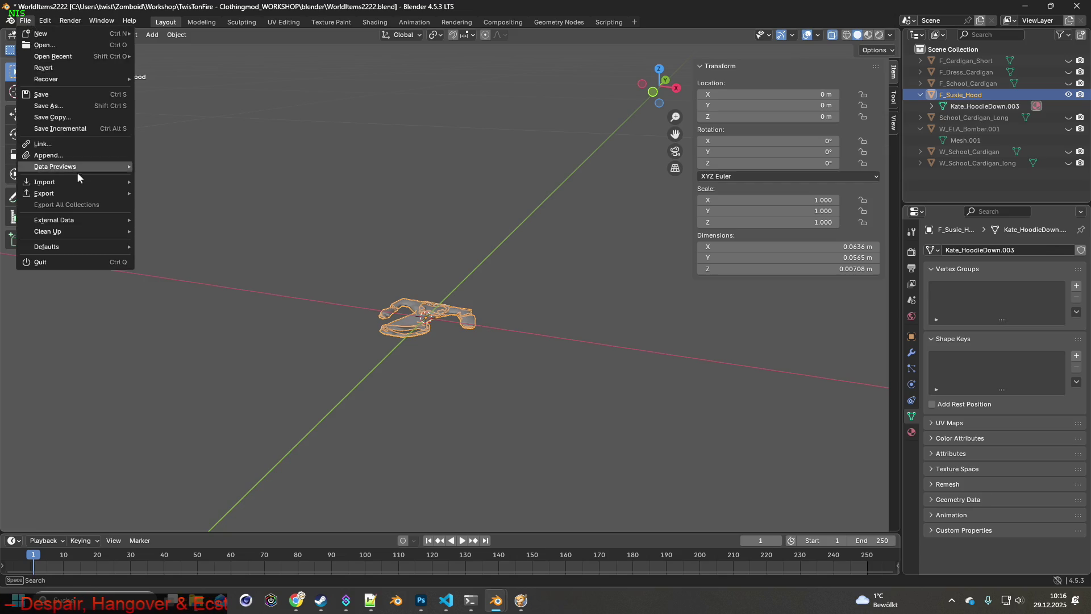
left_click(198, 297)
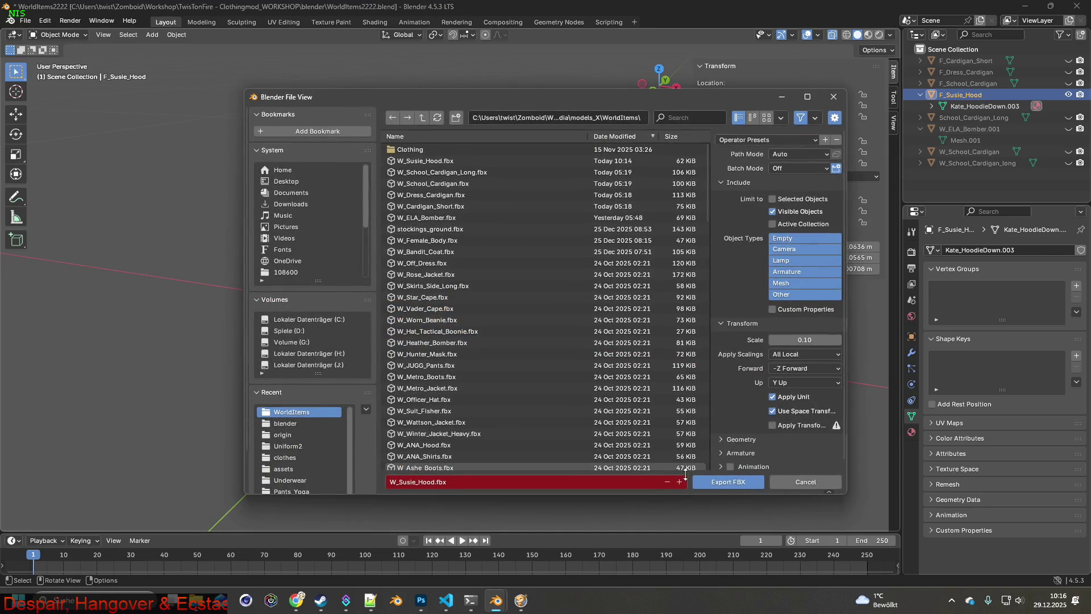
left_click(718, 486)
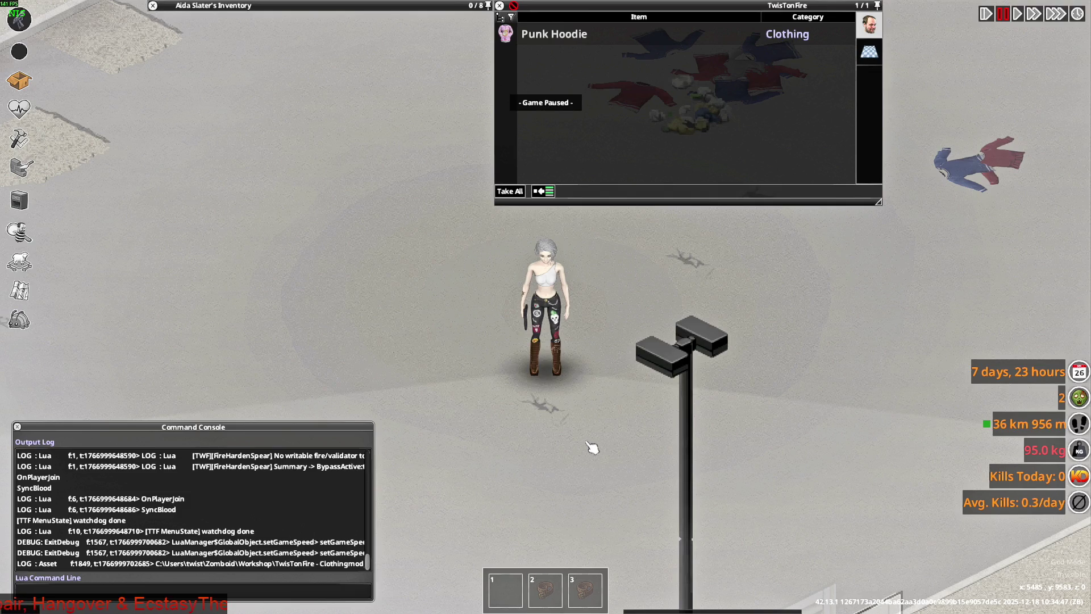
- Quit Project Zomboid to desktop and switch to the Steam library
key("Escape")
left_click(231, 436)
left_click(518, 326)
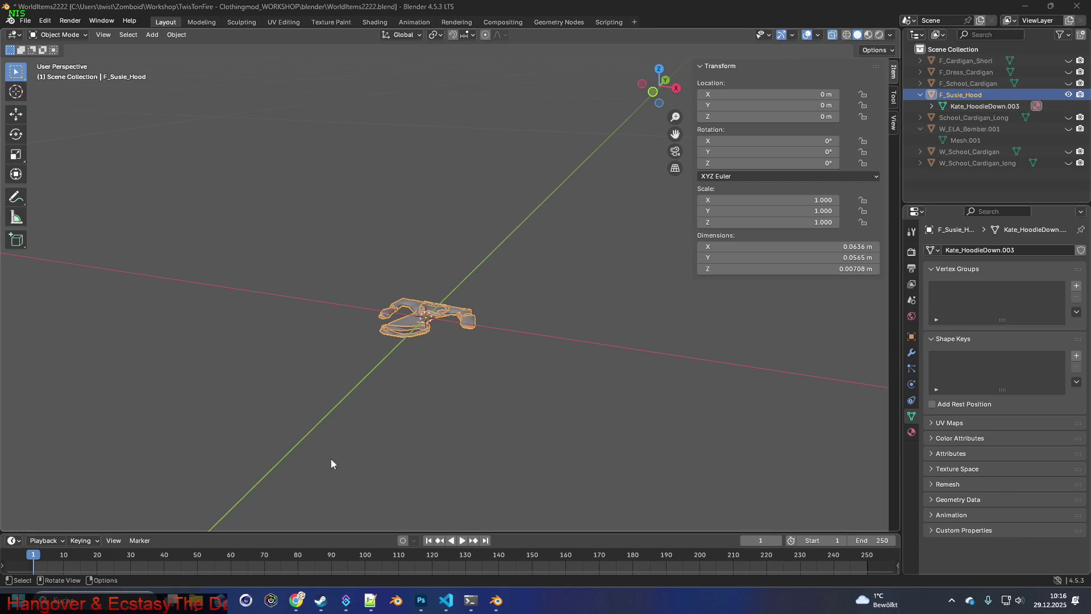
left_click(319, 600)
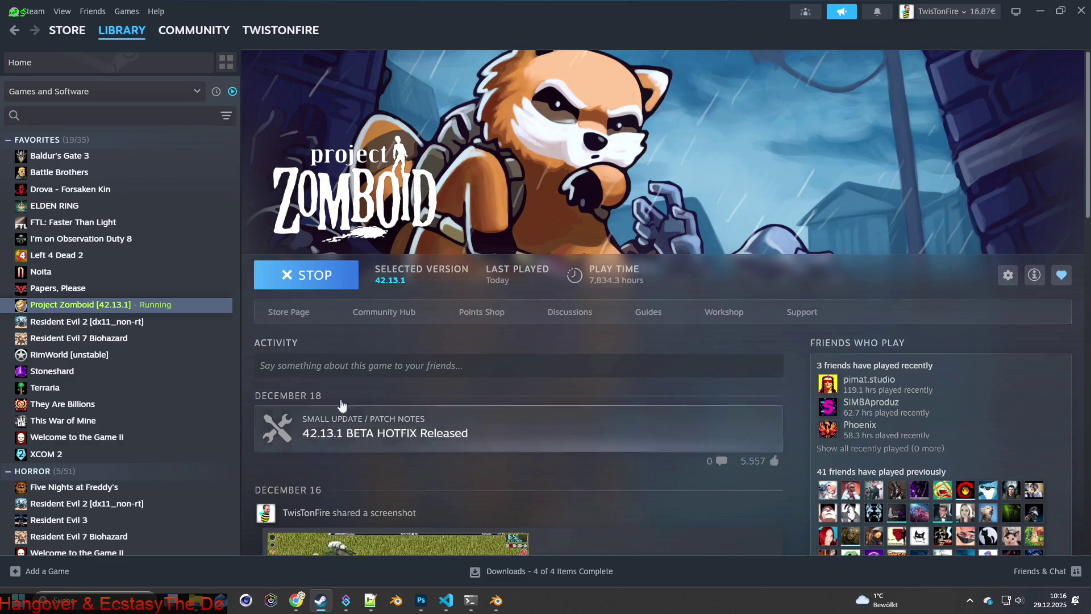
- Launch Project Zomboid from Steam and confirm the launch option
left_click(303, 278)
left_click(587, 401)
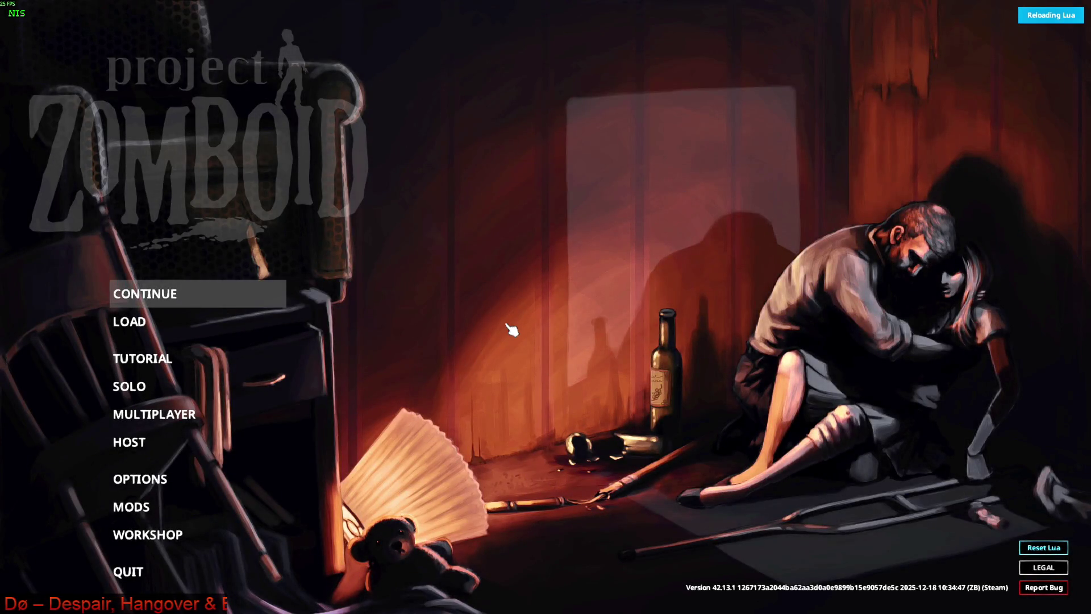
- Load the most recent save and walk over to the hoodies on the ground
key("Return")
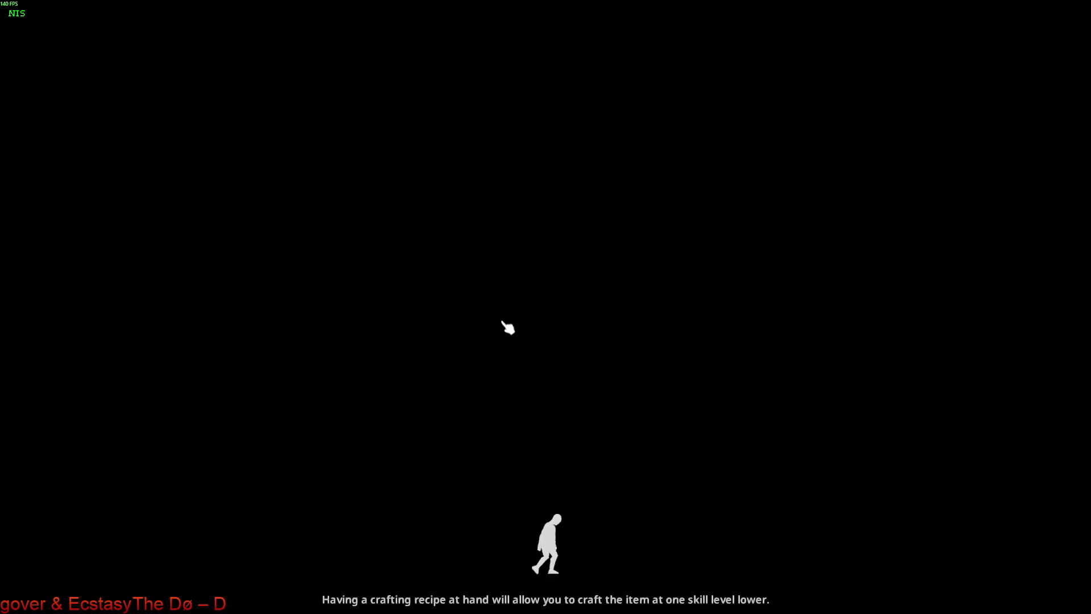
left_click(506, 328)
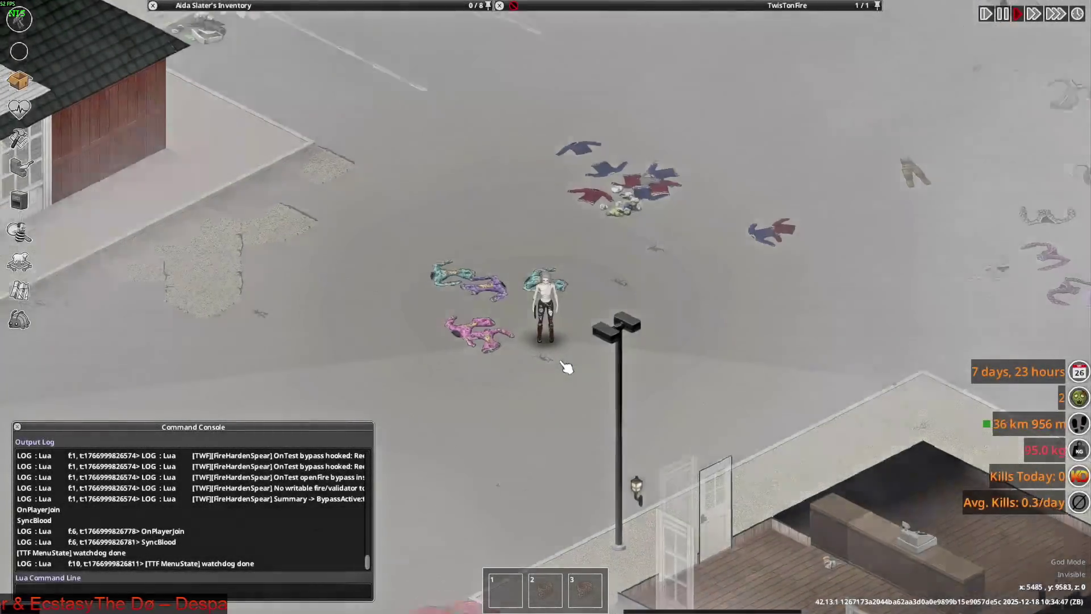
scroll(565, 366, "up", 5)
key("a")
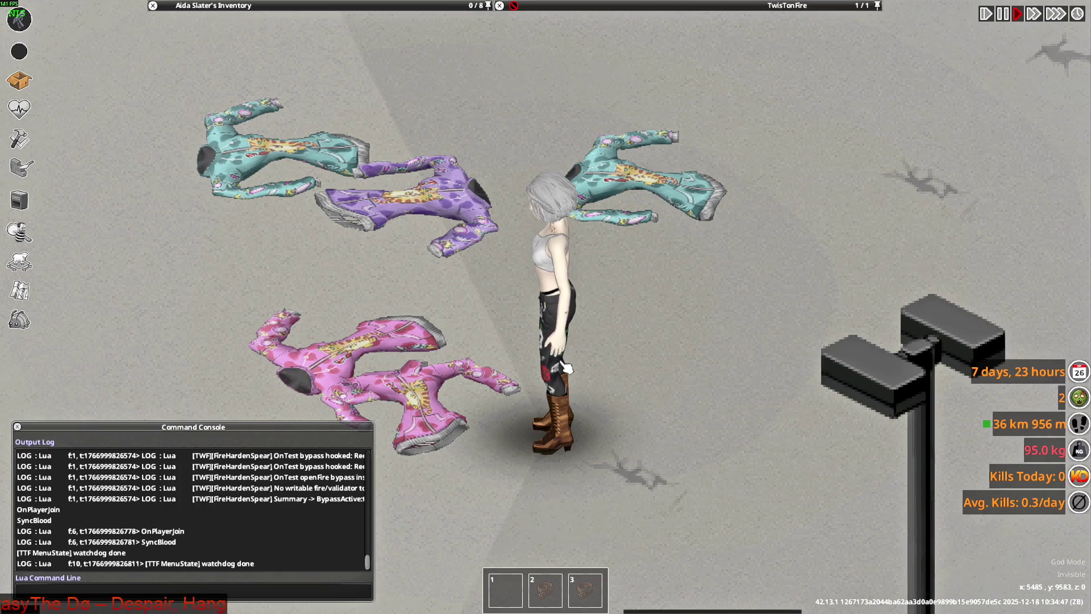
scroll(565, 368, "up", 1)
key("w")
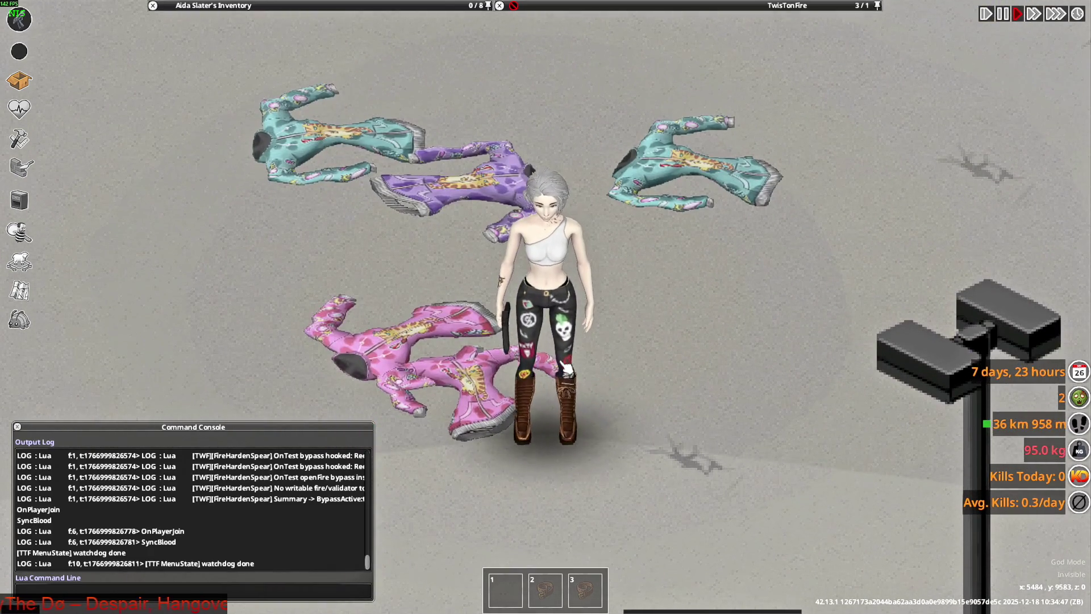
scroll(564, 369, "down", 2)
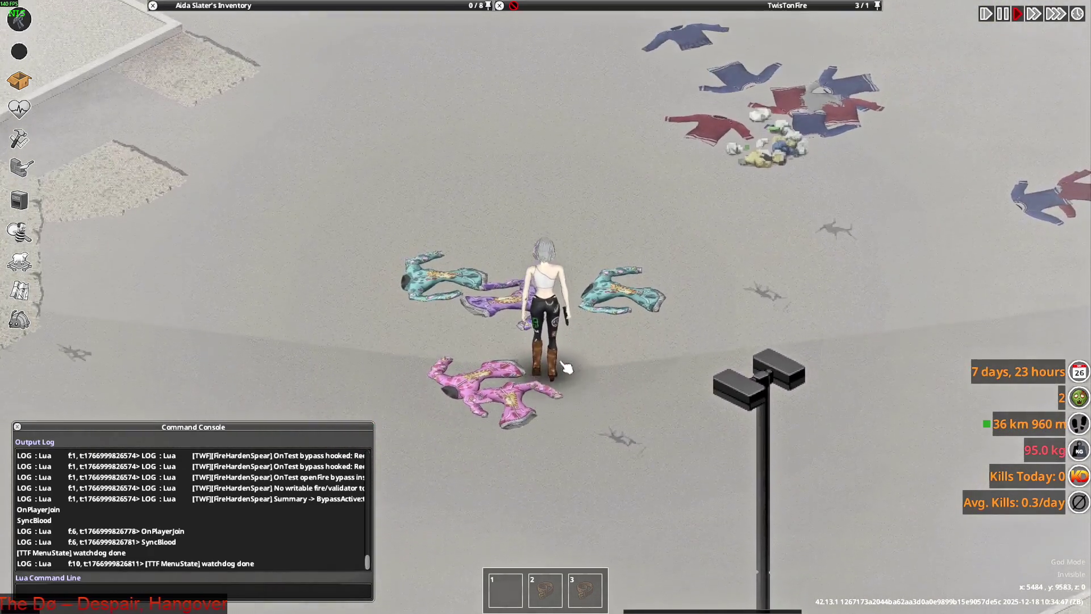
key("s")
key("w")
scroll(565, 369, "up", 1)
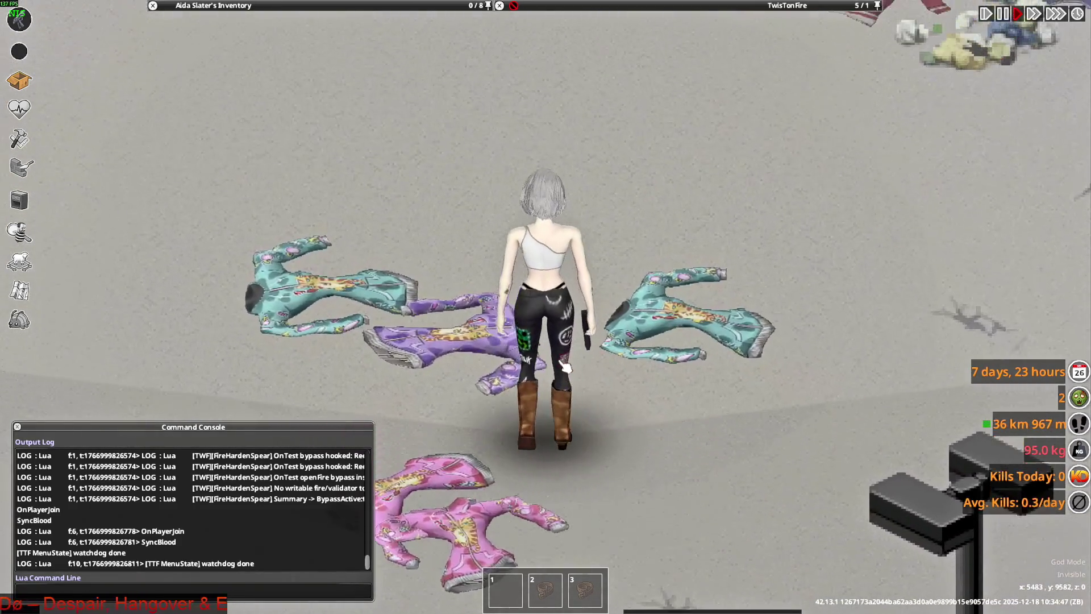
key("a")
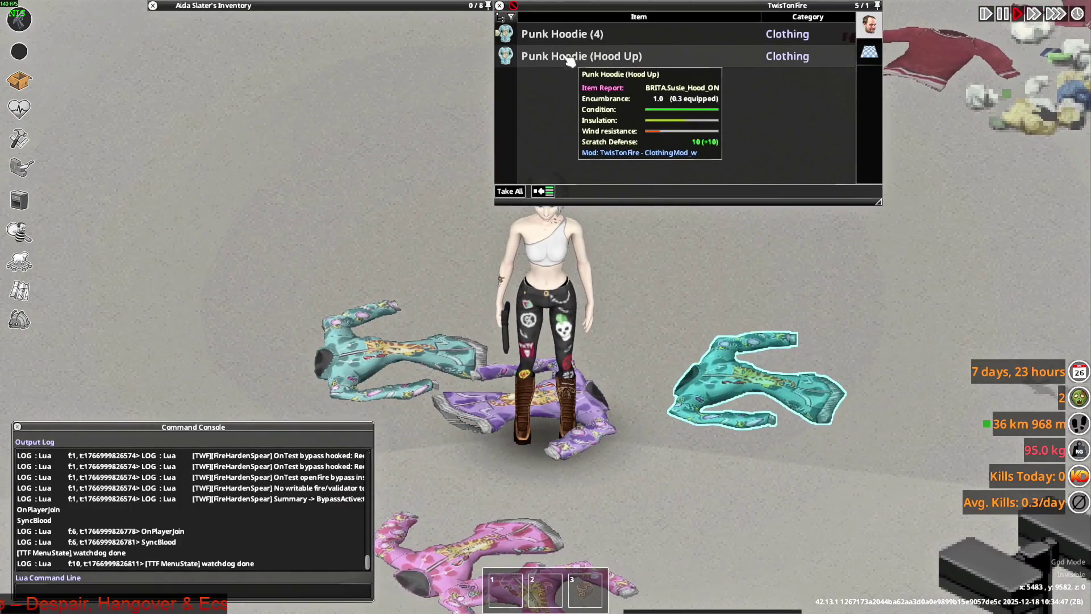
- Expand the Punk Hoodie stack in the loot panel, walk among the hoodies, then switch windows
left_click(567, 64)
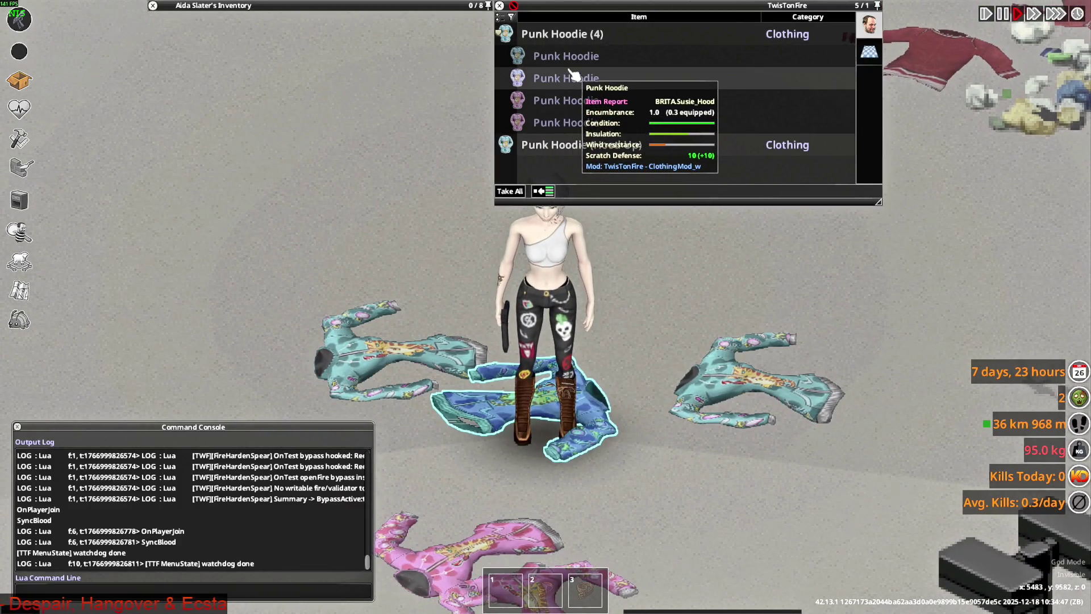
key("s")
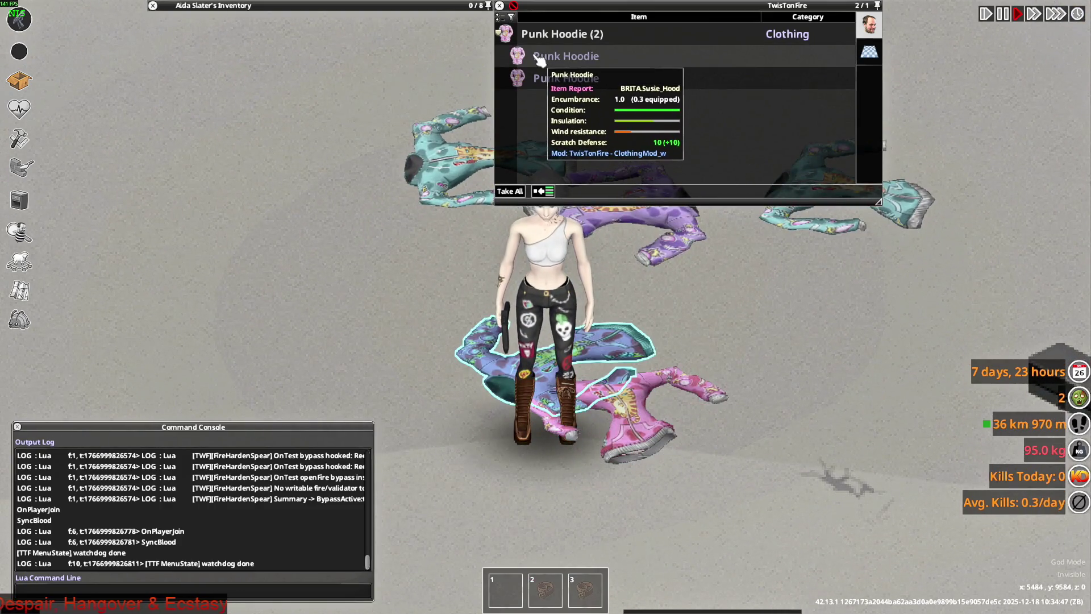
key("w")
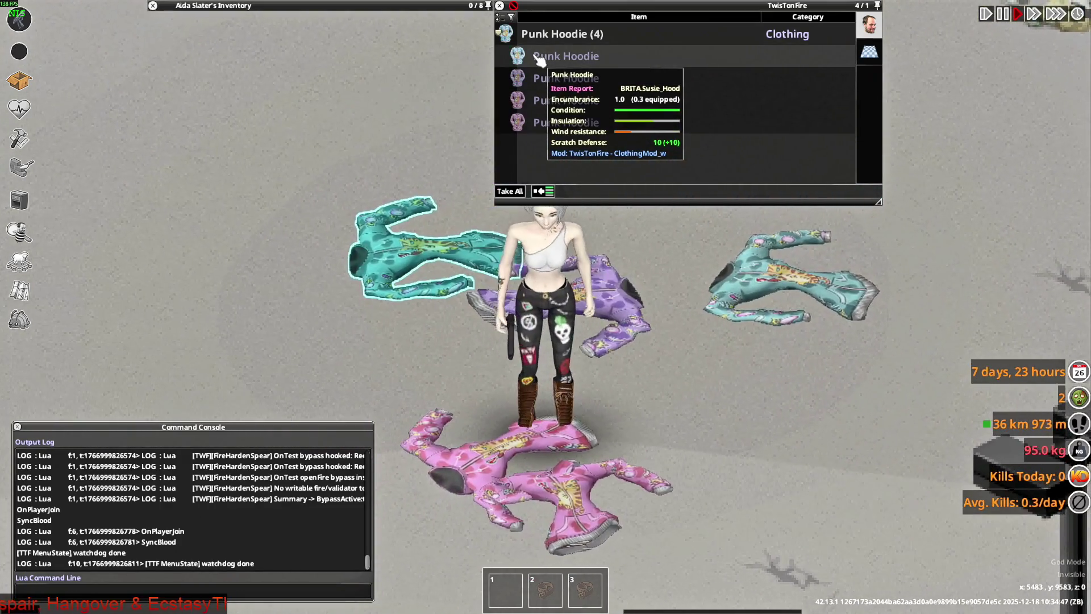
key("s")
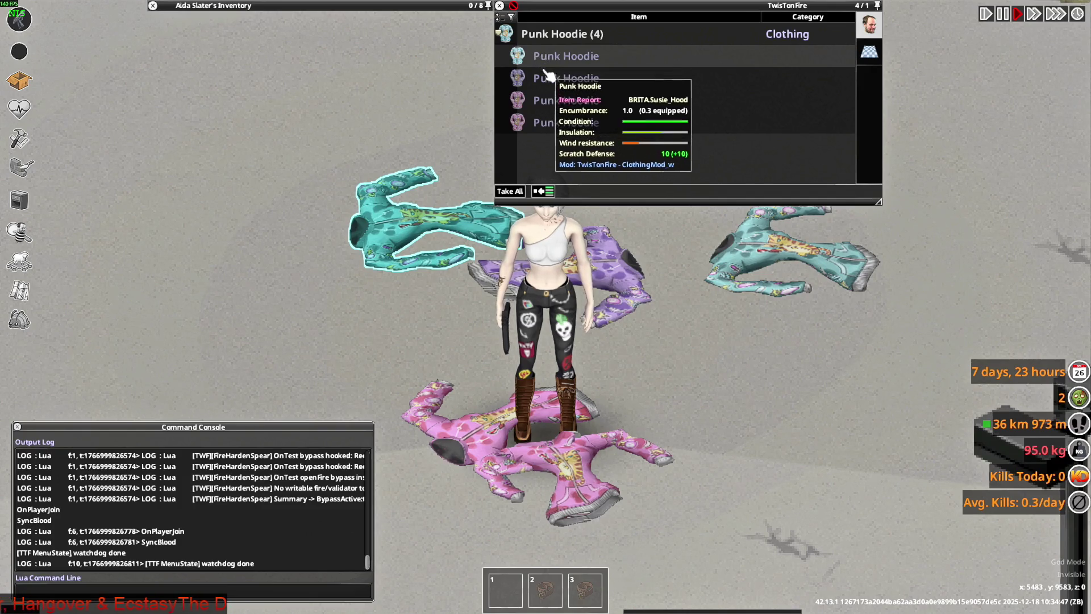
key("alt+Tab")
key("alt+Tab")
- Scale the hood uniformly to 36.342 and adjust the X/Z scale locks
middle_click_drag(561, 262, 566, 263)
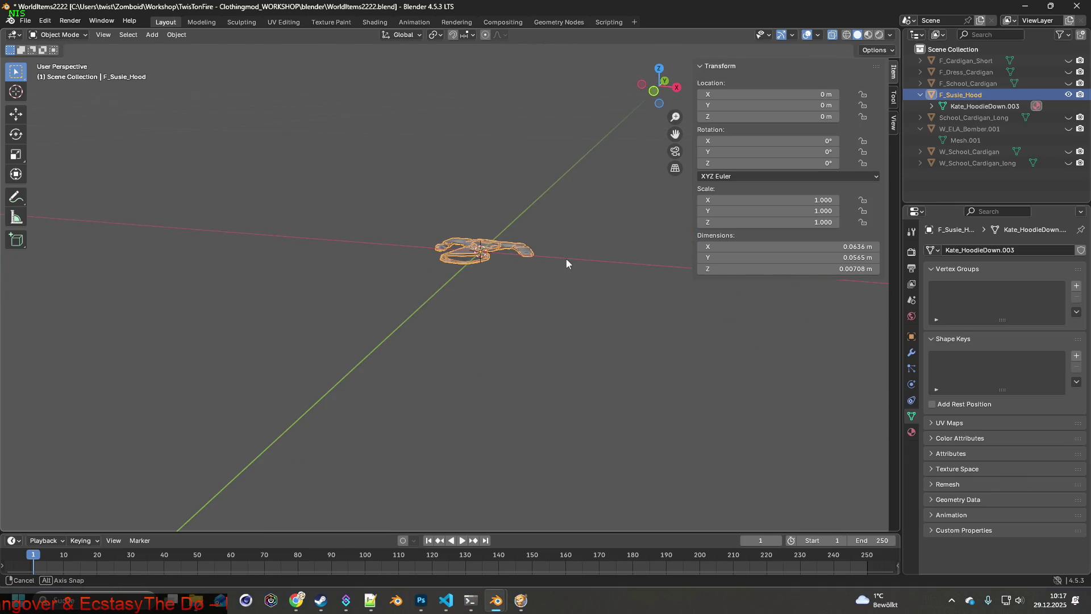
scroll(558, 261, "down", 4)
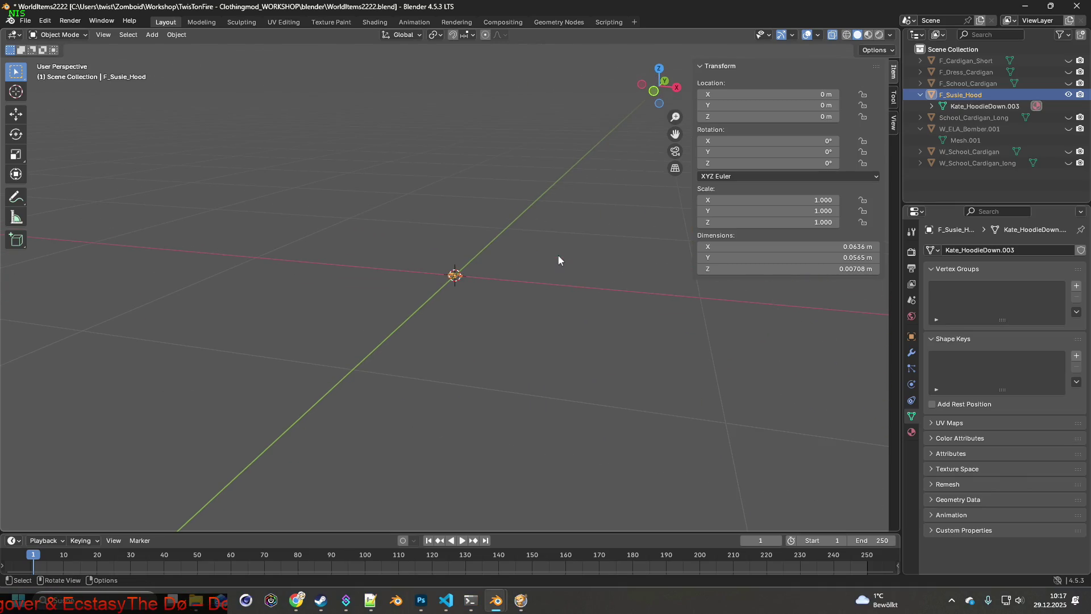
scroll(558, 260, "up", 1)
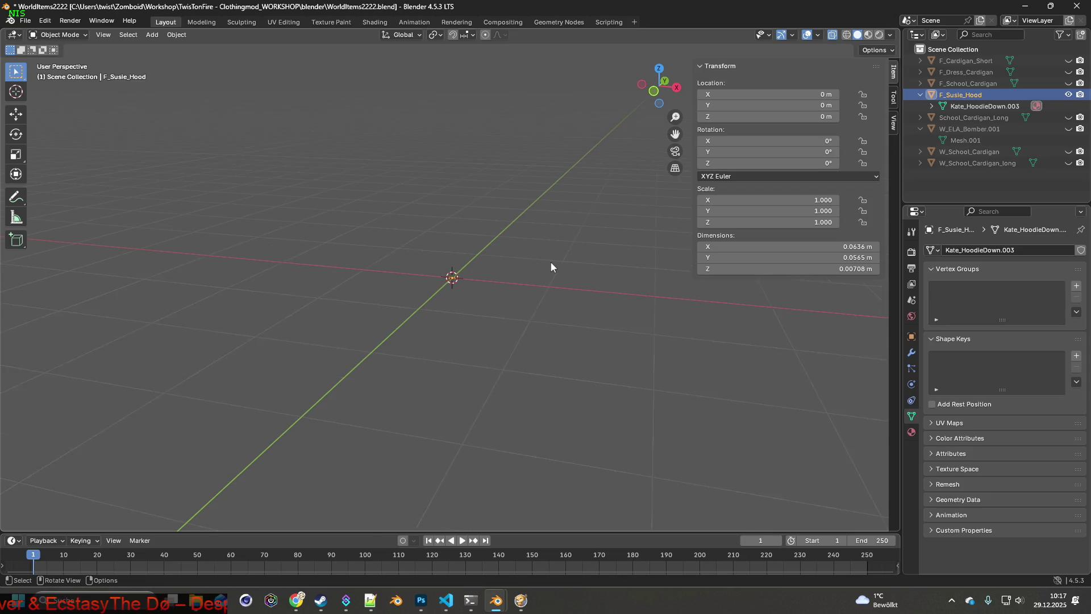
key("s")
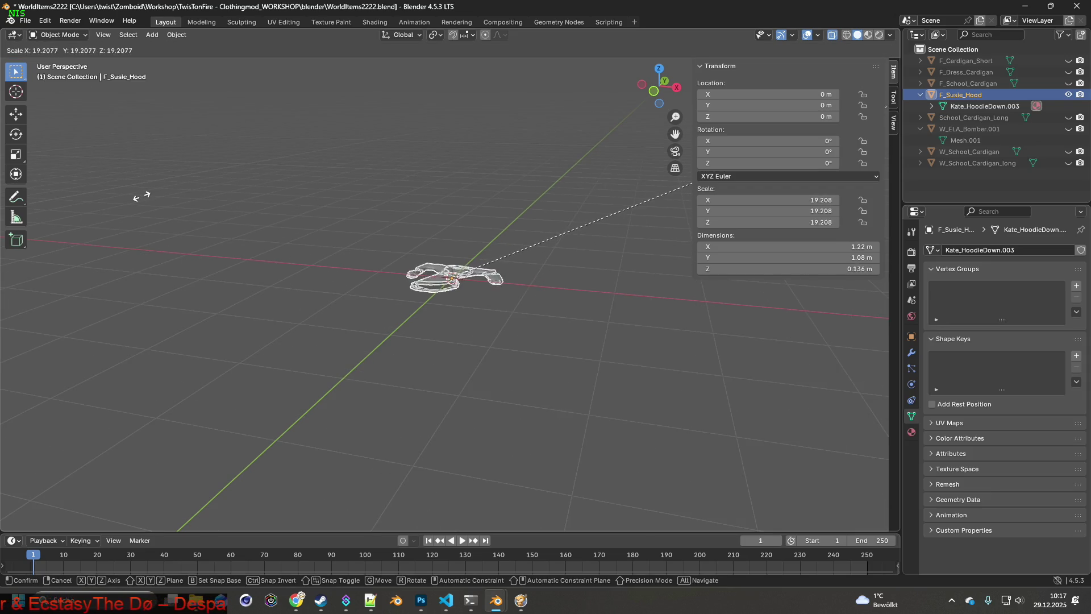
left_click(536, 97)
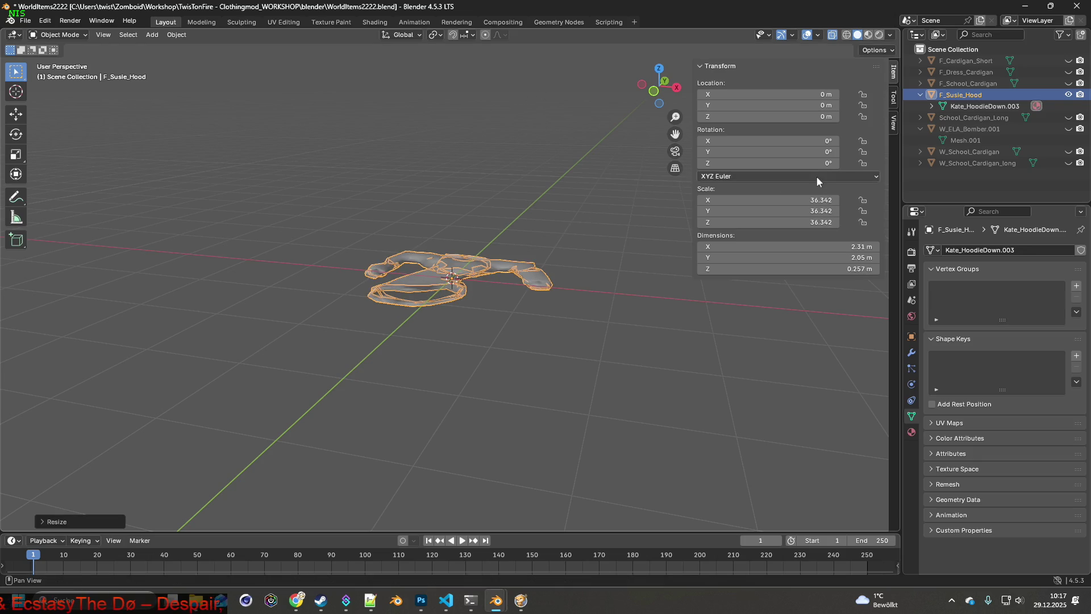
left_click(862, 200)
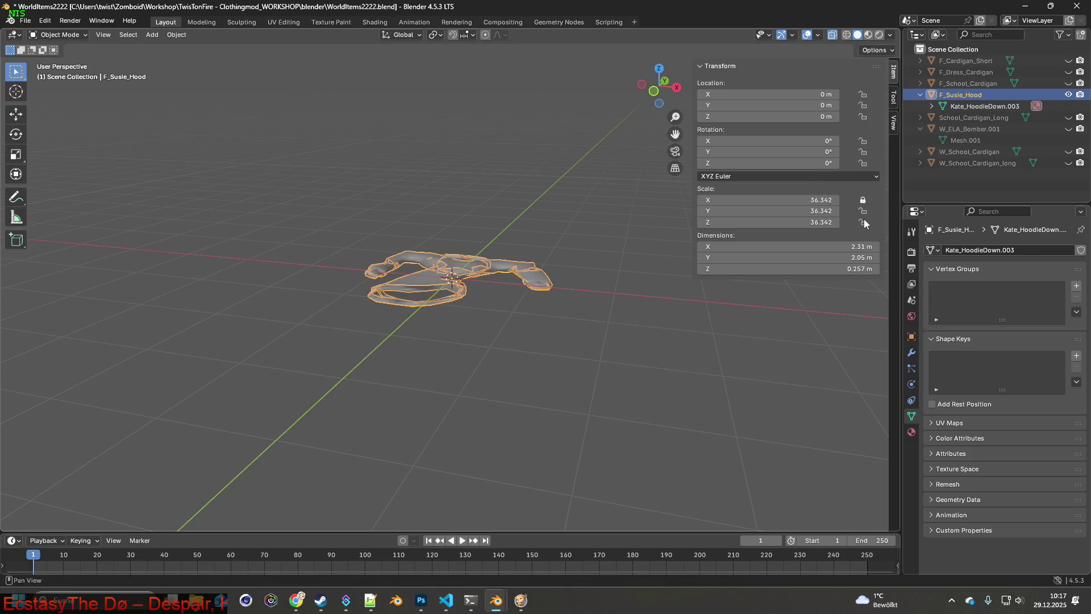
key("s")
right_click(551, 207)
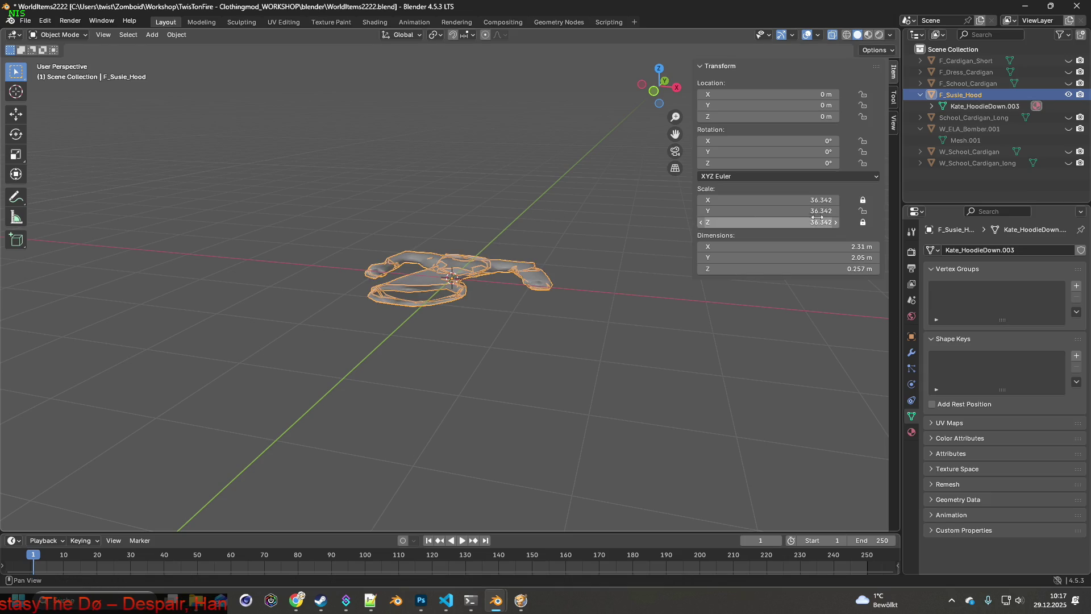
left_click(863, 221)
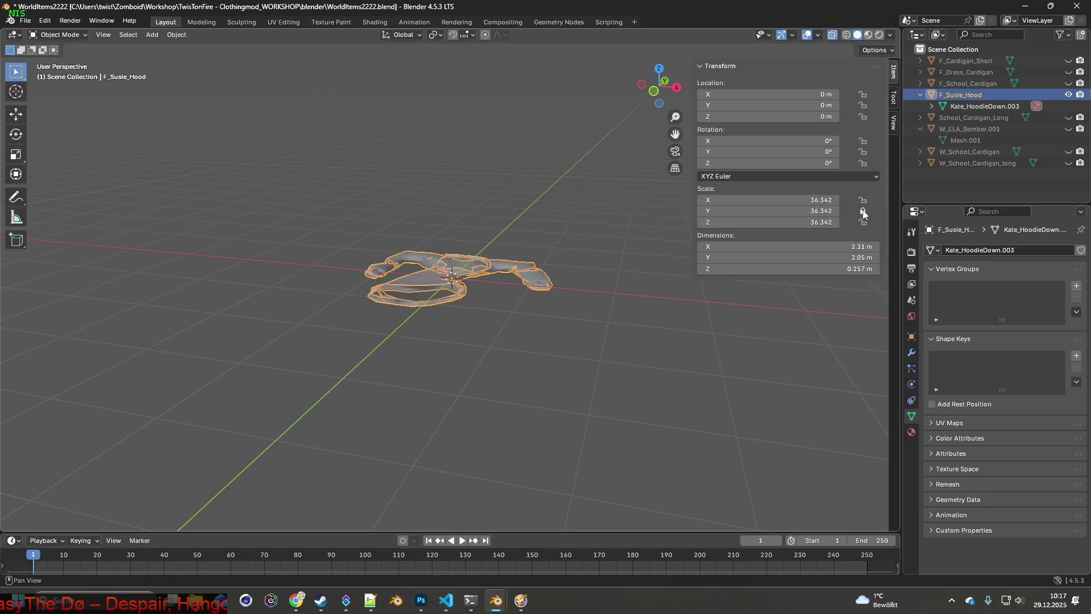
- Halve the hood's height, inspect it, then undo that flattening
key("s")
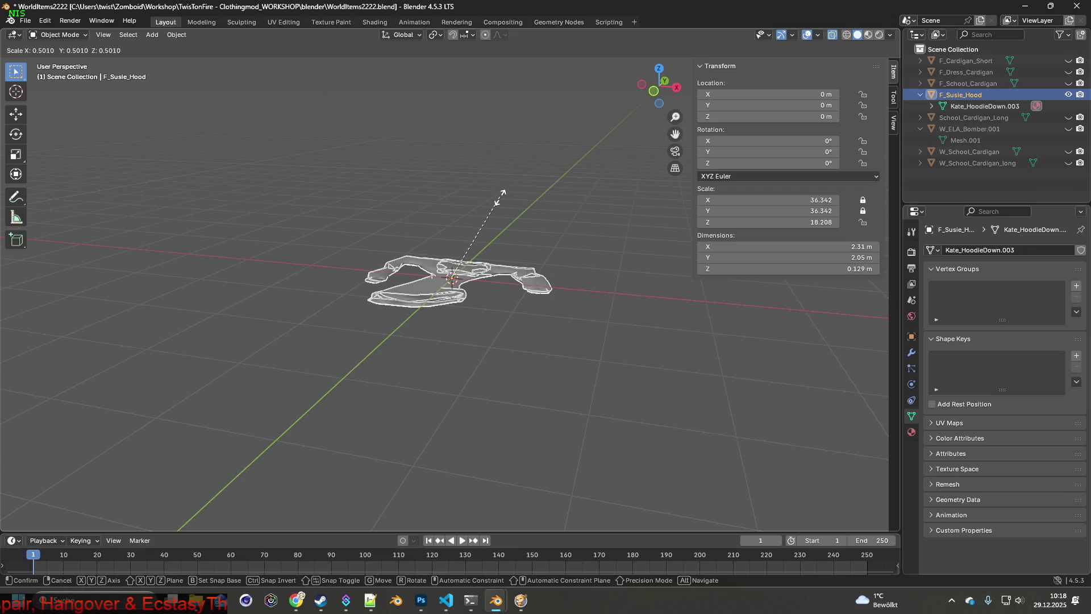
left_click(501, 196)
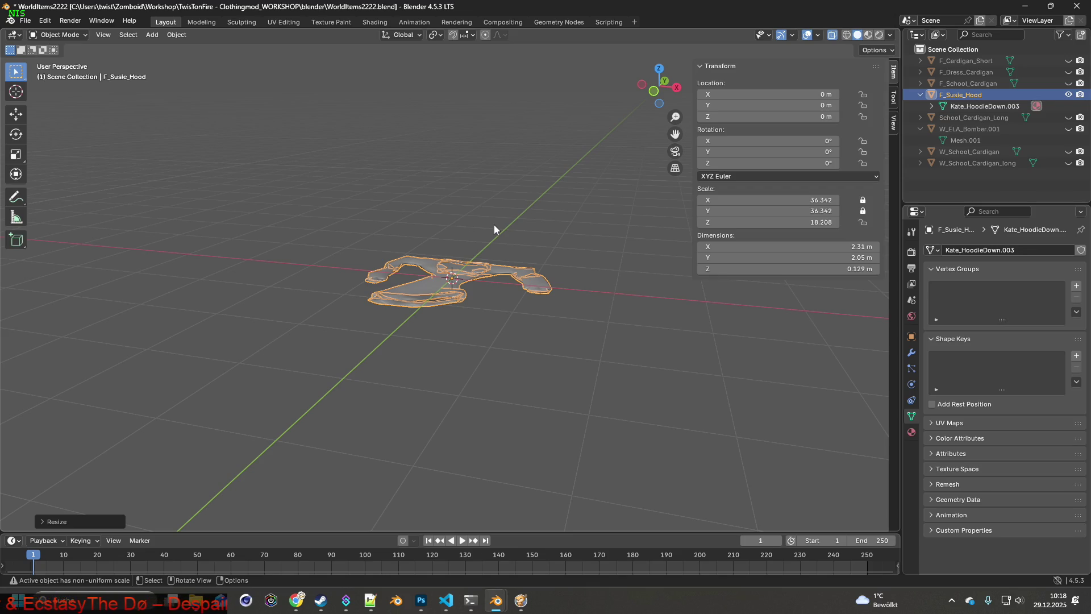
middle_click_drag(494, 225, 495, 228)
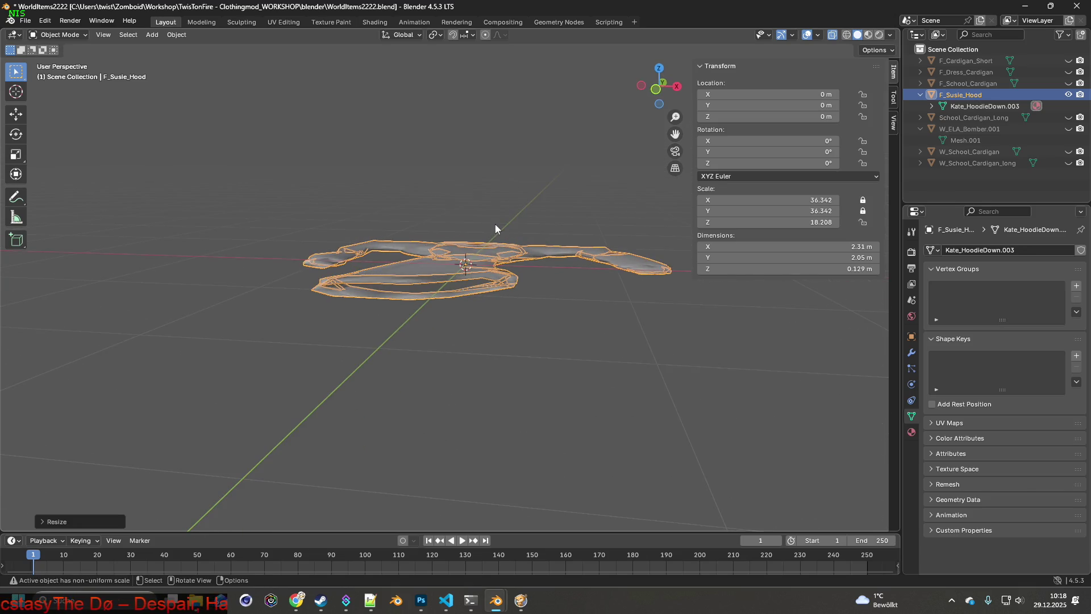
mouse_move(504, 223)
middle_mouse_down()
mouse_move(425, 219)
mouse_move(422, 250)
mouse_move(531, 244)
mouse_move(554, 225)
mouse_move(545, 243)
middle_mouse_up()
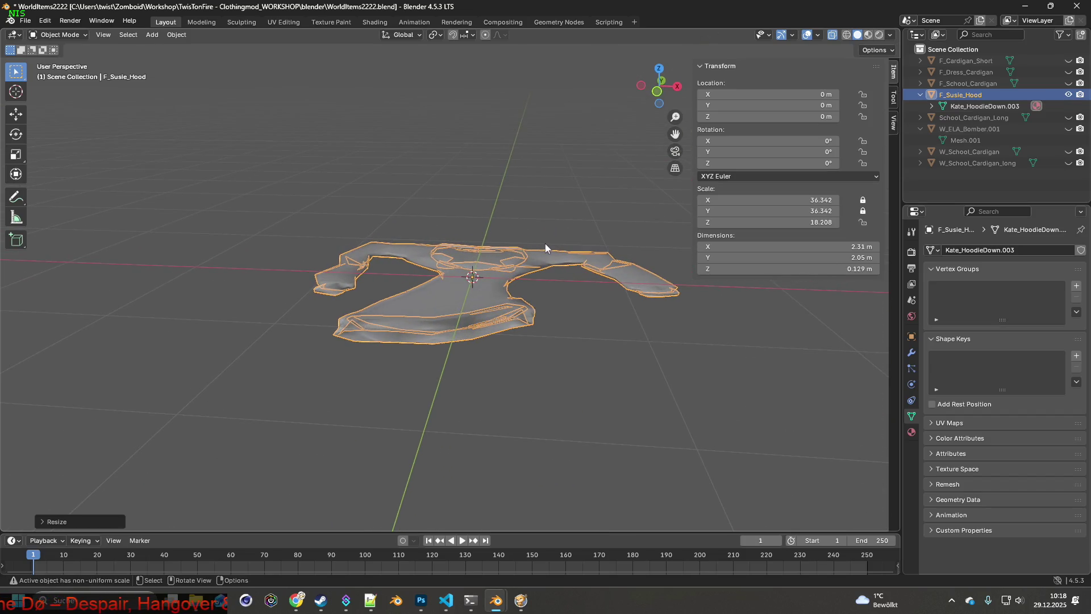
left_click(45, 19)
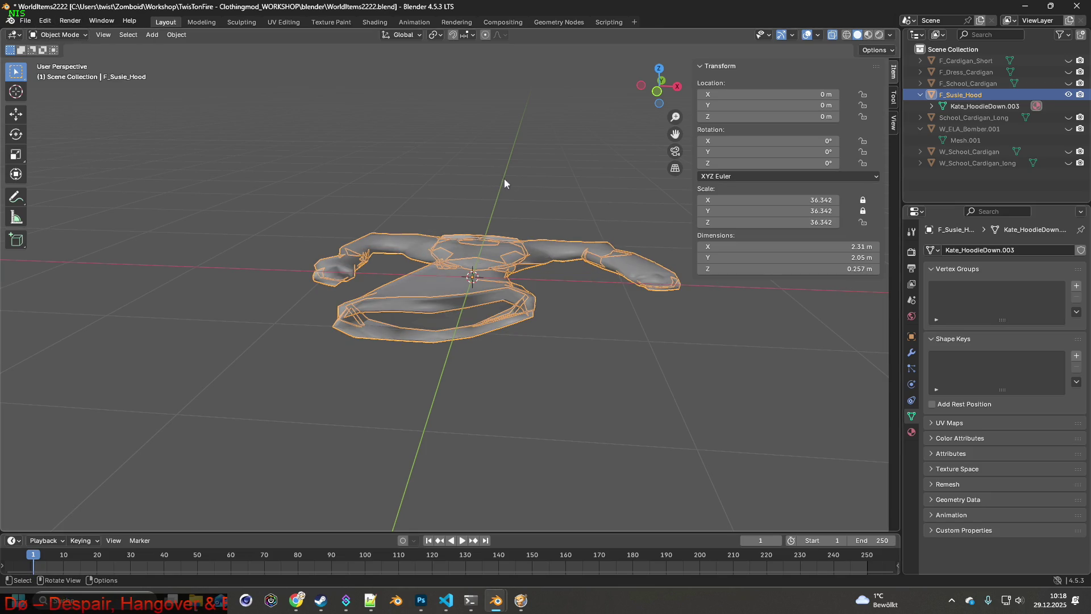
- With proportional editing on, scale the hood down and flatten it further
left_click(491, 34)
key("s")
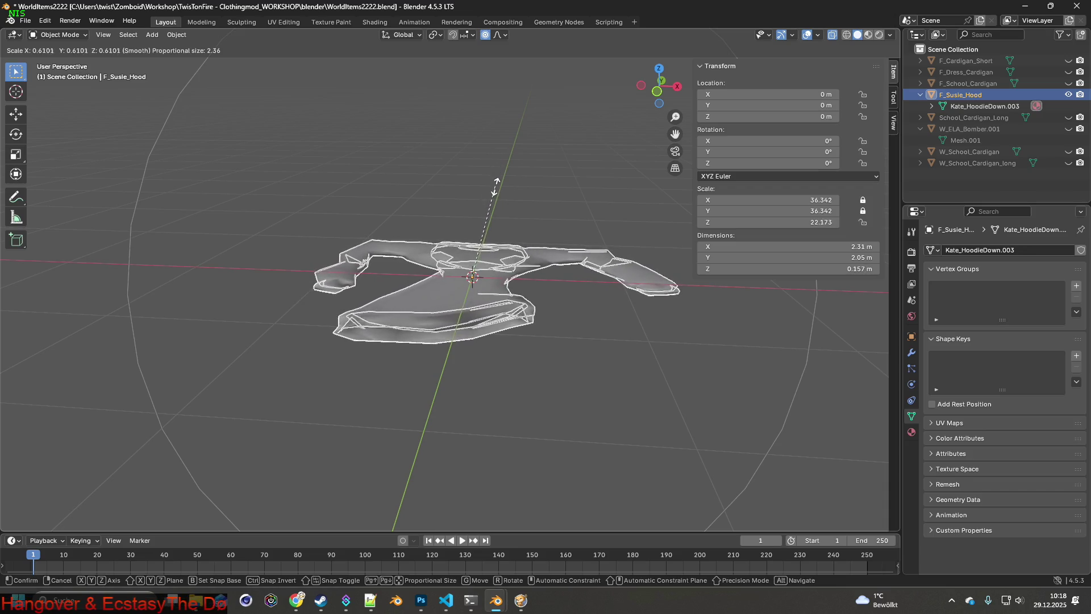
left_click(501, 196)
middle_click_drag(502, 198, 488, 212)
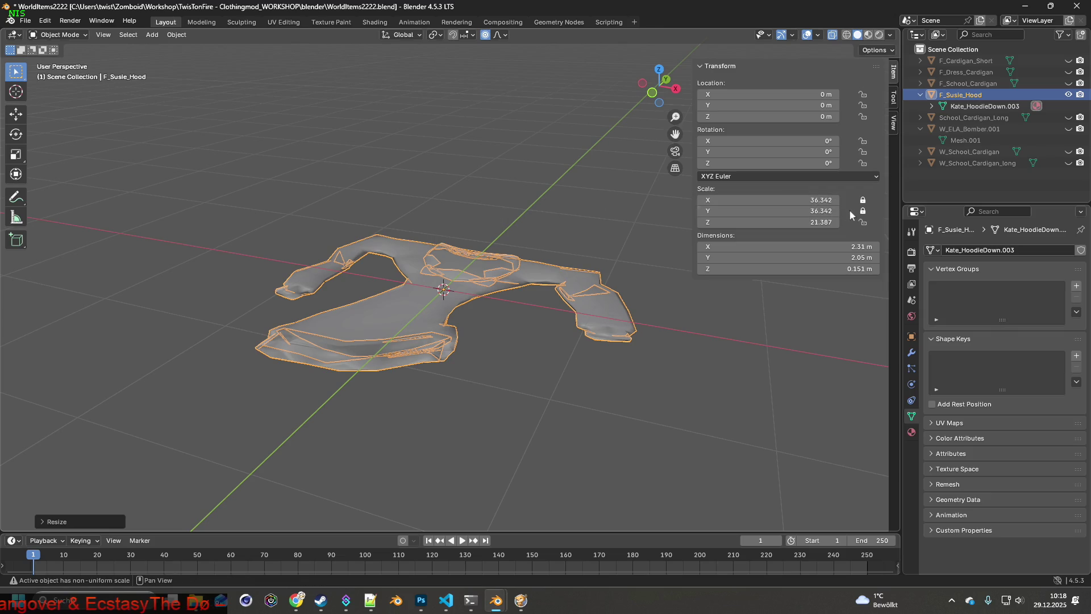
left_click_drag(863, 211, 863, 199)
middle_click_drag(606, 197, 593, 190)
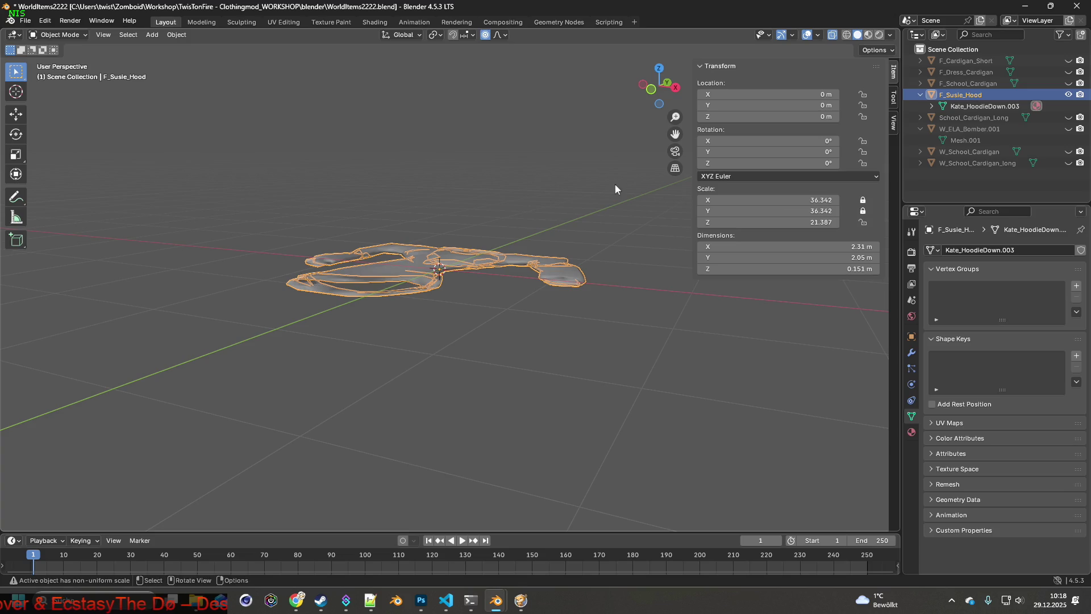
key("s")
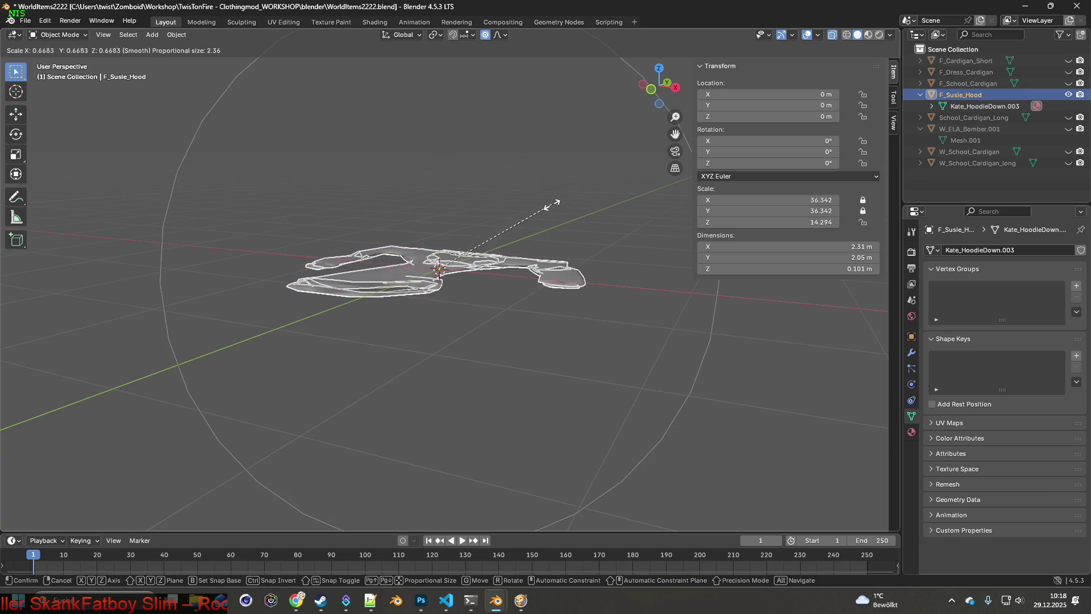
left_click(539, 209)
- Shrink the hood again and unhide the W_ELA_Bomber.001 reference object
middle_click_drag(539, 210, 563, 220)
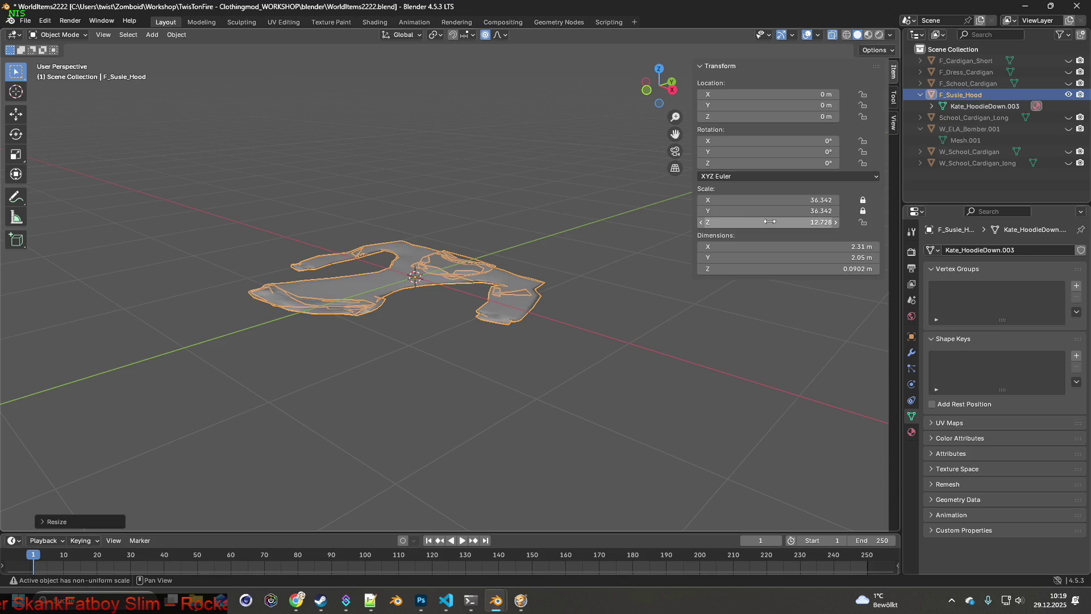
middle_click_drag(801, 218, 535, 237)
key("s")
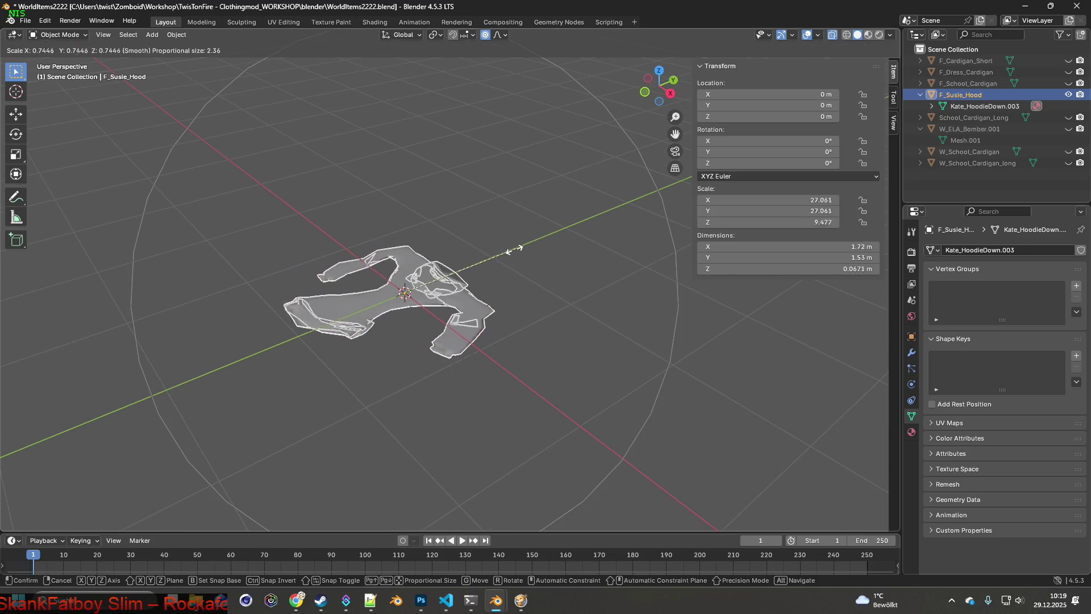
scroll(438, 274, "up", 1)
scroll(436, 277, "up", 1)
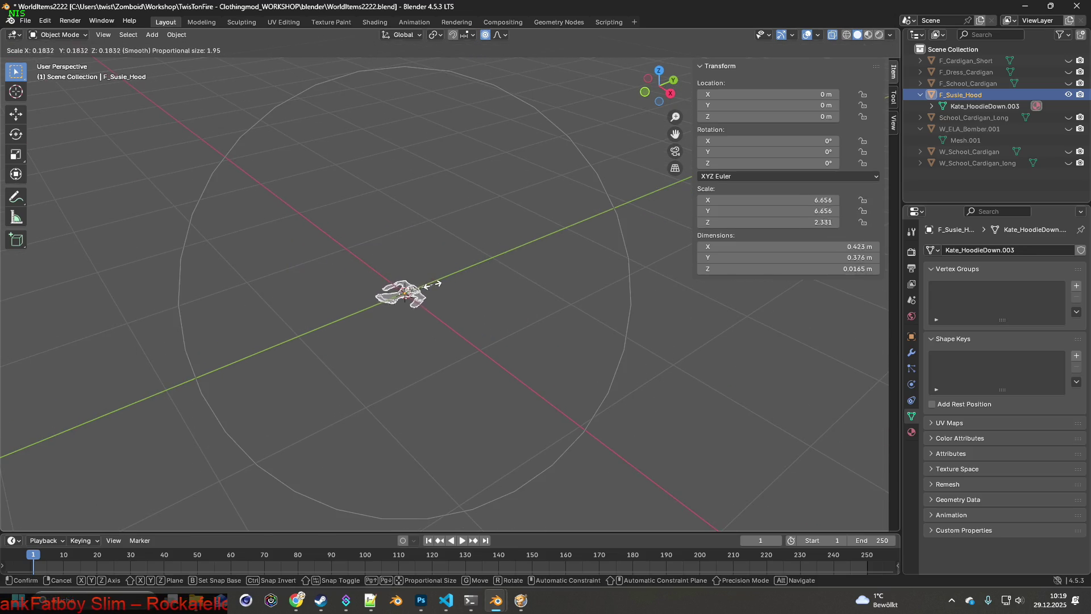
left_click(434, 284)
scroll(443, 284, "up", 3)
middle_click_drag(446, 281, 483, 259)
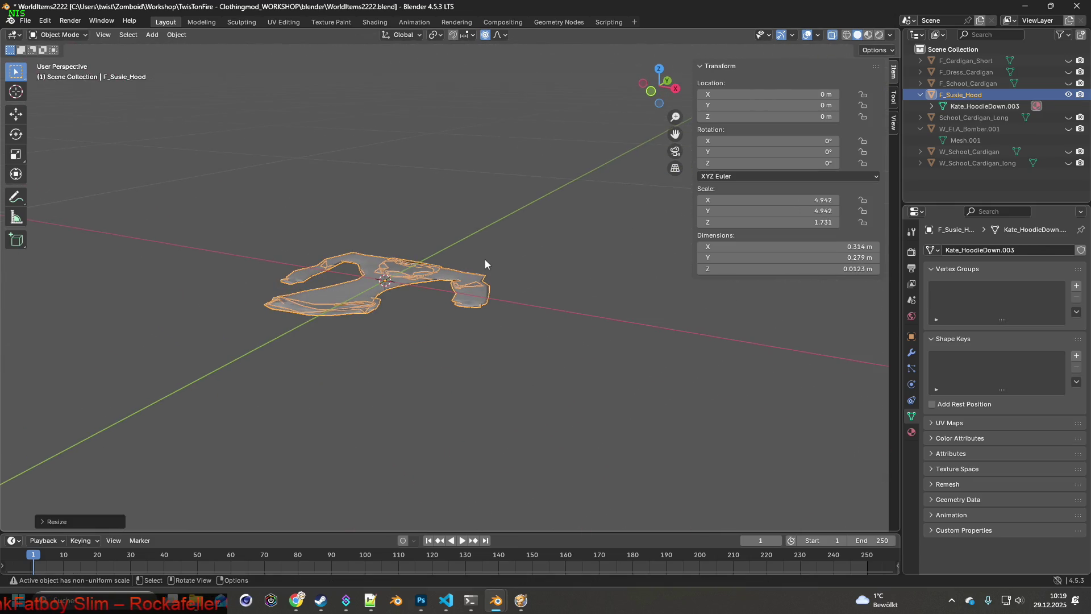
left_click(1069, 129)
- Shrink the hood to about 0.494, 0.494, 0.173, cancel a further scale, and select W_ELA_Bomber.001
middle_click_drag(608, 228, 561, 253)
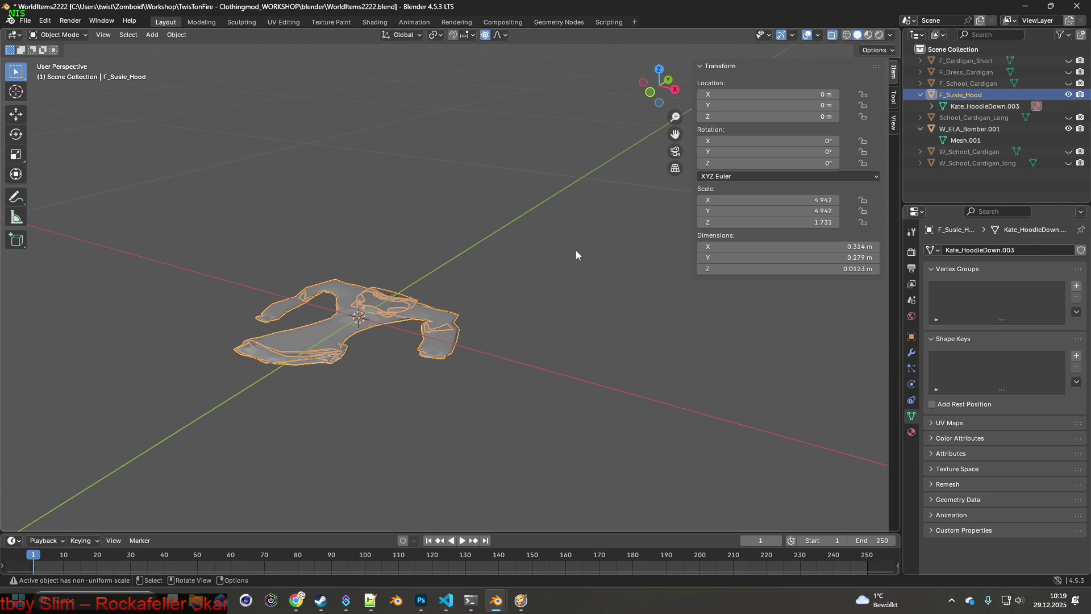
key("s")
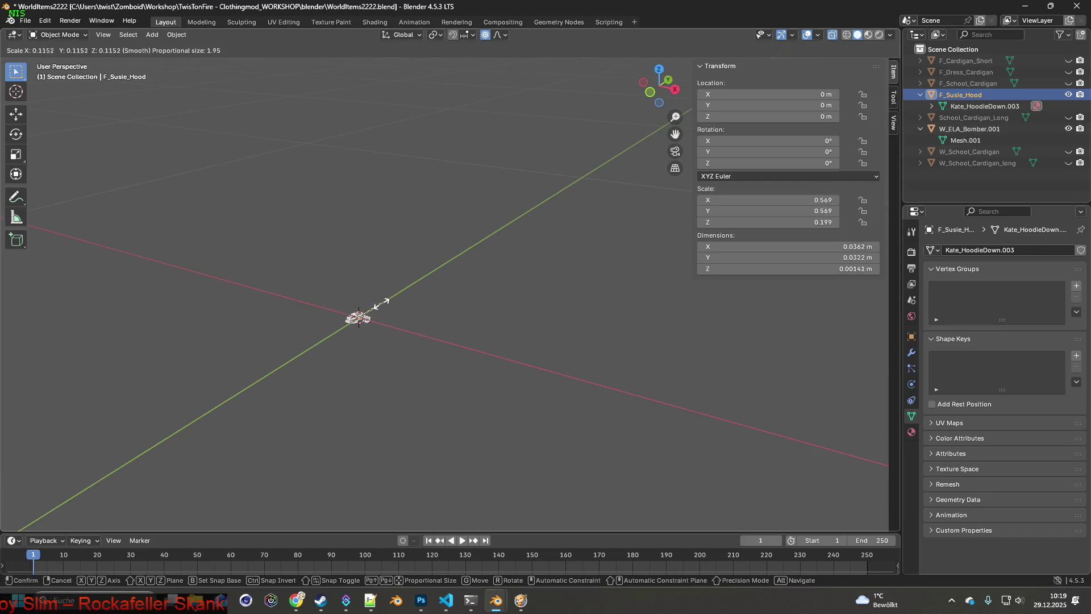
left_click(379, 311)
key("KP_Decimal")
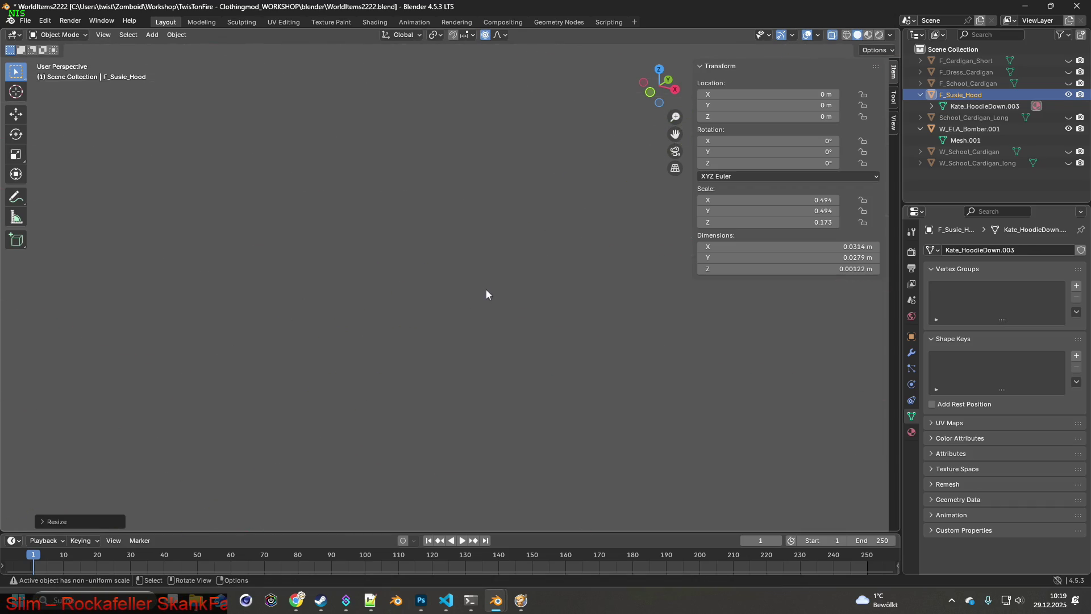
scroll(520, 271, "down", 5)
scroll(429, 324, "down", 5)
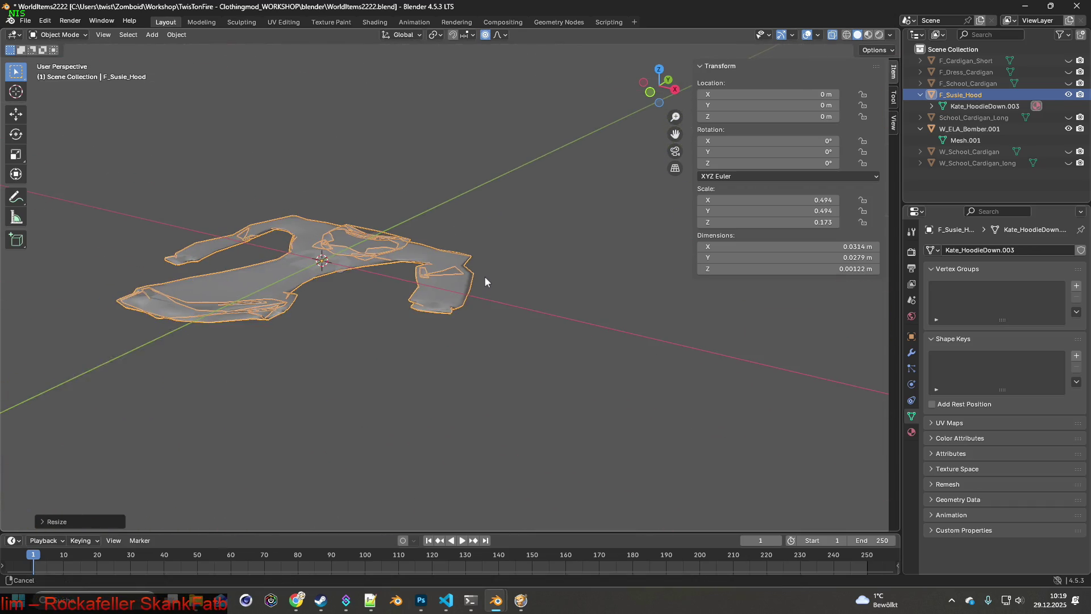
key("s")
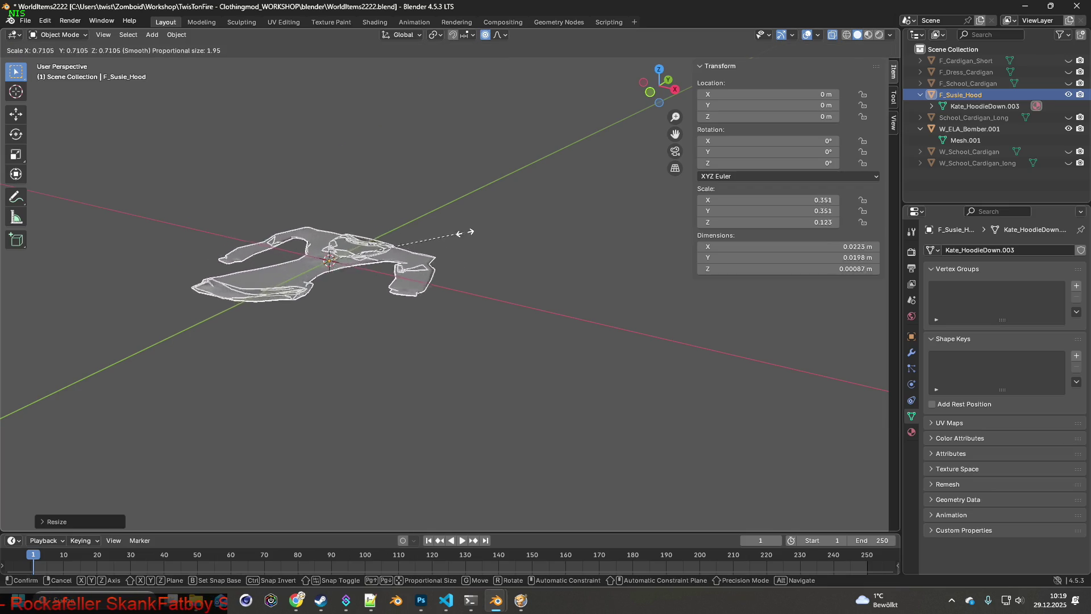
key("Escape")
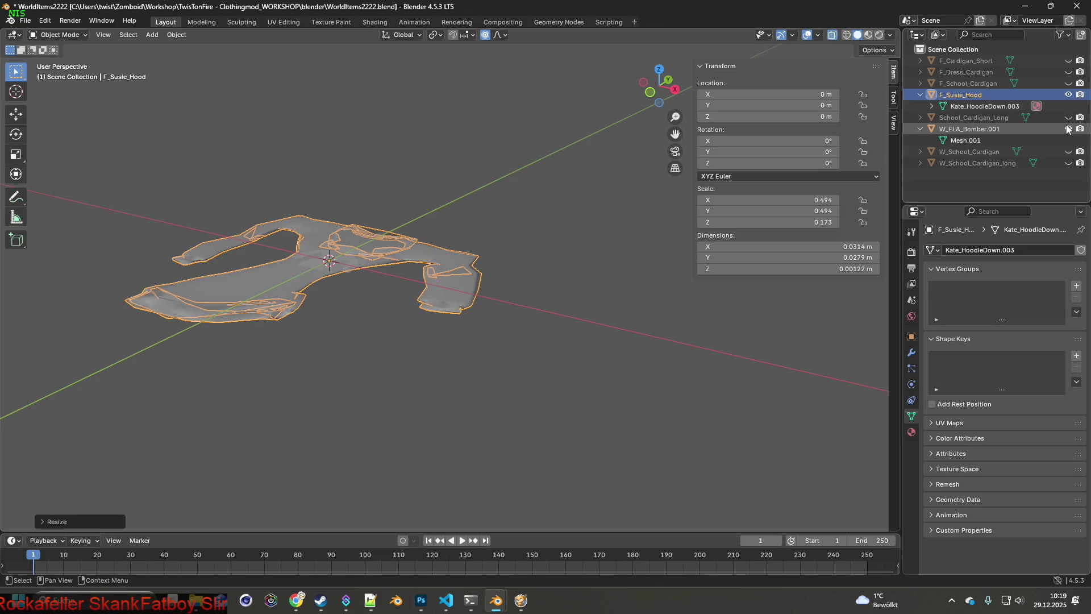
scroll(560, 157, "down", 5)
scroll(560, 157, "up", 3)
scroll(560, 157, "up", 5)
left_click(969, 129)
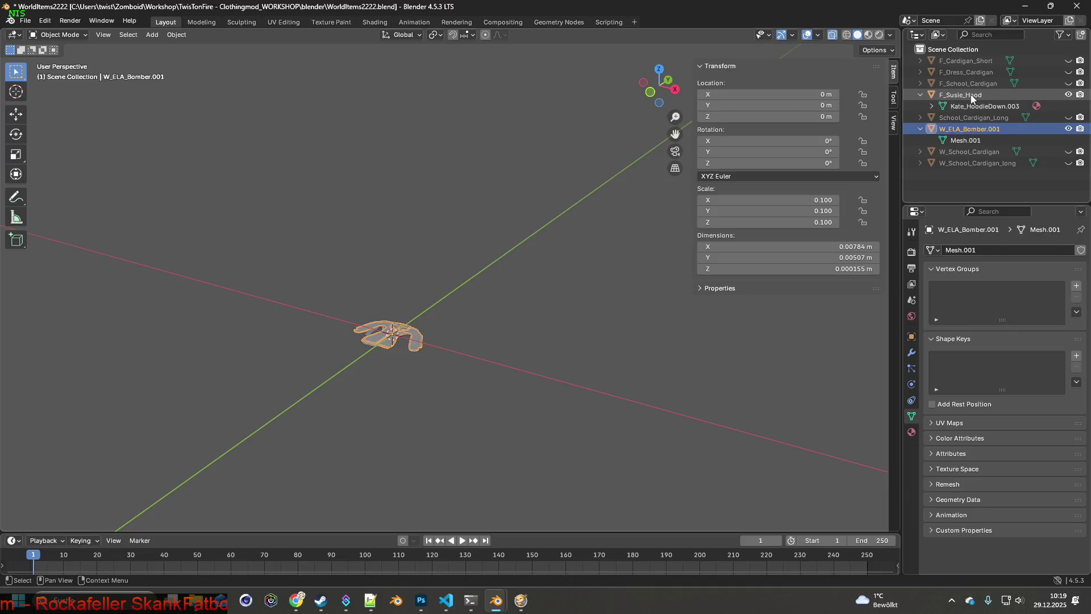
- Set F_Susie_Hood's Scale X and Y to 0.100
left_click(971, 97)
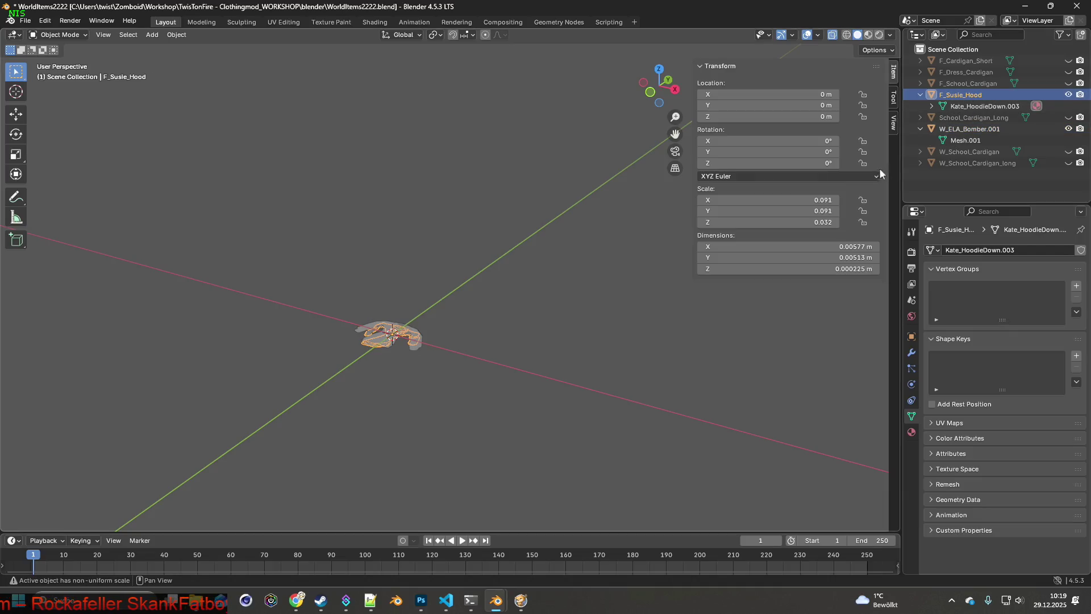
mouse_move(821, 200)
left_mouse_down()
mouse_move(853, 199)
mouse_move(822, 200)
left_mouse_up()
left_click(825, 199)
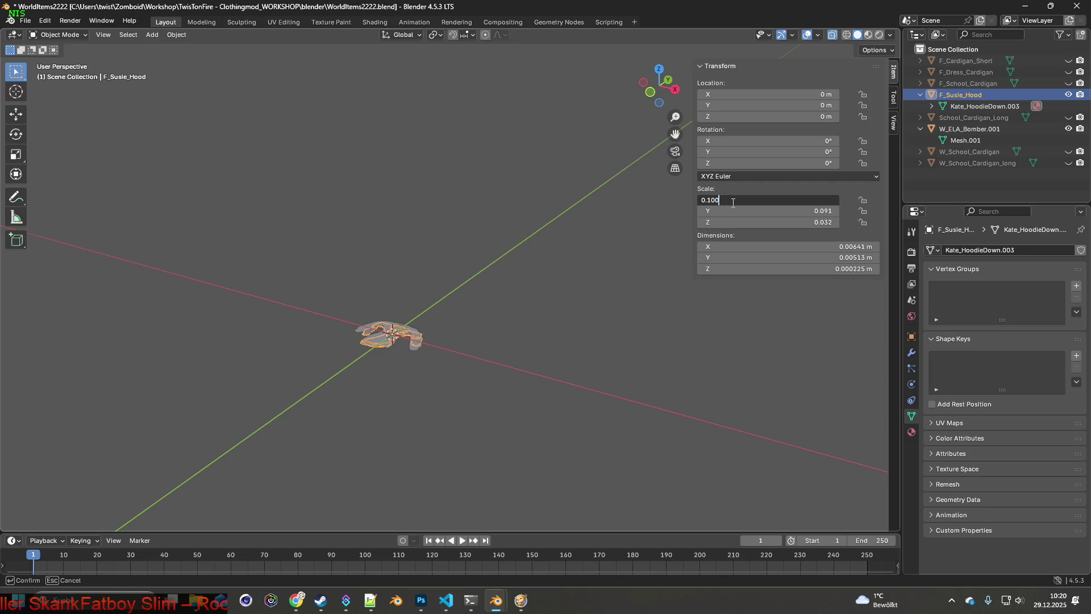
key("Return")
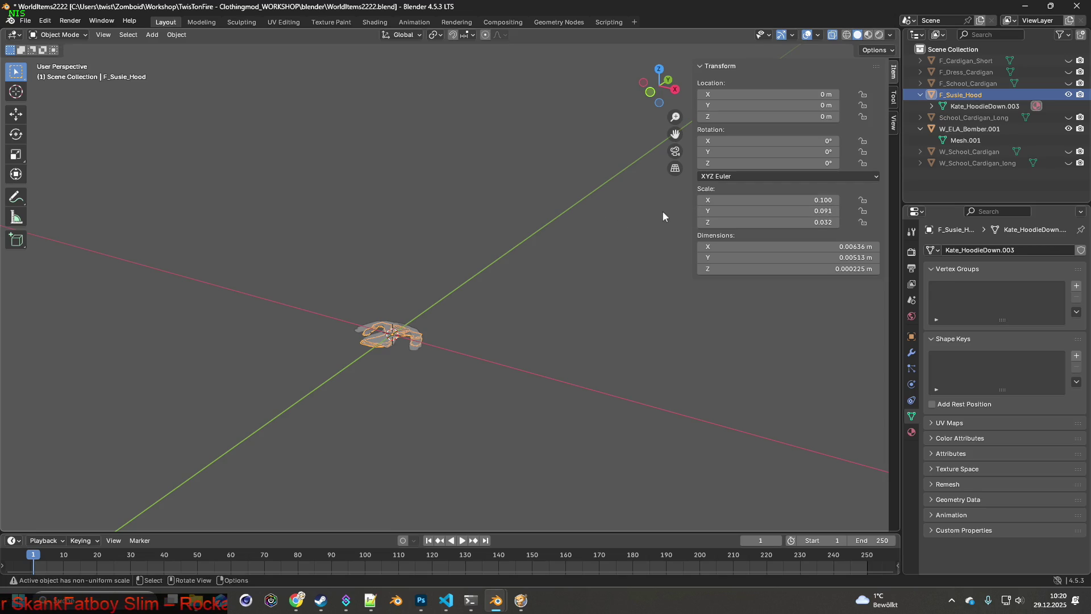
left_click(833, 210)
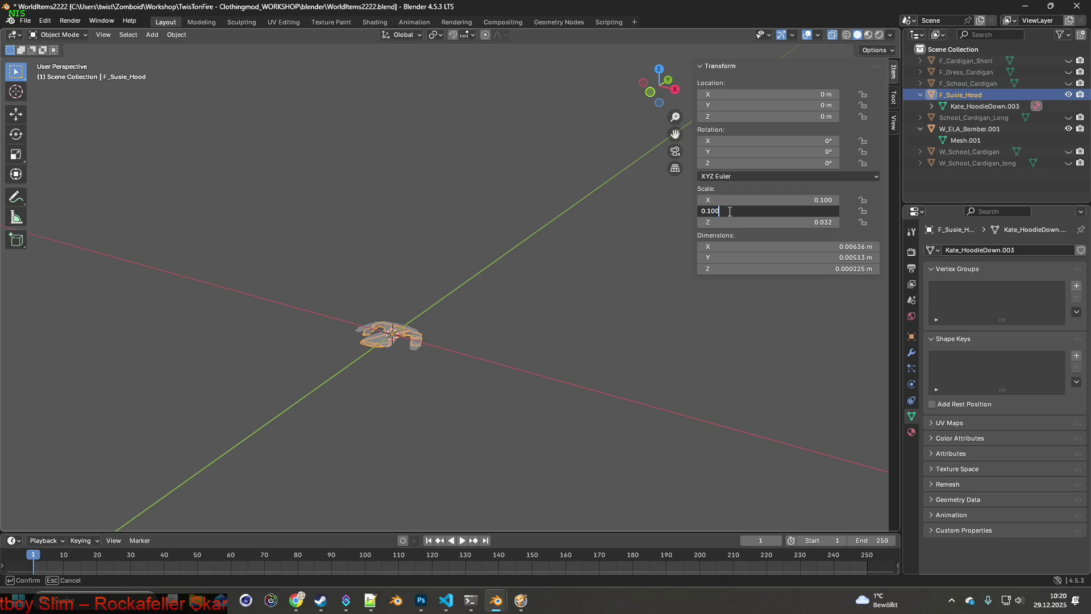
key("Return")
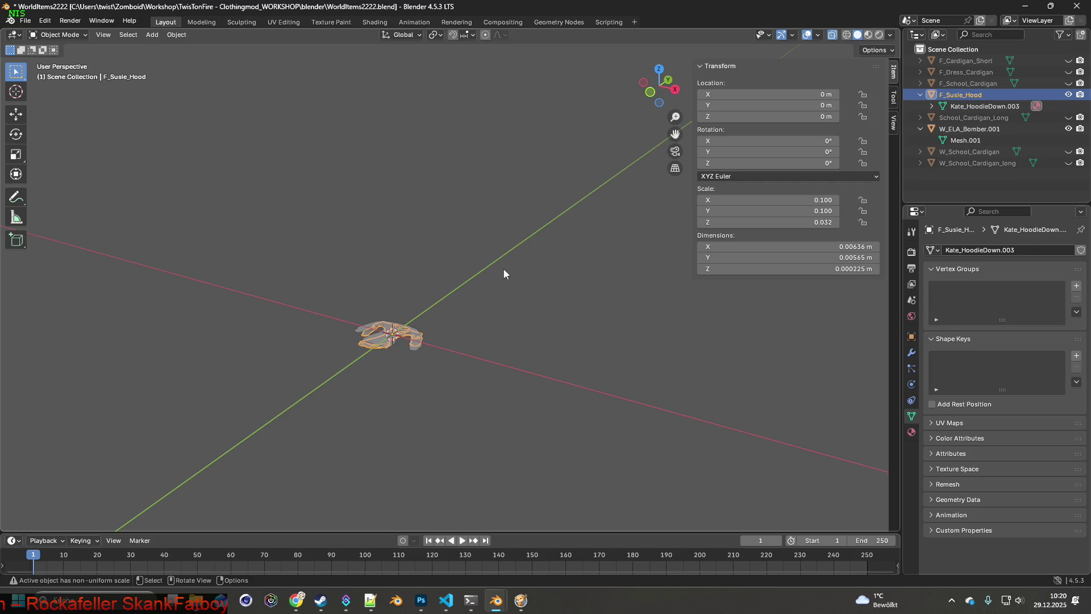
- Apply all transforms so the hood's scale reads 1.000
key("ctrl+a")
left_click(460, 270)
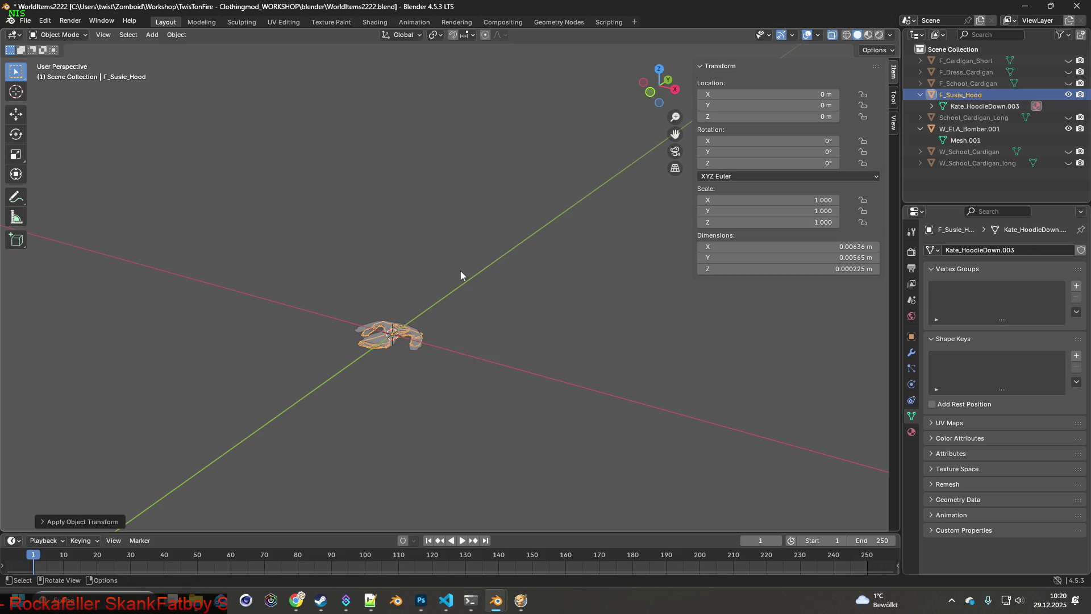
- Apply all transforms to W_ELA_Bomber.001 so its scale bakes to 1.000
left_click(966, 127)
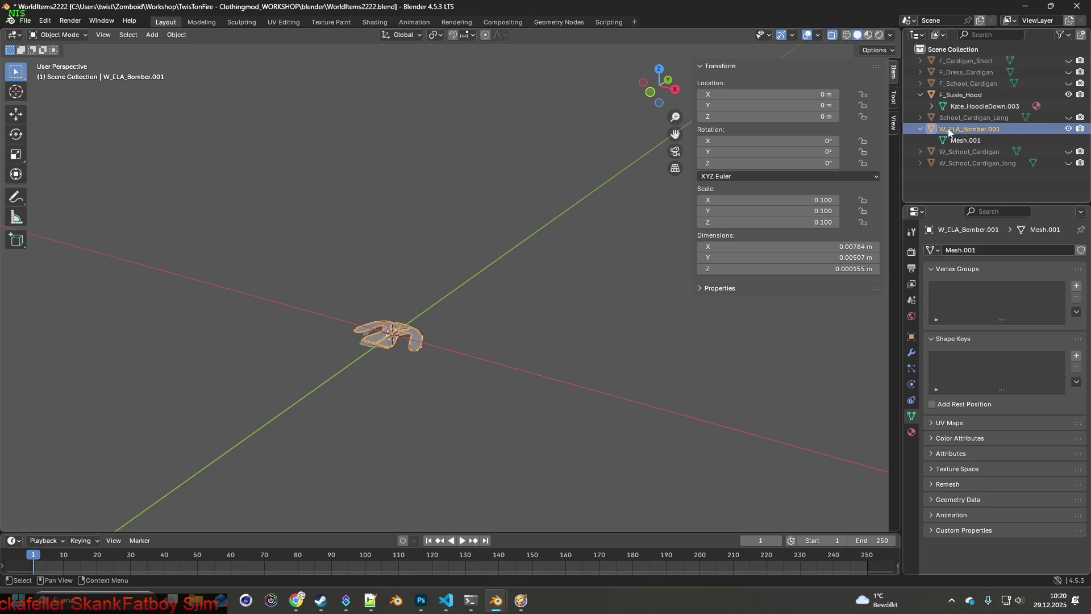
key("ctrl+a")
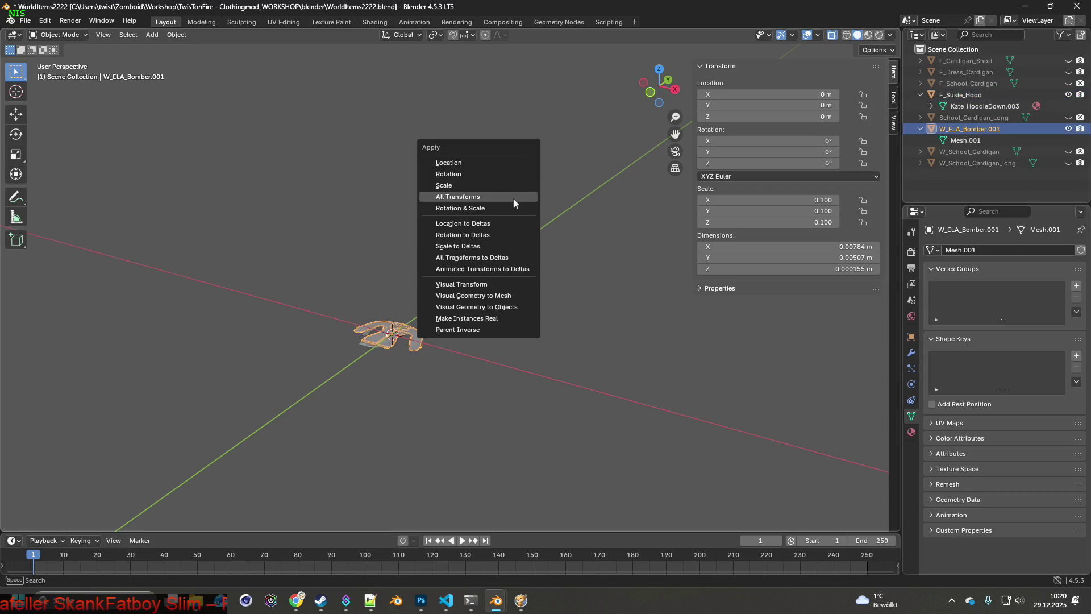
left_click(482, 198)
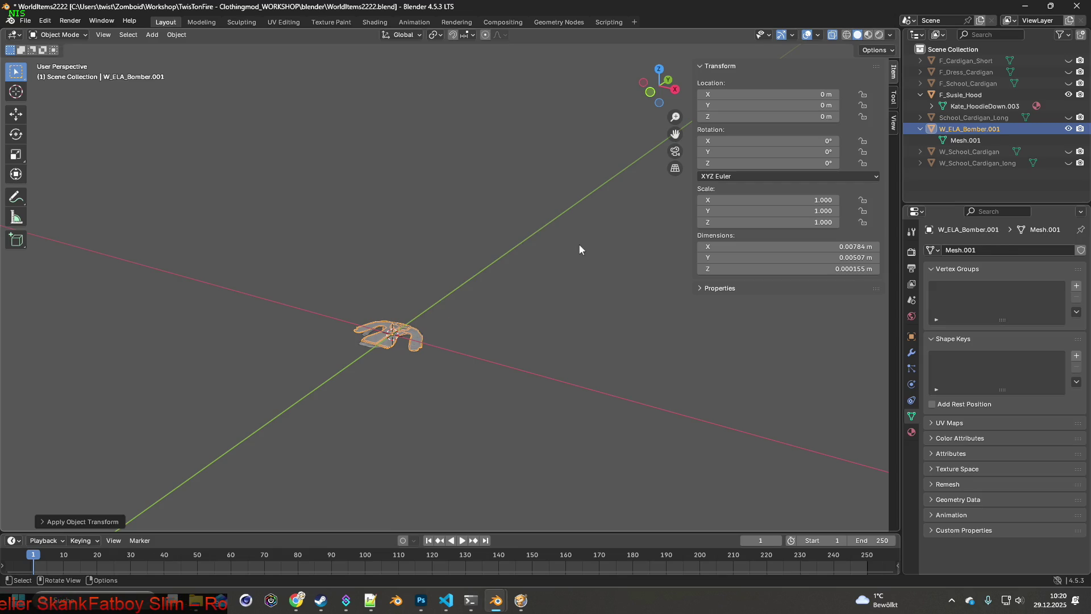
mouse_move(507, 271)
middle_mouse_down()
mouse_move(427, 293)
mouse_move(487, 298)
mouse_move(460, 282)
middle_mouse_up()
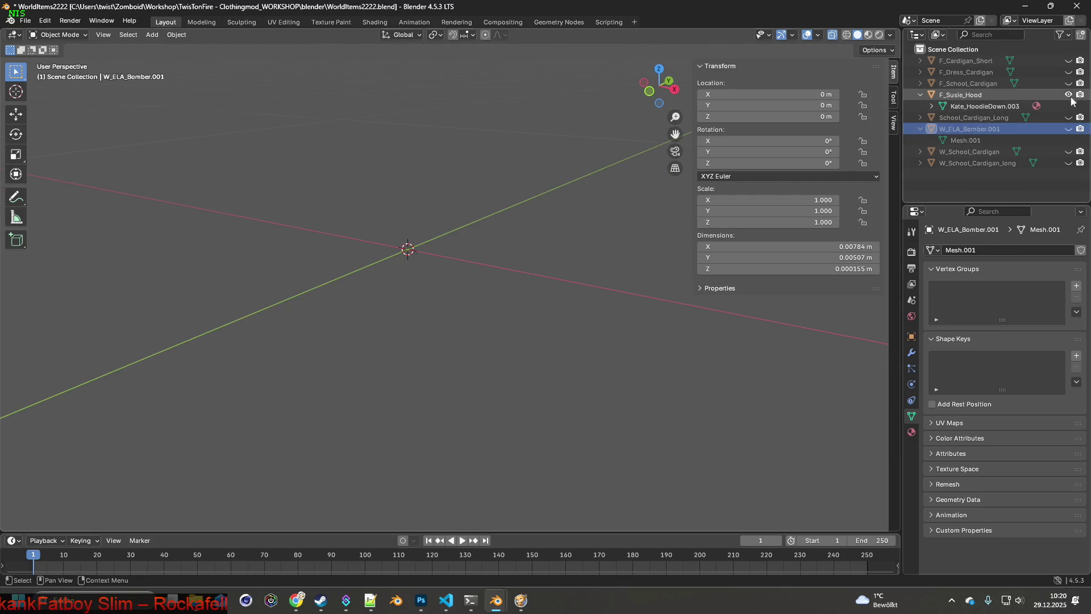
- Export the F_Susie_Hood object as W_Susie_Hood.fbx
left_click(962, 94)
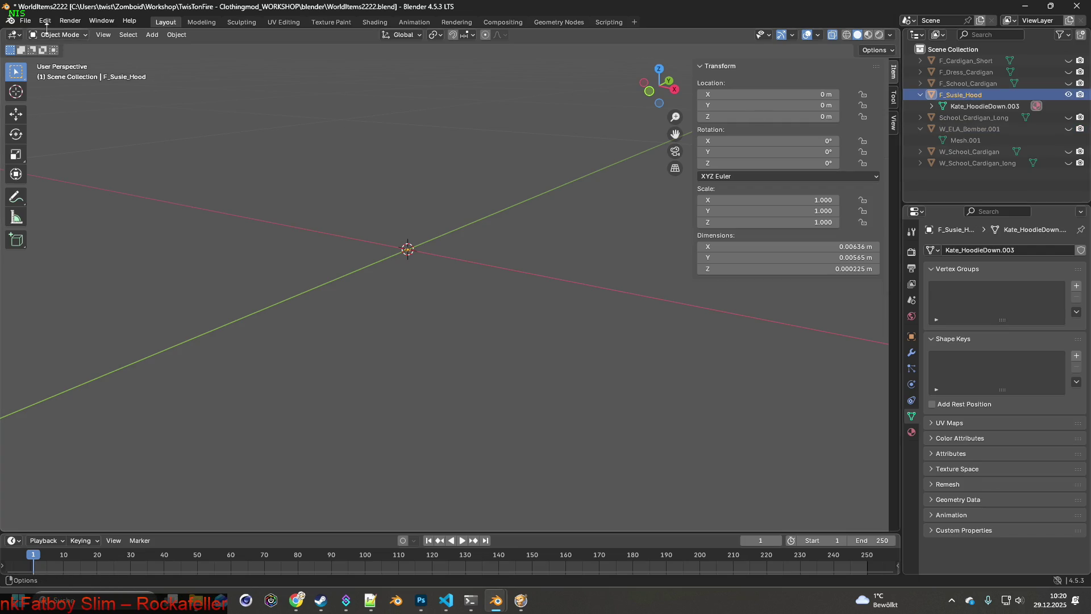
left_click(26, 20)
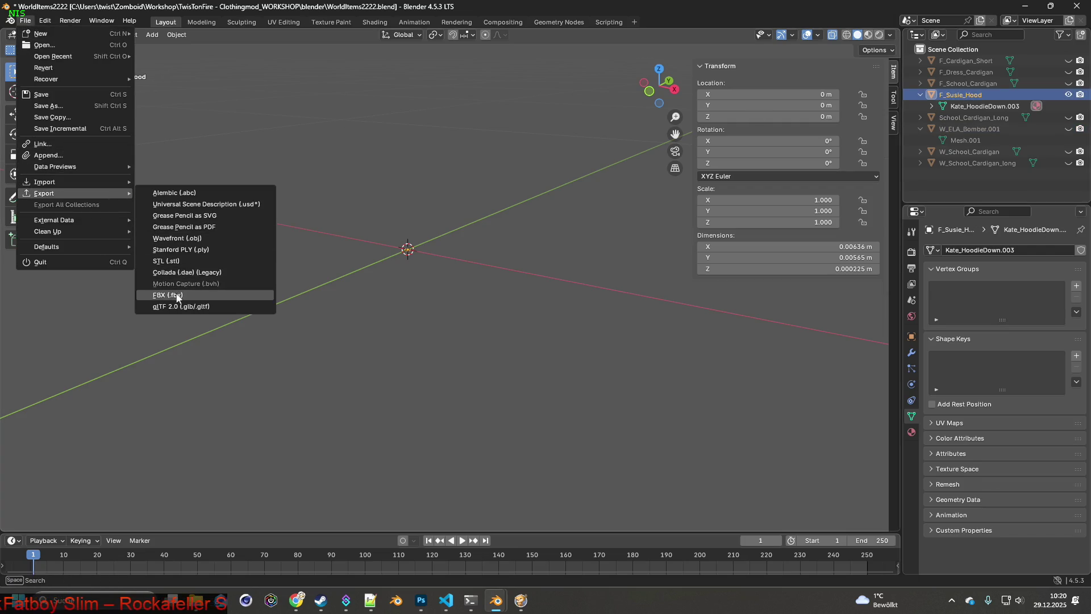
left_click(177, 296)
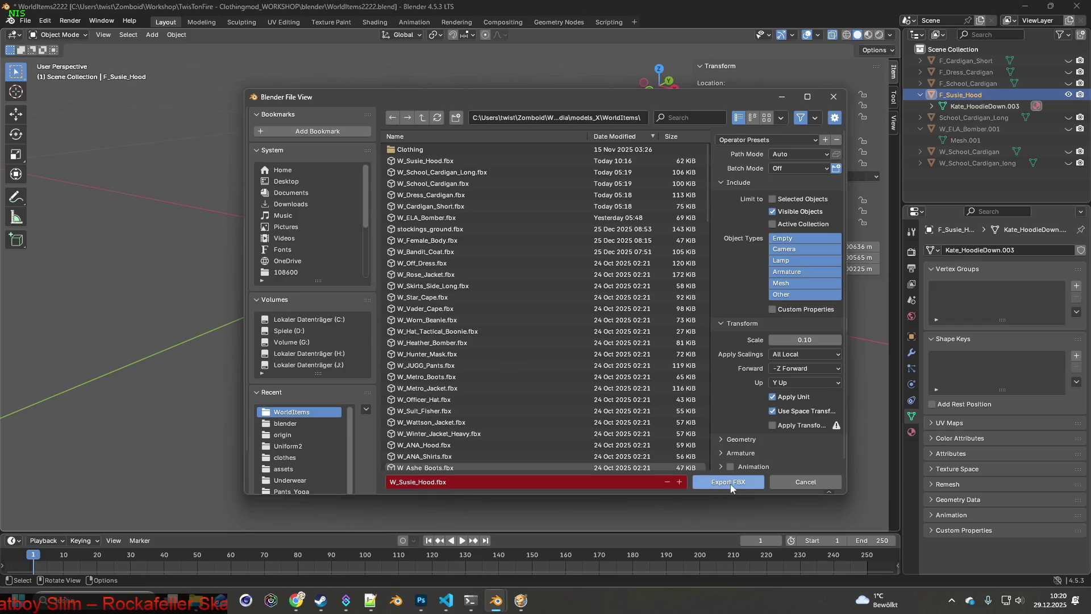
left_click(731, 487)
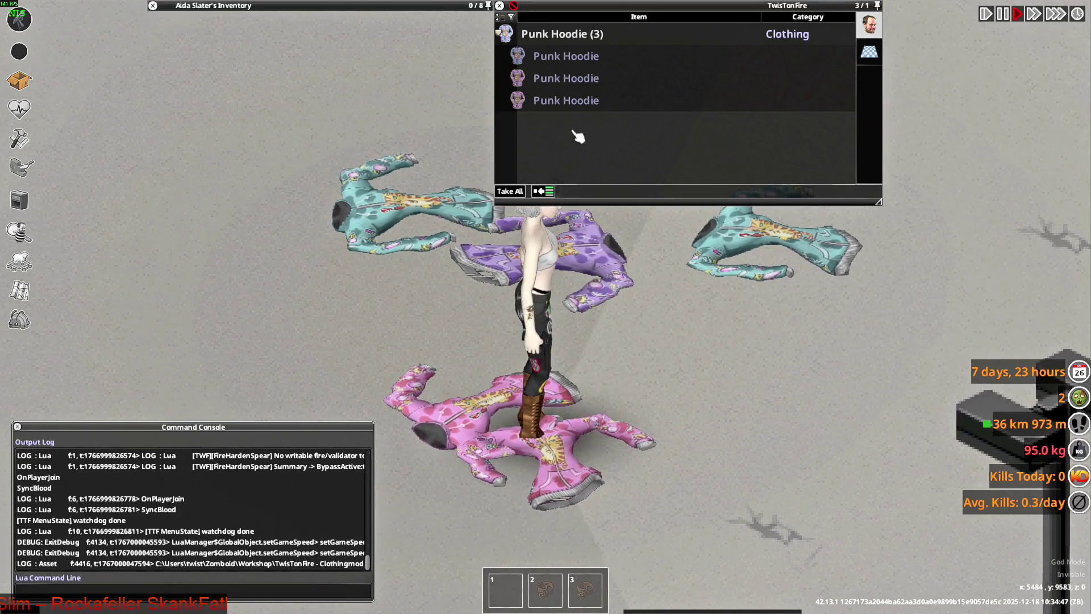
- Pick up the Punk Hoodie stack from the ground, drop the Hood Up one beside the character, and pause
left_click(559, 44)
left_click_drag(558, 45, 375, 51)
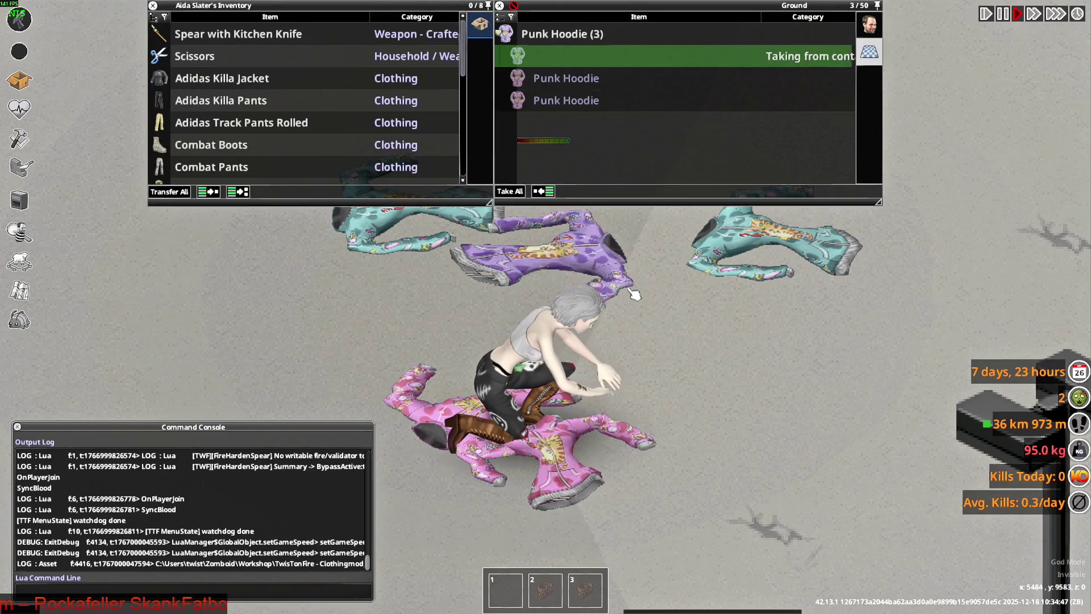
key("w")
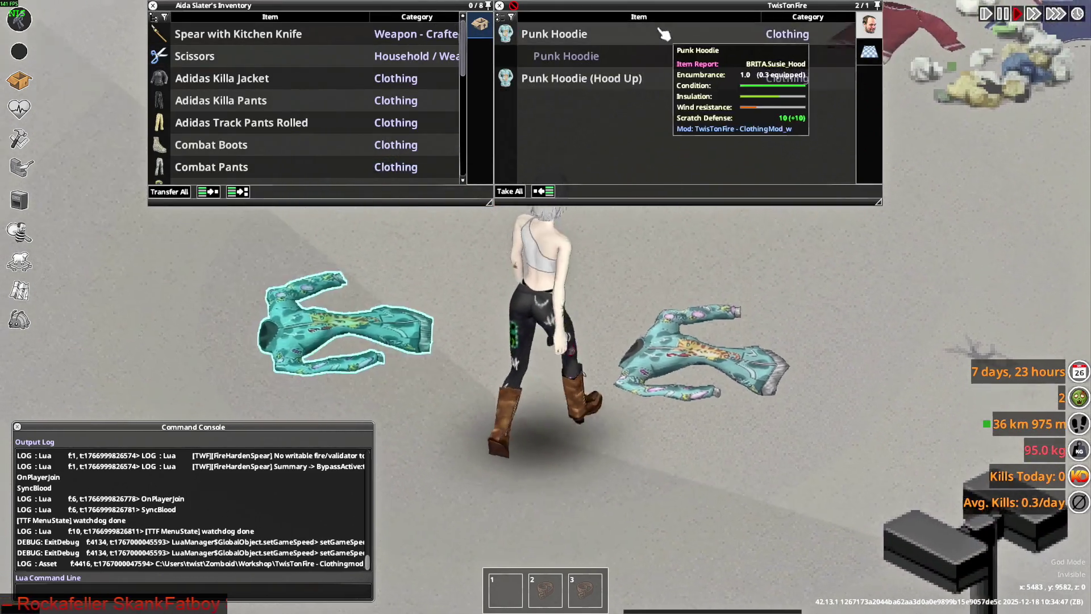
double_click(580, 34)
key("w")
scroll(239, 158, "down", 3)
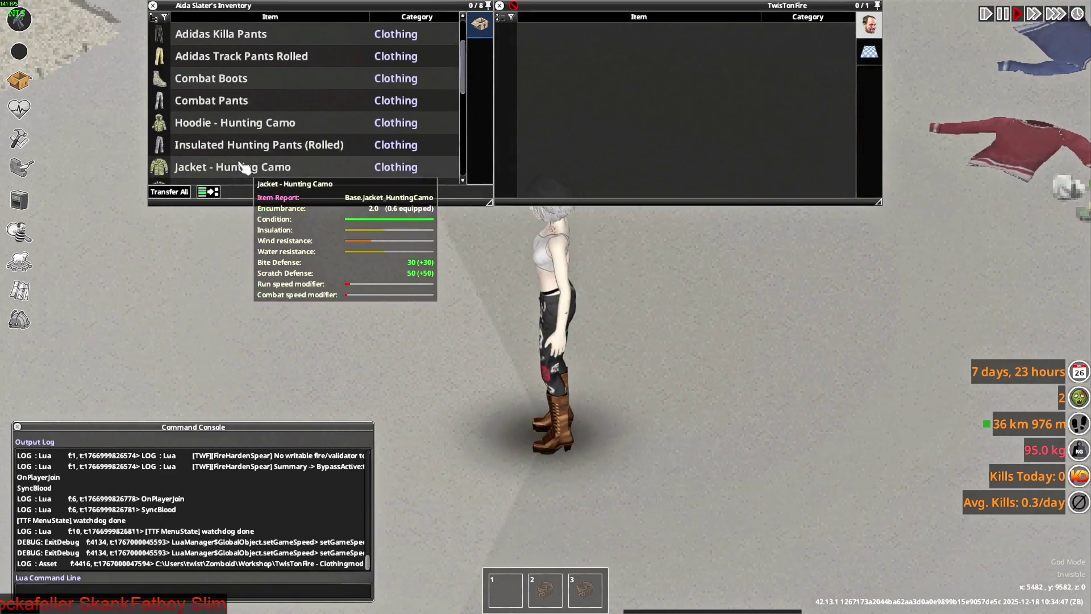
scroll(226, 154, "down", 2)
scroll(213, 151, "down", 3)
scroll(211, 153, "down", 1)
left_click_drag(211, 125, 599, 310)
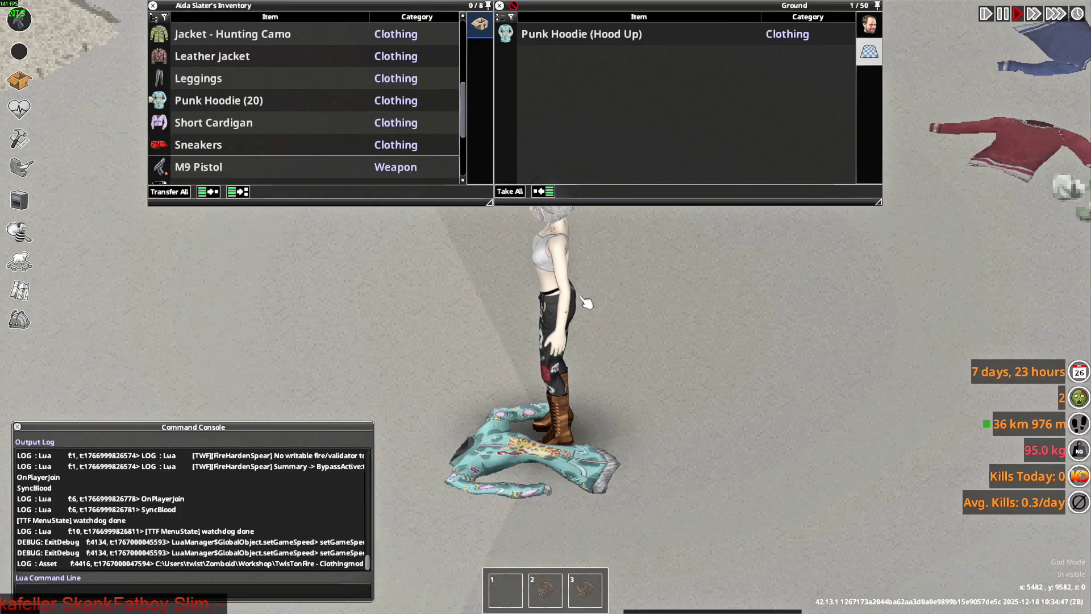
key("Escape")
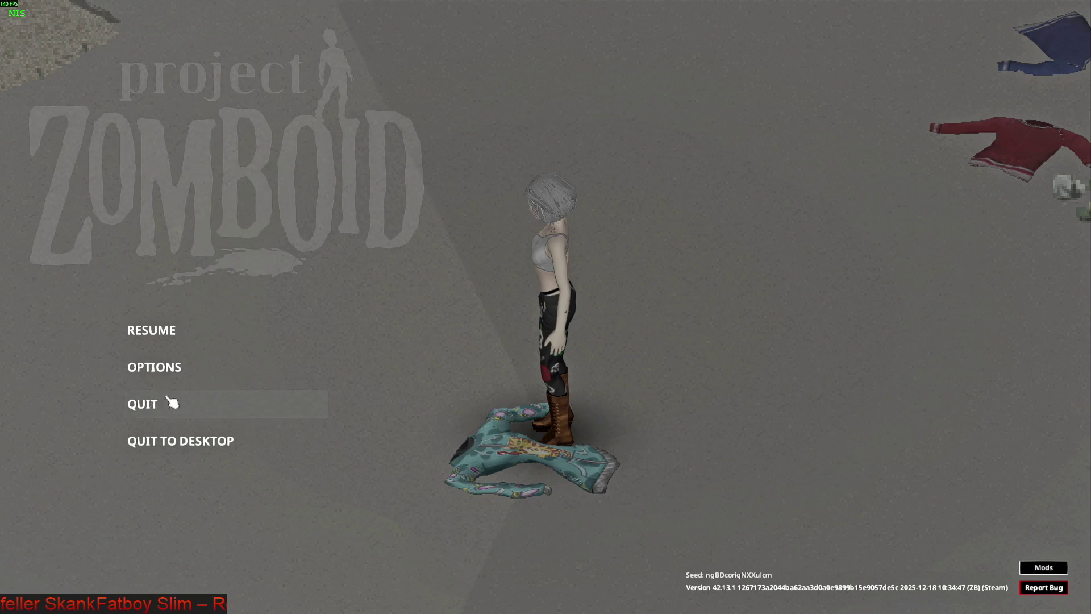
- Quit to the menu and reload the save so the dropped hoodie respawns
left_click(158, 402)
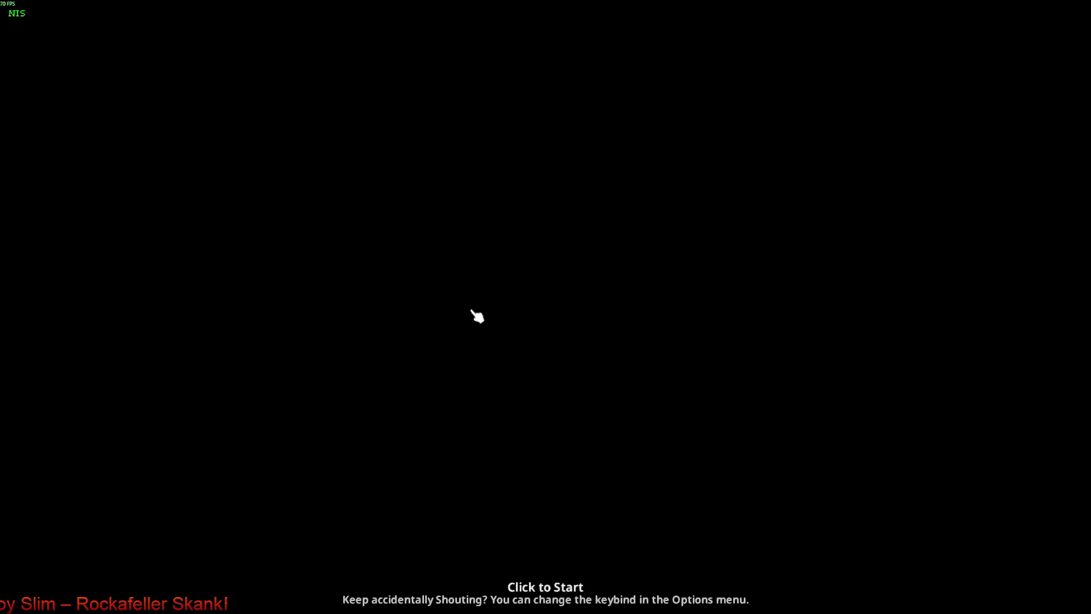
left_click(471, 311)
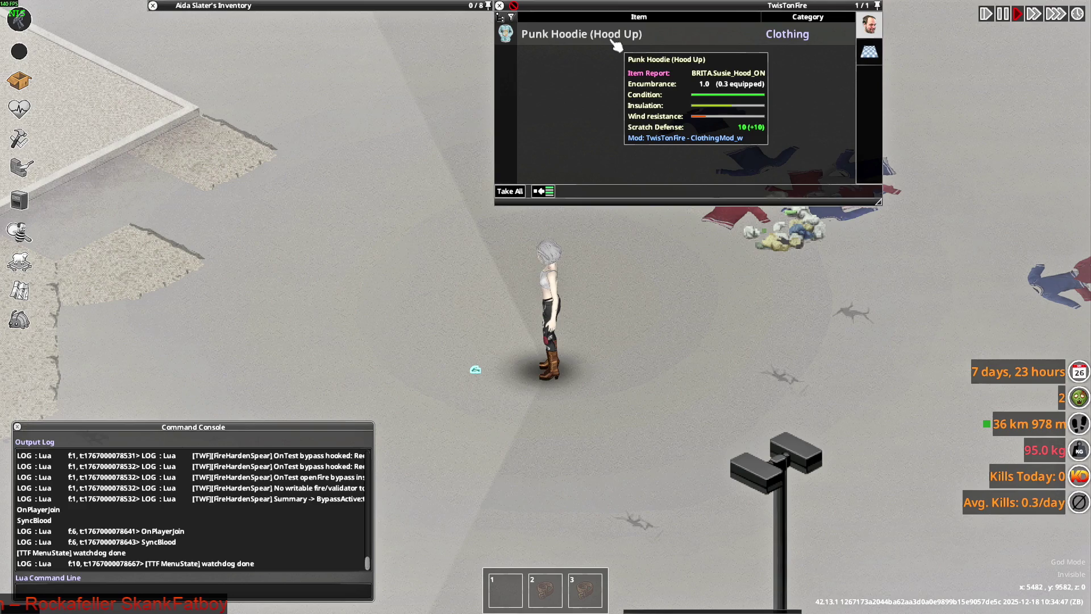
mouse_move(597, 34)
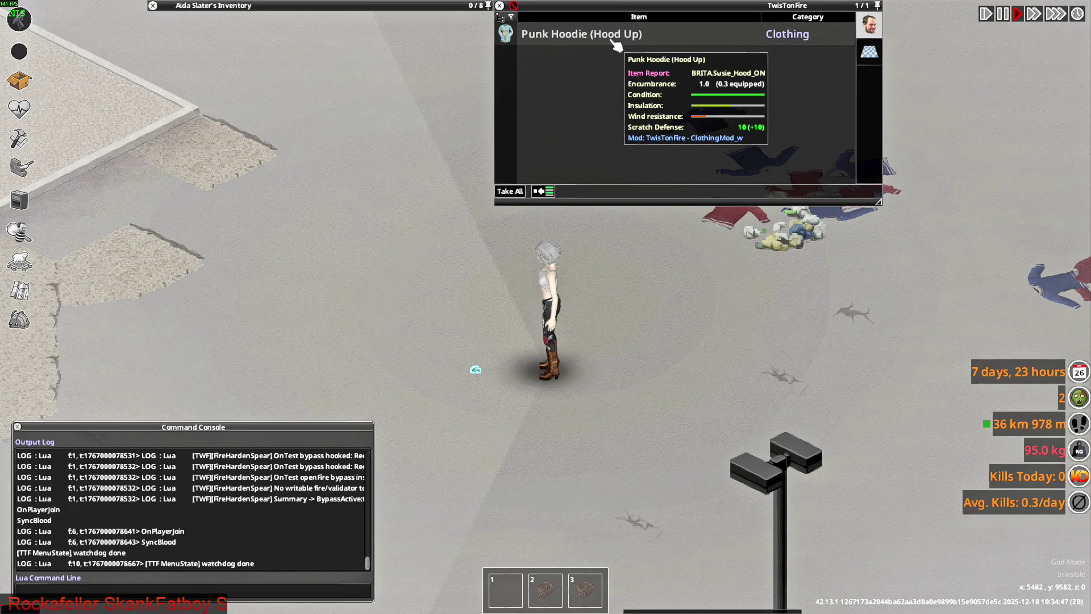
scroll(545, 307, "up", 2)
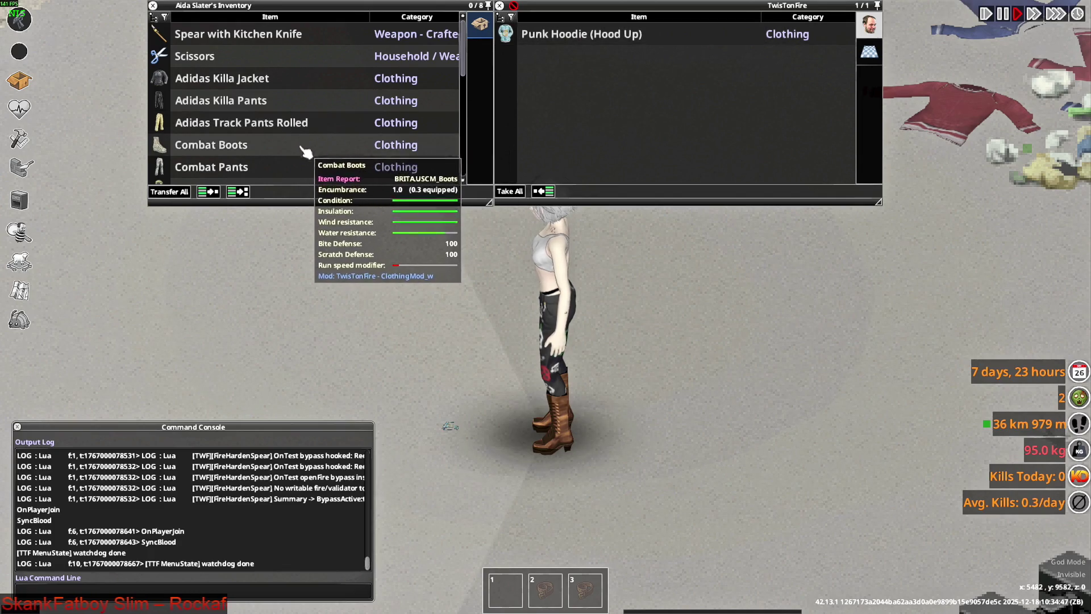
- Wear the Combat Boots, pause the game, and switch to Blender
right_click(221, 153)
left_click(246, 181)
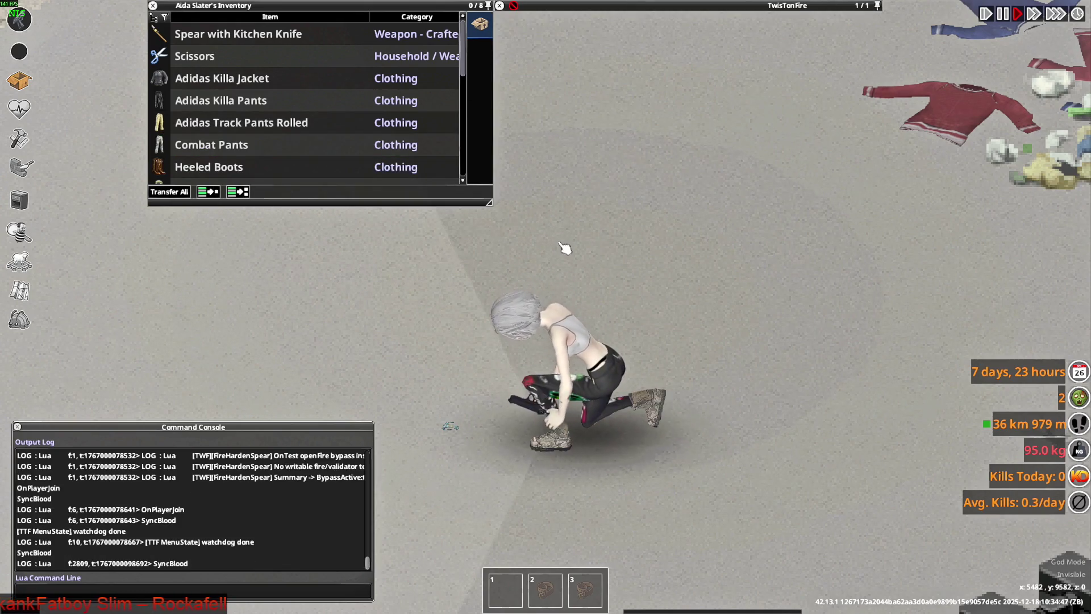
key("space")
key("alt+Tab")
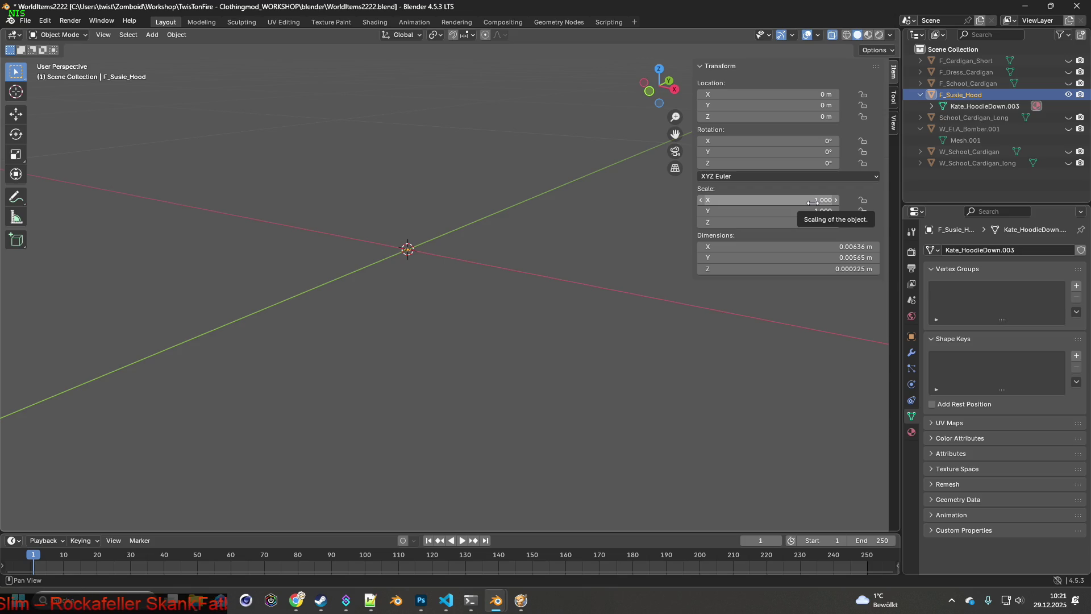
- Set the hood mesh's scale to 100 on X, Y and Z in the N panel
left_click(807, 199)
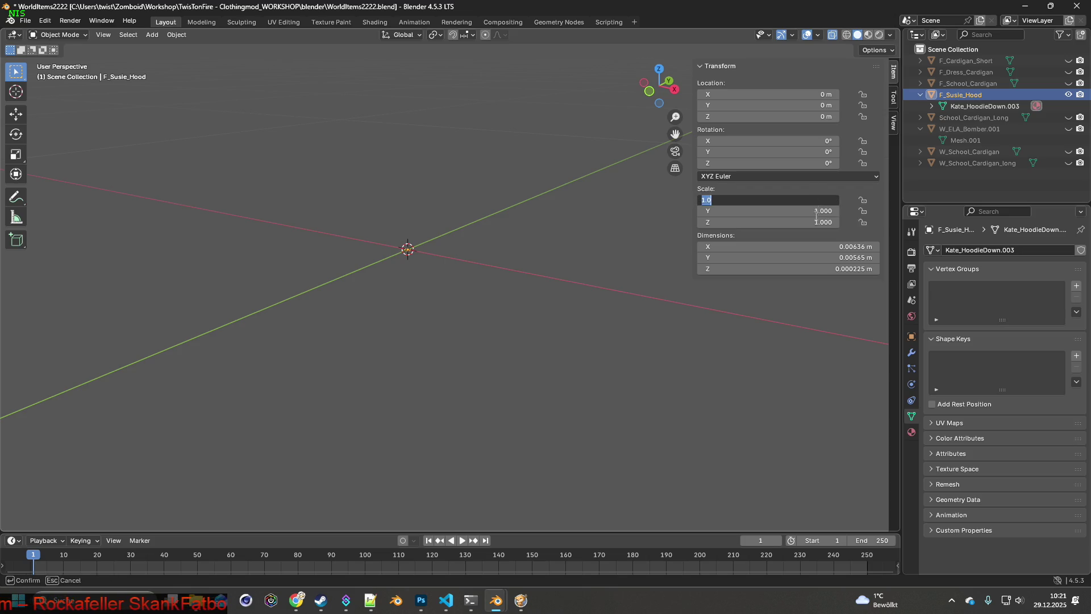
type("1")
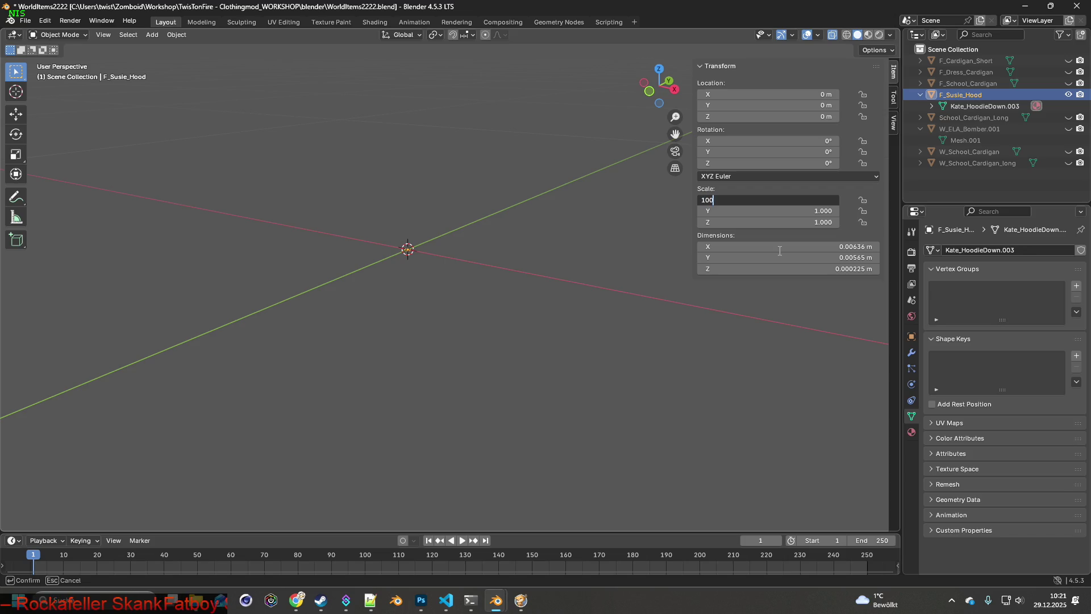
key("Return")
left_click(820, 211)
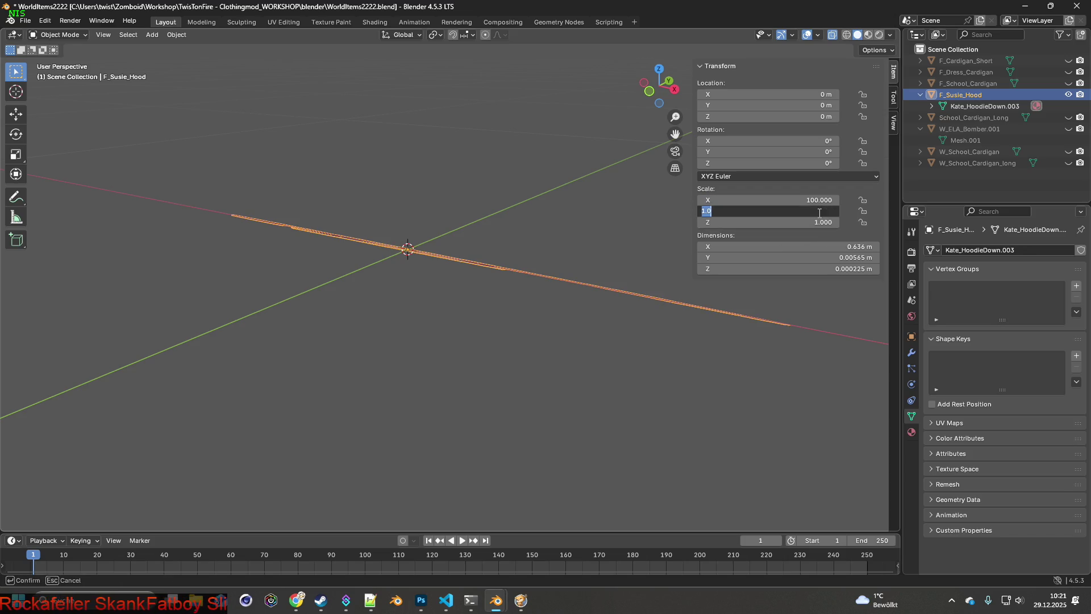
type("100")
key("Return")
left_click(817, 223)
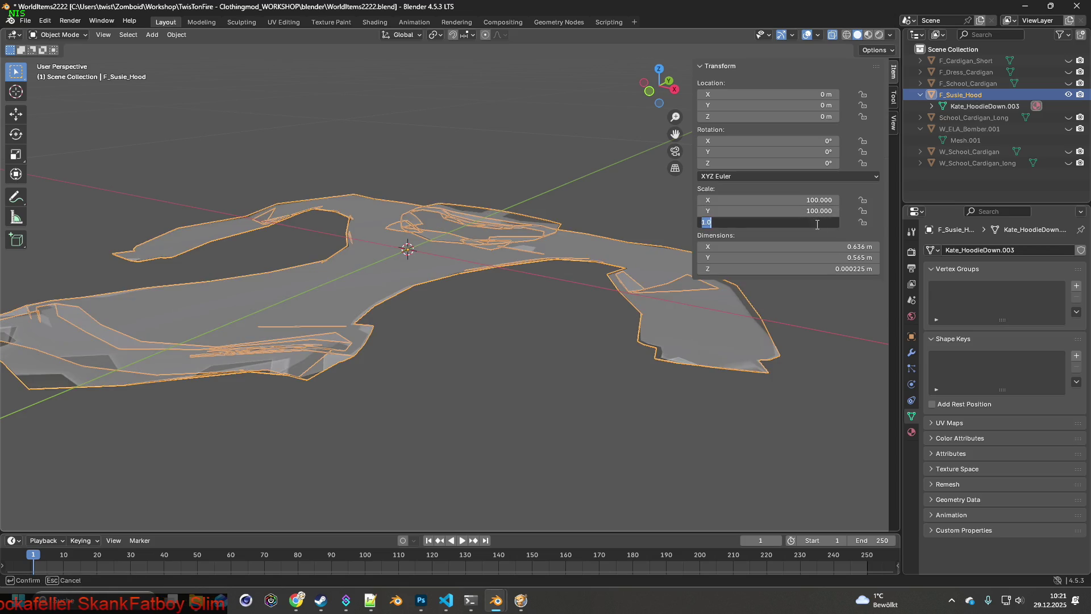
type("1")
key("Return")
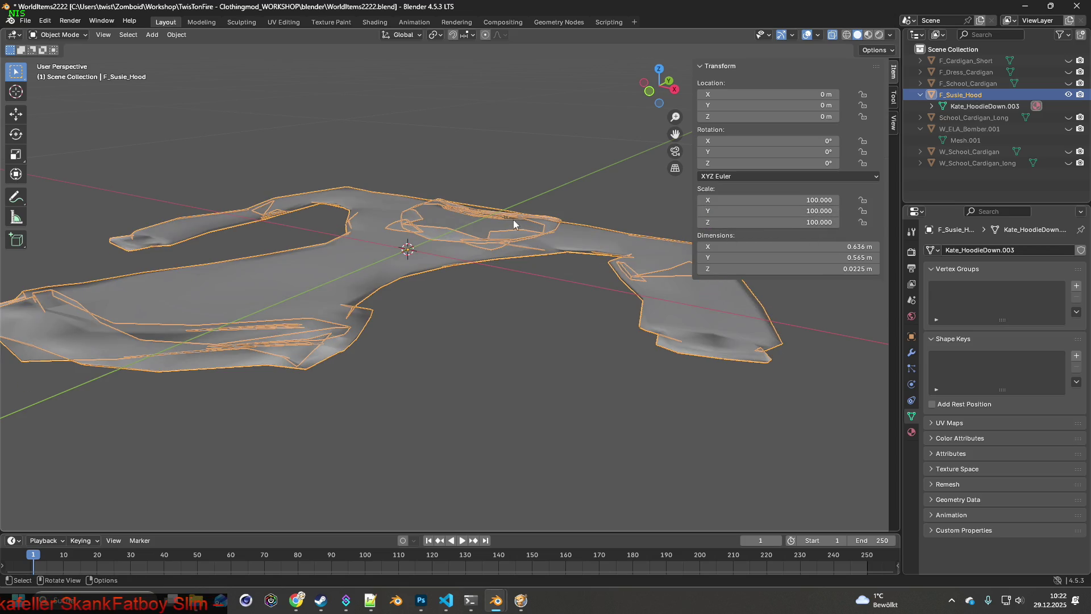
scroll(515, 223, "down", 5)
scroll(519, 225, "down", 1)
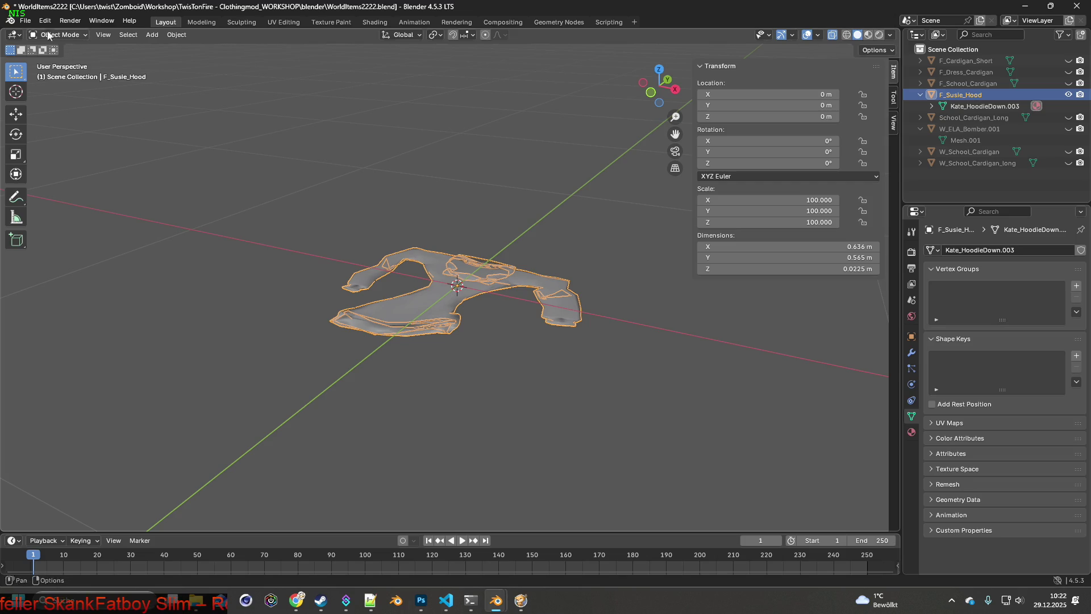
- Apply all transforms and export the hood as W_Susie_Hood.fbx
left_click(25, 21)
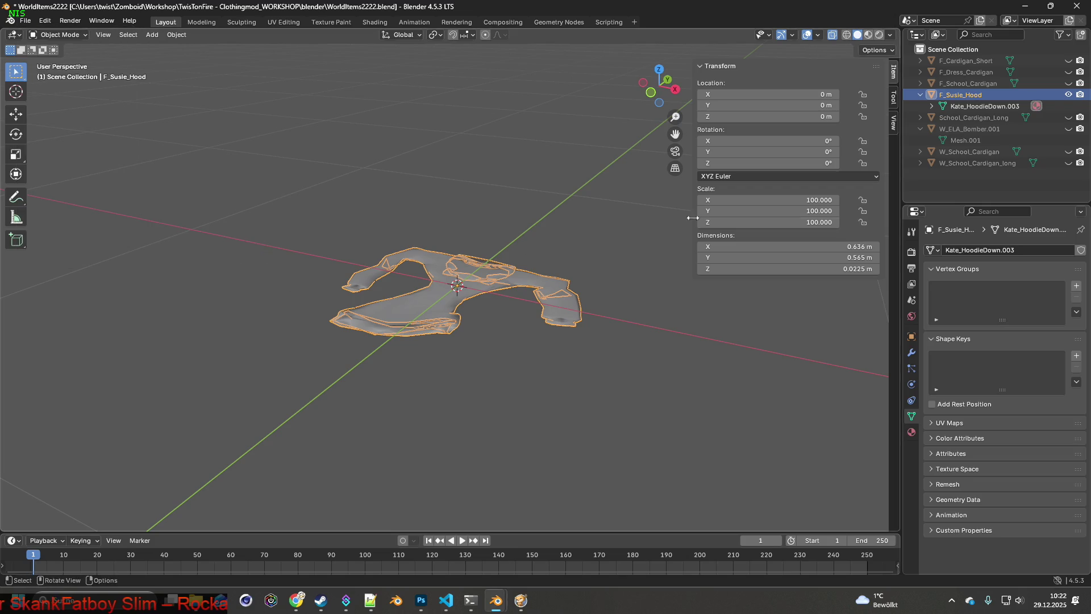
key("ctrl+a")
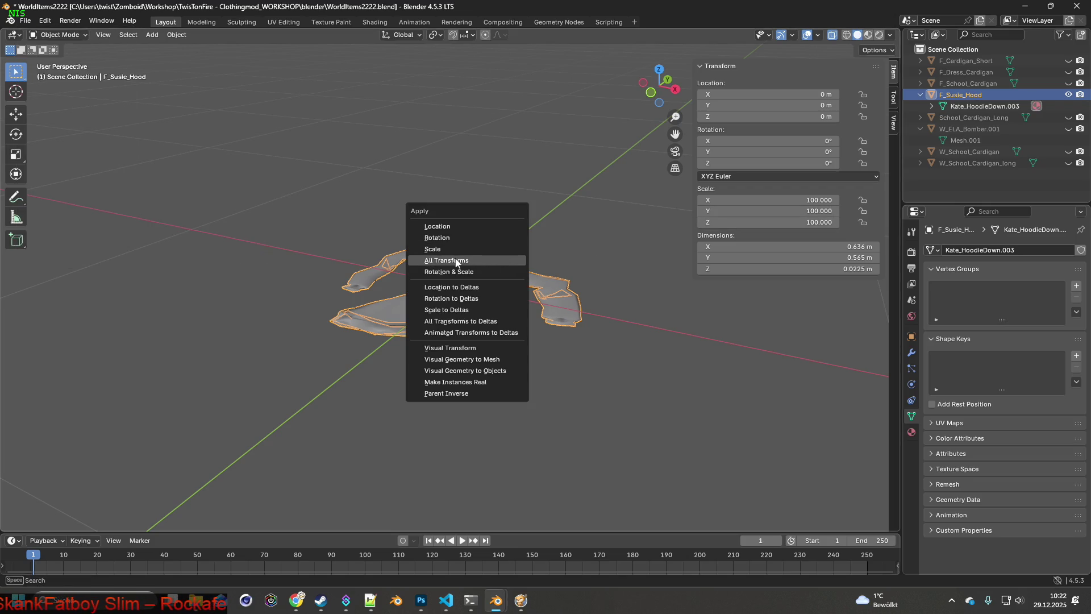
left_click(503, 259)
left_click(25, 19)
mouse_move(45, 193)
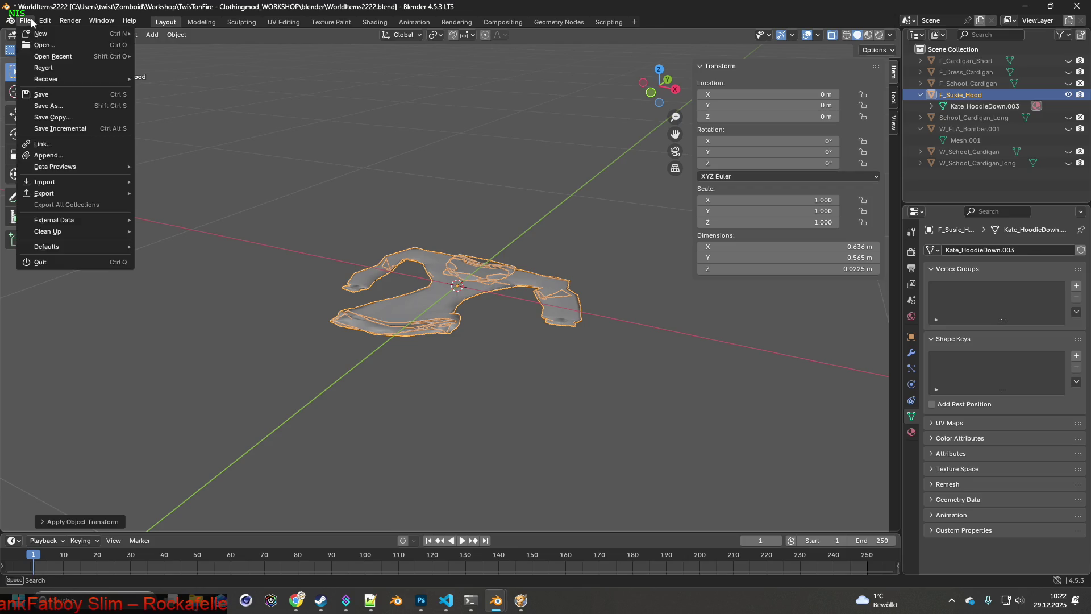
left_click(175, 296)
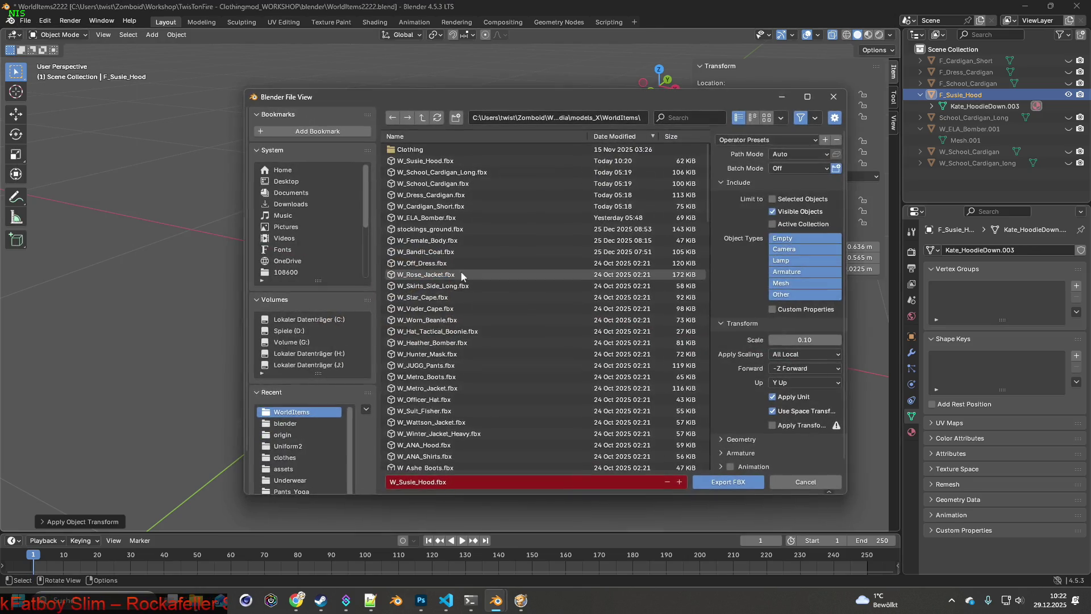
left_click(729, 483)
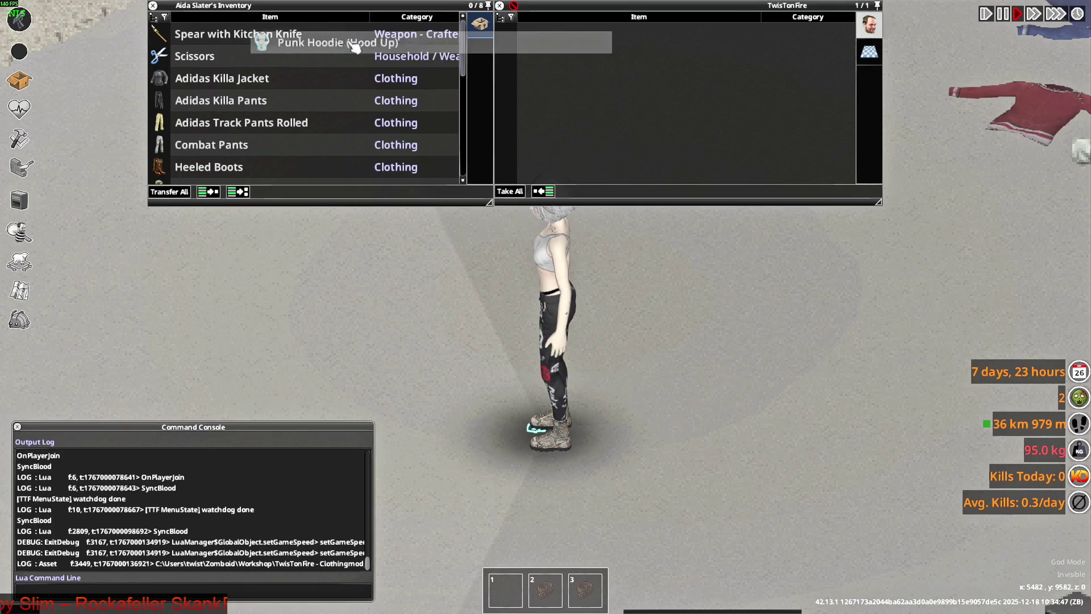
left_click_drag(629, 38, 341, 43)
scroll(235, 152, "down", 2)
scroll(247, 149, "down", 2)
scroll(213, 154, "down", 3)
mouse_move(210, 147)
left_mouse_down()
mouse_move(195, 174)
mouse_move(545, 243)
left_mouse_up()
- Quit the game and reload the save to load the new hood model
key("Escape")
left_click(265, 400)
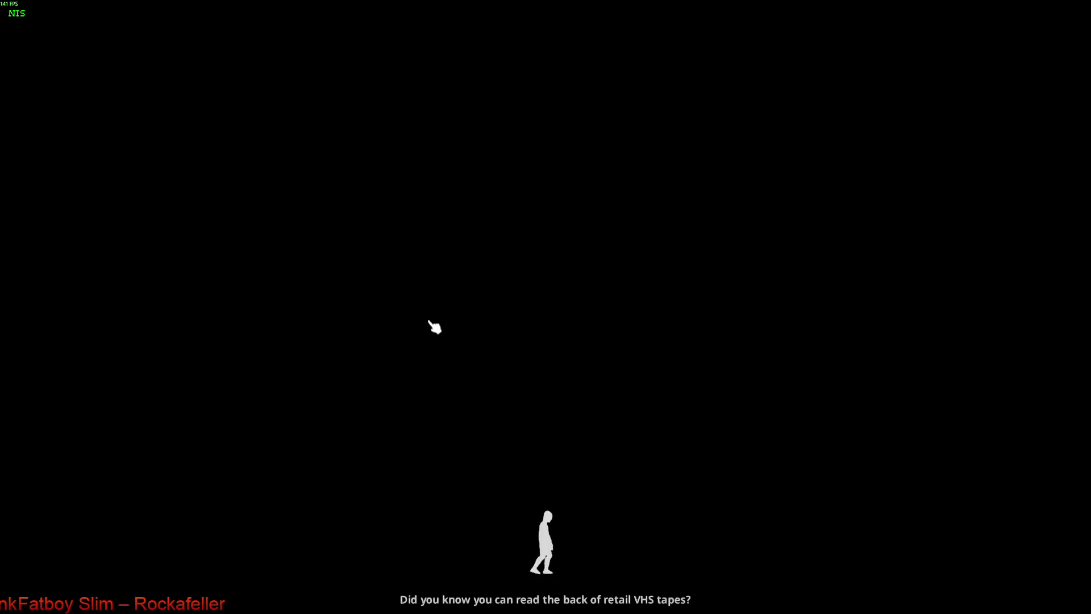
left_click(433, 327)
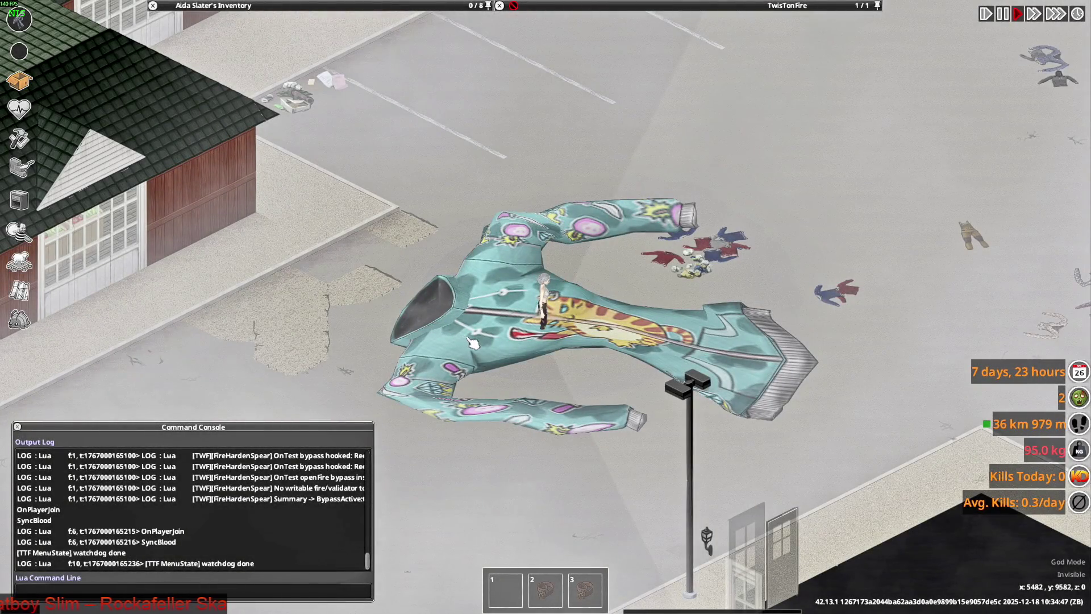
- Walk the character around and across the giant hoodie, then switch to Blender
key("s+d")
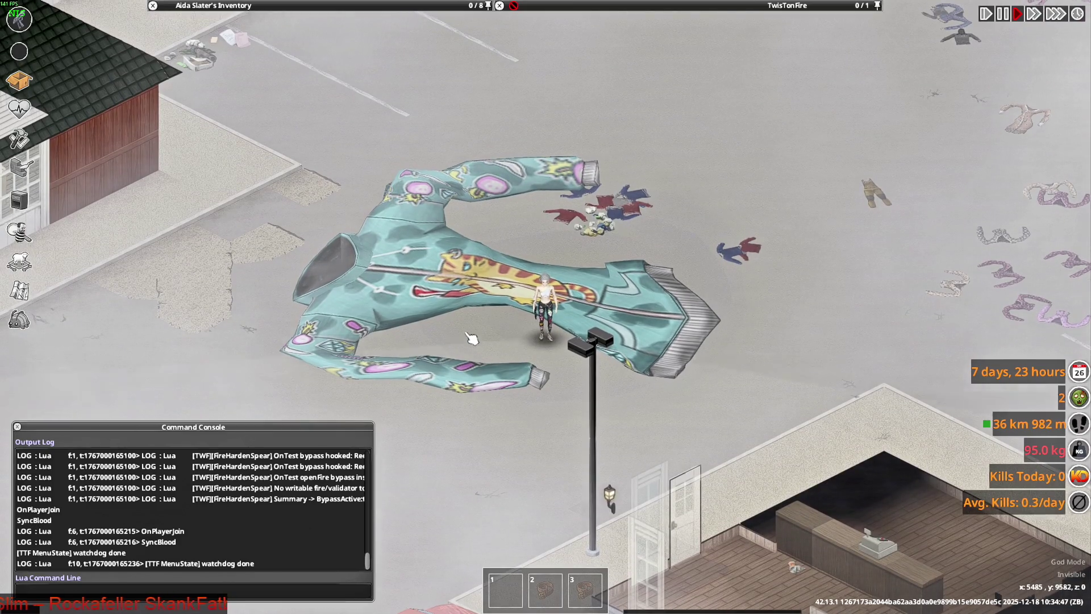
scroll(472, 338, "up", 3)
scroll(621, 343, "up", 1)
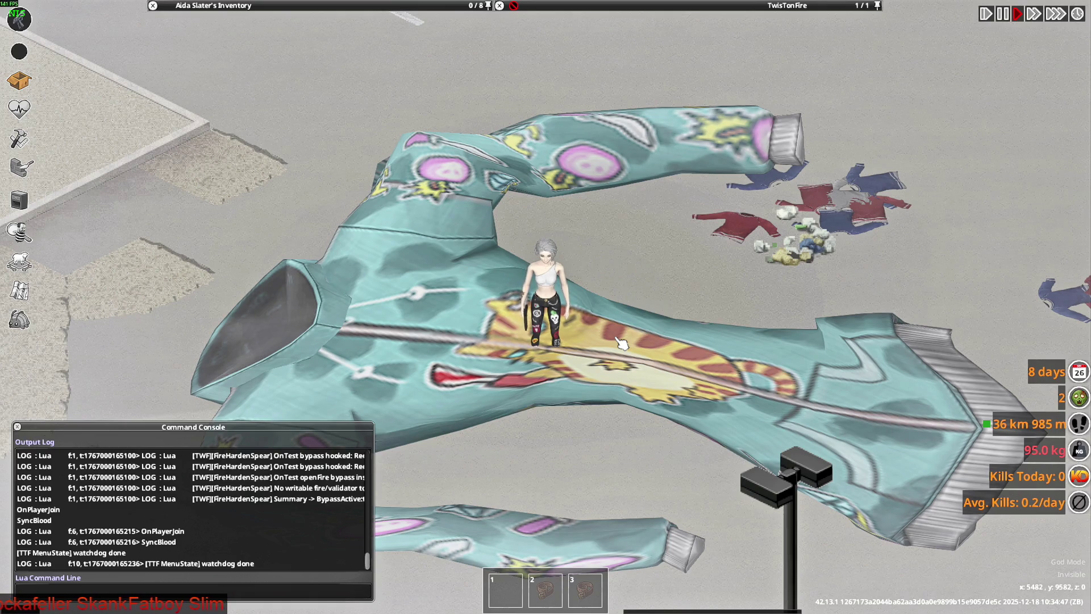
key("s")
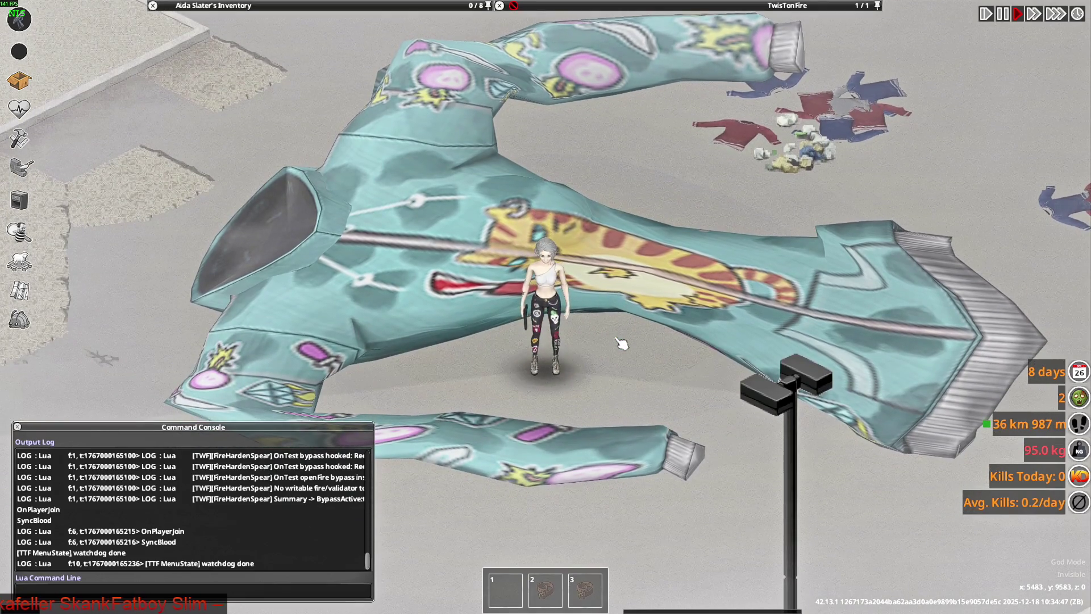
key("w")
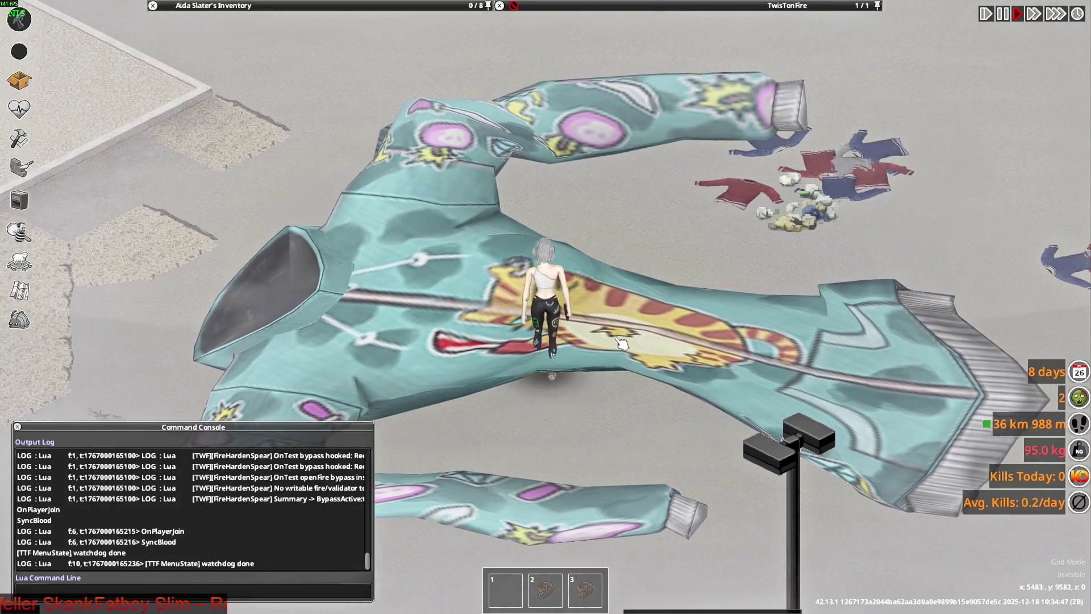
key("w")
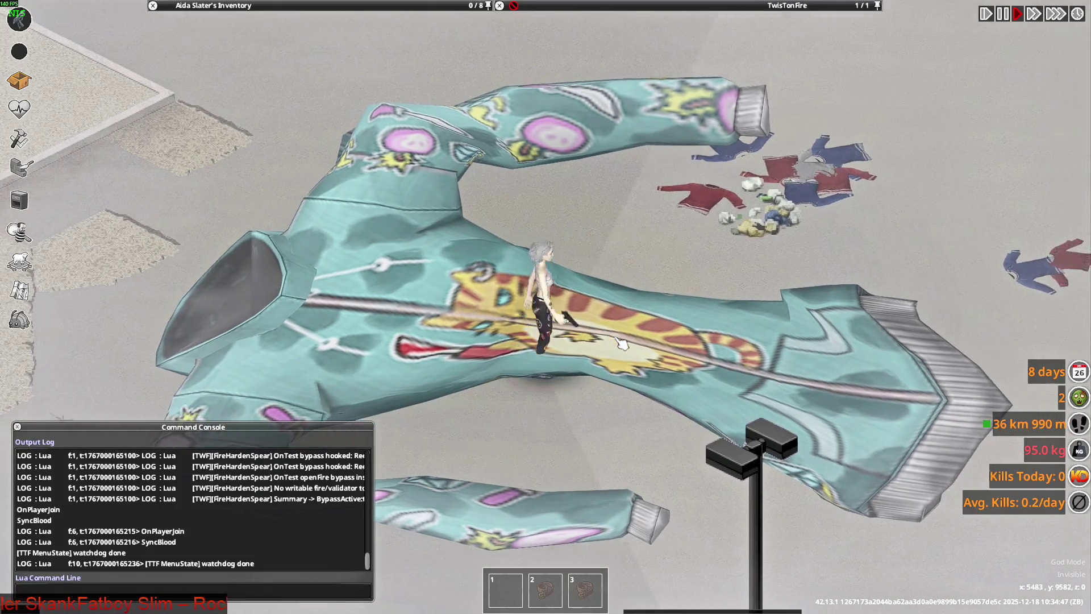
key("d")
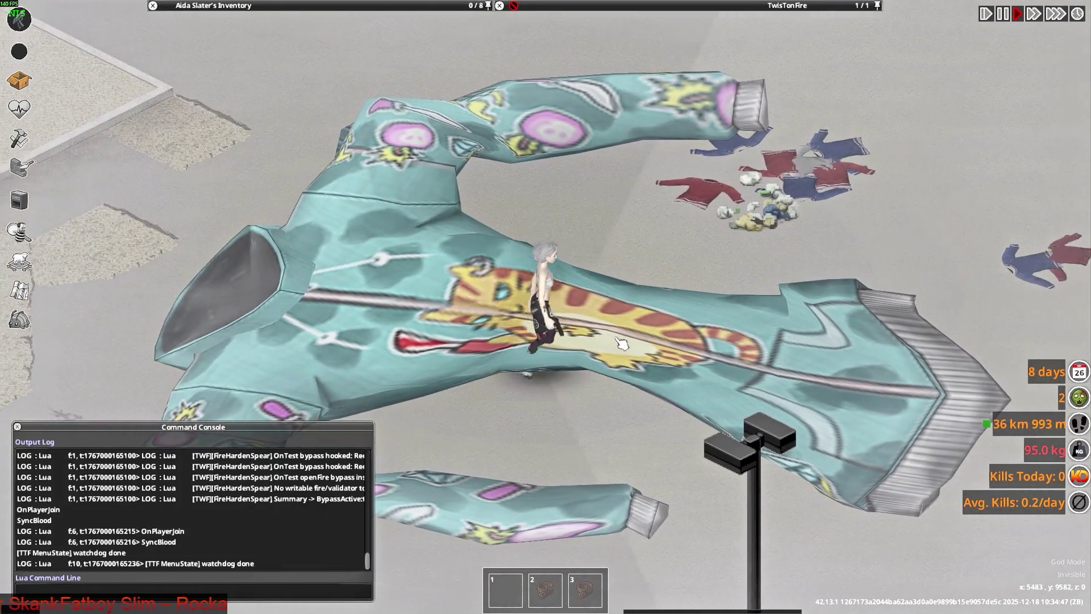
key("a")
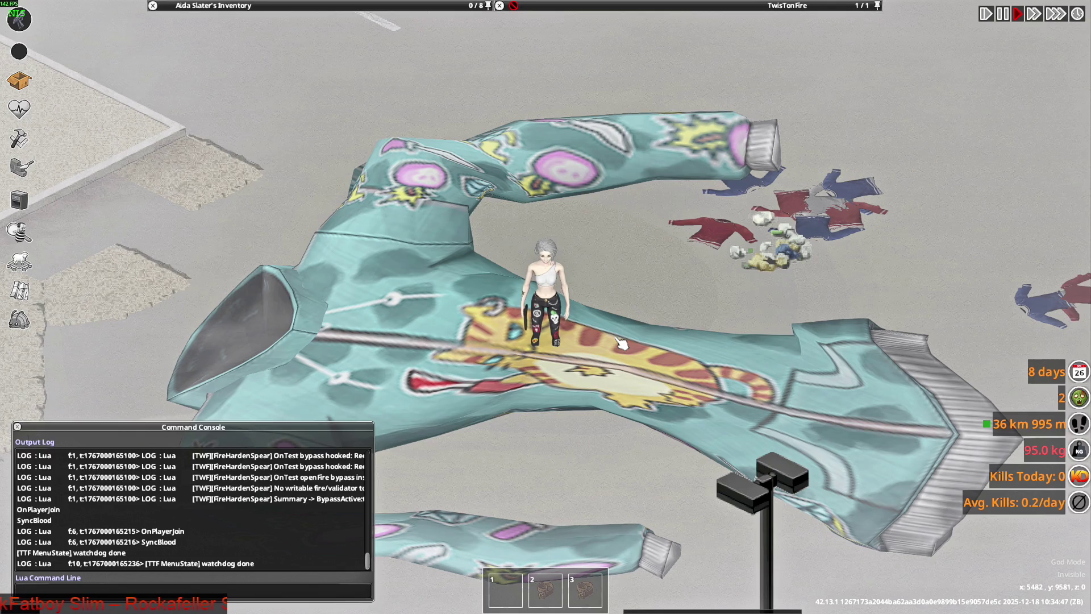
key("s")
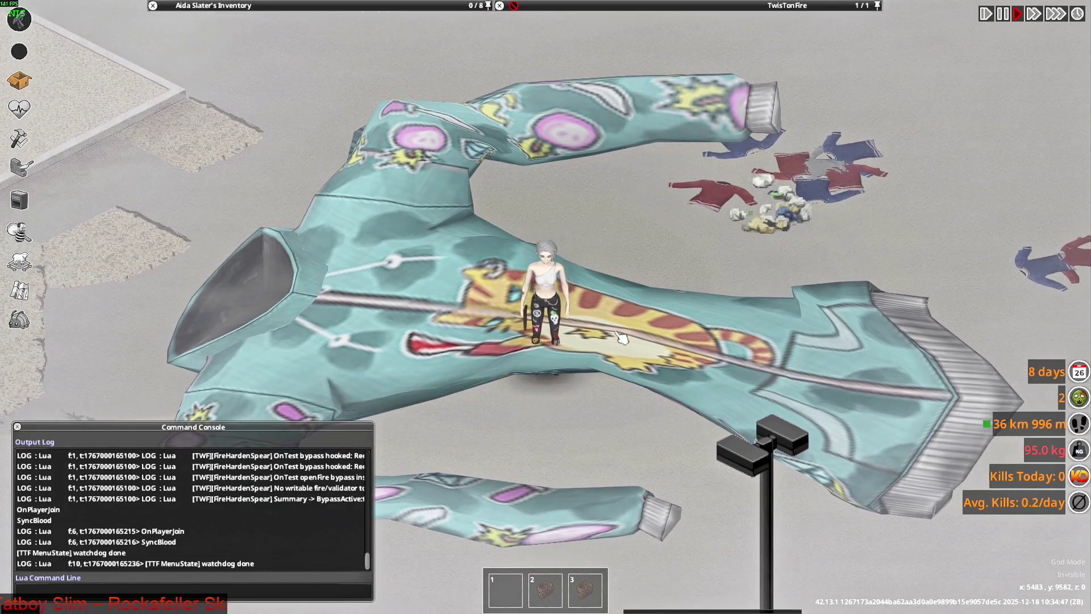
key("w")
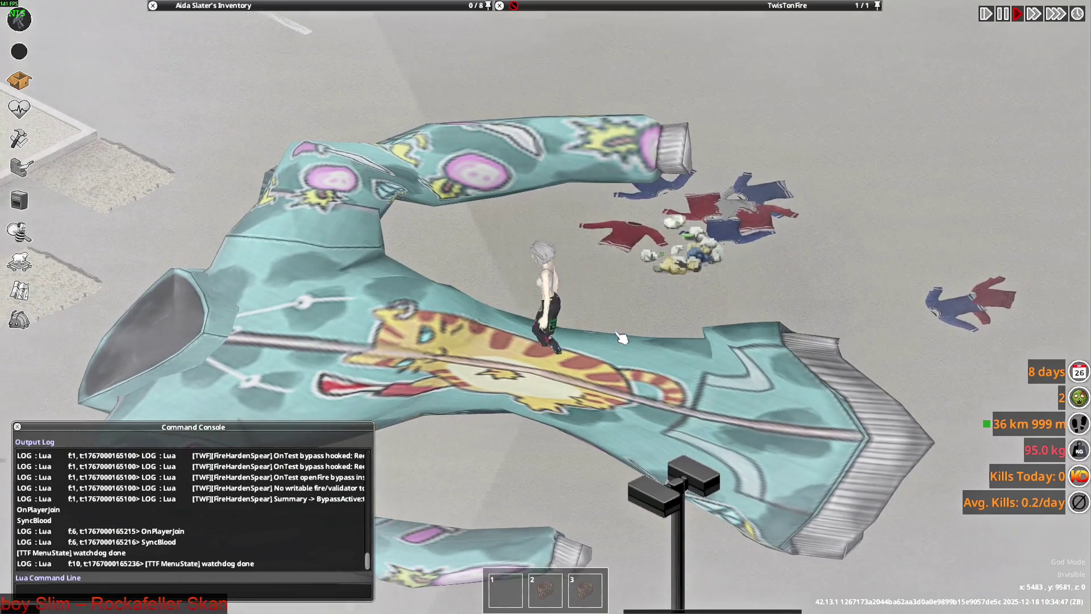
key("a")
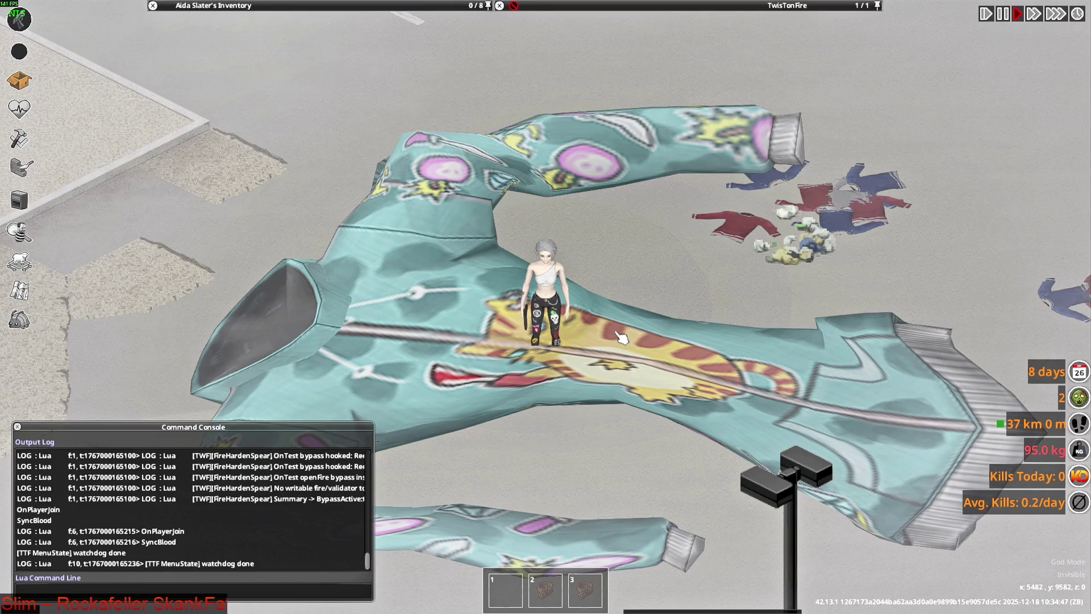
key("alt+Tab")
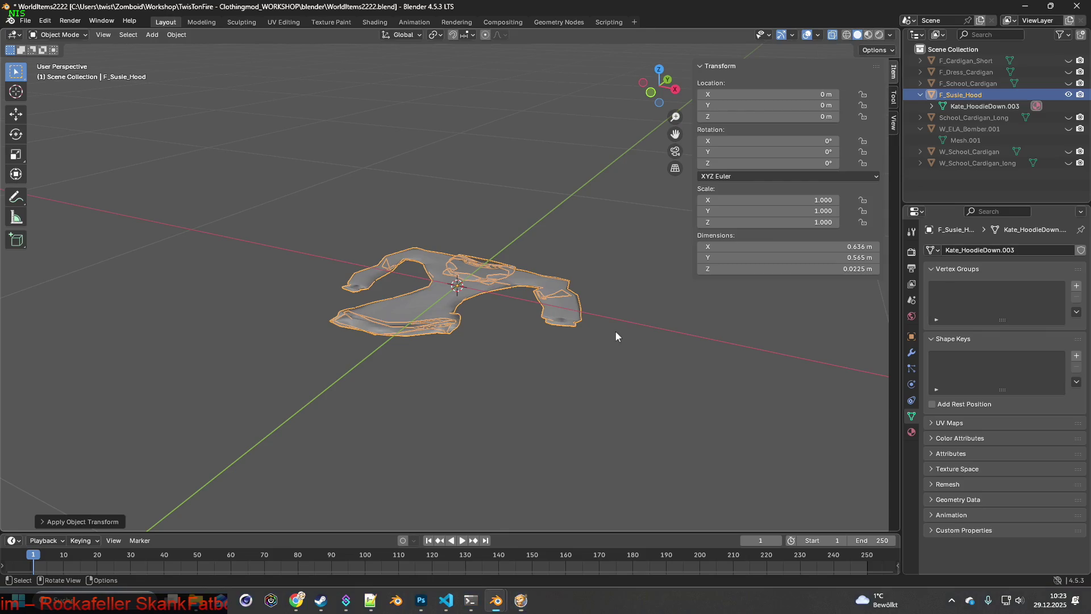
- Unhide W_School_Cardigan and select it to view its 0.001 scale transform
left_click(650, 320)
left_click(549, 289)
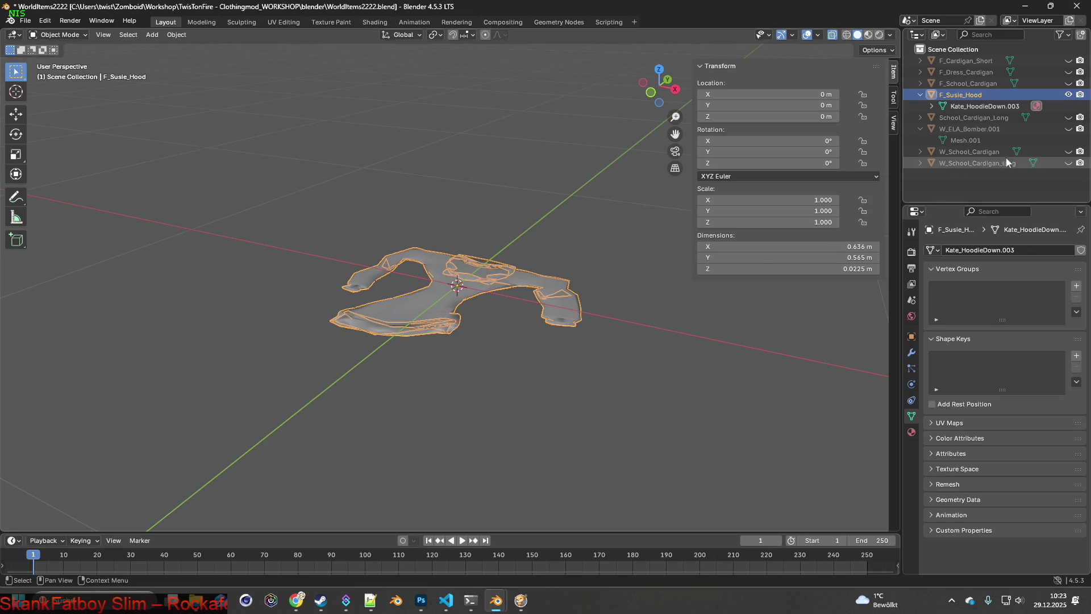
left_click(1069, 153)
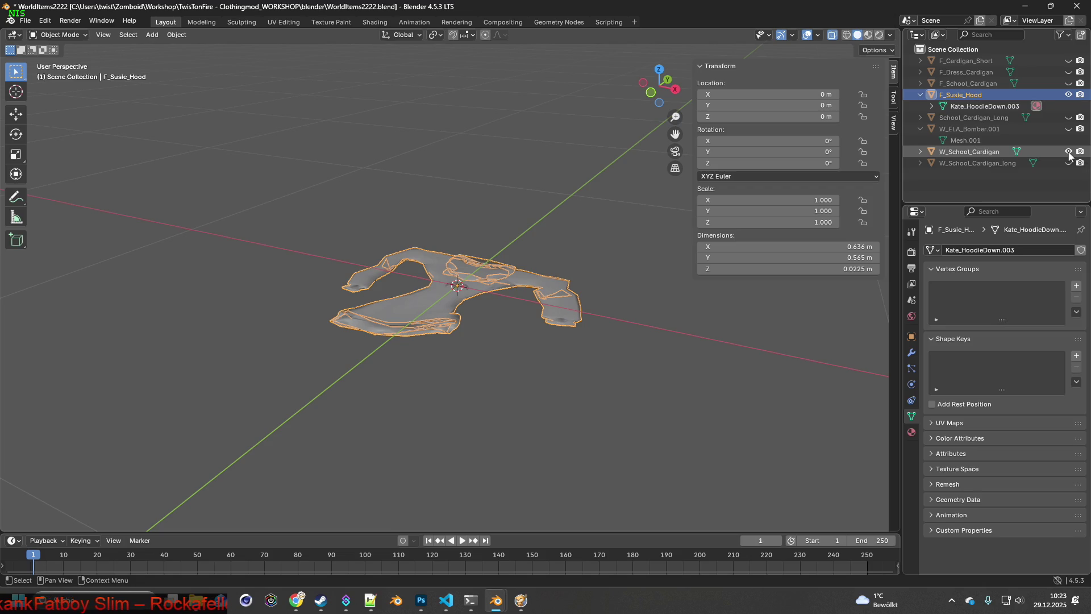
left_click(969, 152)
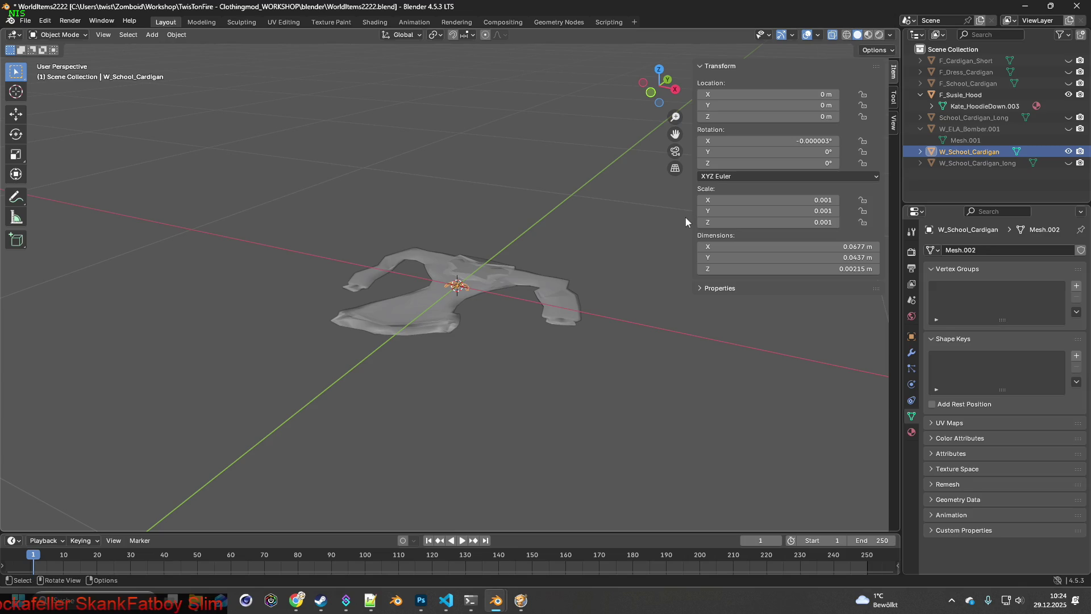
- Check W_School_Cardigan_long's transform, then reselect F_Susie_Hood and view it closely
left_click(965, 158)
mouse_move(535, 241)
middle_mouse_down()
mouse_move(570, 251)
mouse_move(551, 245)
middle_mouse_up()
scroll(577, 251, "up", 5)
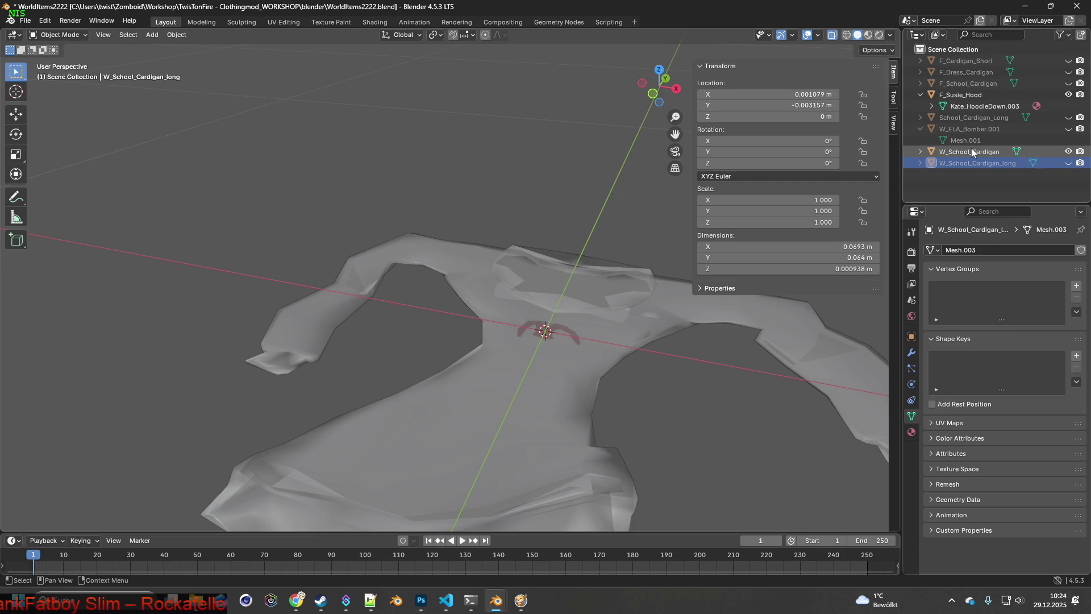
left_click(978, 96)
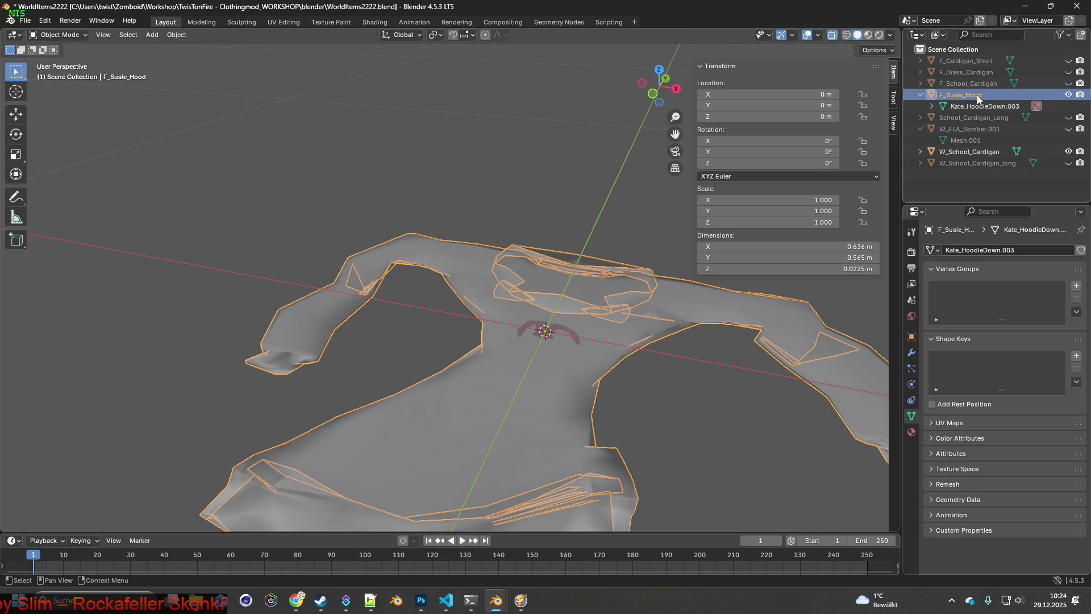
left_click(626, 266)
mouse_move(650, 263)
middle_mouse_down()
mouse_move(614, 252)
mouse_move(623, 266)
middle_mouse_up()
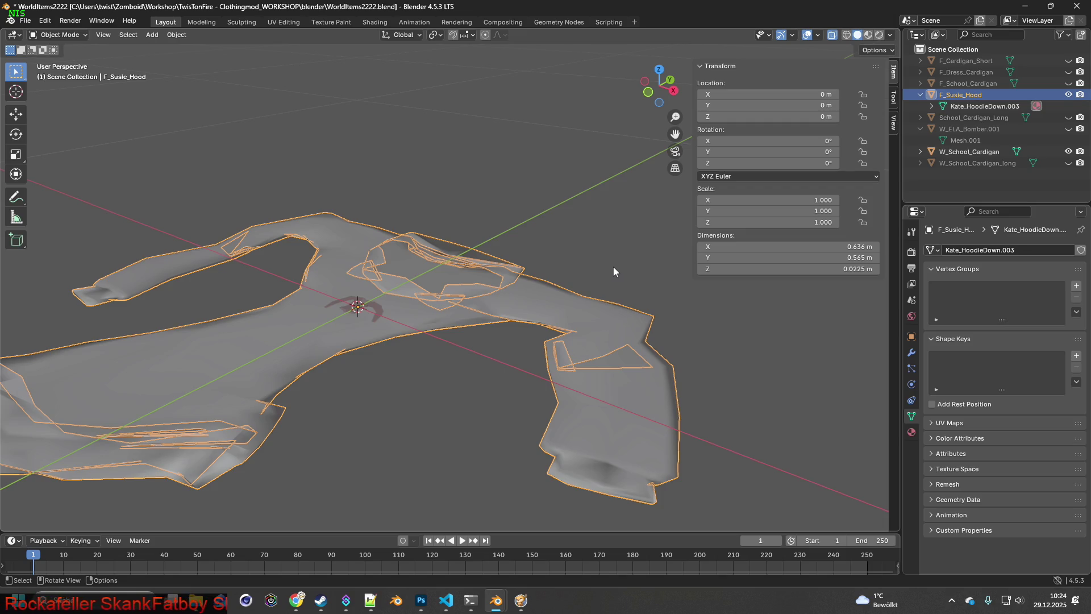
- Set F_Susie_Hood's scale to 0.01 on X, Y and Z in the N-panel
left_click(831, 202)
type("0.01")
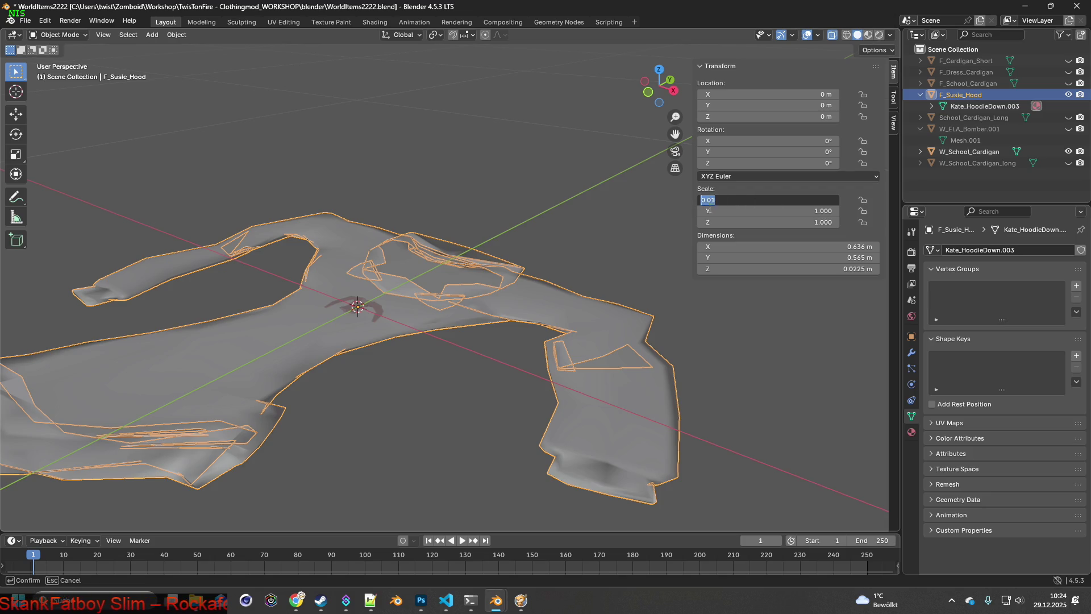
key("Return")
left_click(798, 212)
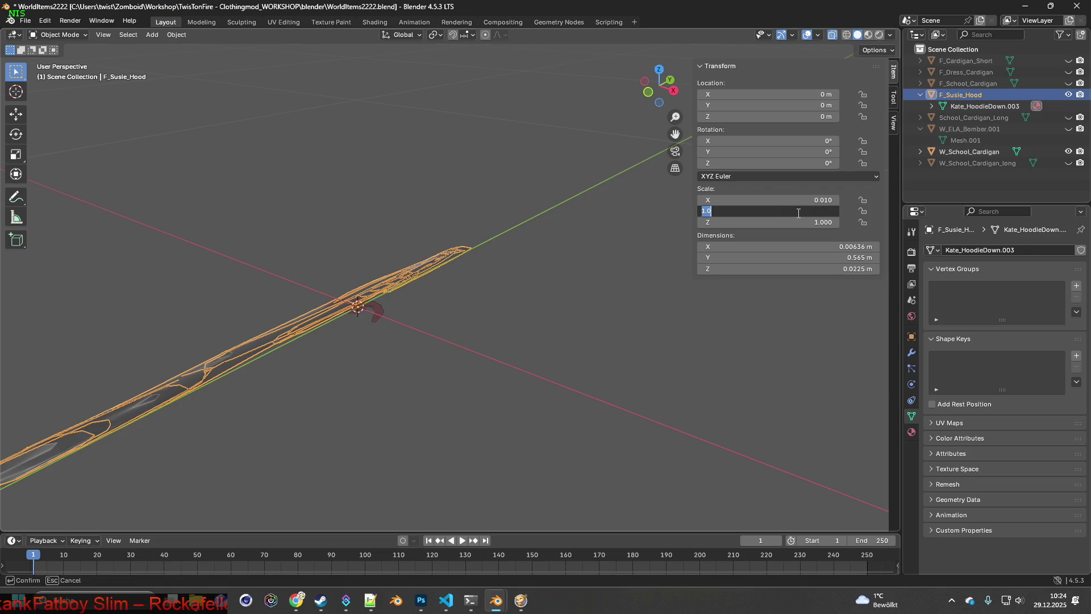
type("0.01")
key("Return")
left_click(809, 223)
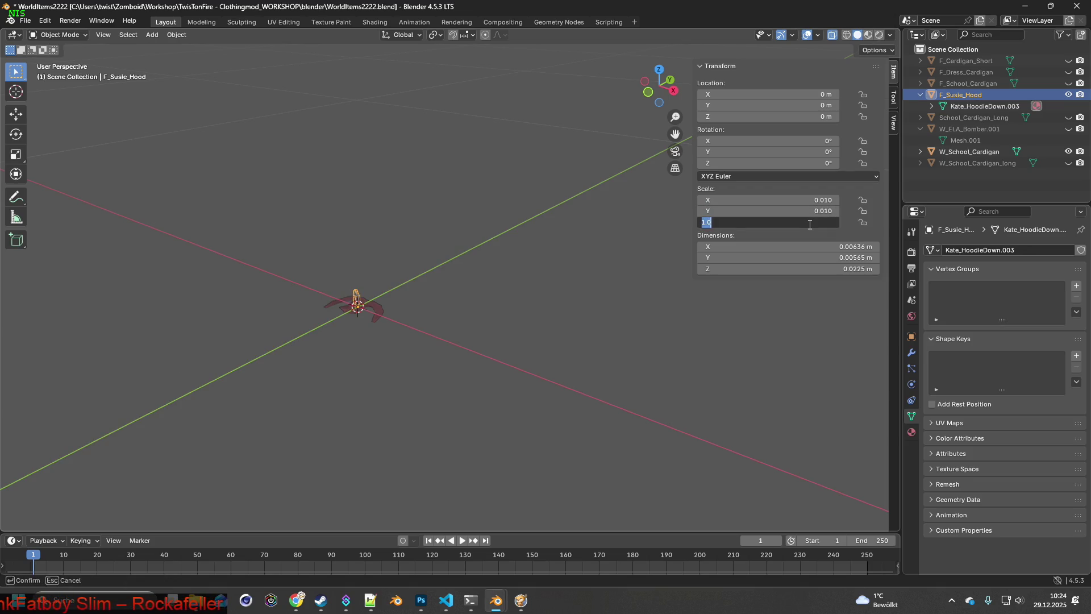
type("0.01")
key("Return")
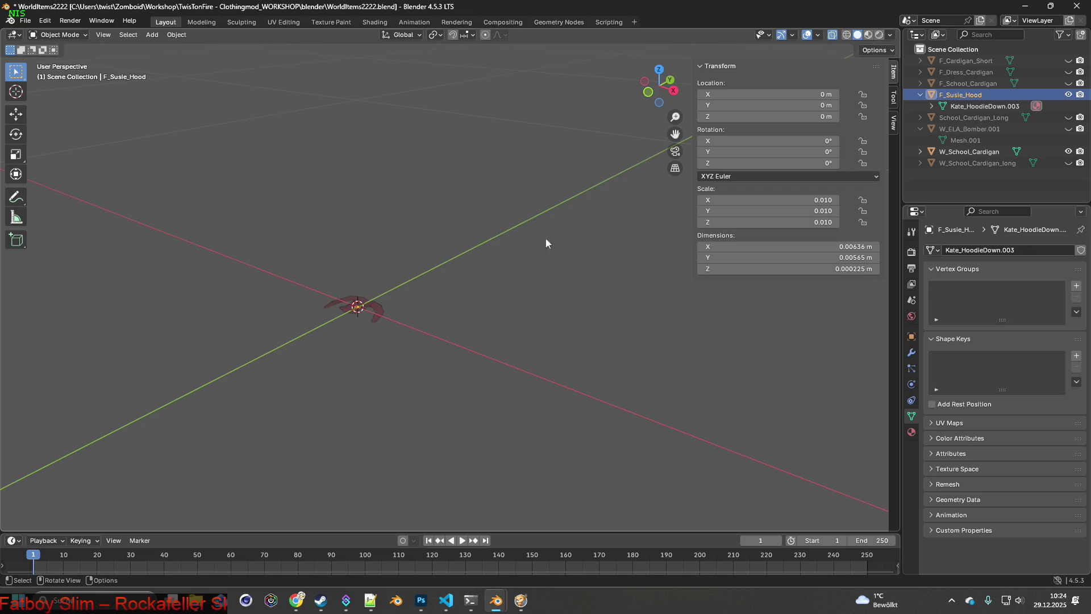
scroll(450, 282, "up", 5)
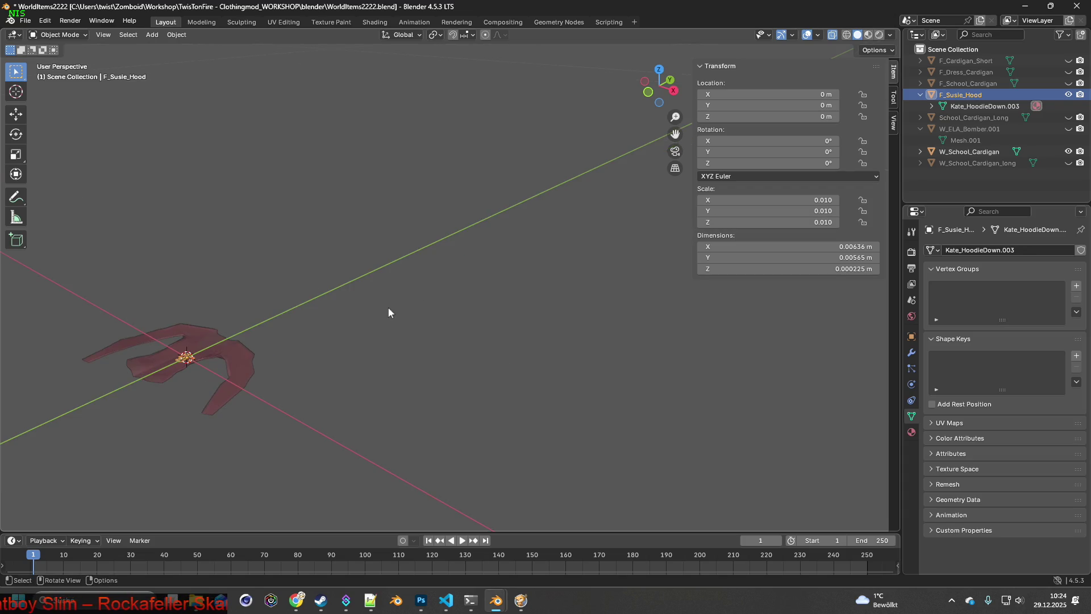
scroll(443, 312, "up", 5)
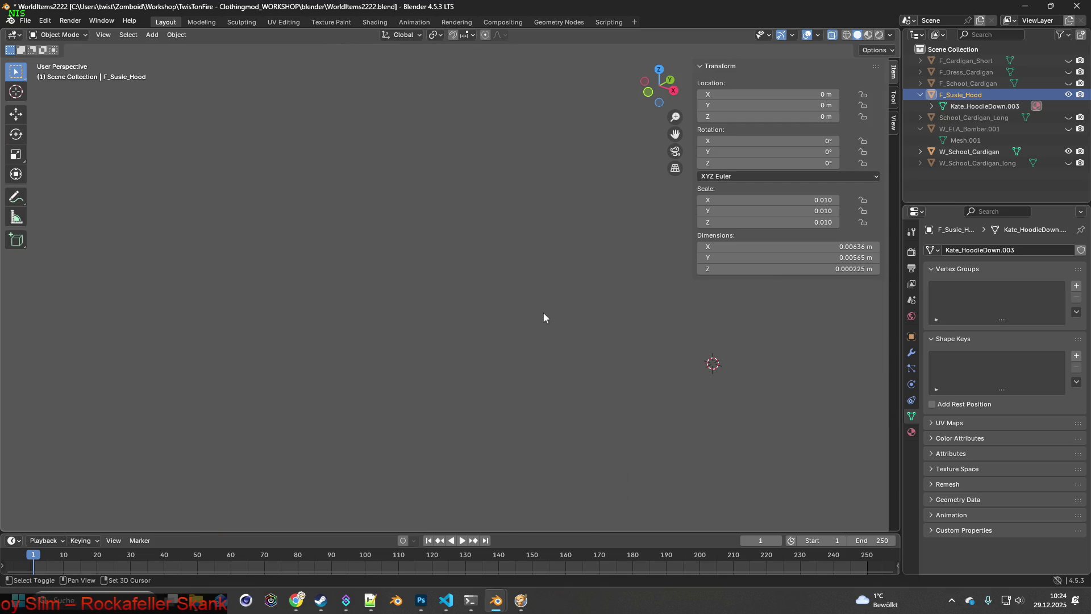
- Scale the hood up interactively to about 0.078 and nudge it 5 mm along Y
middle_click_drag(574, 319, 555, 316)
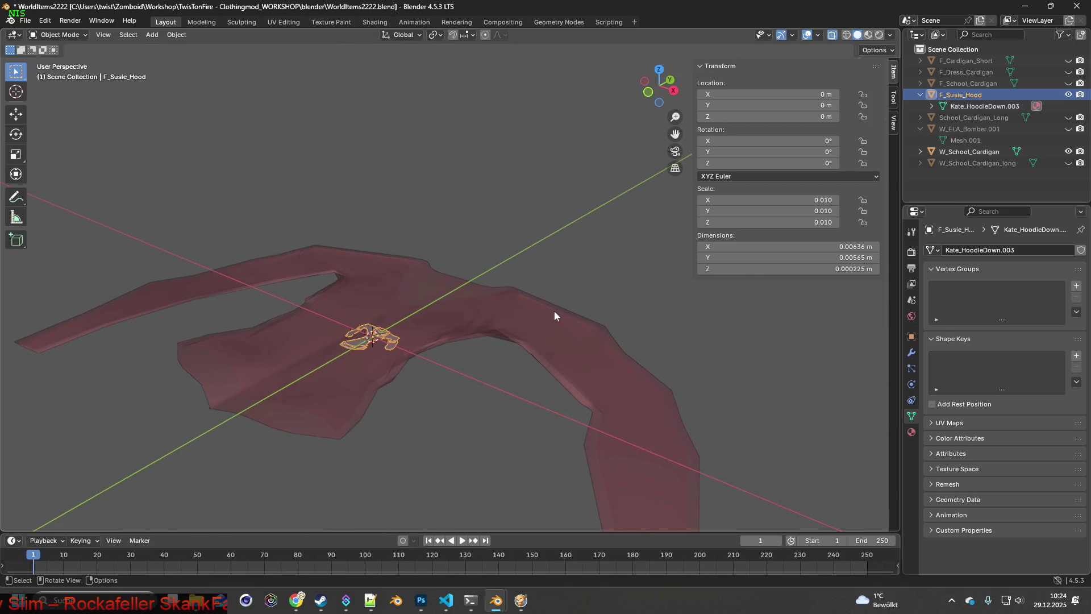
key("s")
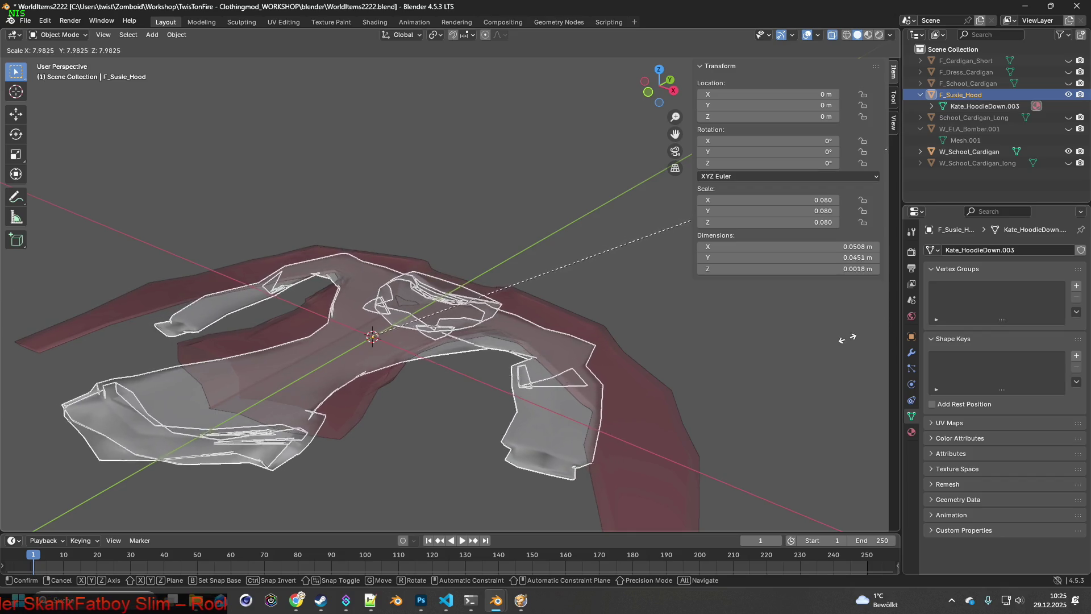
left_click(765, 342)
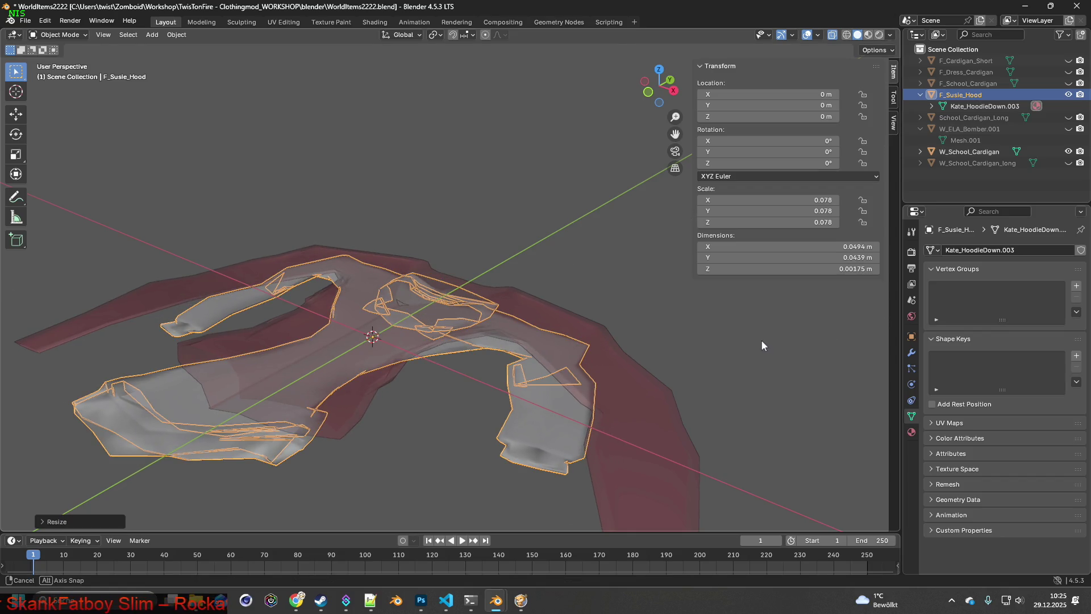
scroll(762, 340, "down", 10)
scroll(639, 315, "up", 10)
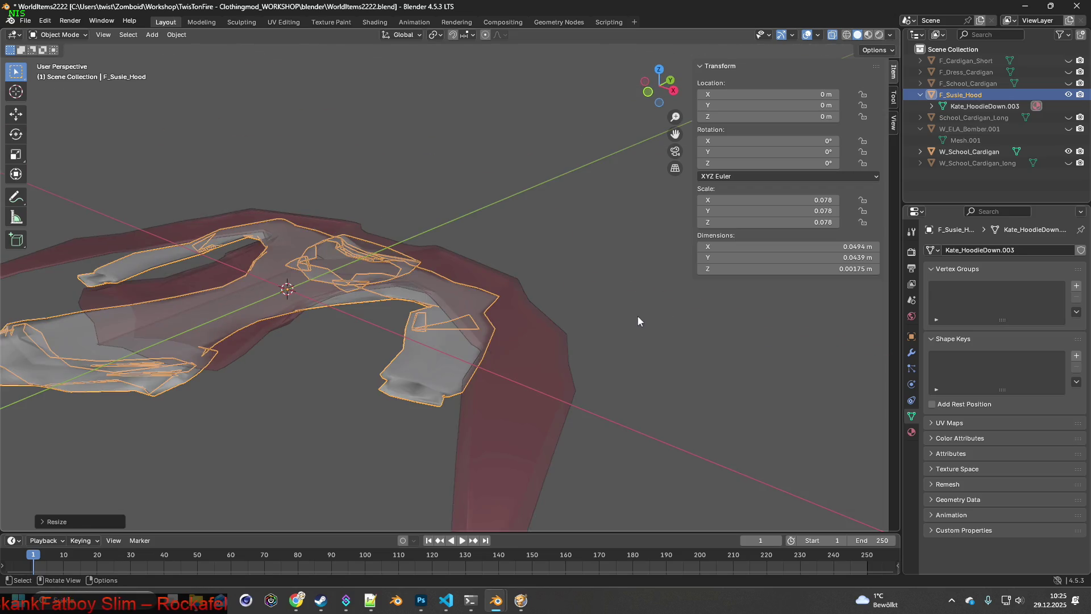
key("g")
key("y")
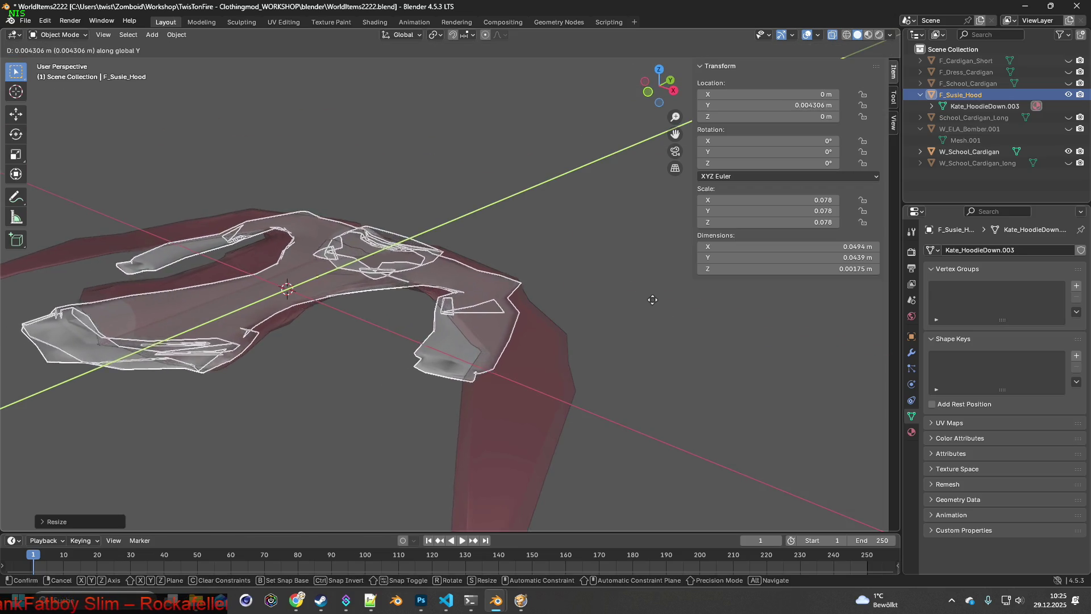
left_click(568, 311)
middle_click_drag(568, 311, 559, 310)
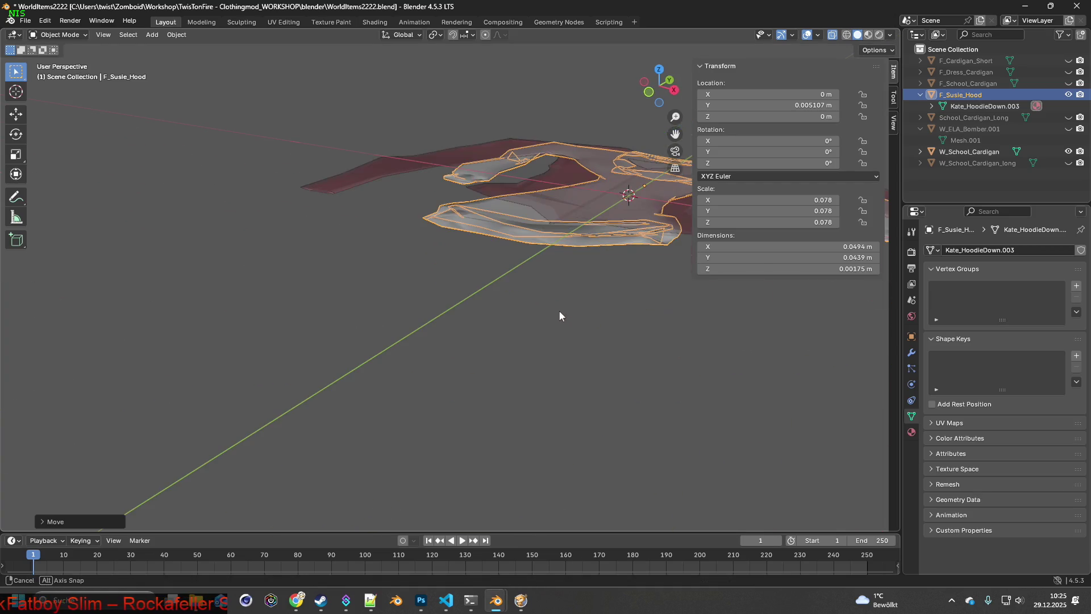
scroll(559, 311, "down", 5)
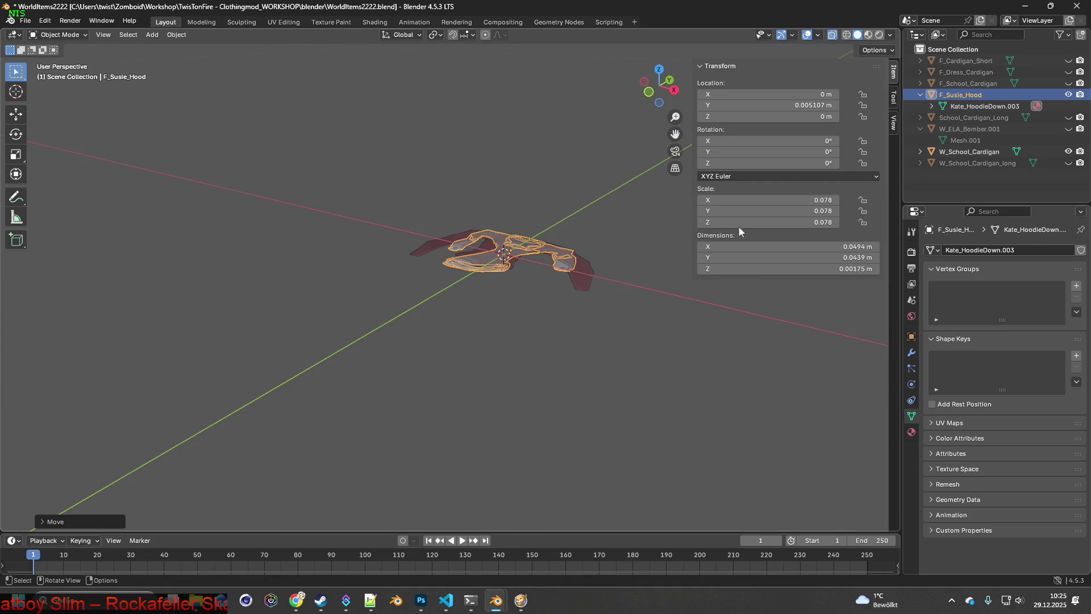
left_click(651, 287)
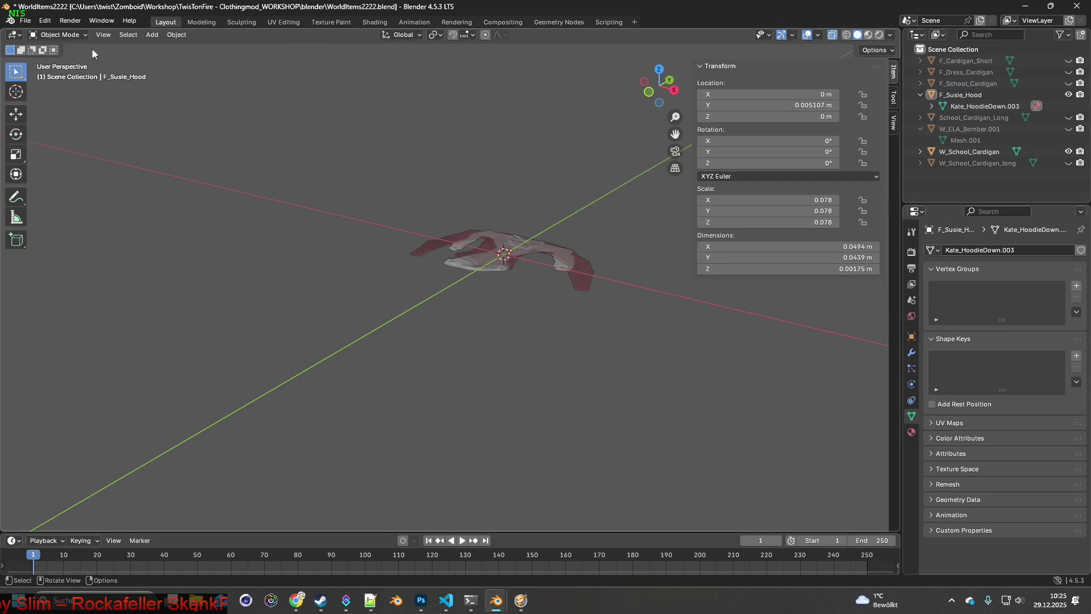
left_click(32, 20)
mouse_move(45, 192)
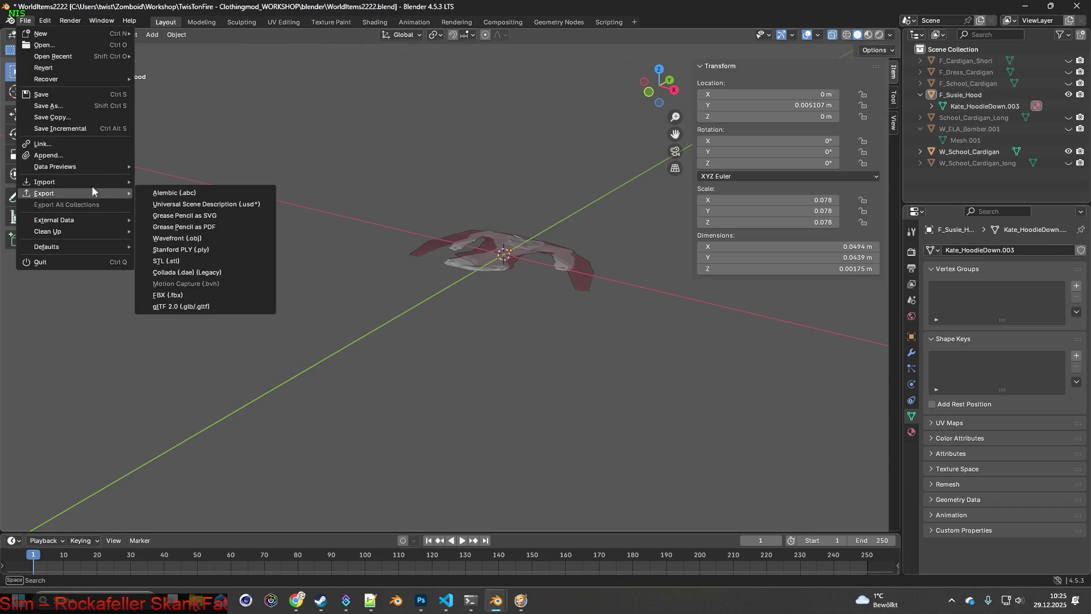
- Export the hood as W_Susie_Hood.fbx at Scale 0.10 into WorldItems, then switch to Project Zomboid
left_click(203, 290)
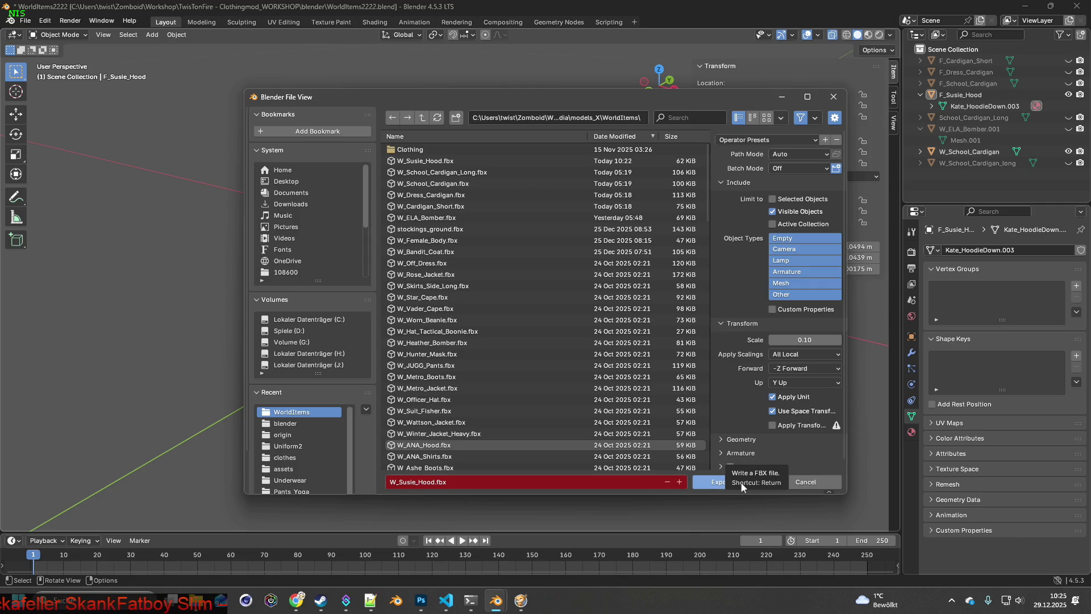
left_click(742, 483)
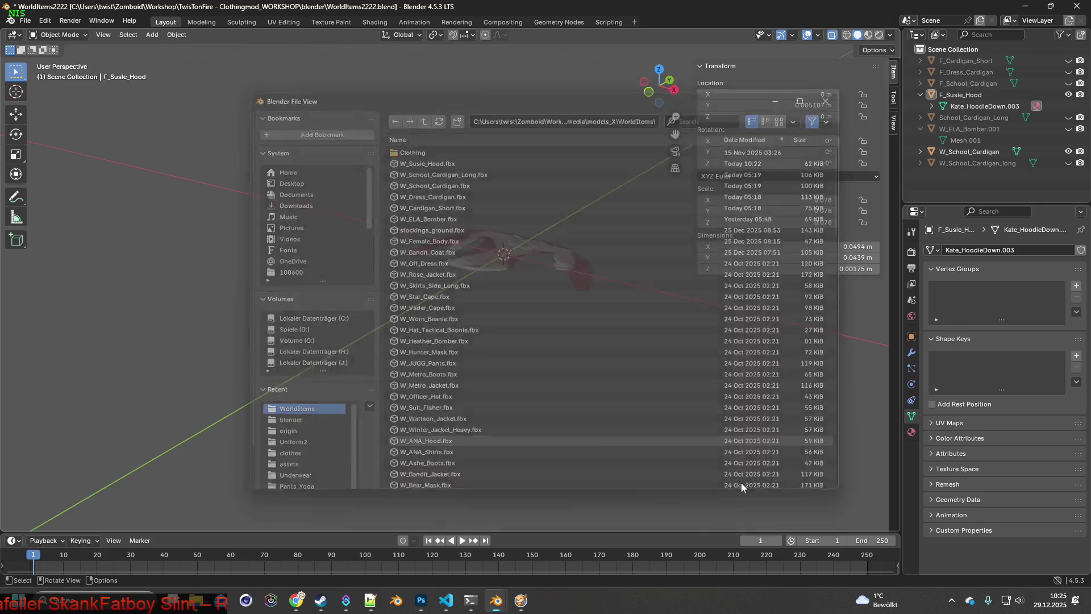
left_click(520, 600)
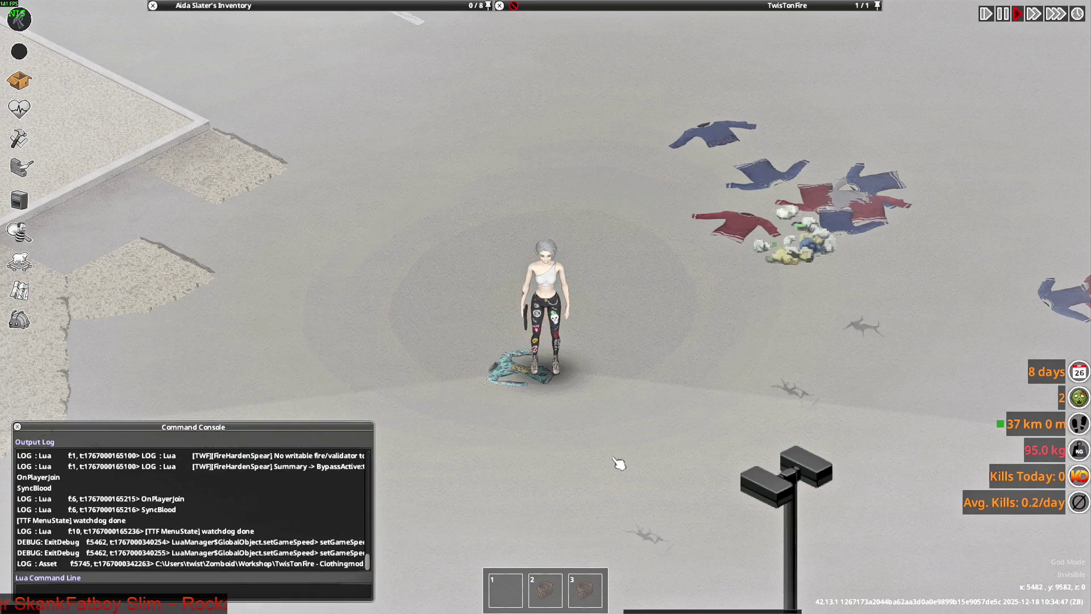
- Walk around the dropped hood-up hoodie to check its size, then quit to the main menu
key("d")
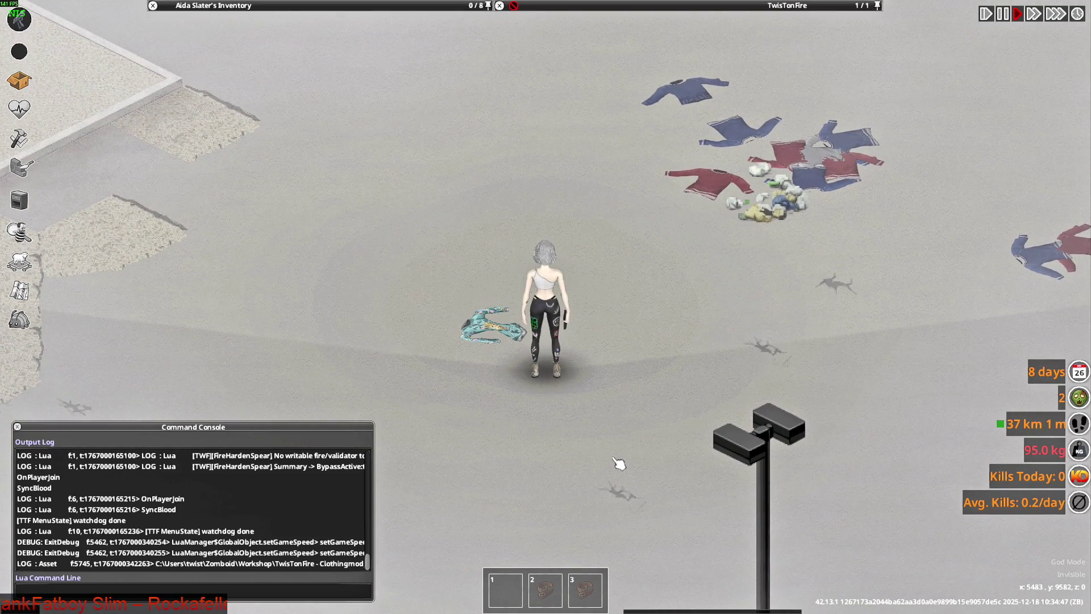
key("a")
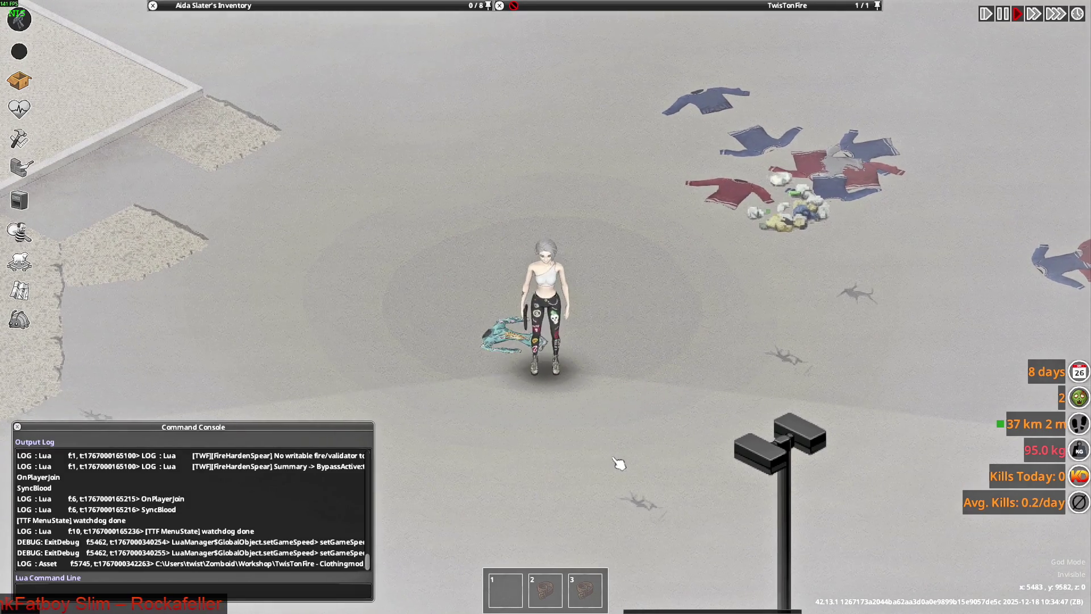
key("w")
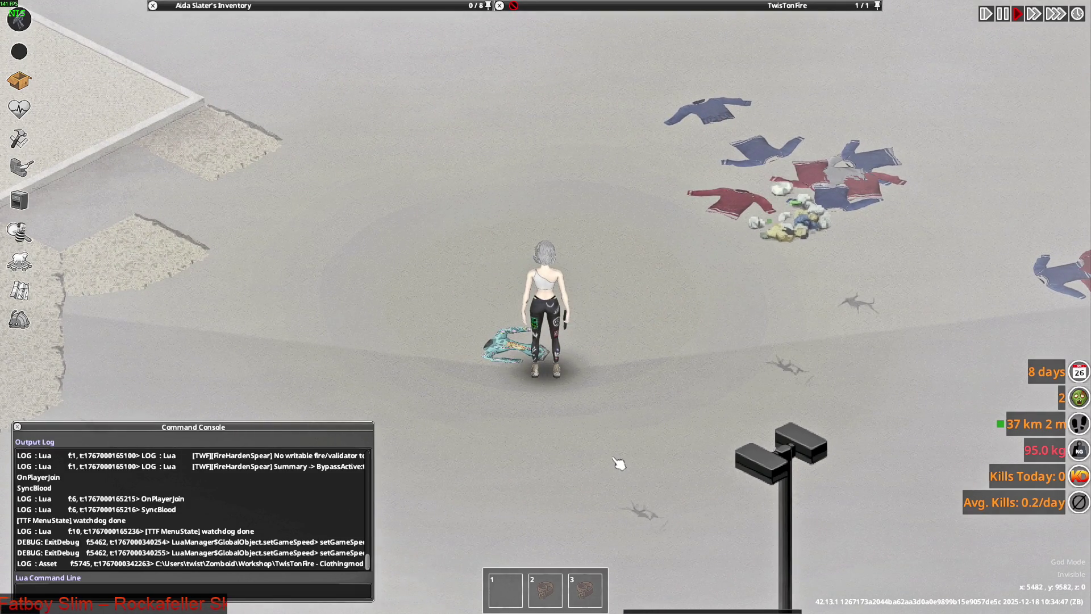
mouse_move(617, 40)
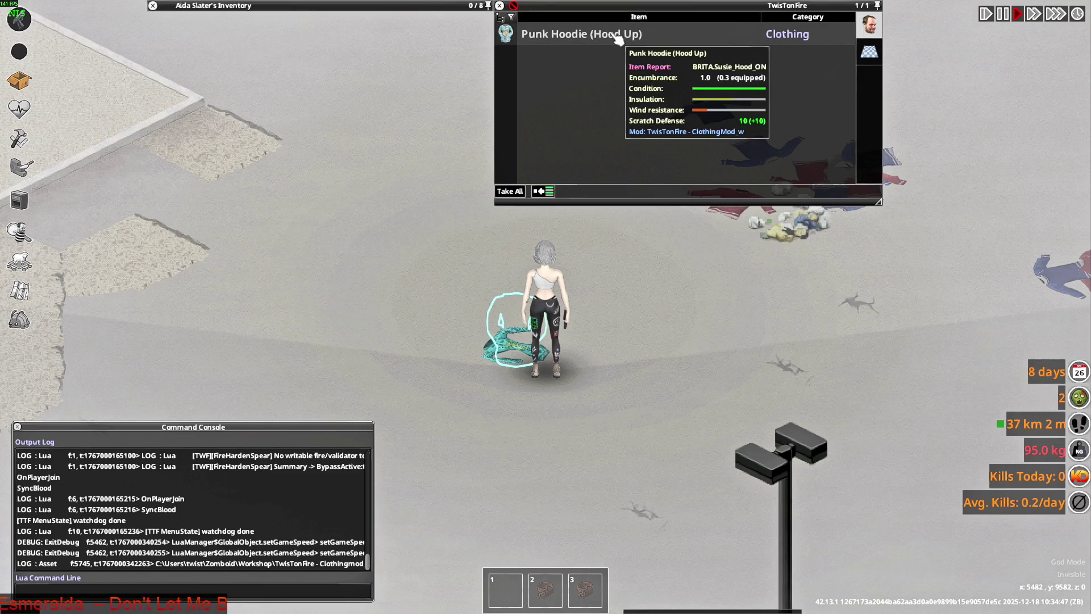
key("Escape")
left_click(154, 404)
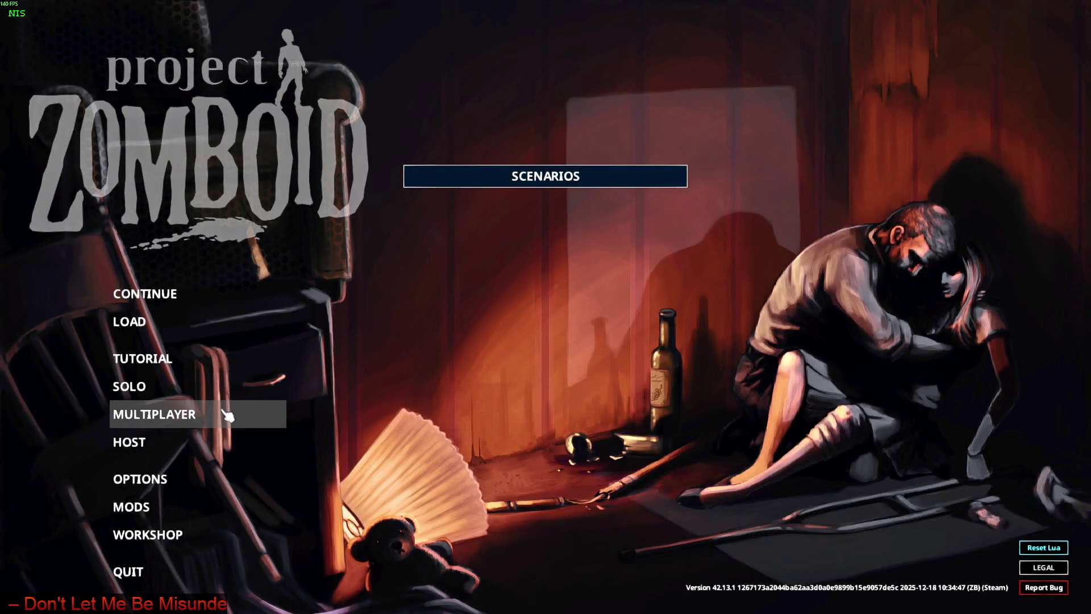
- Reload the Lua scripts, continue the save and enter the game from the loading screen
left_click(1042, 550)
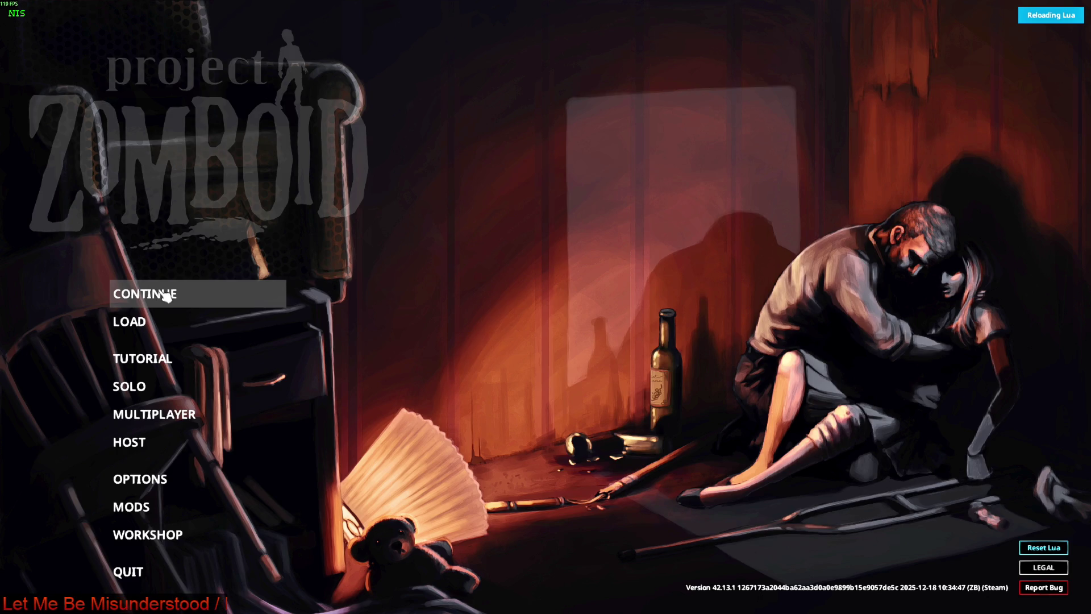
left_click(165, 295)
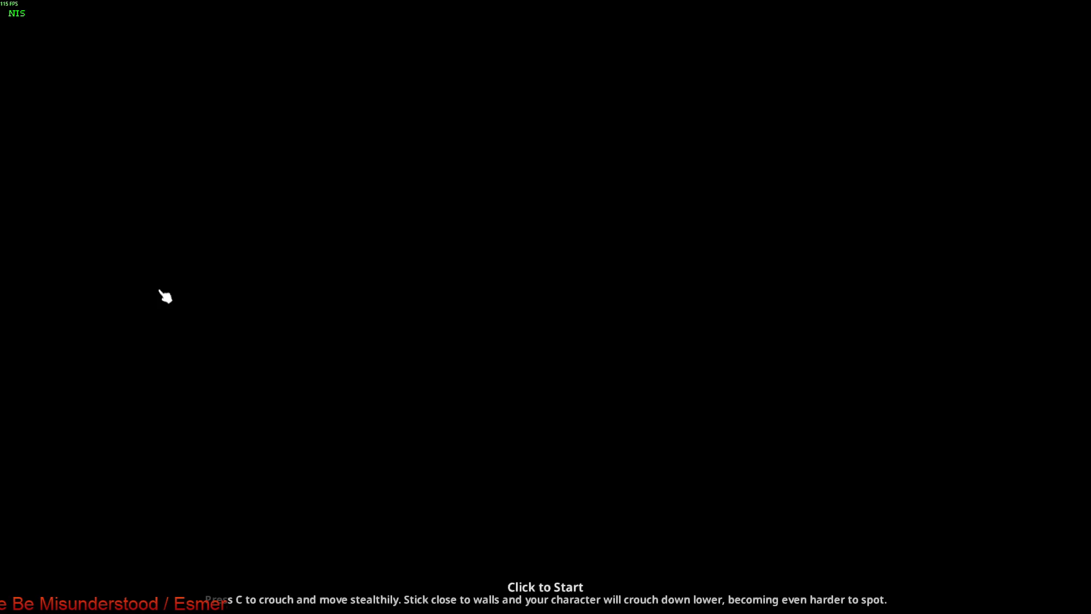
left_click(166, 295)
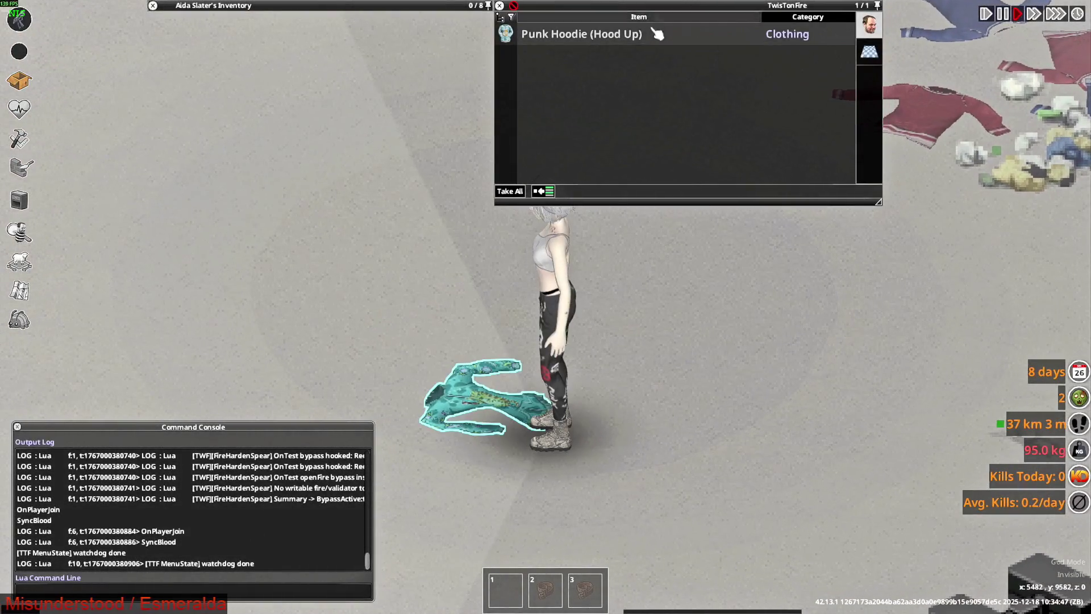
- Circle the teal Punk Hoodie on the ground with WASD to inspect it from all sides
key("a")
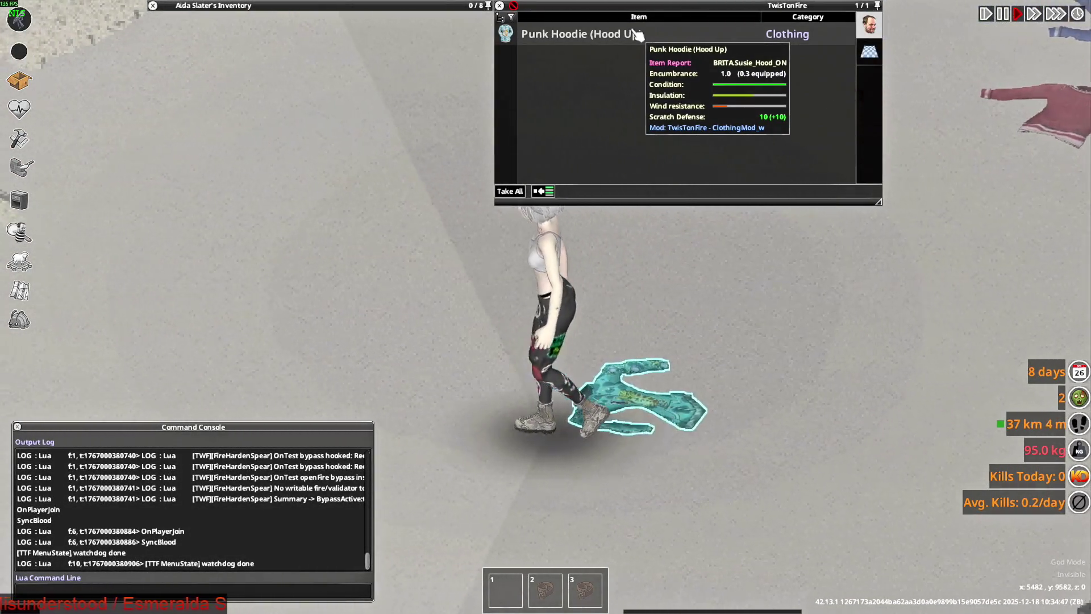
key("d")
key("w")
key("w")
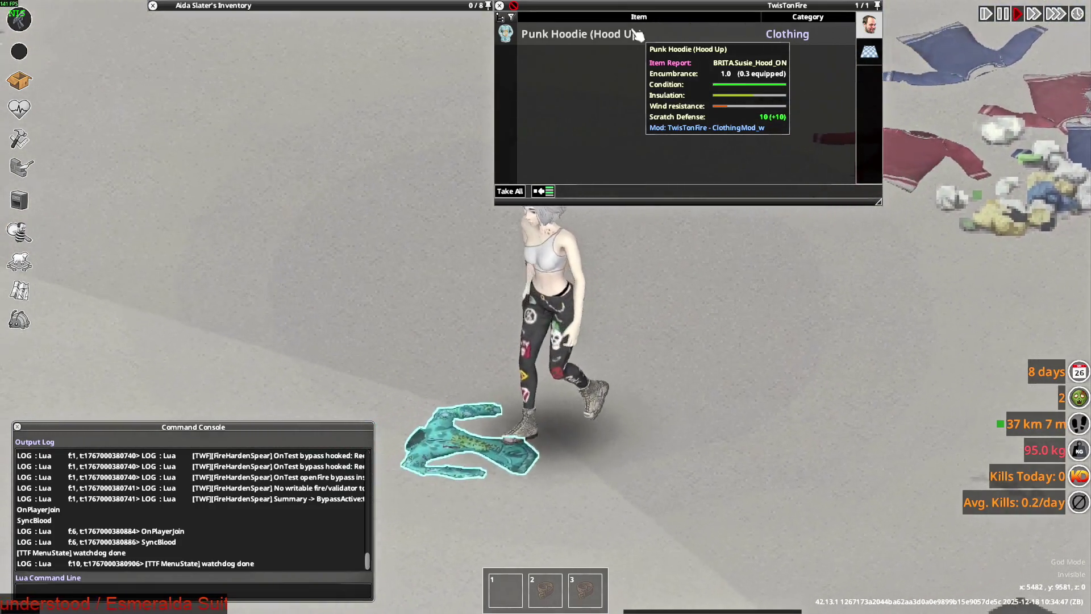
key("s")
key("d")
key("w")
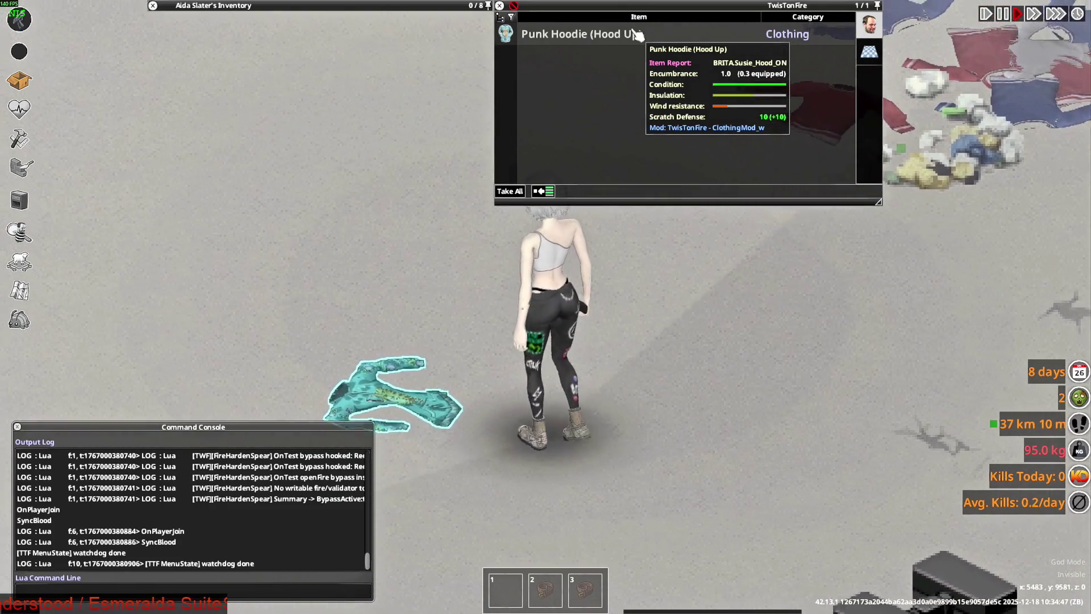
key("s")
key("a")
key("d")
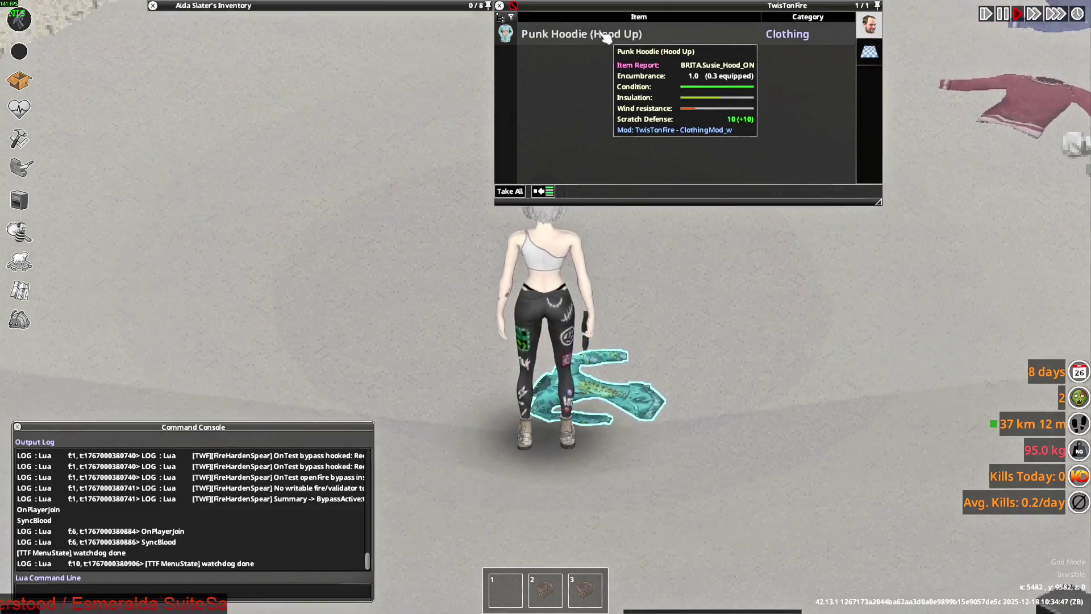
- Have the character wear the Punk Hoodie and walk to a new spot
right_click(635, 34)
left_click(638, 66)
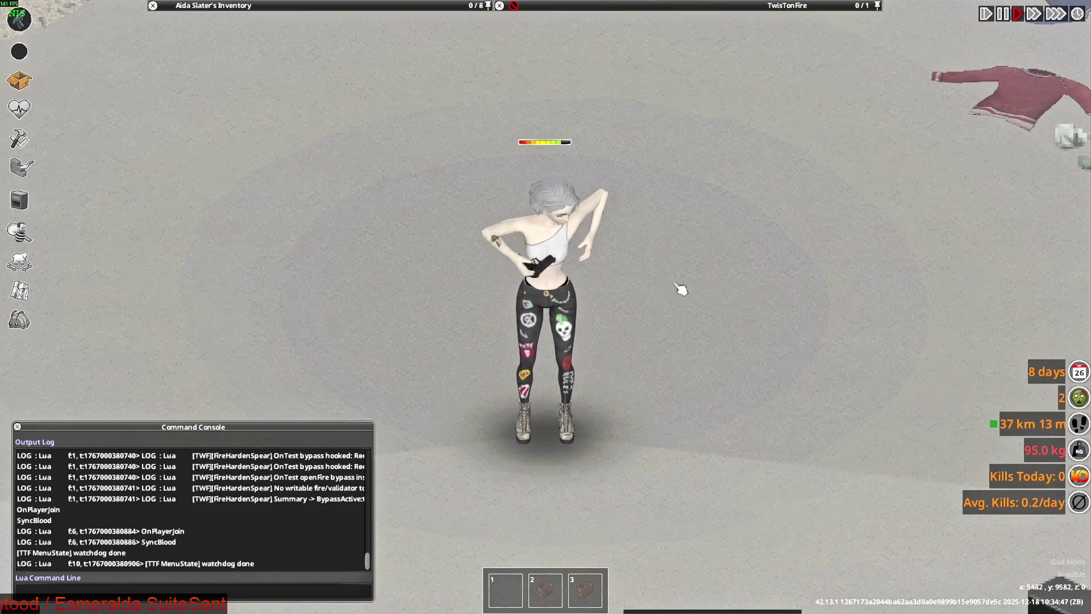
key("s")
key("d")
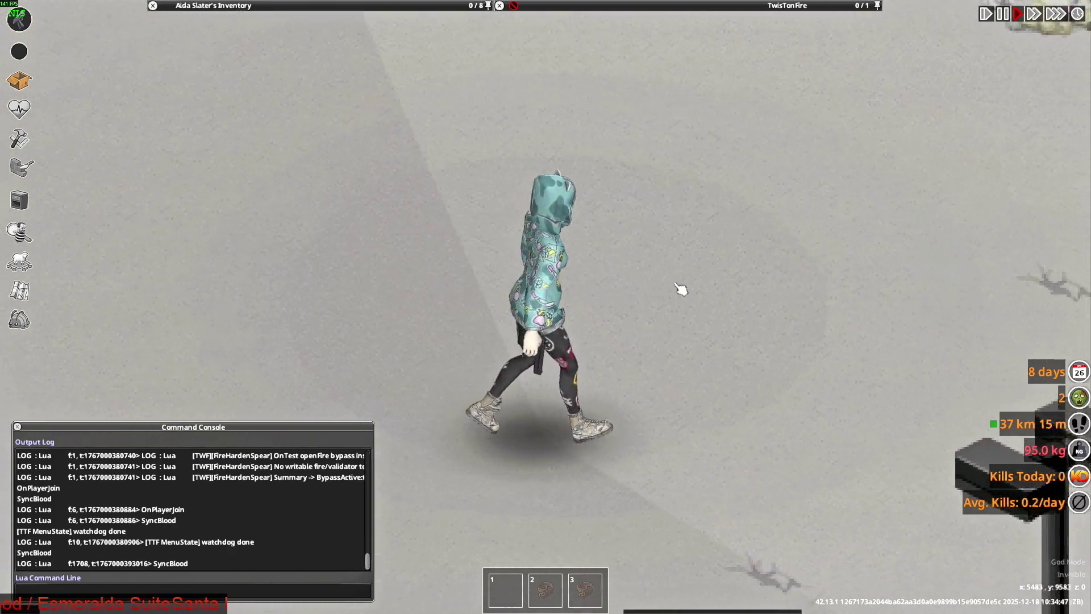
scroll(681, 289, "down", 2)
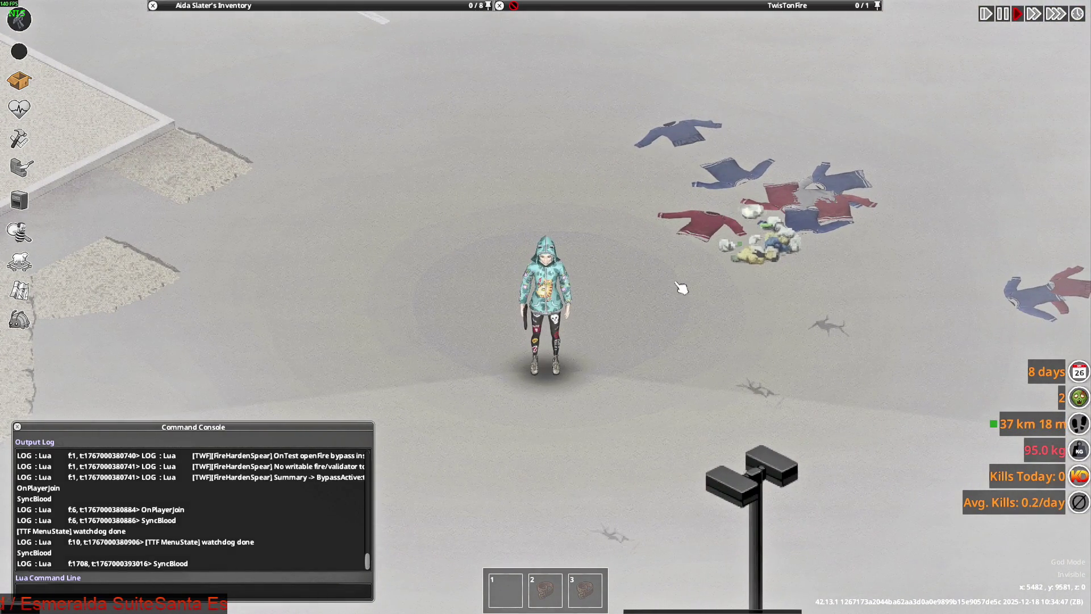
scroll(250, 126, "down", 3)
scroll(249, 126, "down", 3)
- Use Place Item to set down a row of teal and purple Punk Hoodies on the ground
right_click(226, 127)
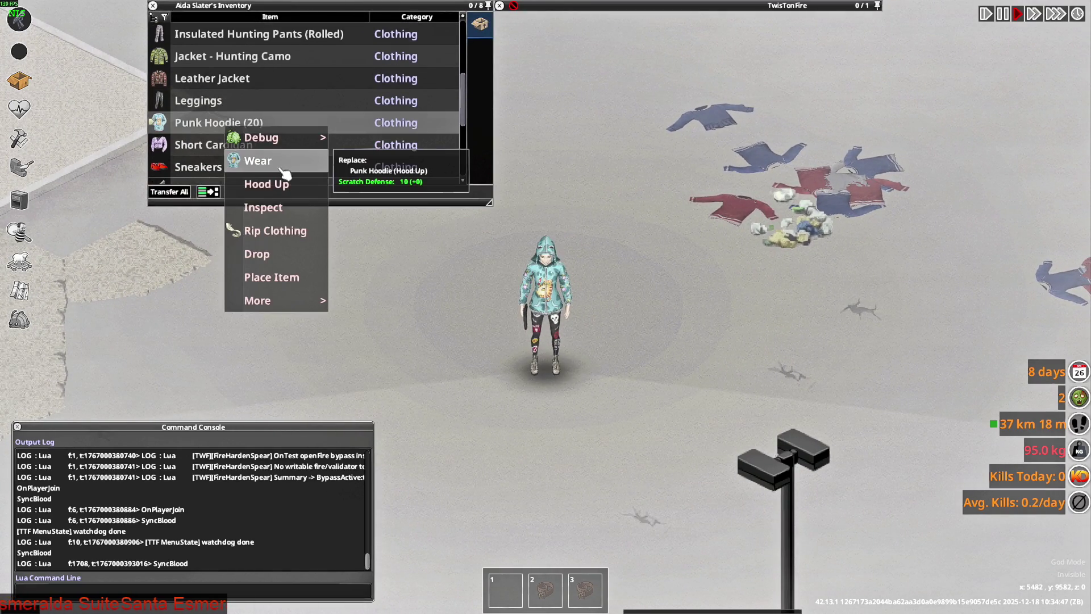
left_click(287, 275)
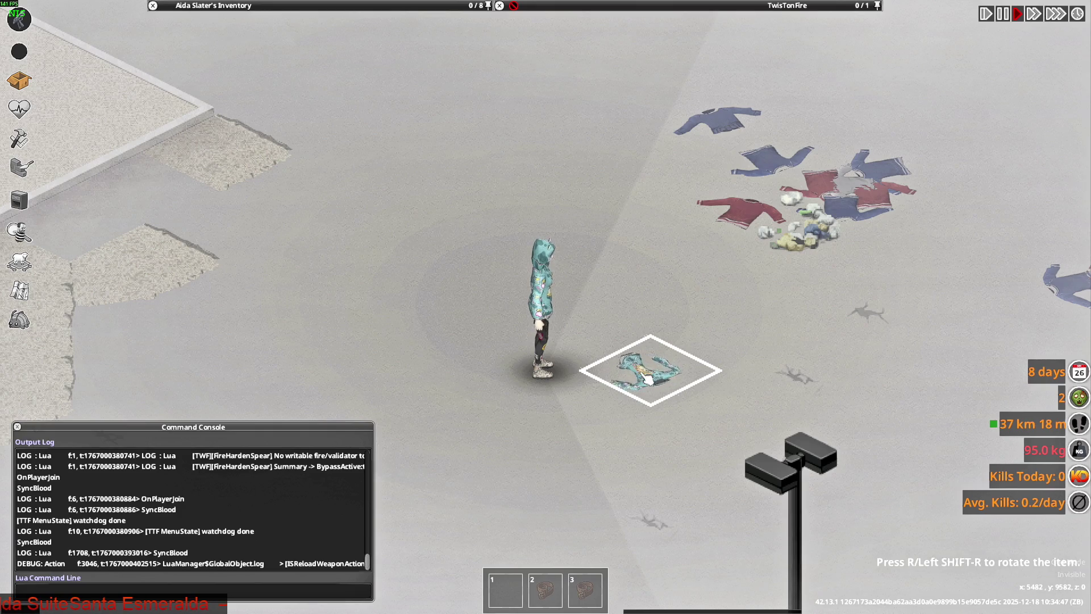
left_click(647, 378)
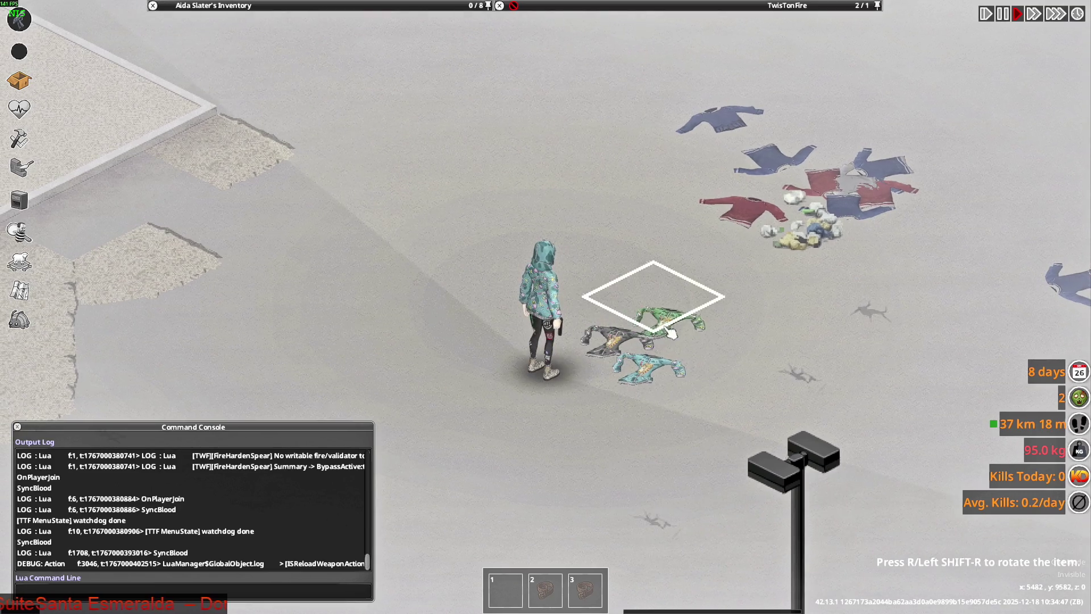
left_click(652, 362)
left_click(596, 341)
left_click(648, 298)
left_click(682, 307)
left_click(711, 317)
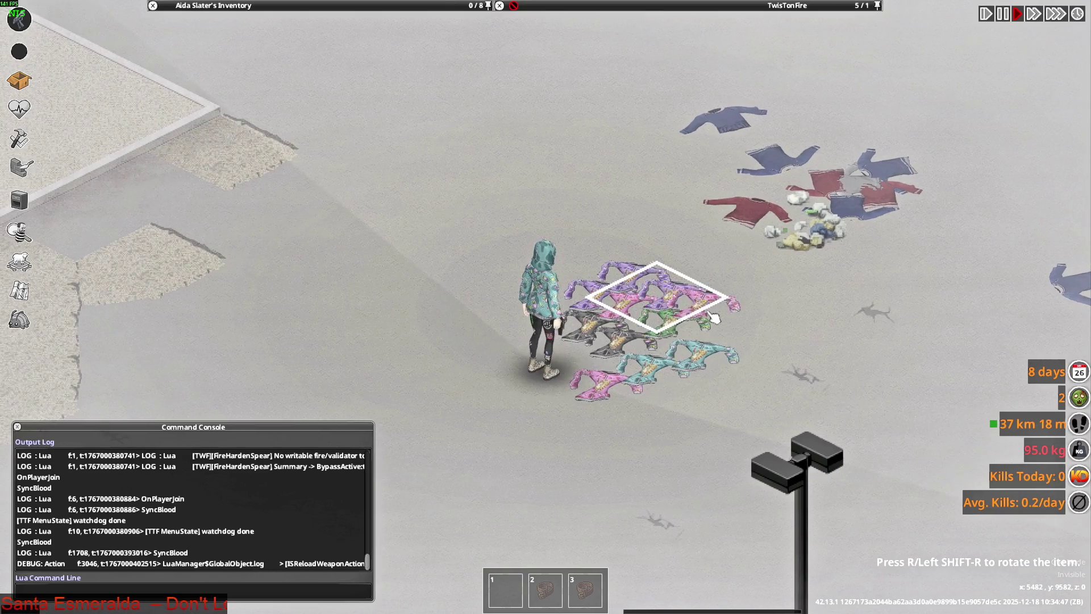
left_click(726, 341)
- Place more hoodies below and left of the character to complete the grid
left_click(698, 378)
left_click(662, 409)
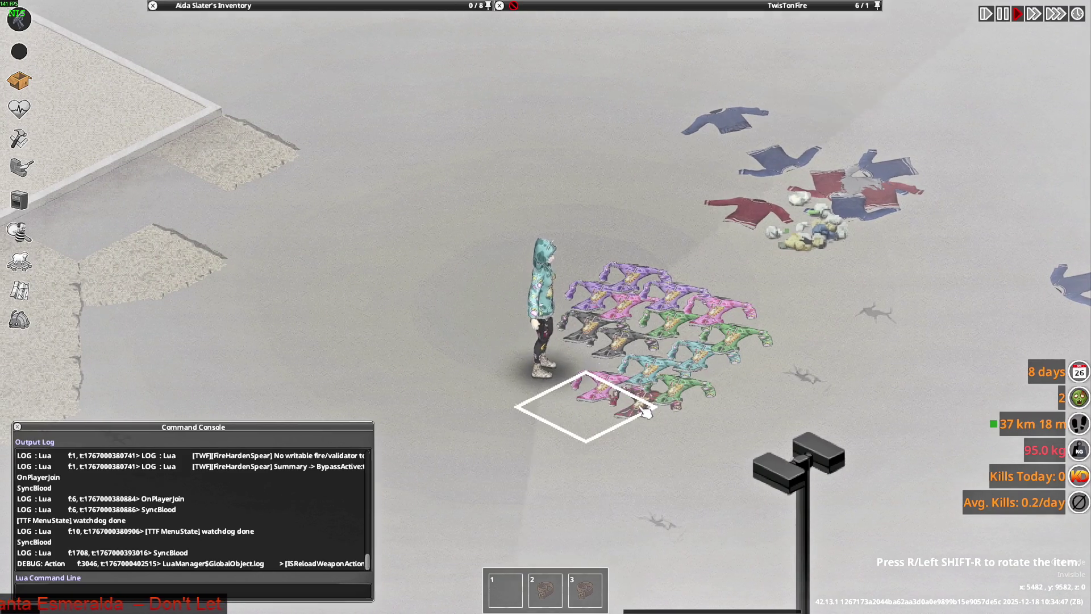
left_click(596, 422)
left_click(554, 401)
left_click(589, 359)
left_click(516, 370)
left_click(504, 375)
left_click(501, 337)
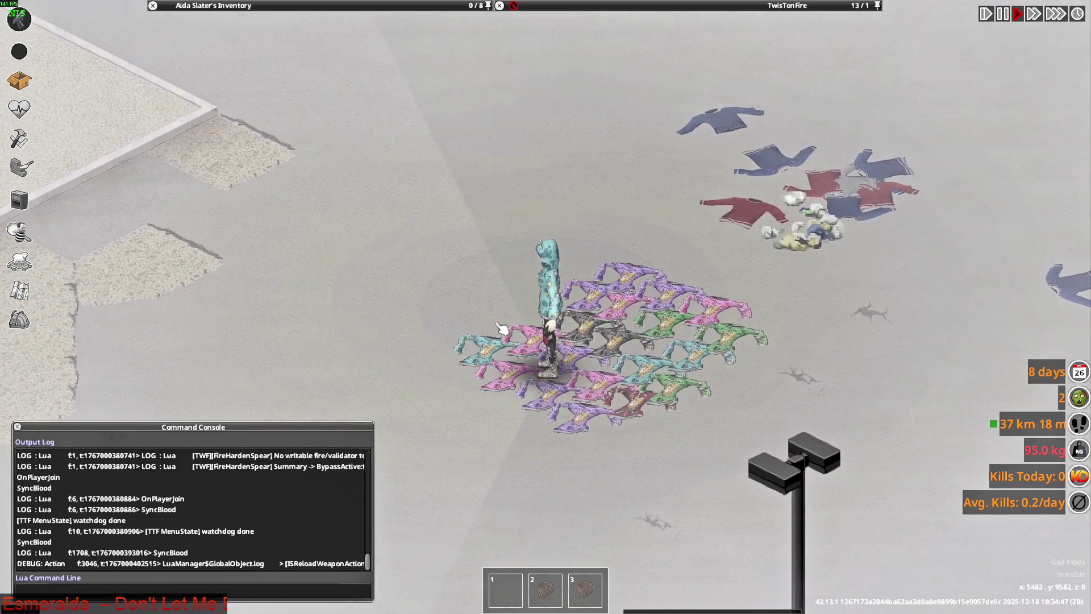
scroll(501, 333, "down", 2)
scroll(501, 332, "down", 1)
scroll(597, 367, "up", 3)
scroll(652, 388, "up", 2)
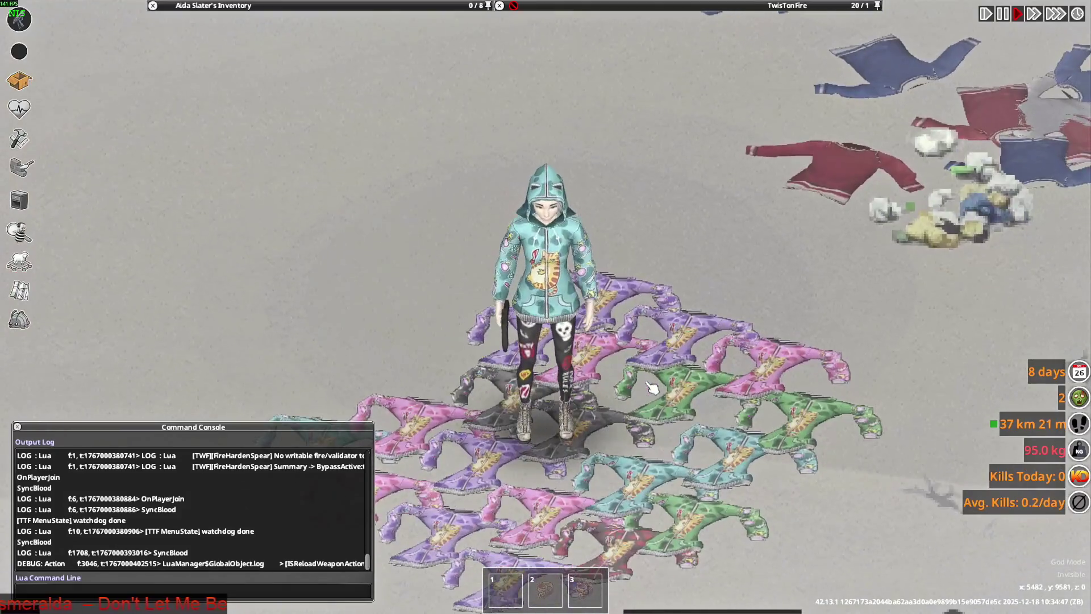
- Walk and aim around the hoodie grid to view it up close, then switch back to Blender
key("s+d")
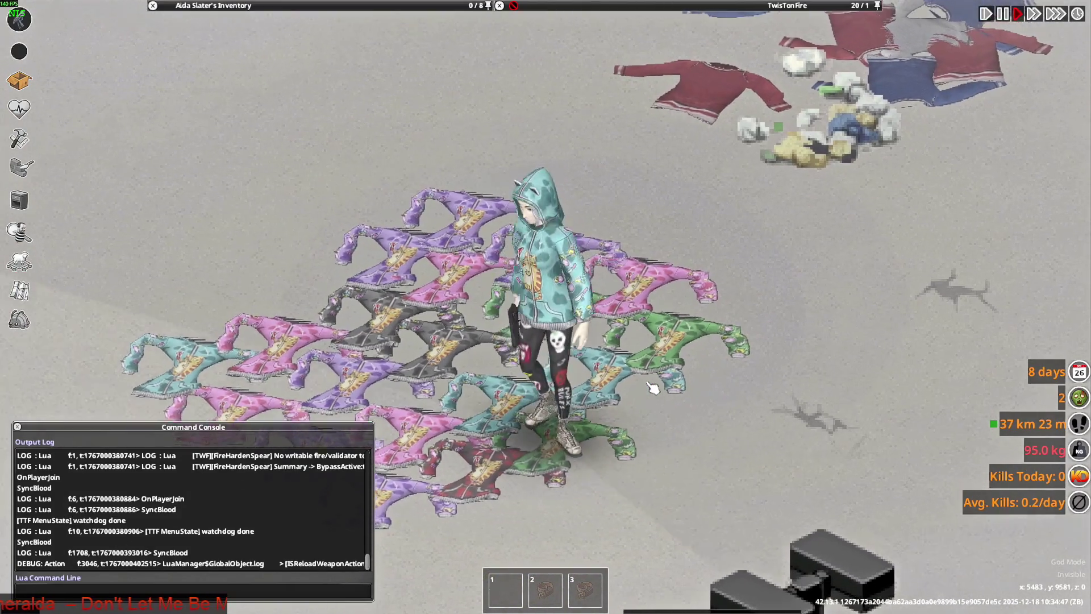
key("w+a")
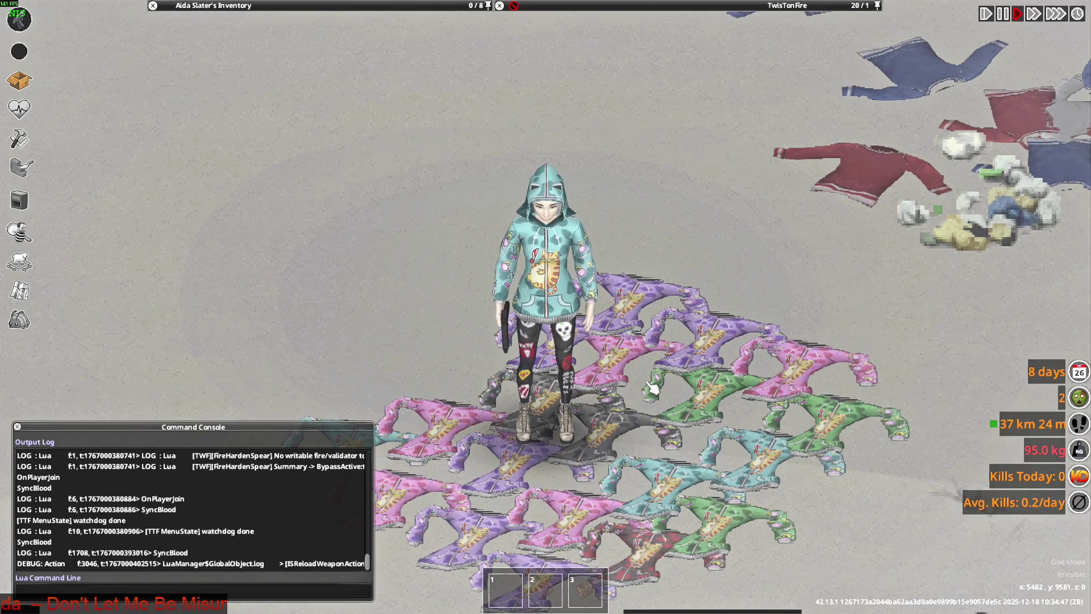
key("w+d")
right_click_drag(446, 293, 383, 264)
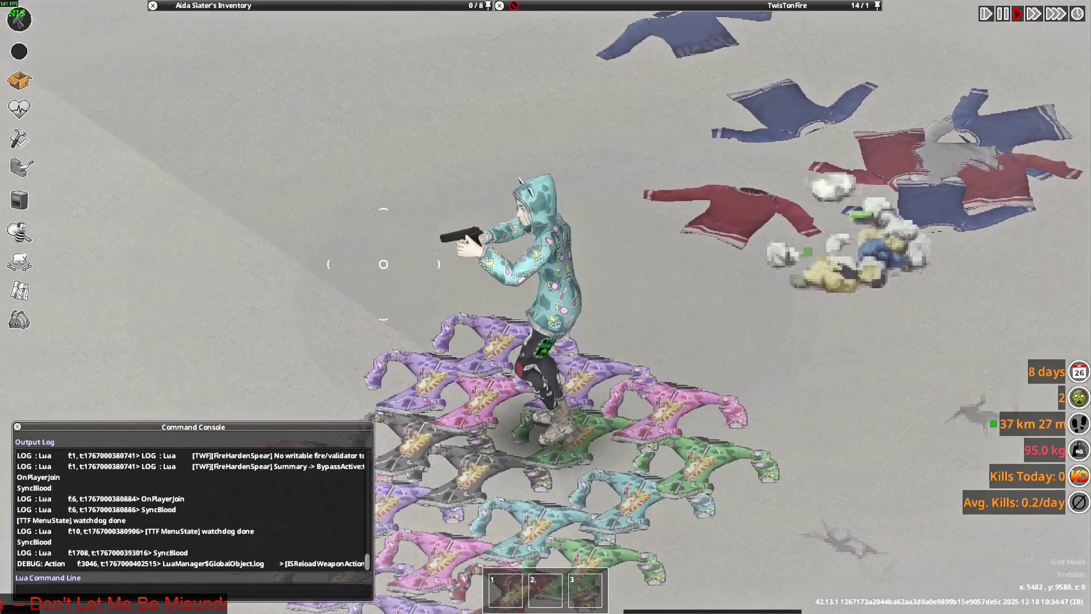
scroll(689, 361, "down", 3)
key("d")
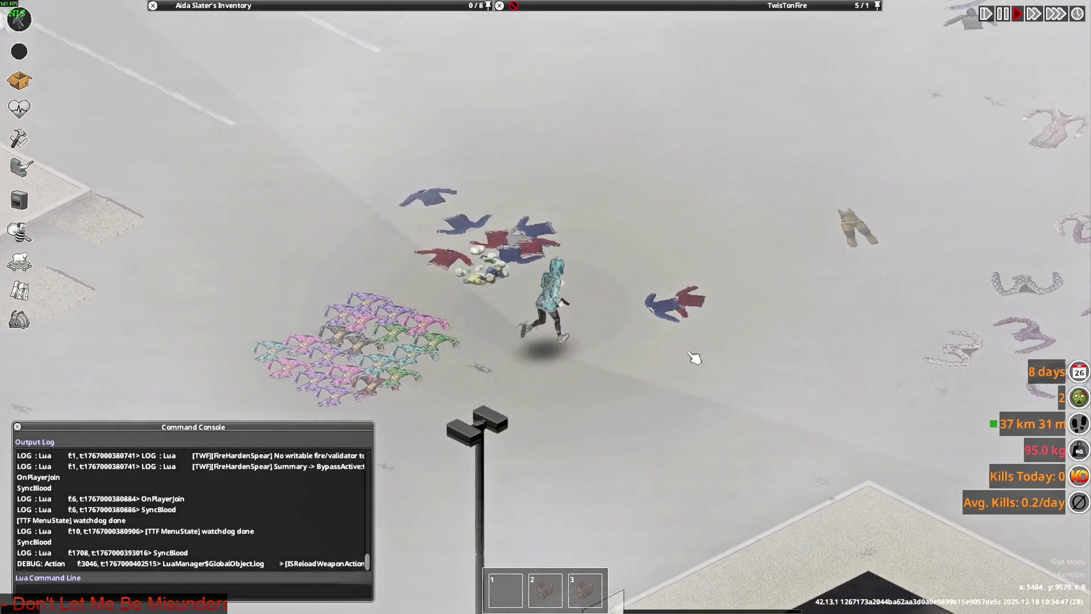
scroll(694, 358, "down", 2)
key("a")
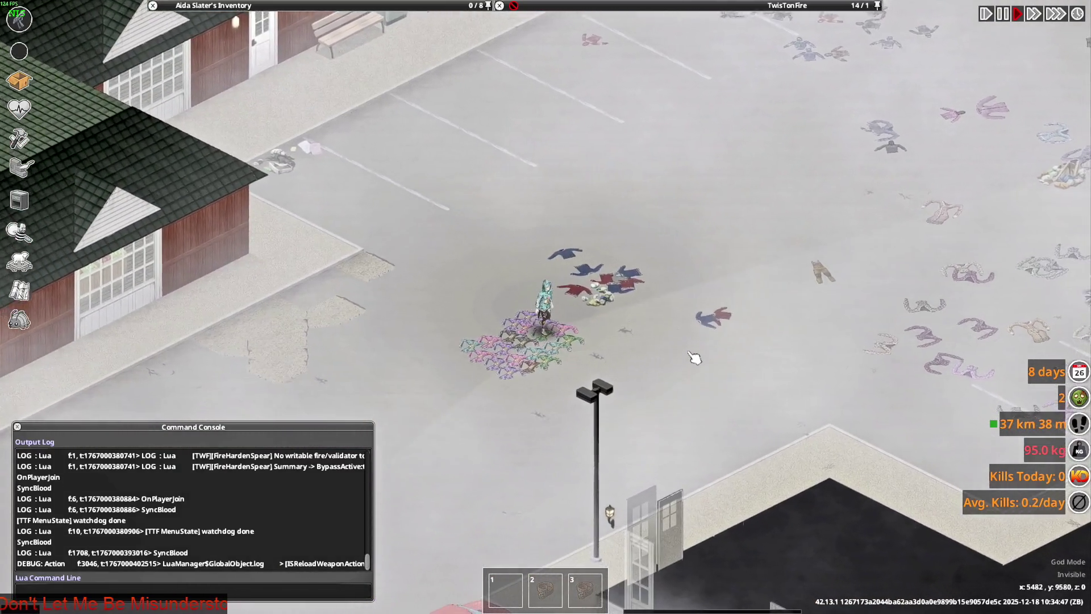
scroll(695, 358, "up", 3)
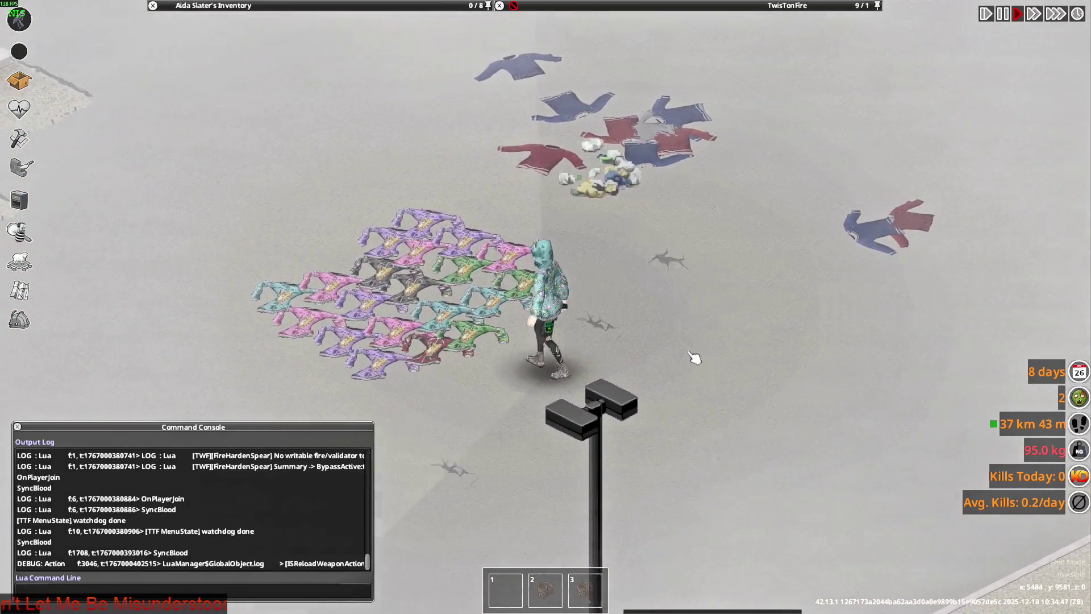
key("a")
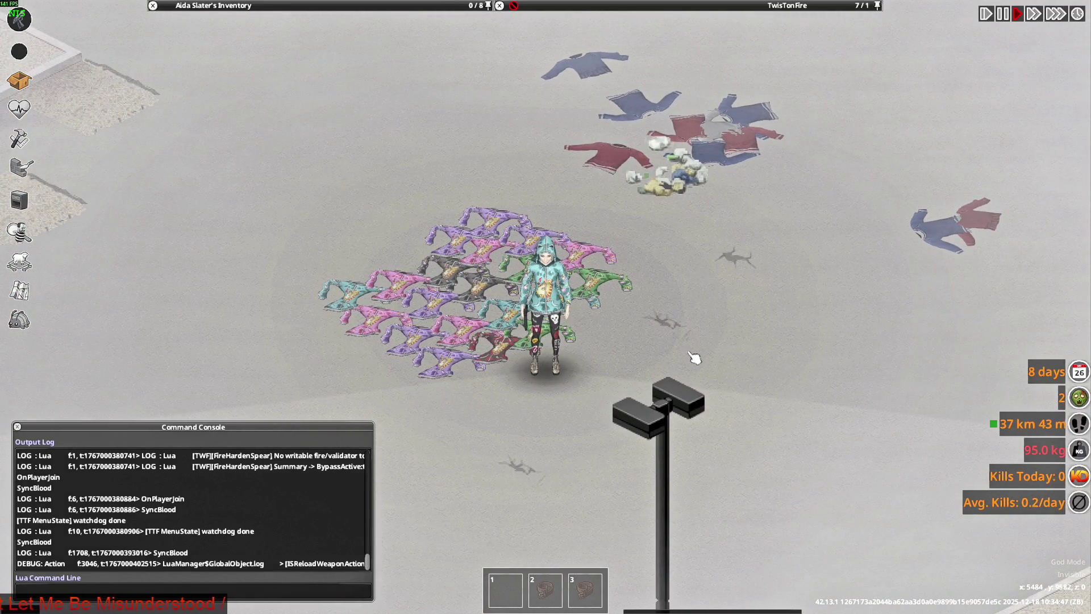
key("alt+Tab")
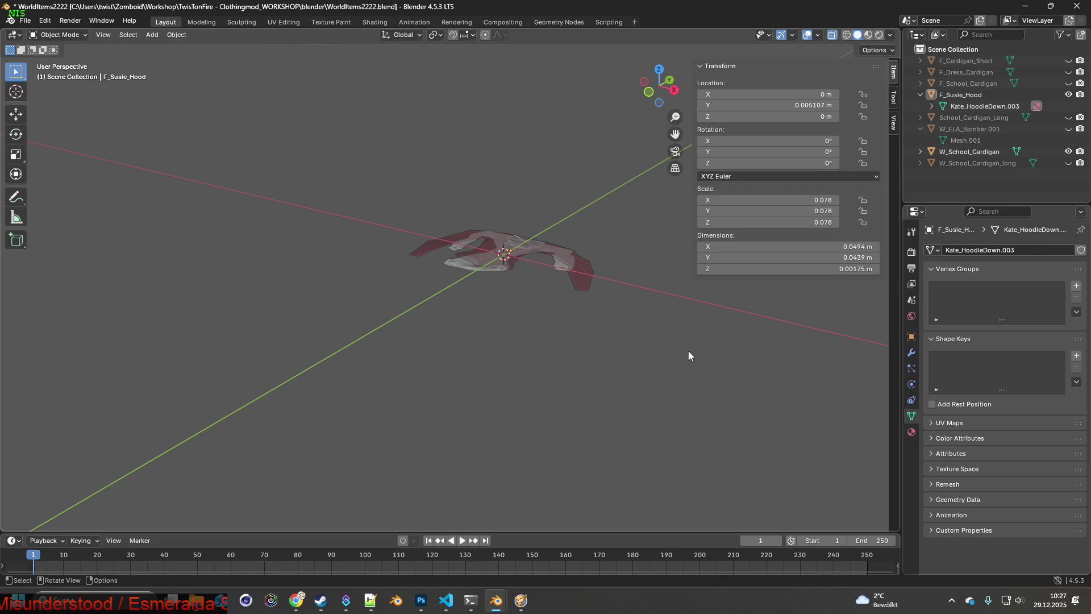
- Start File > Append to browse another blend file's objects
left_click(25, 20)
left_click(47, 155)
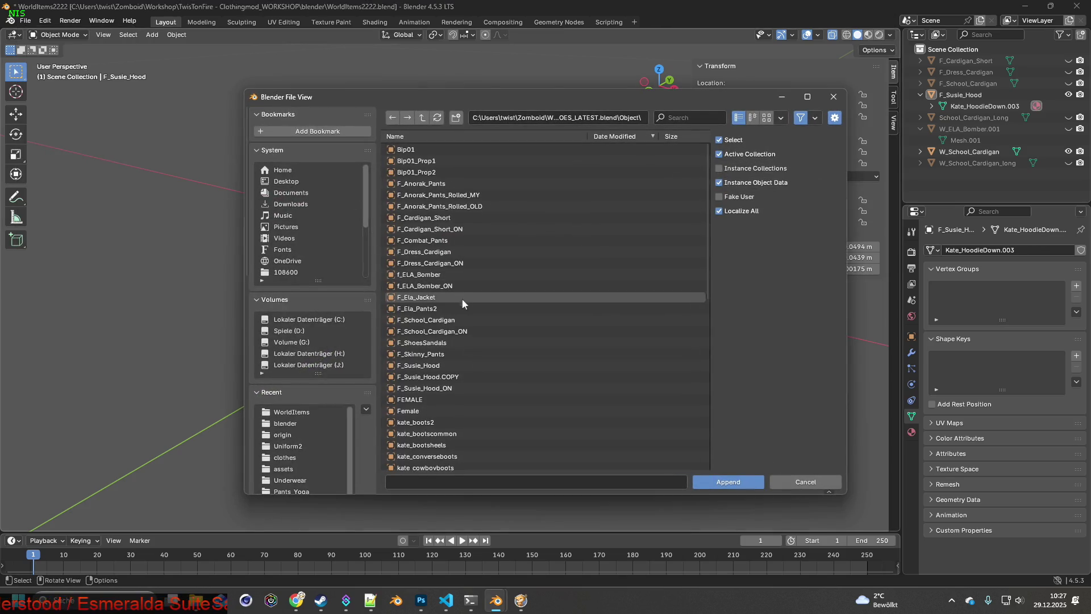
- Append F_Susie_Hood from the other blend file and expand its FEMALE collection
left_click(439, 366)
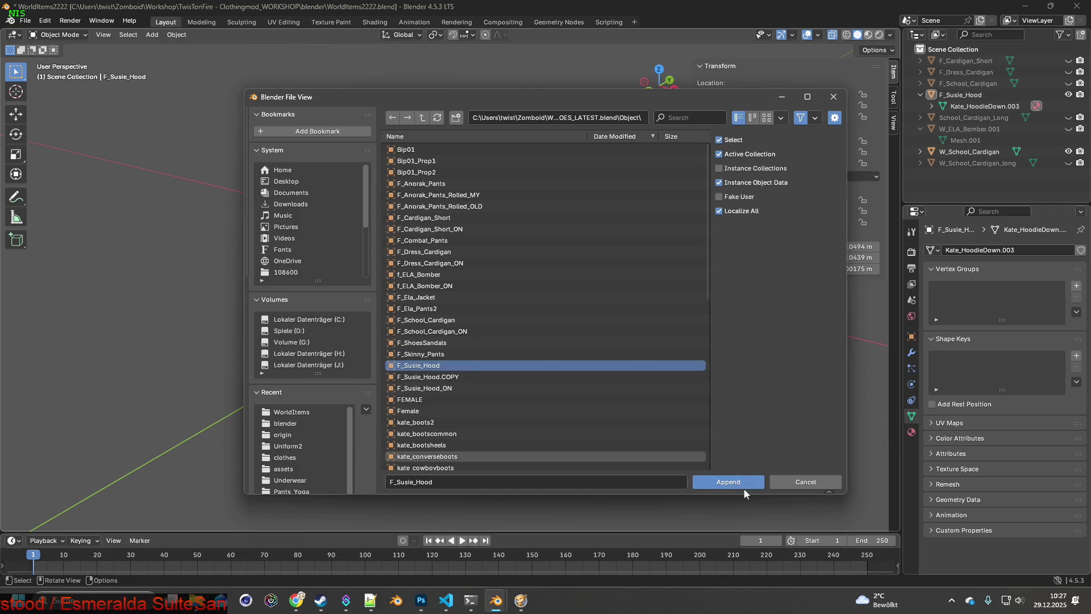
left_click(733, 482)
scroll(584, 370, "down", 2)
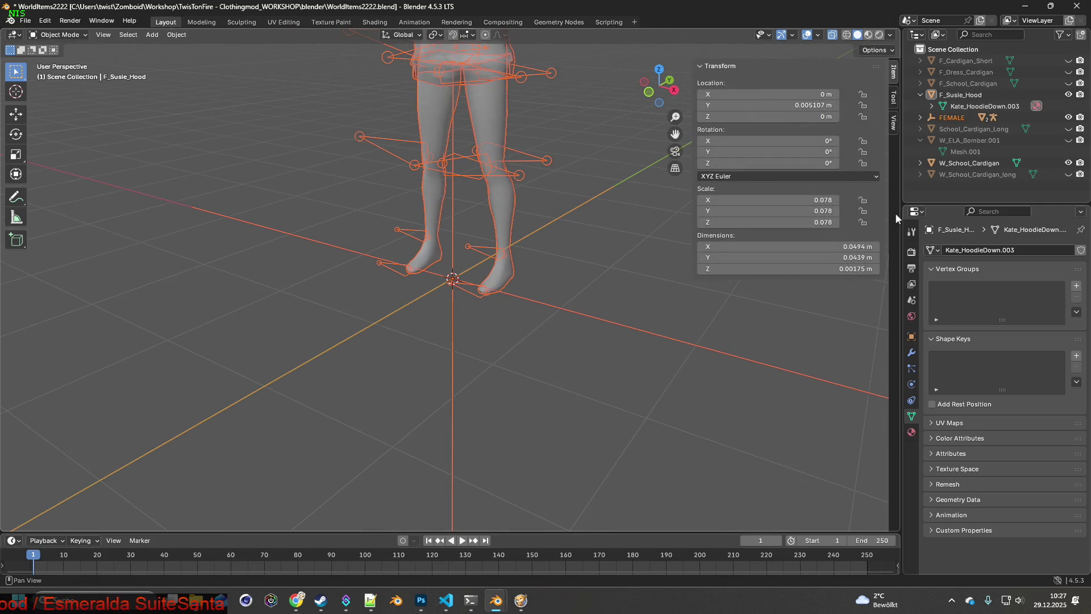
left_click(920, 118)
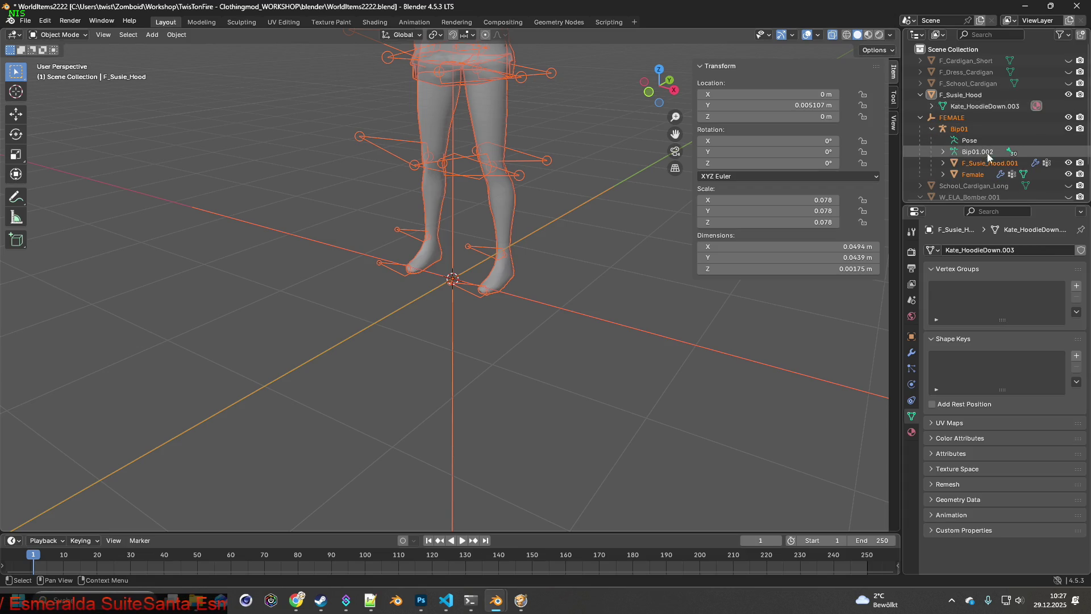
- Delete the Female body mesh and Bip01 armatures, leaving F_Susie_Hood.001 selected
left_click(975, 175)
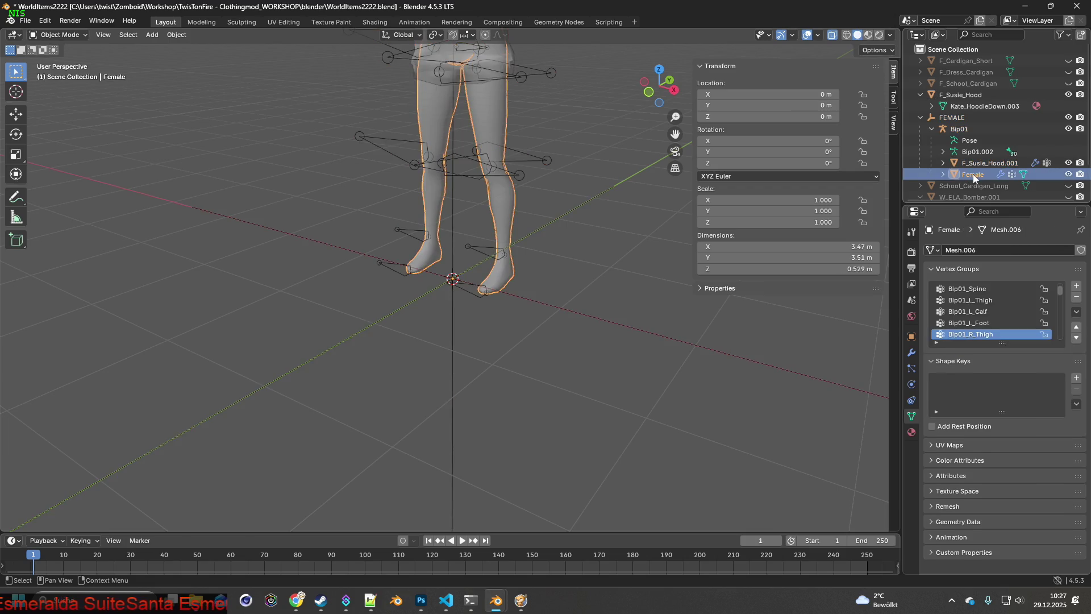
key("Delete")
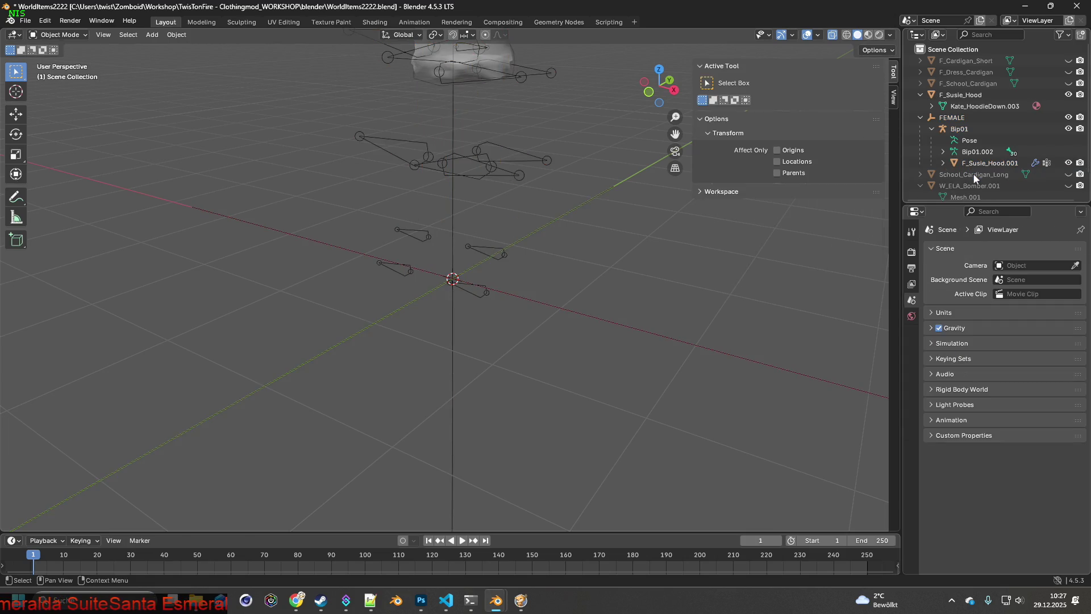
left_click(974, 154)
left_click(986, 131, "ctrl")
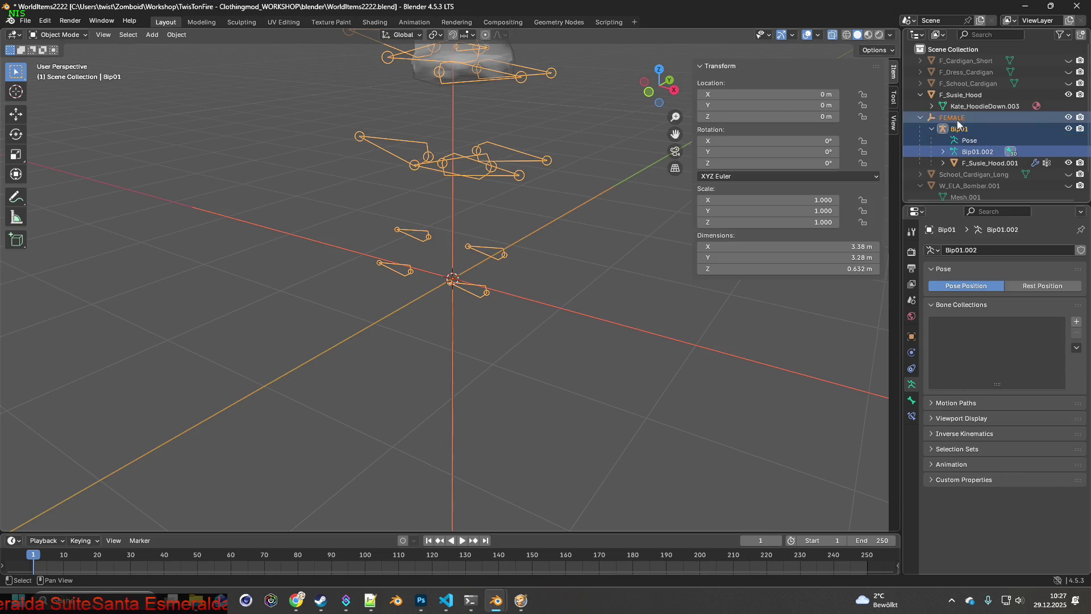
key("Delete")
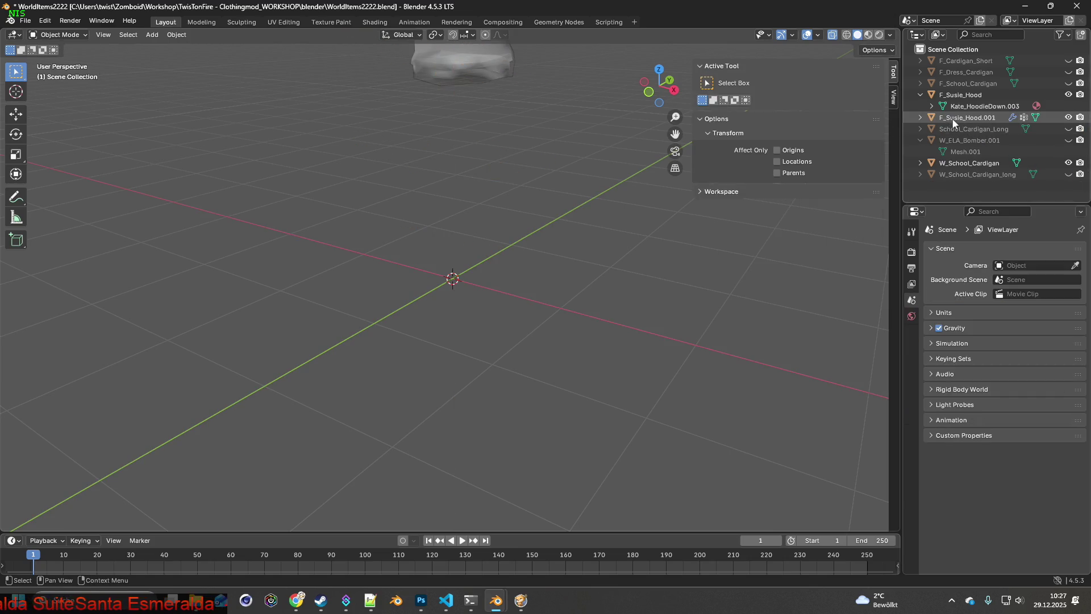
left_click(956, 122)
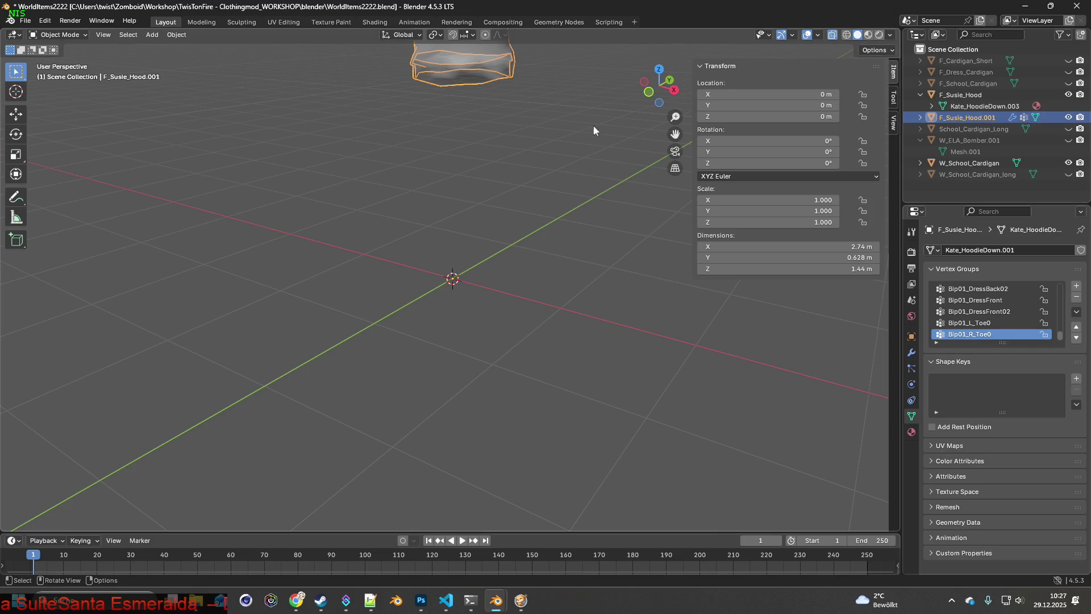
- Cancel a trial Y rotation and move the hood's geometry to the world origin
mouse_move(549, 161)
middle_mouse_down("shift")
mouse_move(562, 205)
mouse_move(555, 244)
mouse_move(491, 204)
mouse_move(465, 173)
middle_mouse_up("shift")
key("r")
key("y")
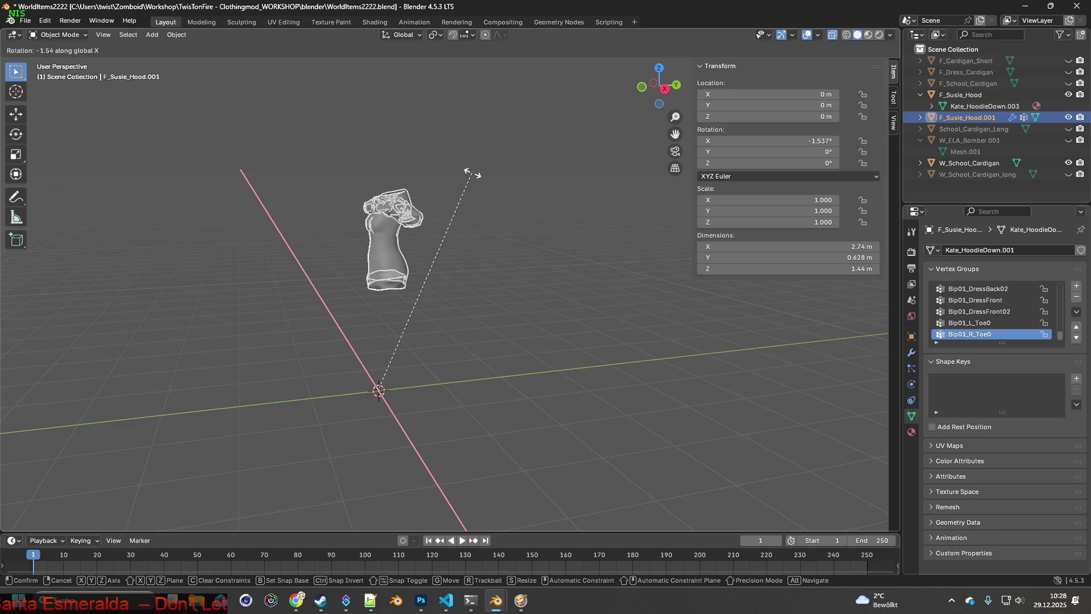
key("Escape")
left_click(177, 36)
mouse_move(196, 58)
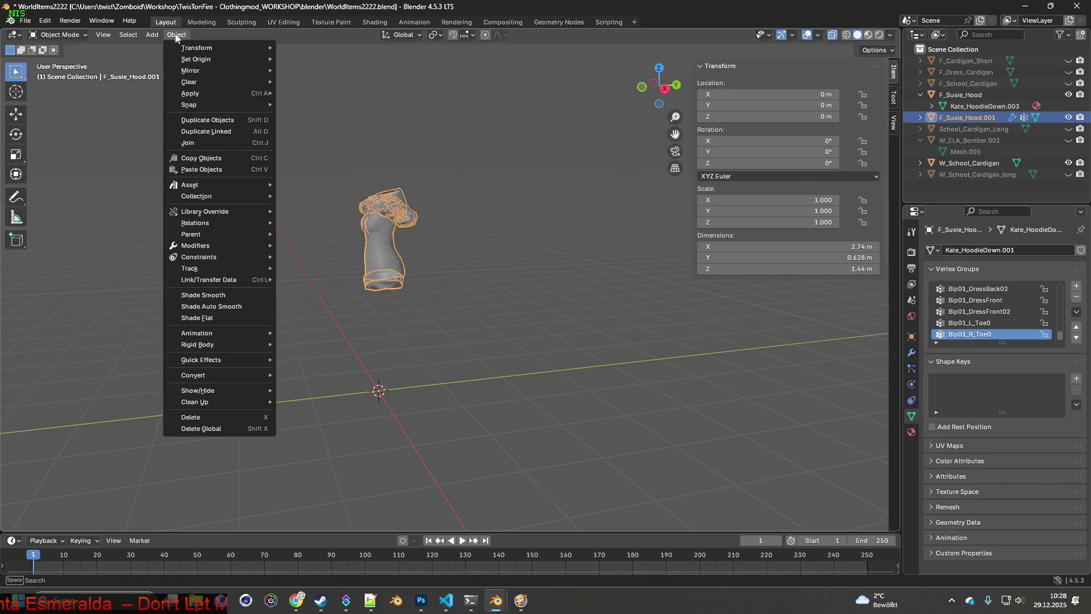
left_click(323, 59)
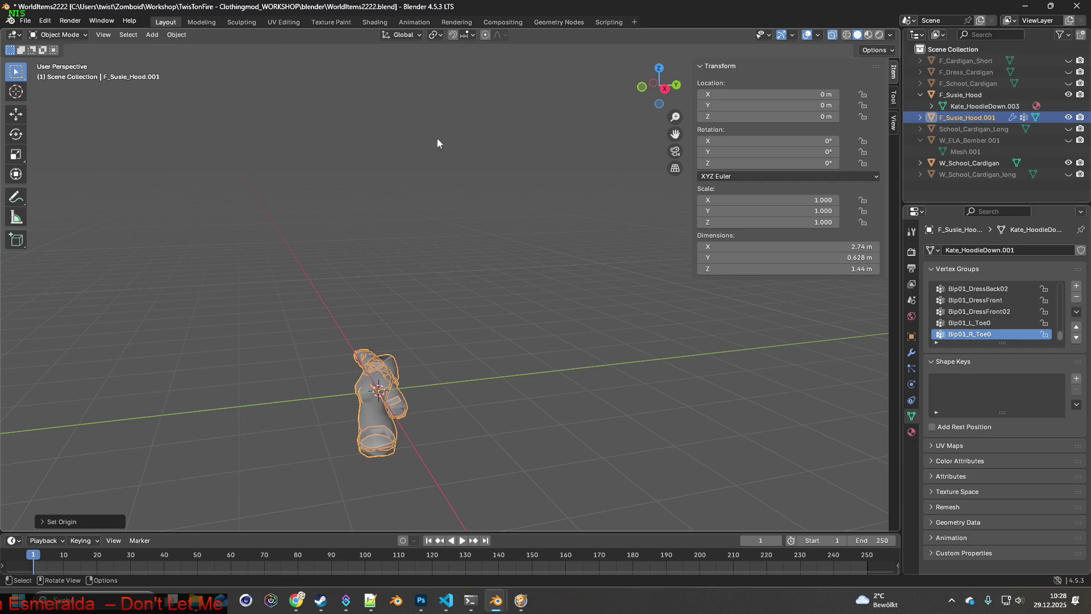
- Rotate the hood -90° around X and lock its X scale
key("r")
key("x")
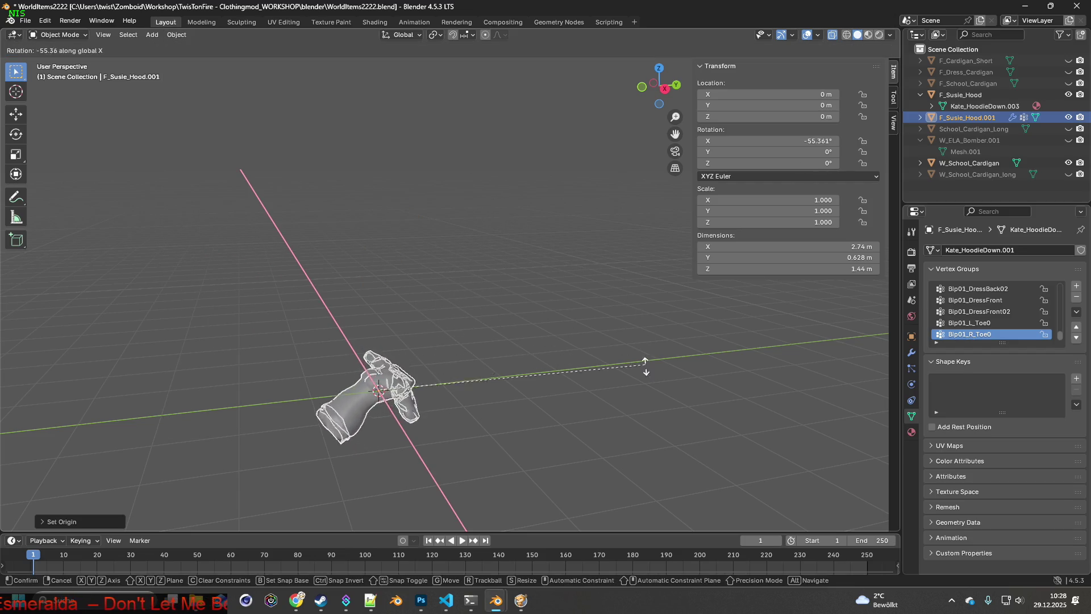
left_click(644, 432)
double_click(823, 142)
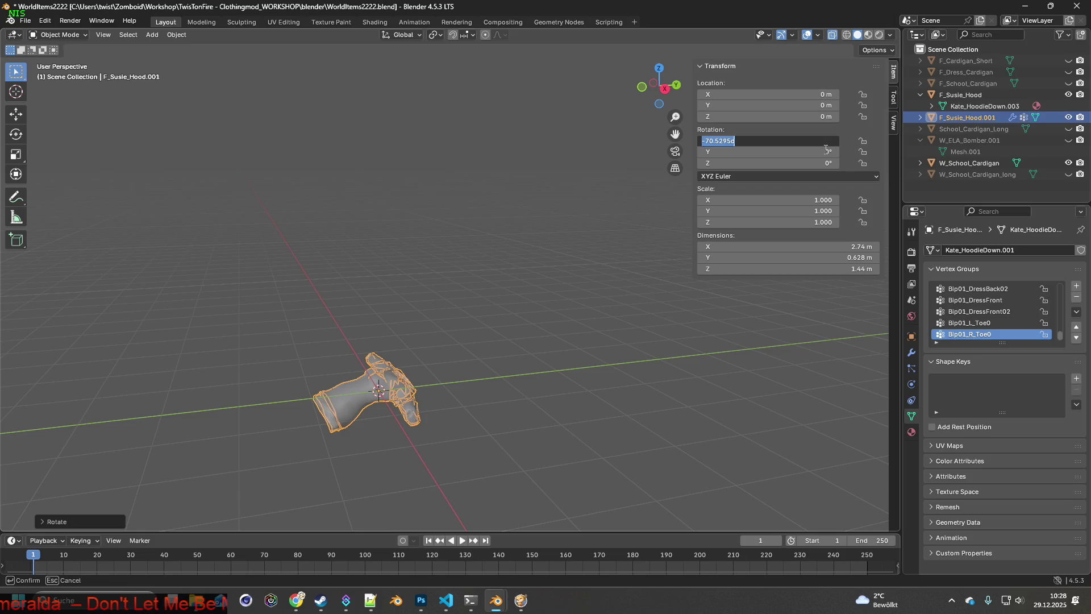
key("Return")
mouse_move(507, 265)
middle_mouse_down()
mouse_move(611, 323)
mouse_move(607, 302)
mouse_move(600, 339)
mouse_move(587, 209)
mouse_move(476, 216)
mouse_move(527, 238)
mouse_move(583, 227)
mouse_move(576, 271)
middle_mouse_up()
left_click(586, 249)
- Lock the remaining scale axes and flatten the hoodie along Y to about 0.137
left_click(581, 286)
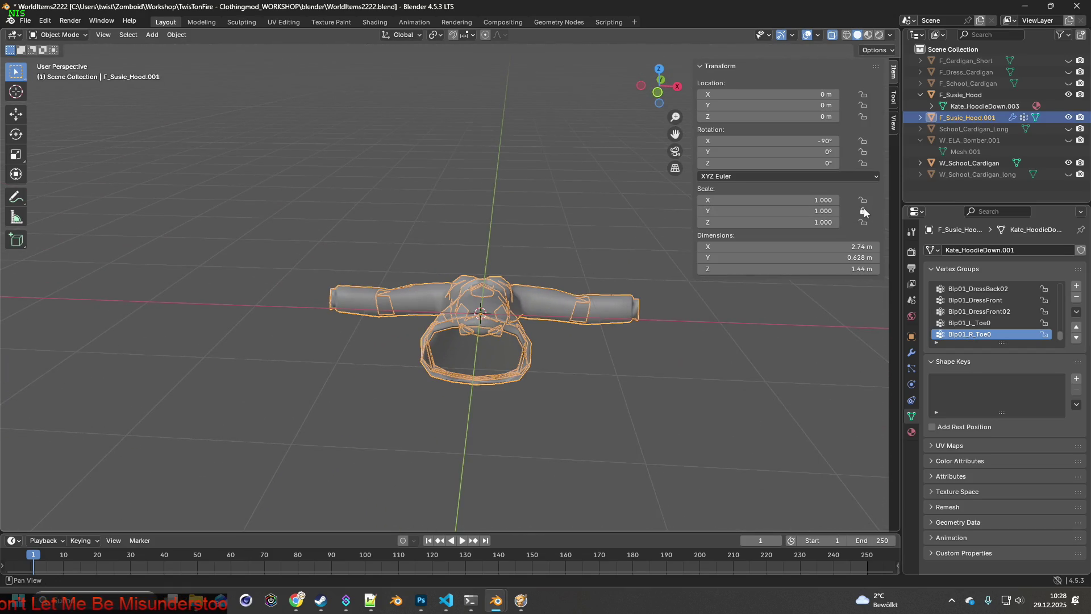
middle_click_drag(581, 215, 556, 205)
left_click(550, 209)
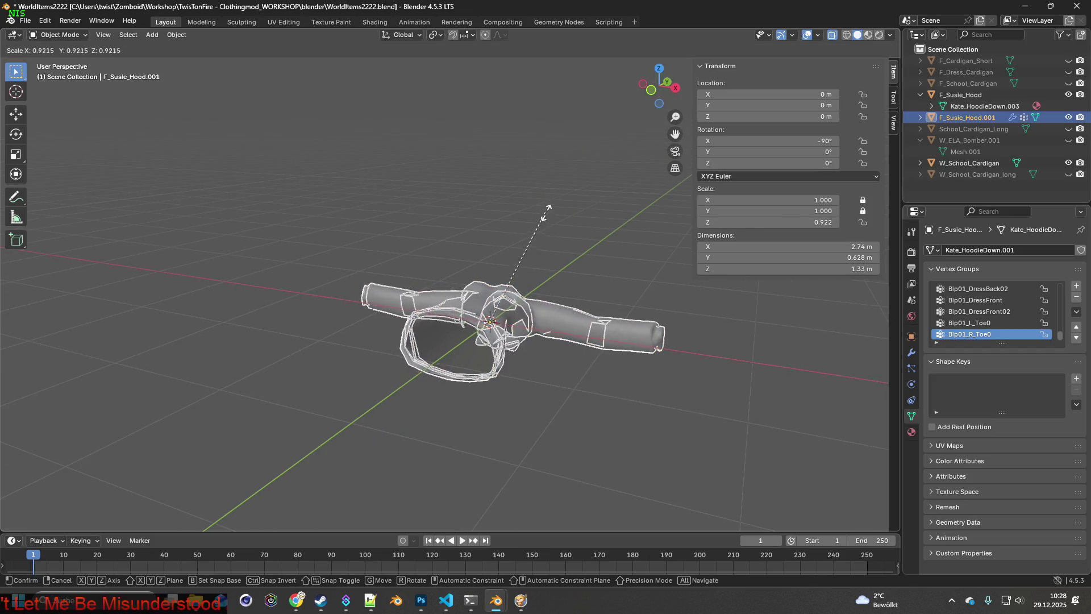
key("a")
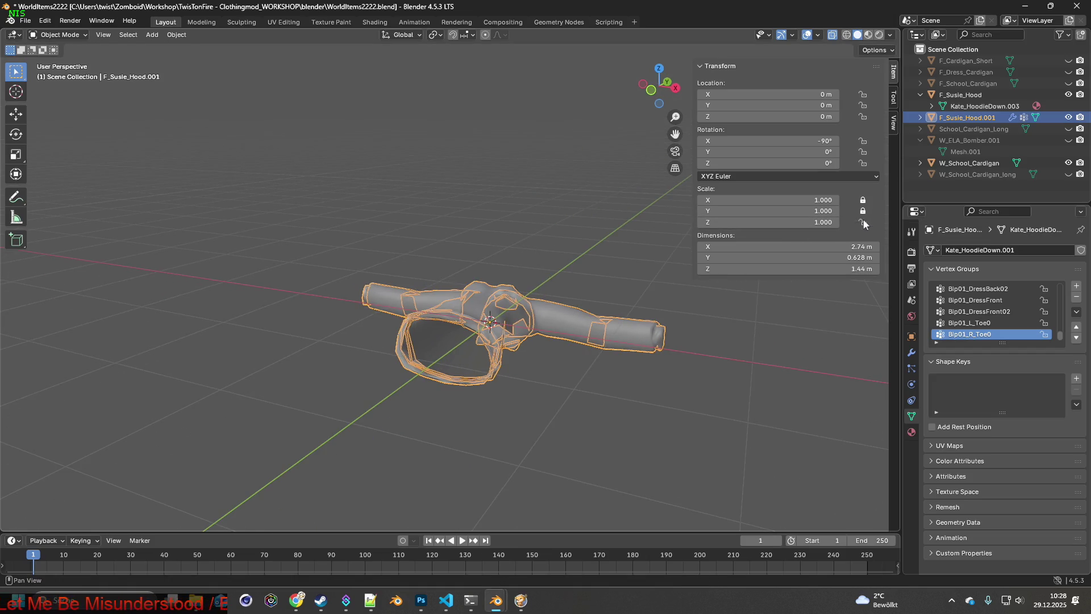
key("s")
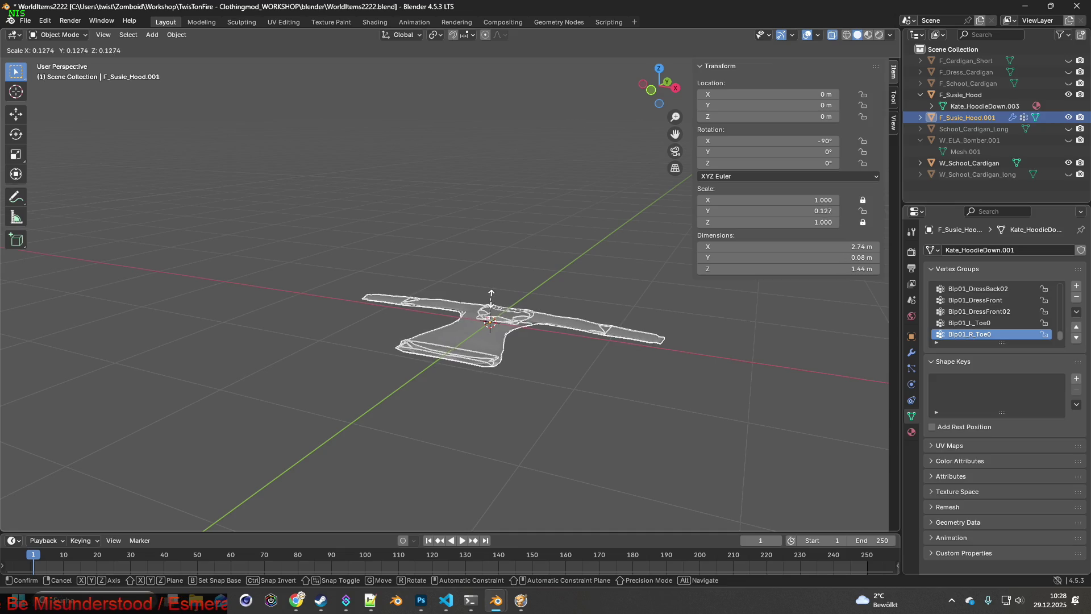
left_click(491, 294)
- Check the flattened hoodie and switch to Edit Mode on its mesh
mouse_move(507, 296)
middle_mouse_down()
mouse_move(555, 314)
mouse_move(515, 328)
mouse_move(563, 316)
middle_mouse_up()
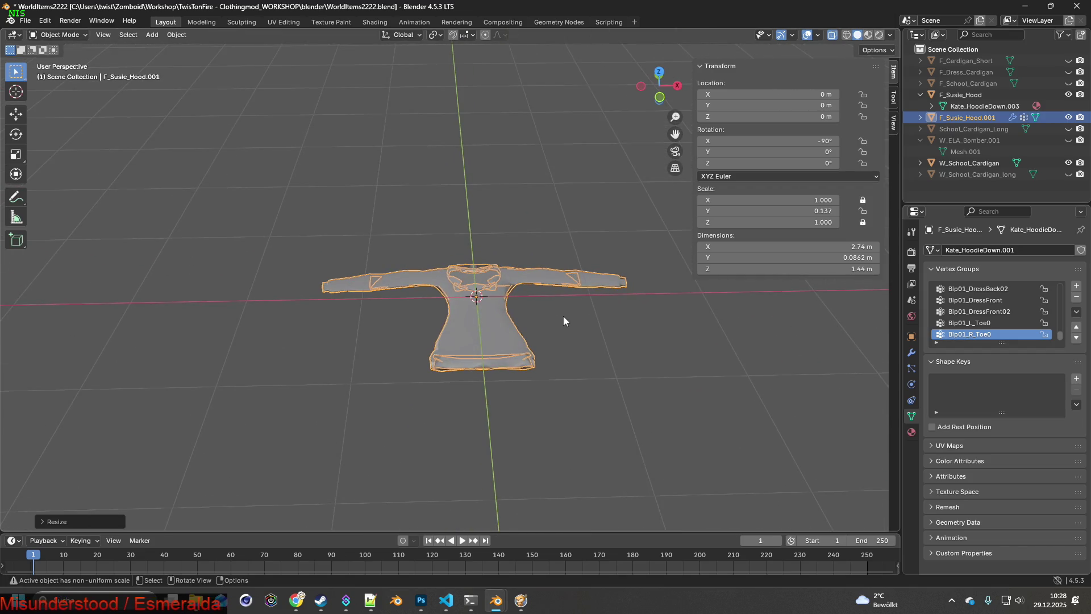
left_click(534, 229)
left_click(537, 276)
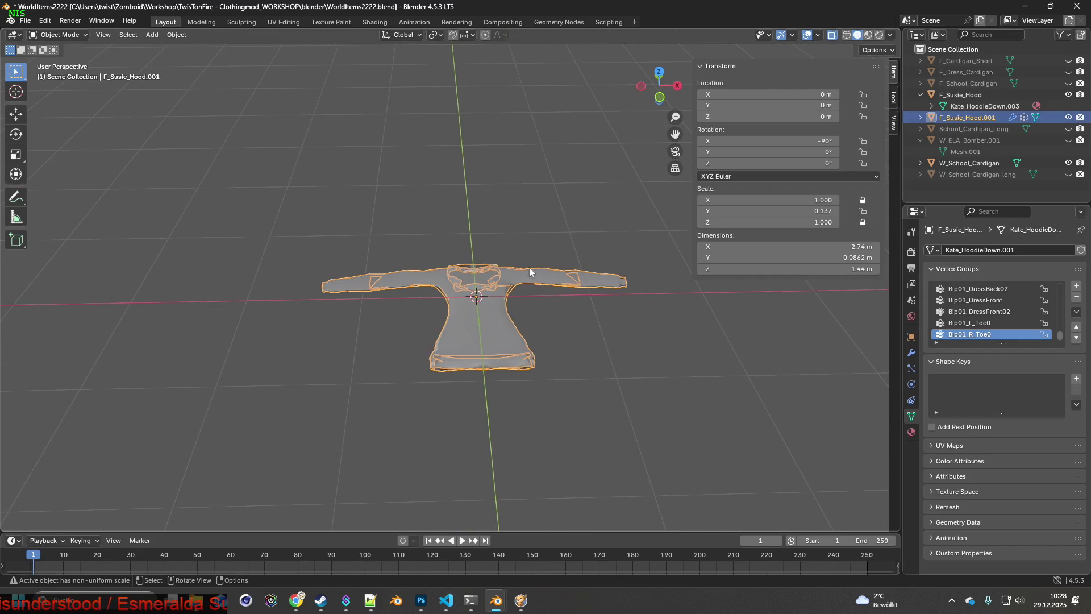
left_click(61, 35)
left_click(60, 62)
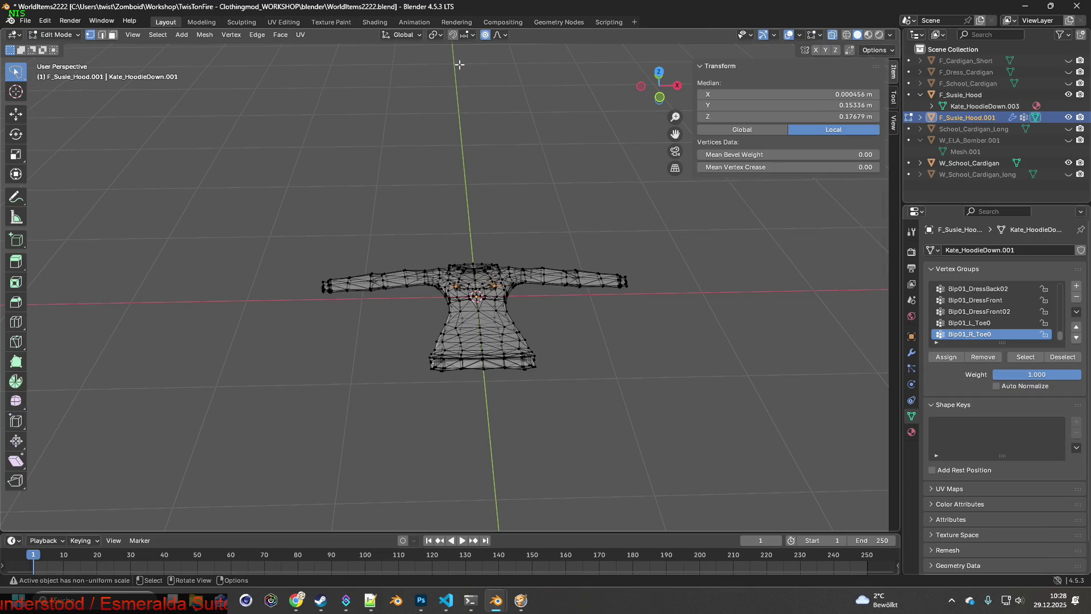
scroll(562, 262, "up", 2)
scroll(551, 294, "up", 1)
scroll(522, 313, "up", 1)
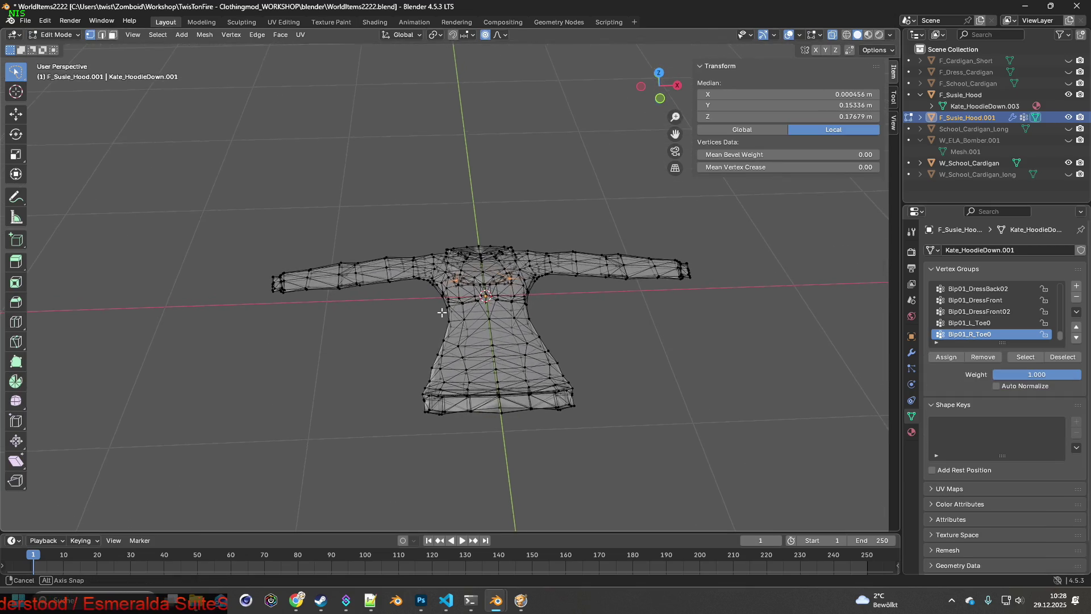
- Circle-select the hoodie's left front faces and pull them in along X with proportional editing
middle_click_drag(441, 312, 447, 320)
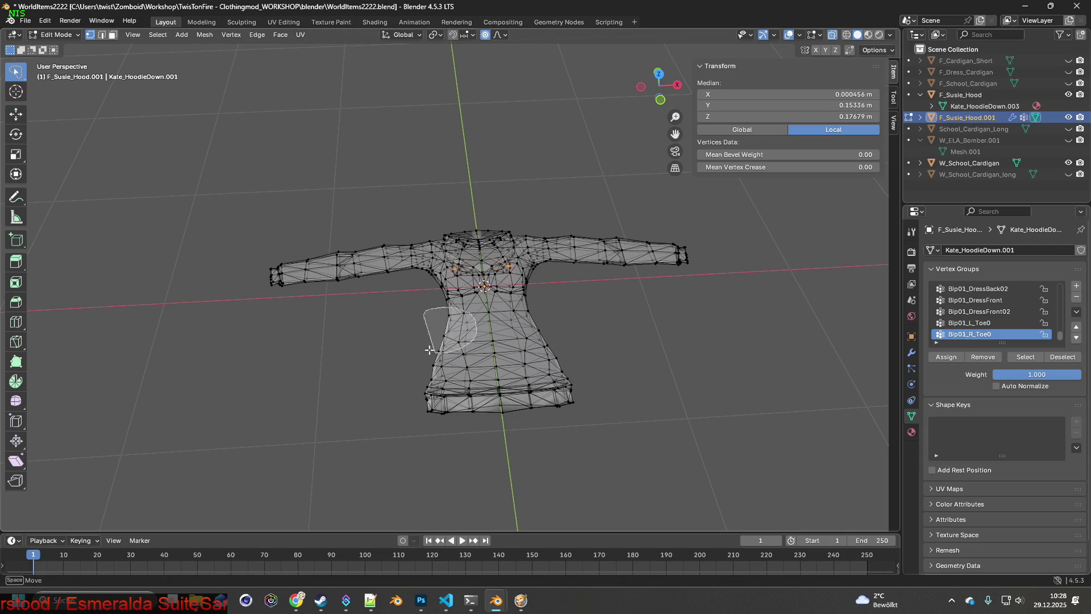
left_click_drag(432, 351, 465, 328)
key("Escape")
key("g")
key("x")
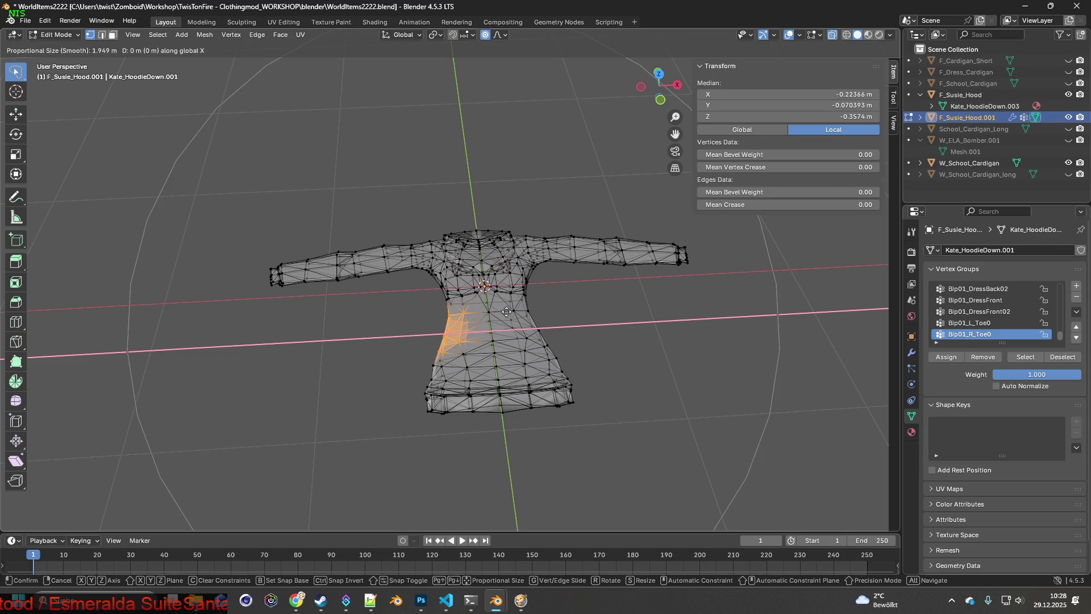
scroll(506, 311, "up", 2)
scroll(506, 311, "up", 2)
scroll(507, 312, "up", 3)
scroll(506, 311, "up", 4)
scroll(507, 311, "up", 2)
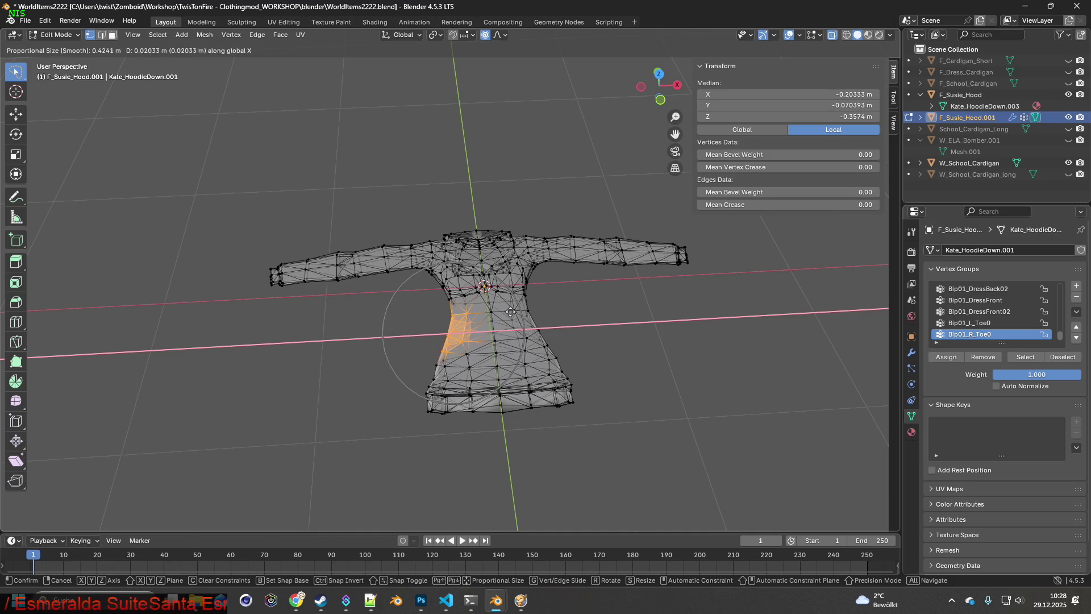
left_click(515, 310)
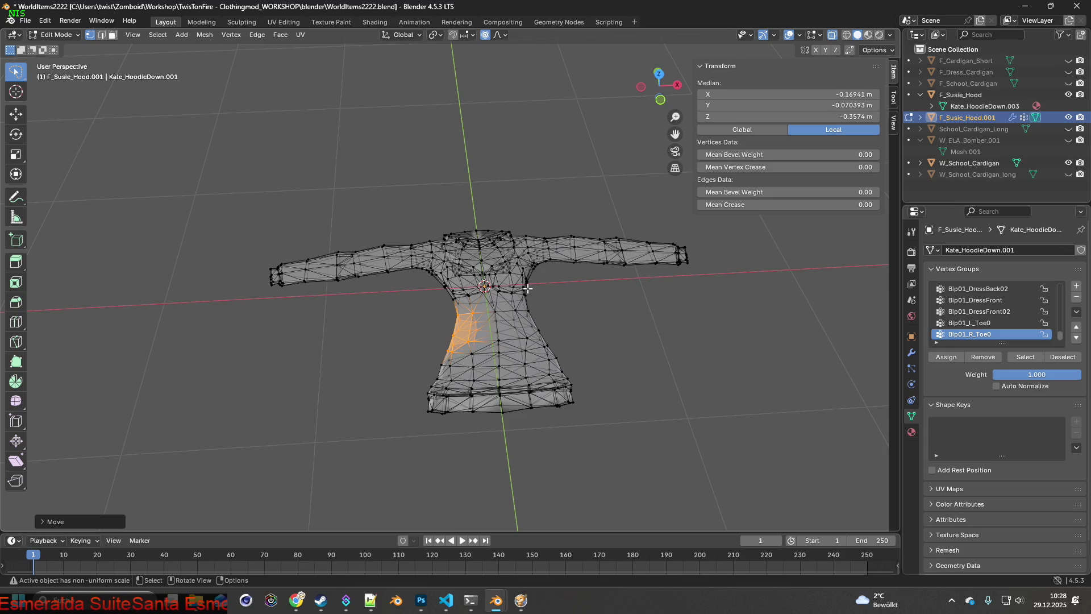
- Scale and move the right underarm vertices with smooth falloff to reshape the area
left_click(522, 286)
key("s")
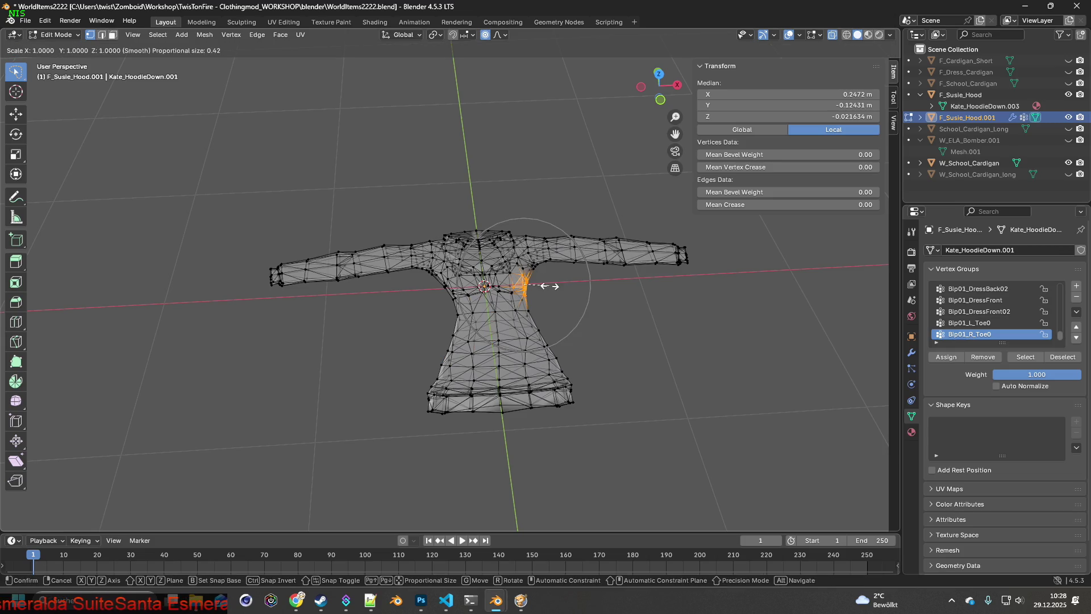
left_click(542, 286)
key("g")
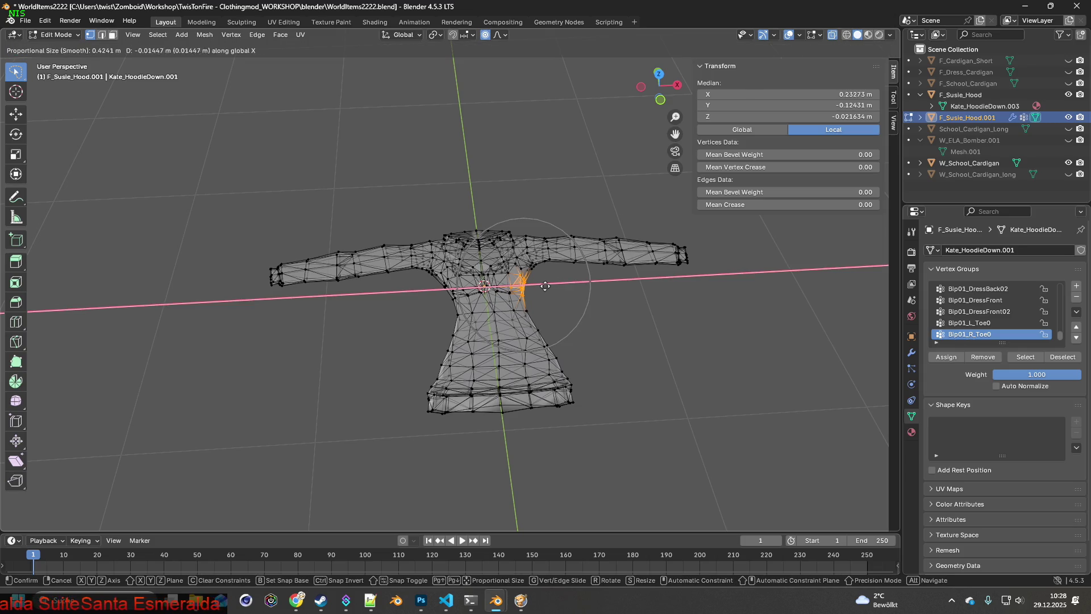
left_click(538, 287)
middle_click_drag(557, 287, 549, 290)
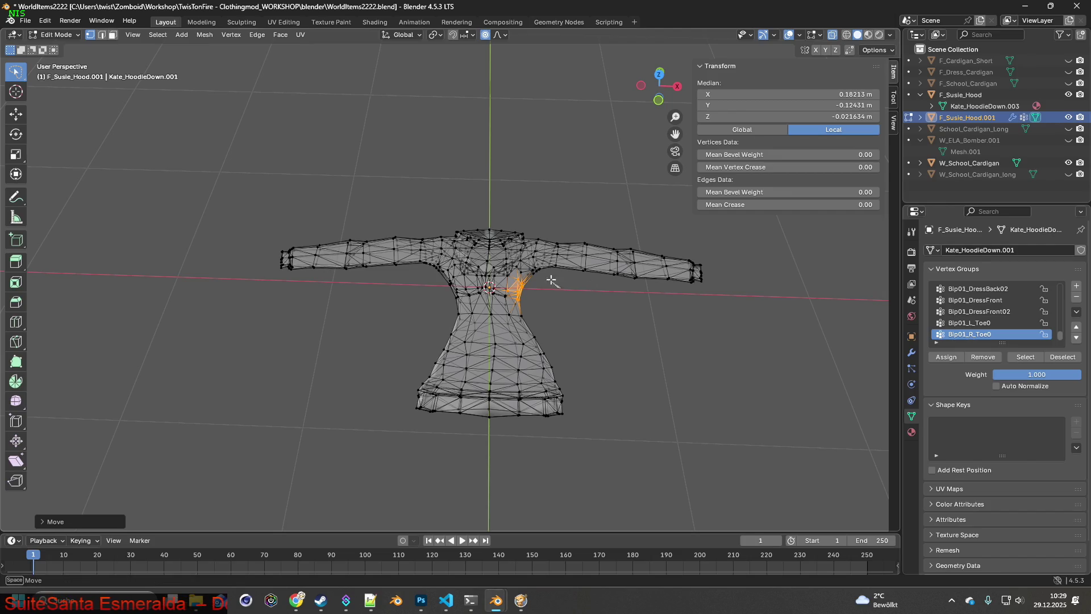
- Lasso-select the right sleeve, rotate it down around Z and move it in along X and lower
right_click_drag(552, 282, 694, 322, "ctrl")
key("r")
key("y")
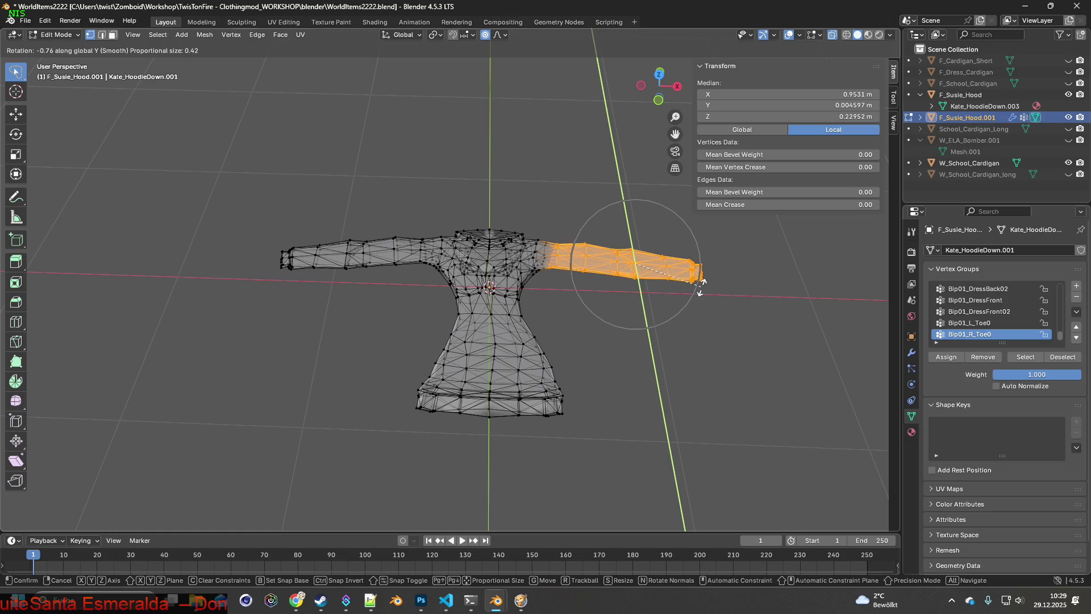
left_click(696, 287)
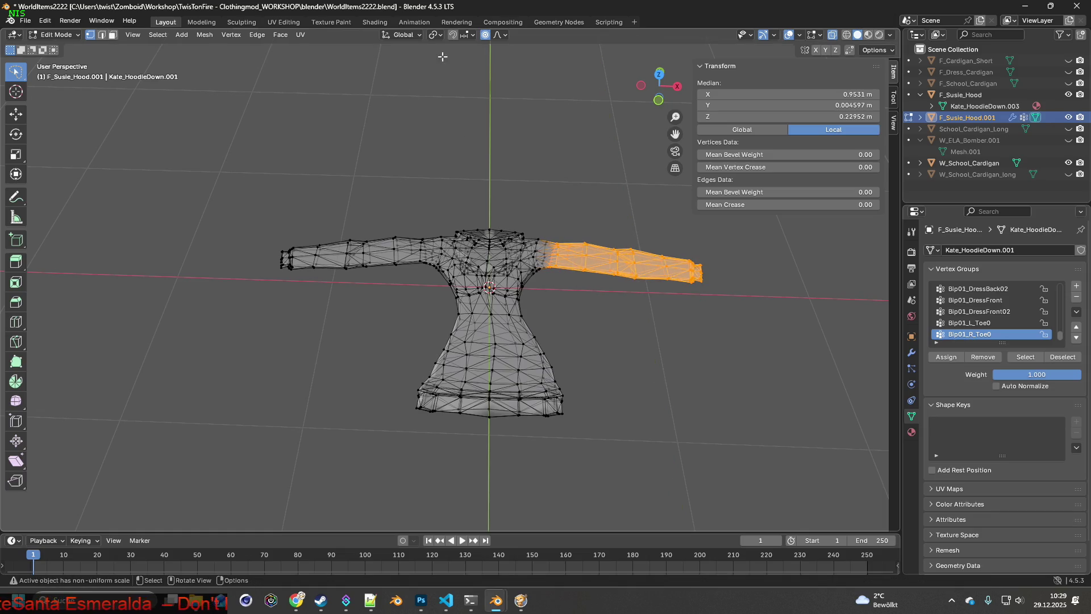
key("r")
key("z")
left_click(656, 231)
key("g")
key("x")
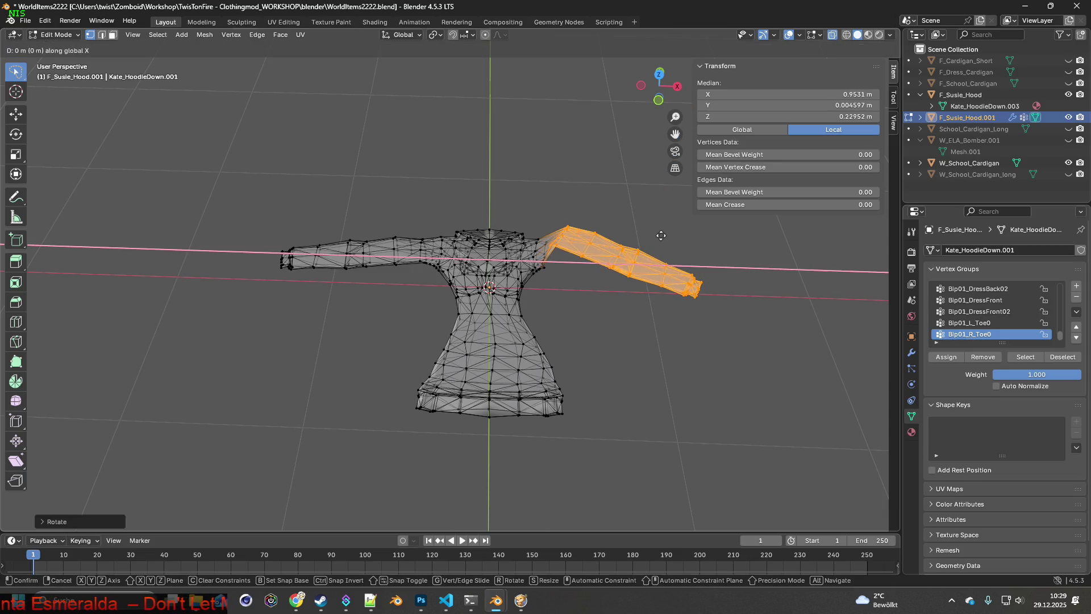
left_click(641, 252)
key("g")
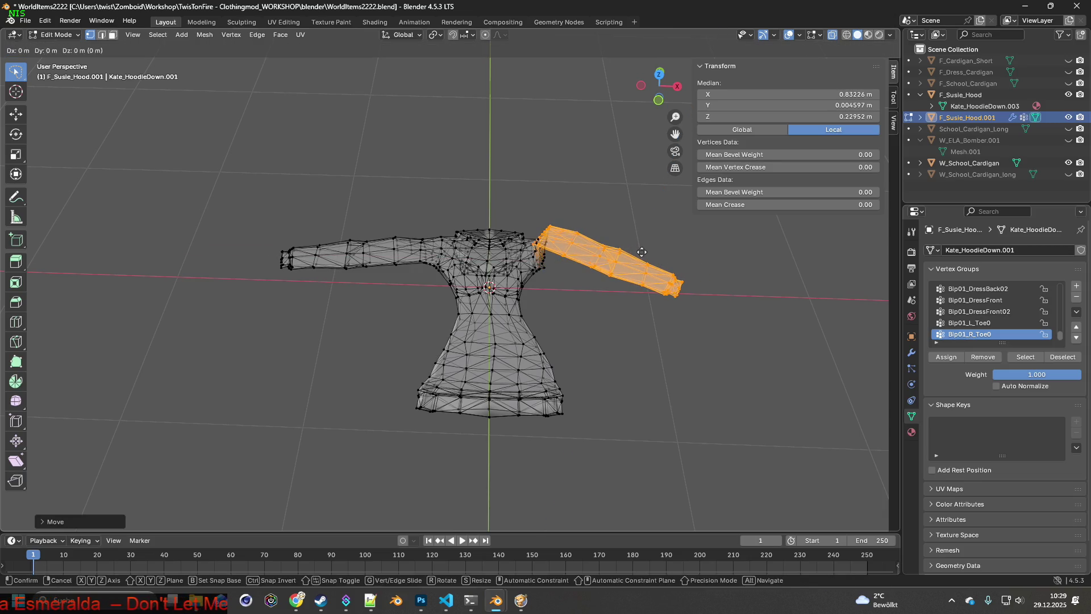
left_click(638, 291)
- Rotate the sleeve further downward around Z and nudge it along X and Y toward the body
key("r")
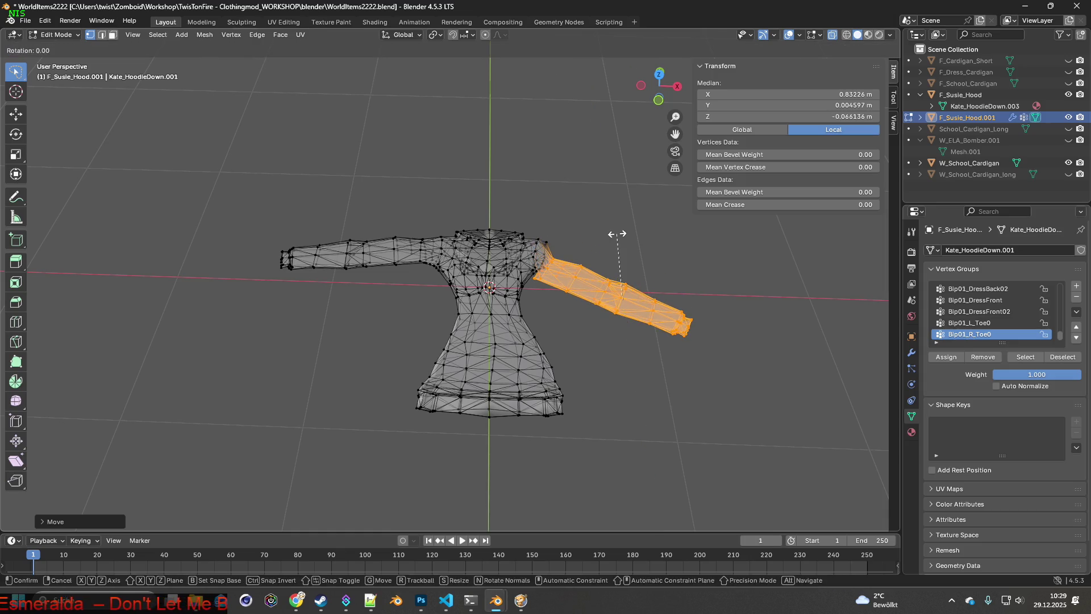
key("z")
left_click(641, 236)
key("g")
key("x")
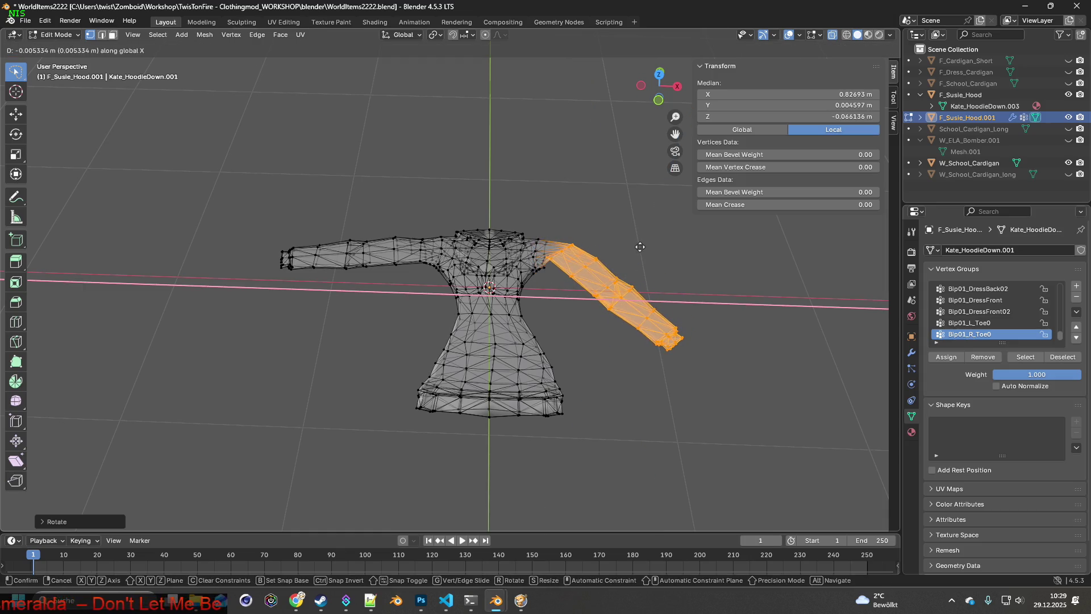
left_click(641, 247)
key("g")
key("y")
left_click(641, 257)
key("g")
key("x")
left_click(618, 285)
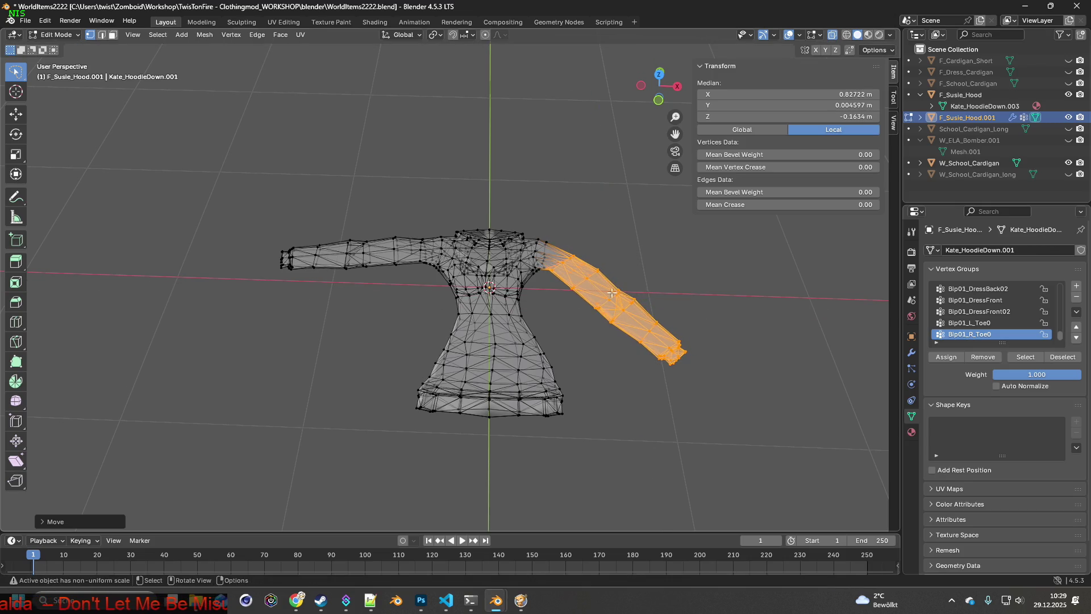
- Deselect the shoulder, then rotate the lower sleeve, shift it along X and tilt it around Y
right_click_drag(628, 272, 660, 397, "ctrl+shift")
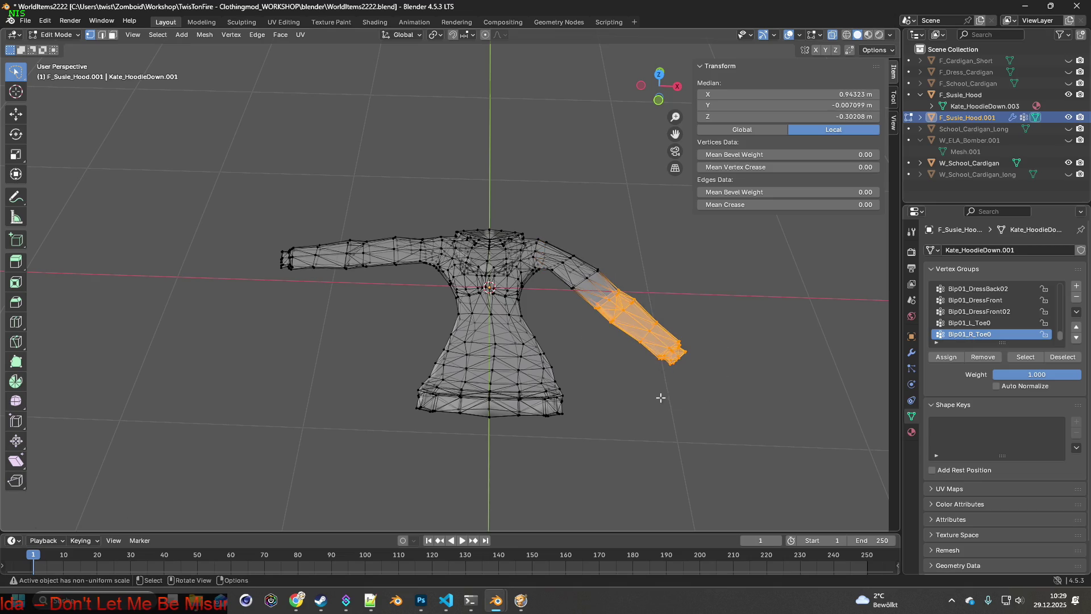
key("r")
left_click(682, 309)
key("g")
key("x")
left_click(665, 311)
mouse_move(665, 311)
middle_mouse_down()
mouse_move(662, 253)
mouse_move(640, 251)
mouse_move(666, 257)
middle_mouse_up()
key("r")
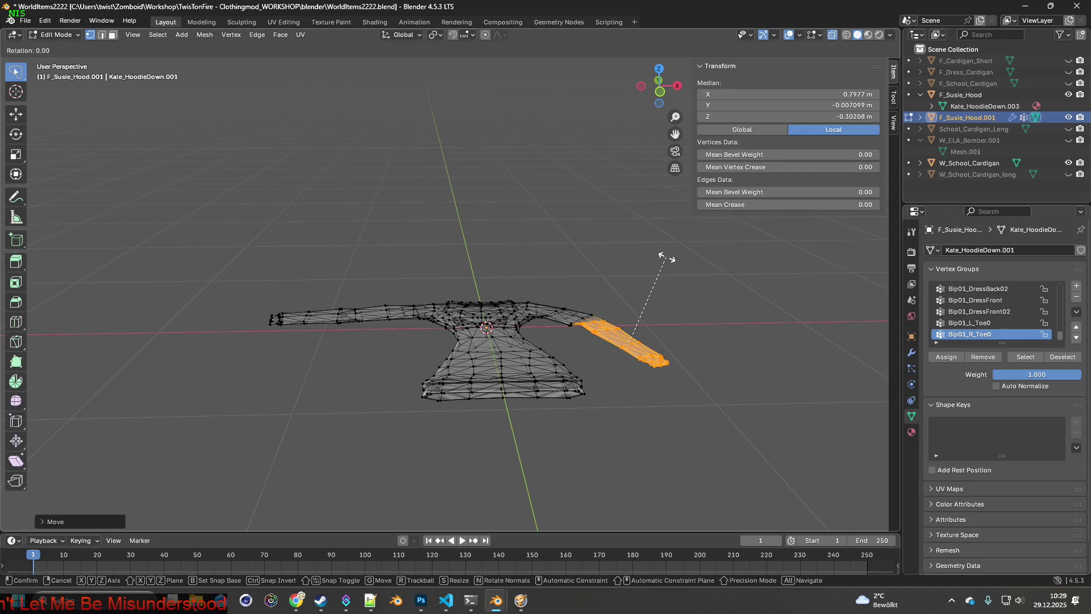
key("x")
key("y")
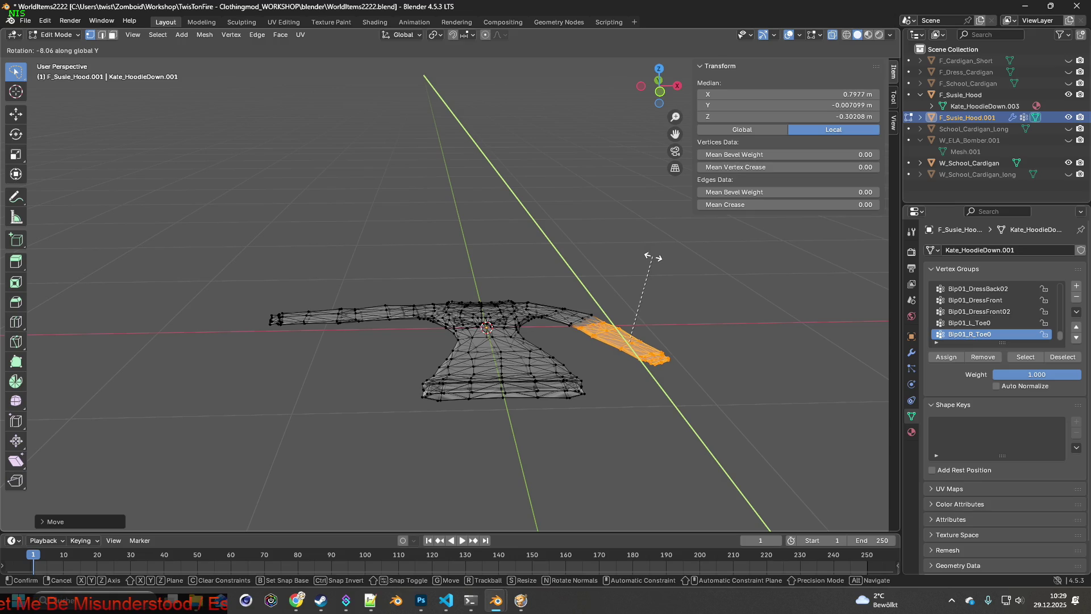
left_click(654, 255)
- Rotate the lower sleeve around Z, shift it along X and drop it along Z beneath the body
mouse_move(653, 255)
middle_mouse_down()
mouse_move(628, 261)
mouse_move(623, 275)
middle_mouse_up()
key("r")
key("z")
left_click(629, 280)
key("g")
key("x")
left_click(621, 278)
key("g")
key("y")
key("z")
left_click(622, 281)
mouse_move(625, 286)
middle_mouse_down()
mouse_move(672, 293)
mouse_move(545, 303)
middle_mouse_up()
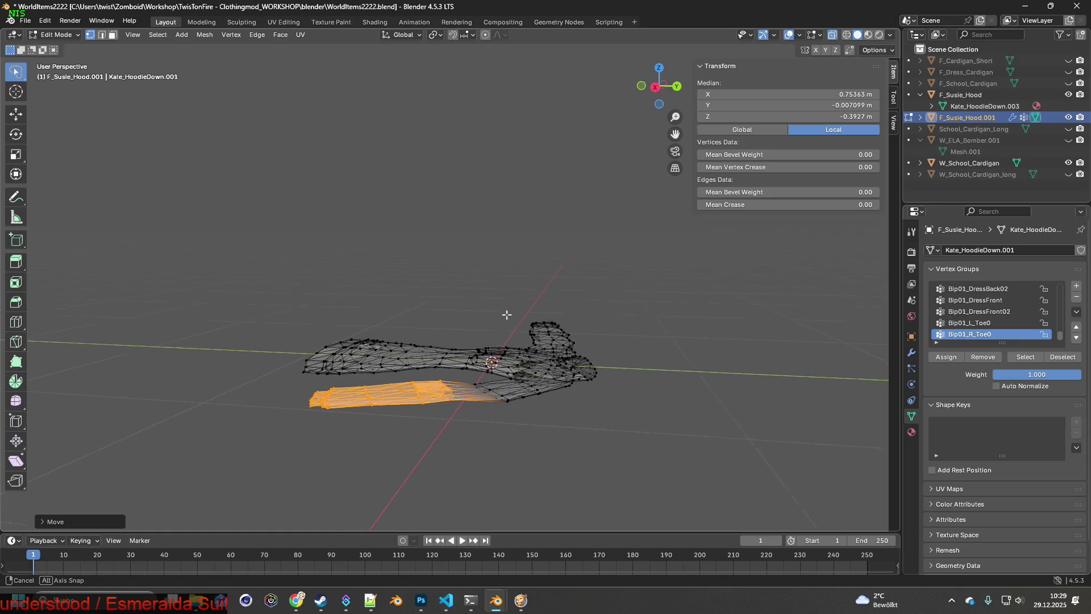
- Rotate the selected right sleeve around Y in two passes to bend it toward the body
mouse_move(545, 302)
middle_mouse_down()
mouse_move(673, 389)
mouse_move(694, 389)
middle_mouse_up()
key("r")
key("x")
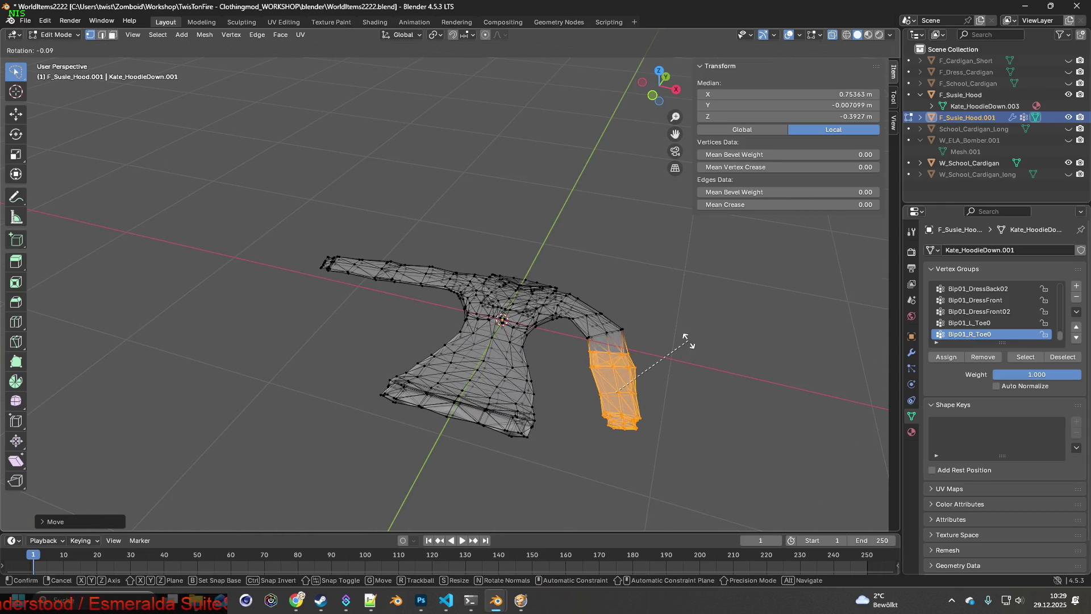
key("y")
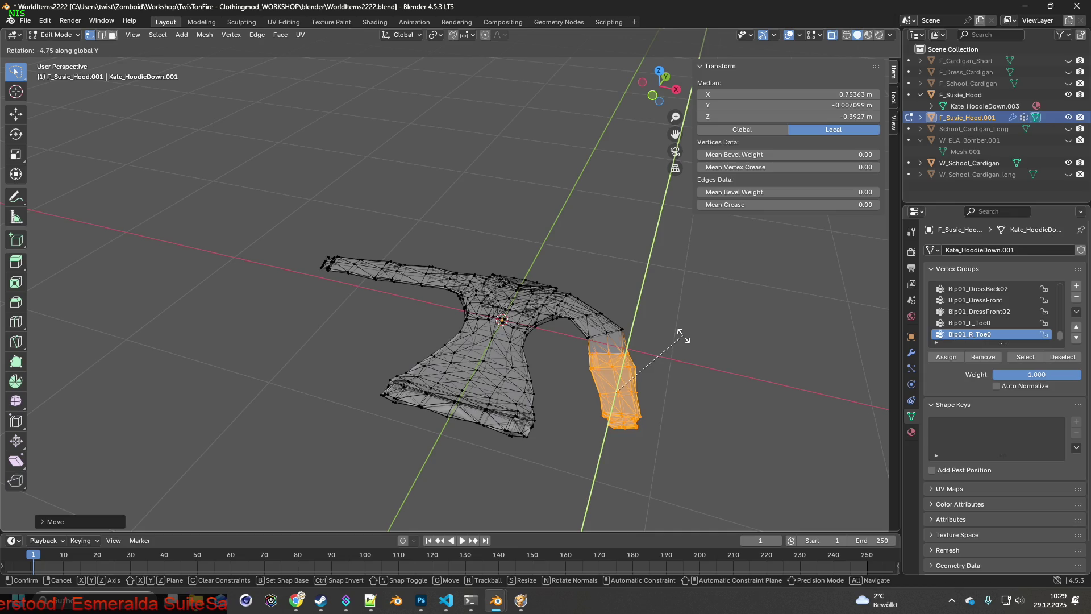
left_click(679, 333)
middle_click_drag(679, 332, 667, 281)
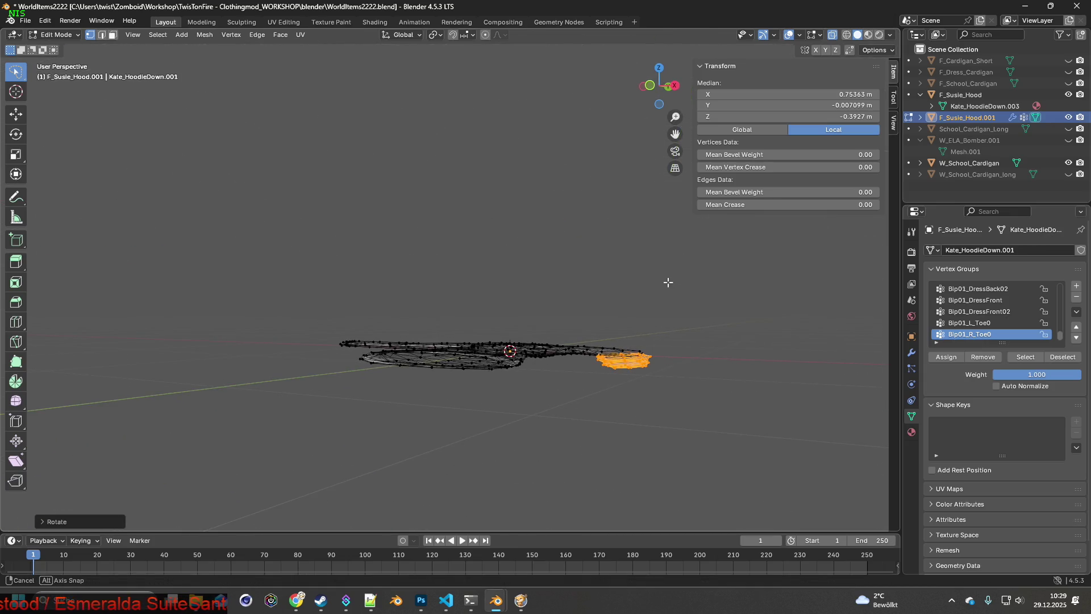
key("r")
key("y")
left_click(667, 281)
middle_click_drag(668, 282, 713, 344)
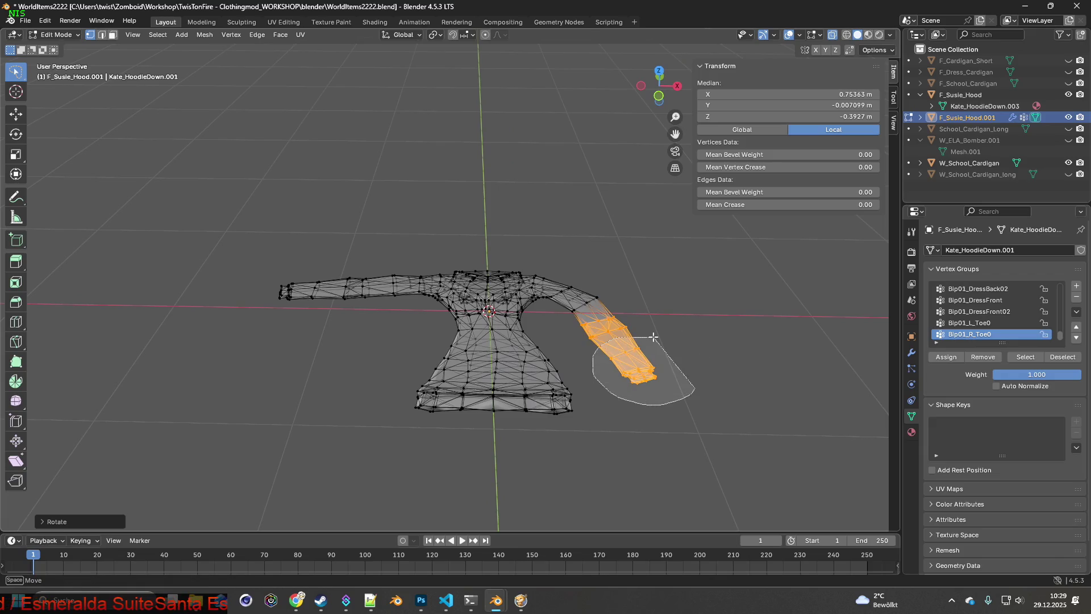
- Select the right sleeve vertices and slide them along Y closer to the body
left_click_drag(604, 387, 649, 361)
key("g")
key("y")
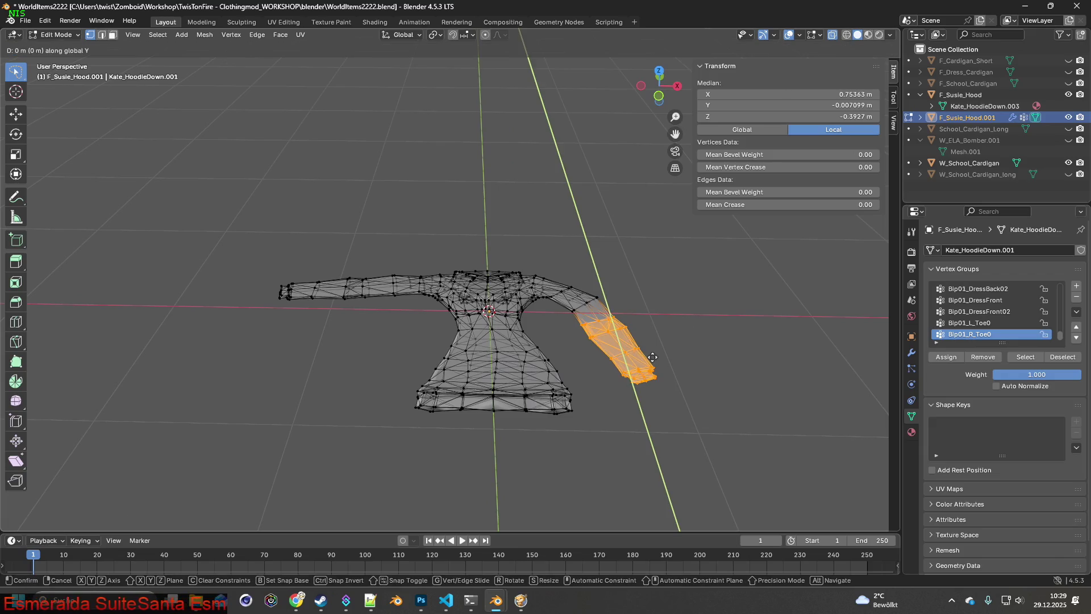
left_click(652, 350)
mouse_move(653, 351)
middle_mouse_down()
mouse_move(656, 282)
mouse_move(675, 344)
middle_mouse_up()
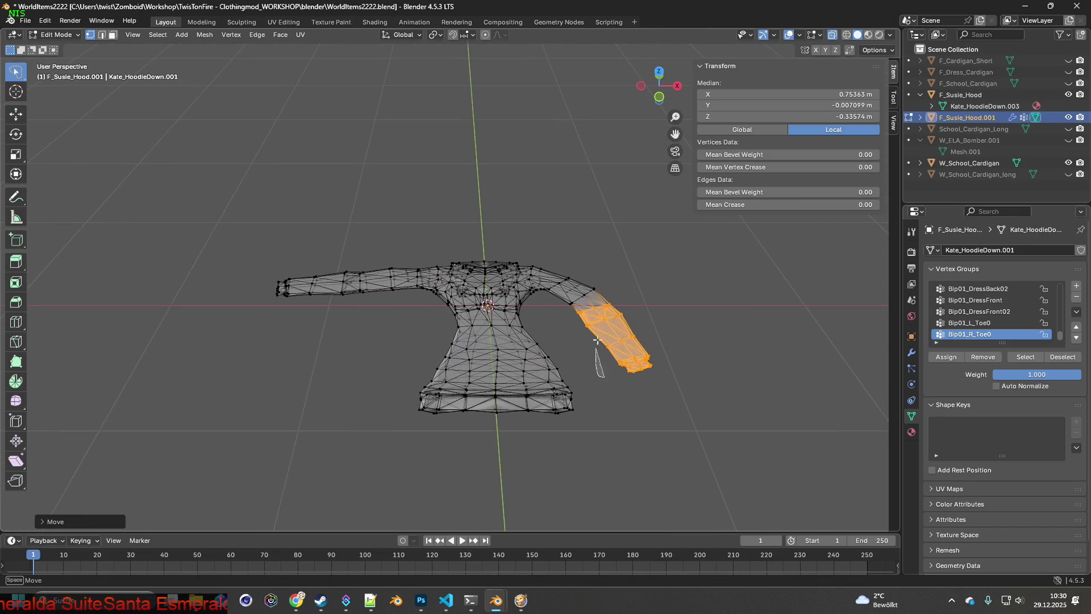
- Select only the cuff vertices, rotate the cuff and shift it along X
left_click_drag(596, 344, 645, 399)
key("r")
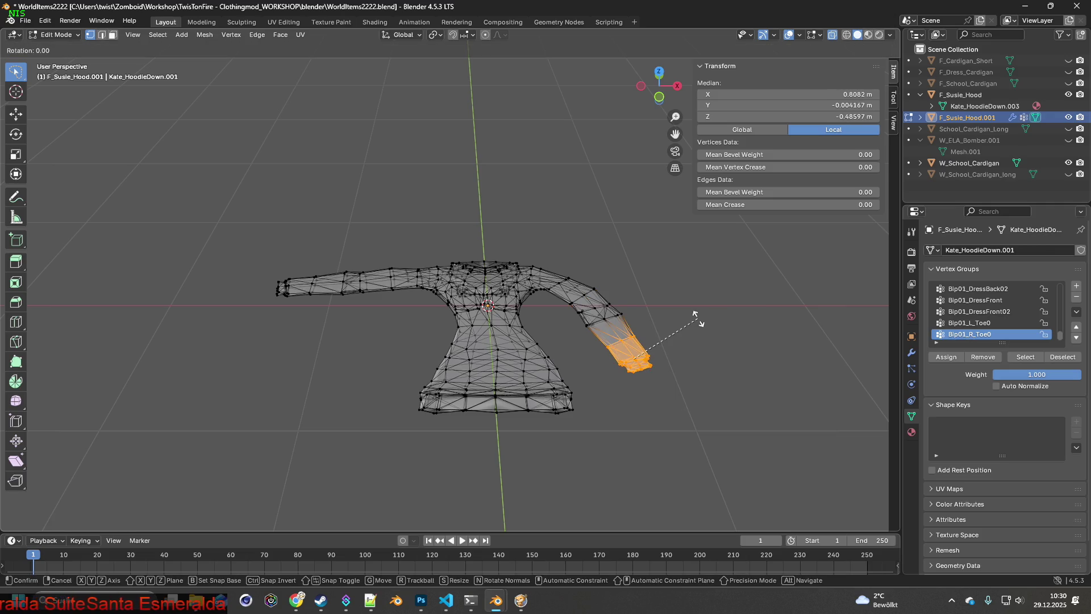
left_click(716, 322)
key("g")
key("x")
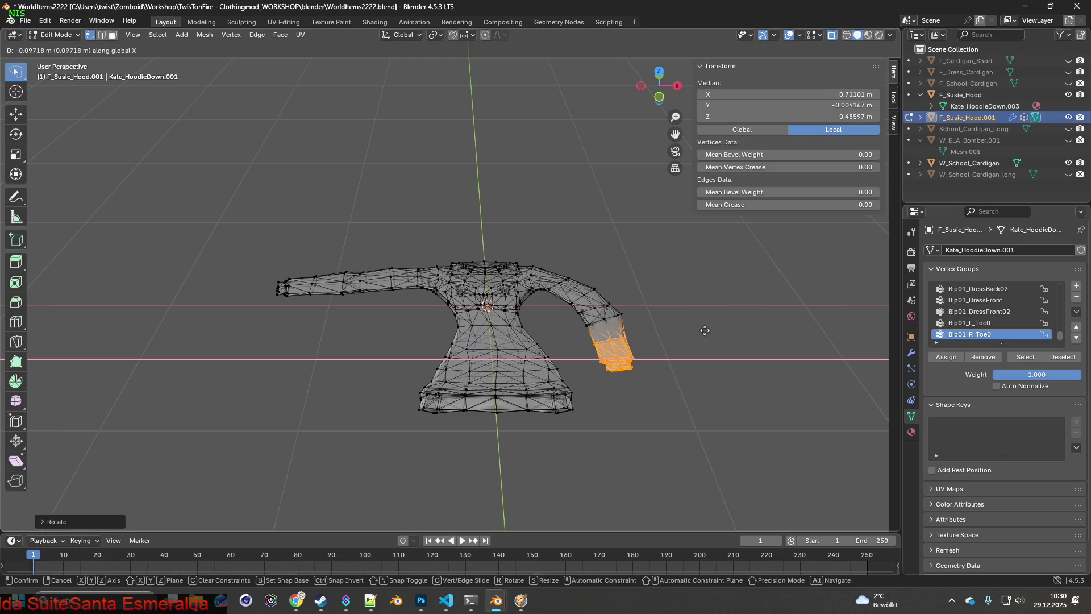
left_click(707, 329)
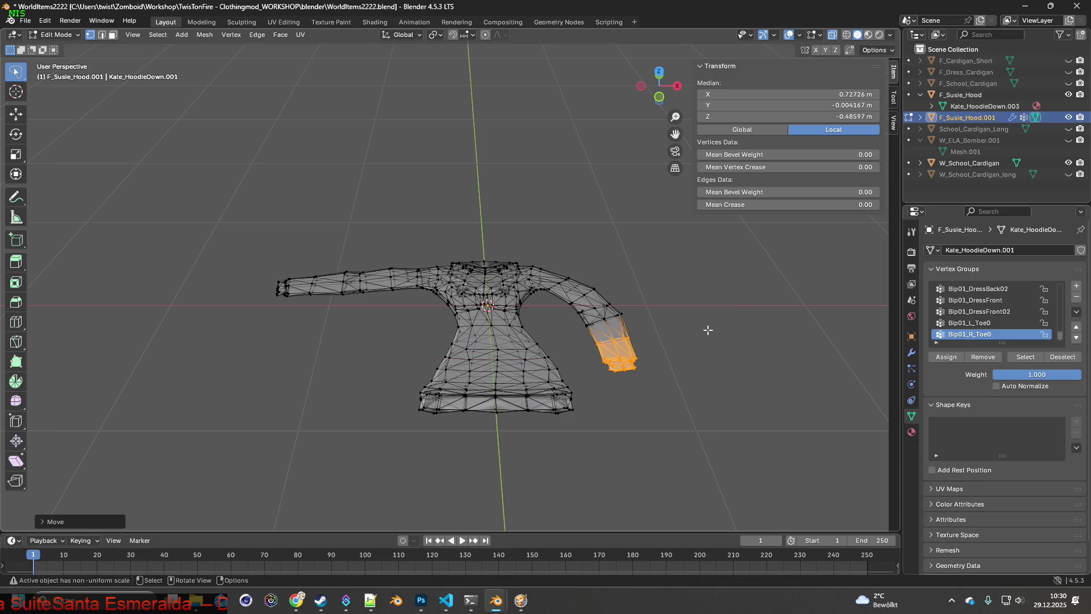
- Rotate the cuff around Z and move it along Z so the arm hangs at the side
key("r")
key("x")
key("z")
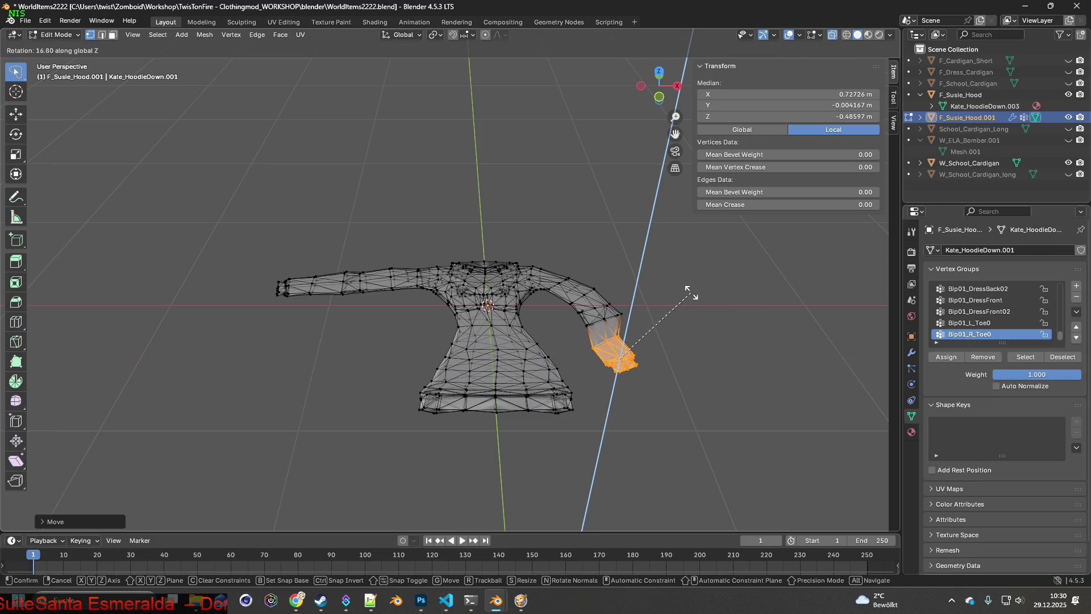
key("Escape")
key("r")
key("z")
left_click(708, 283)
key("g")
key("x")
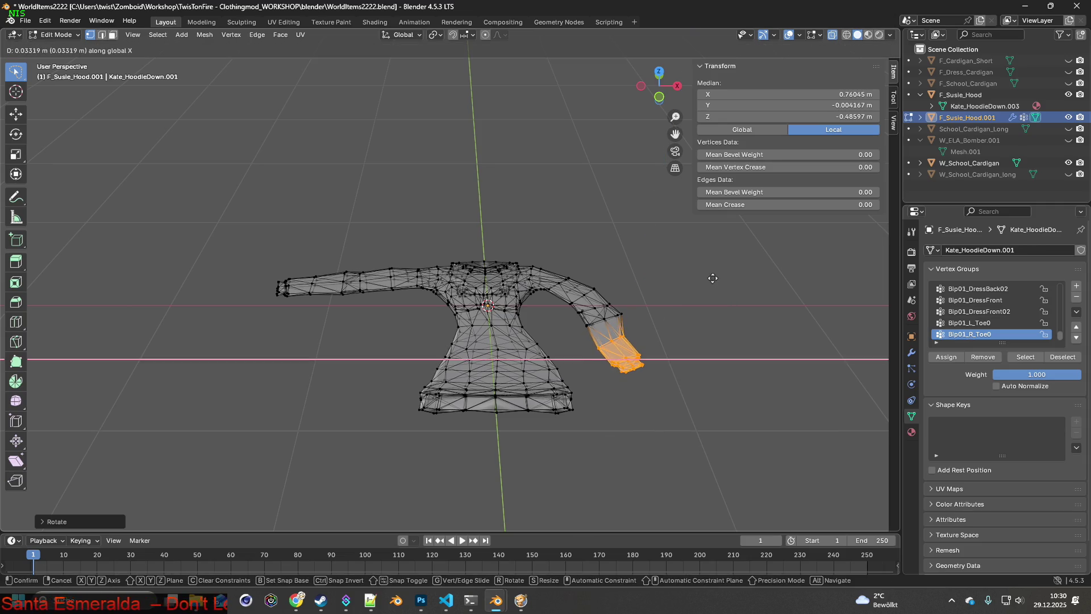
key("z")
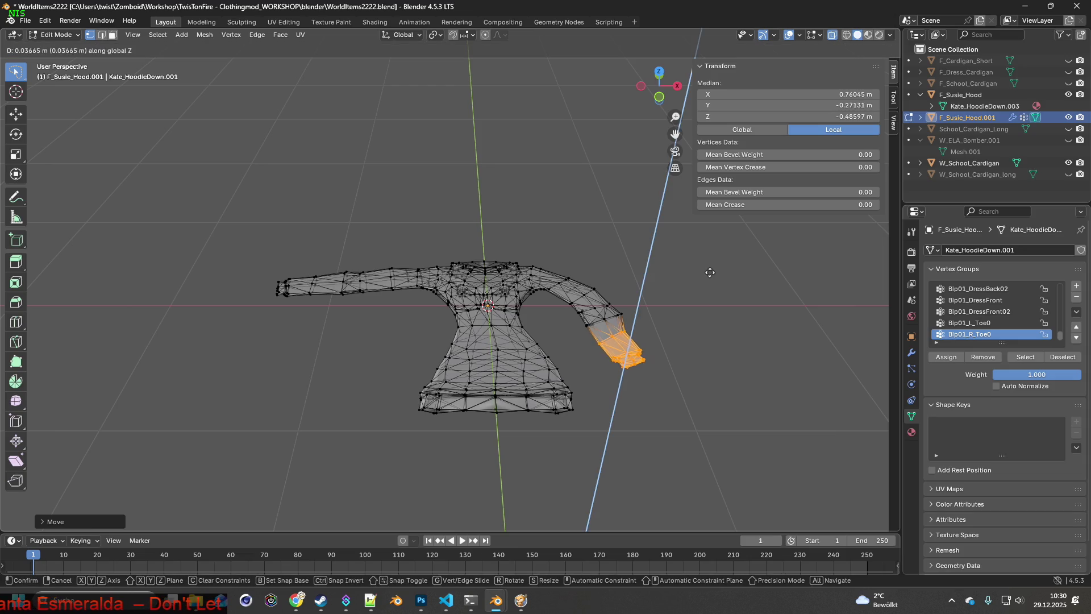
left_click(706, 269)
middle_click_drag(706, 270, 670, 290)
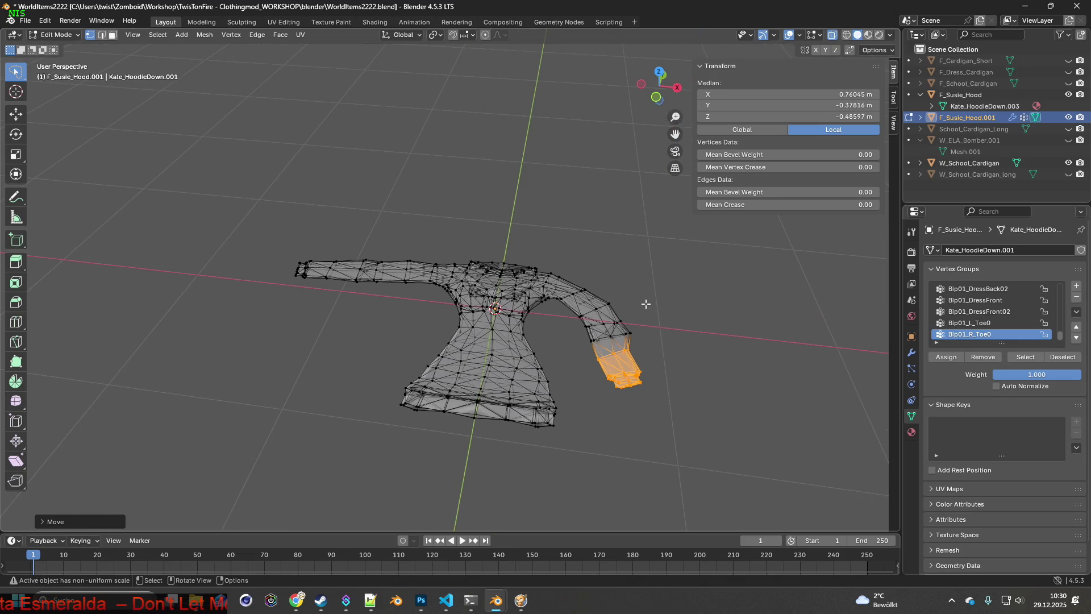
middle_click_drag(558, 298, 584, 295)
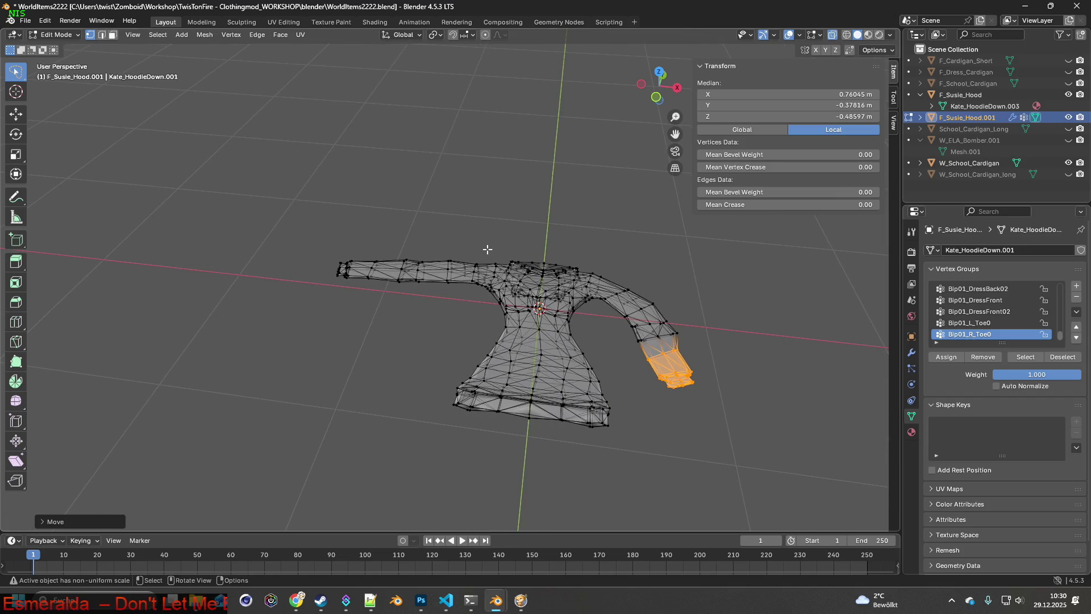
- Lasso-select the left sleeve and rotate it downward
right_click_drag(483, 293, 447, 215, "ctrl")
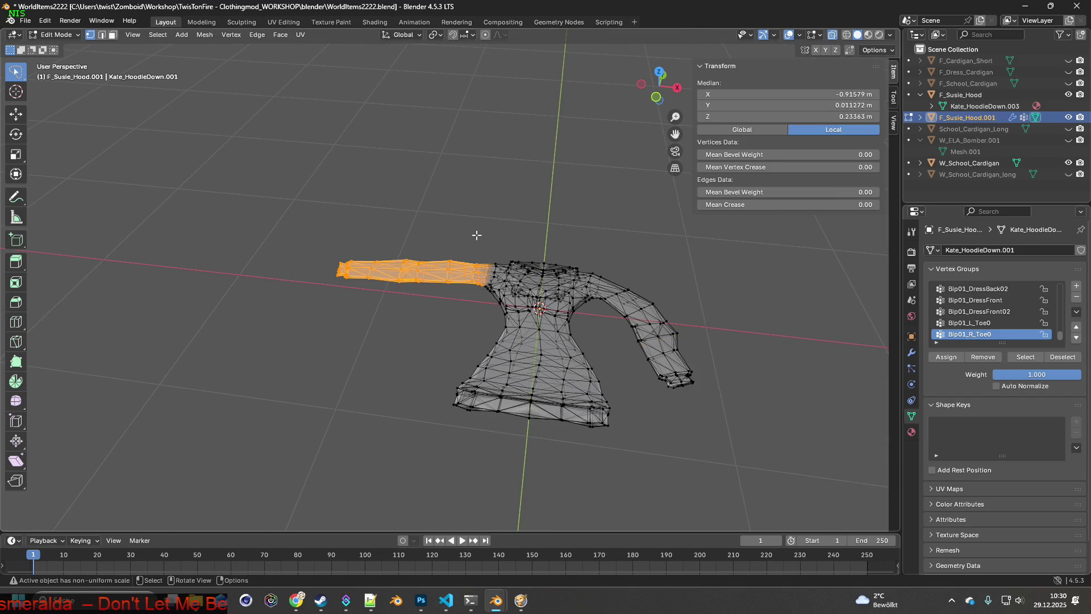
key("r")
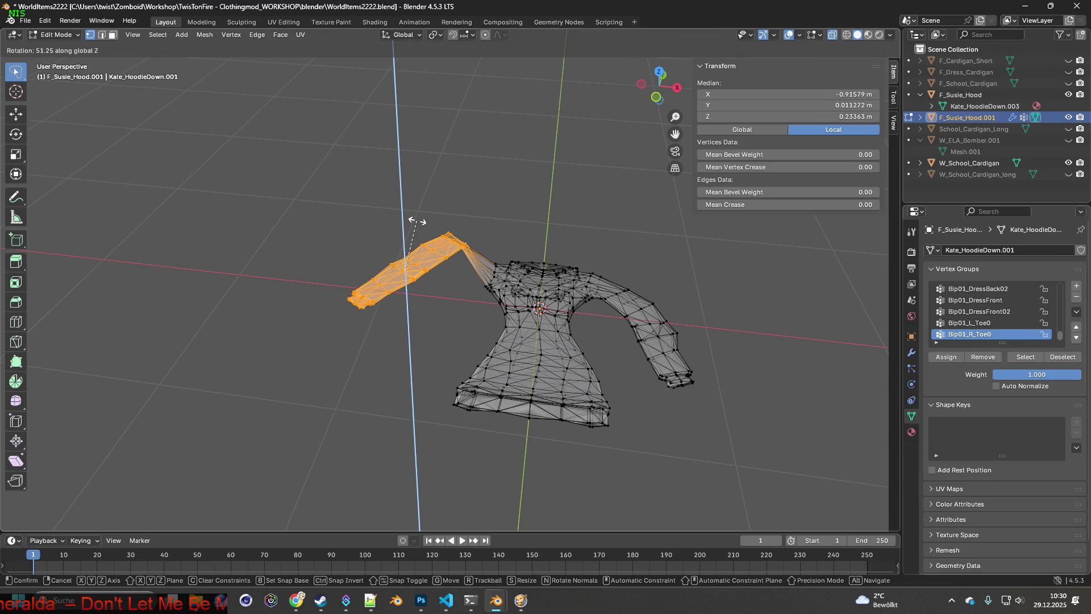
left_click(421, 221)
key("x")
left_click(45, 21)
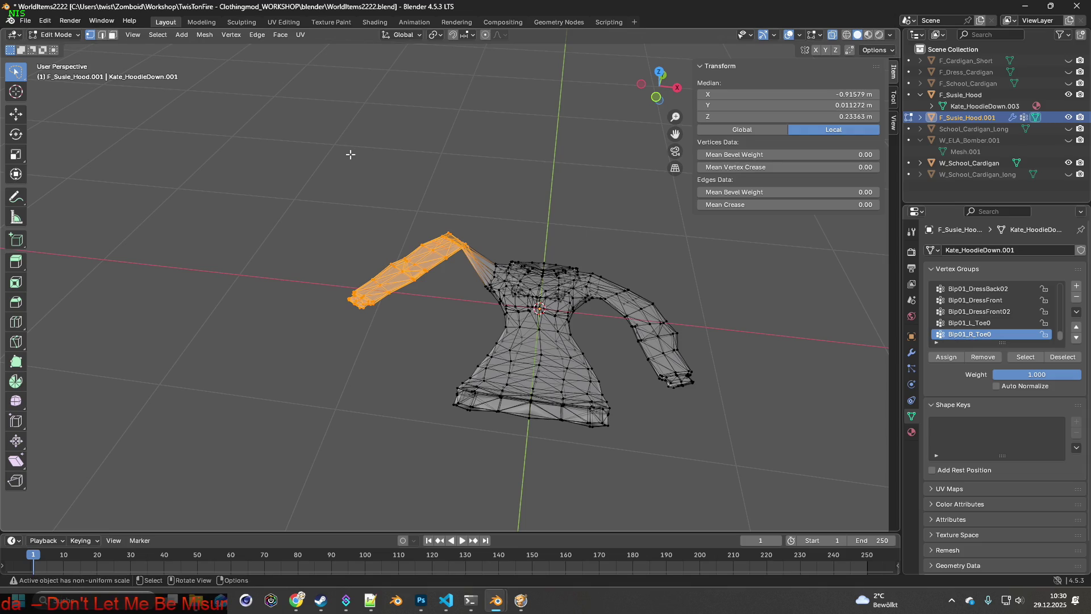
- Move the left sleeve in along X and lower it along Y toward the body
key("g")
key("y")
key("x")
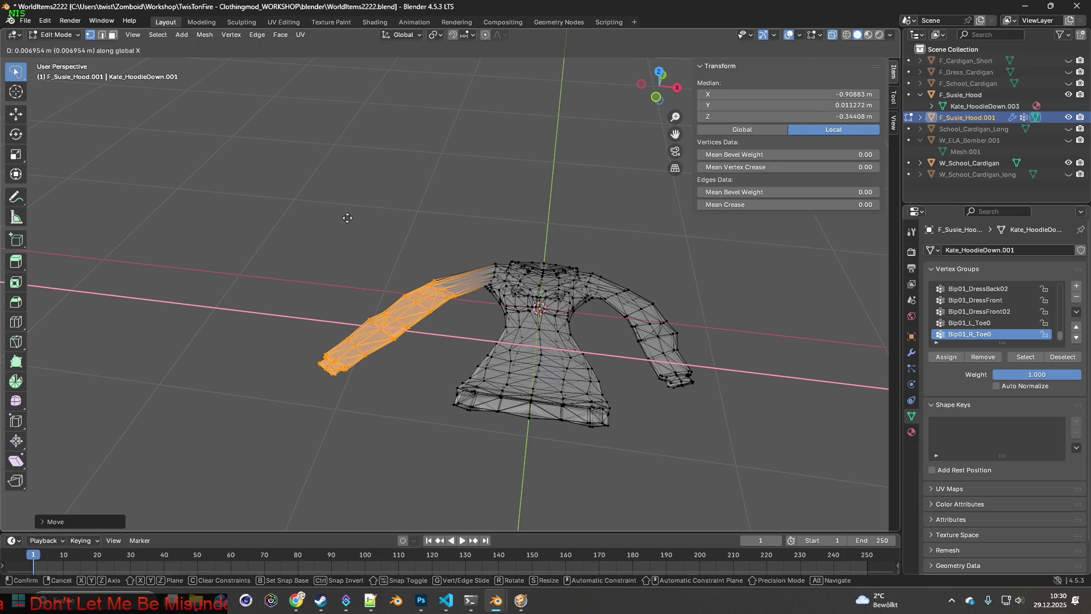
left_click(376, 219)
key("g")
key("z")
key("y")
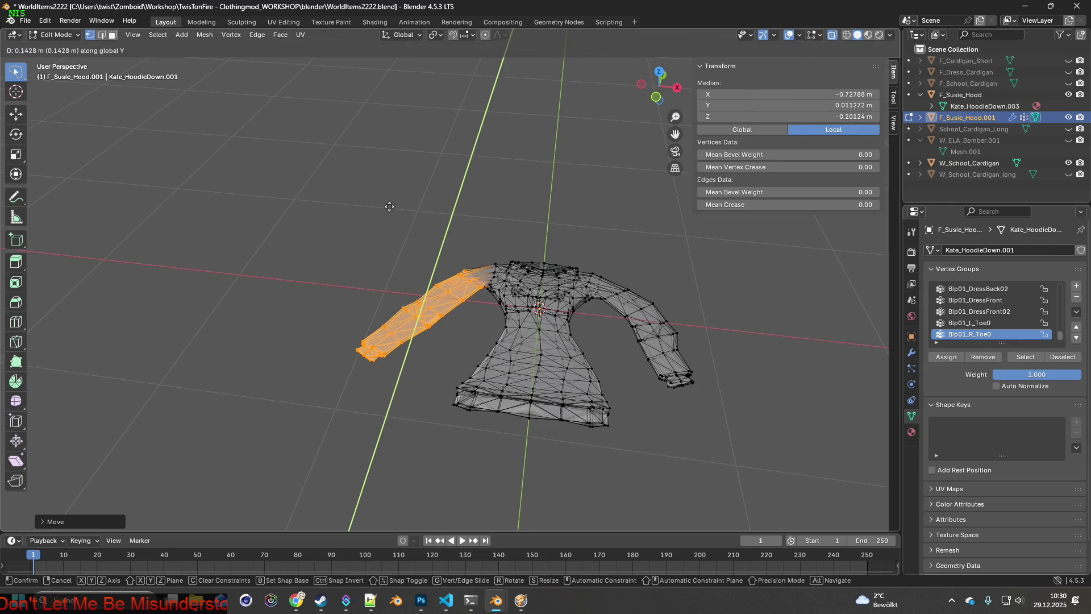
left_click(389, 208)
middle_click_drag(437, 254, 441, 291)
- Deselect the upper sleeve, then raise the forearm along Z and shift it along X
right_click_drag(428, 293, 403, 260, "ctrl+shift")
key("g")
key("z")
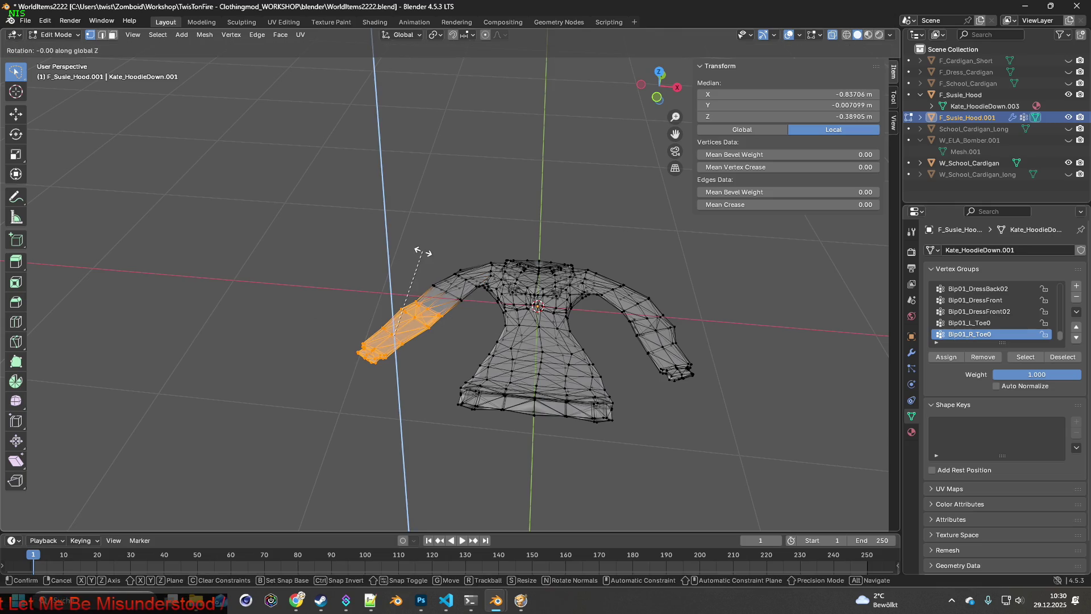
left_click(392, 237)
key("x")
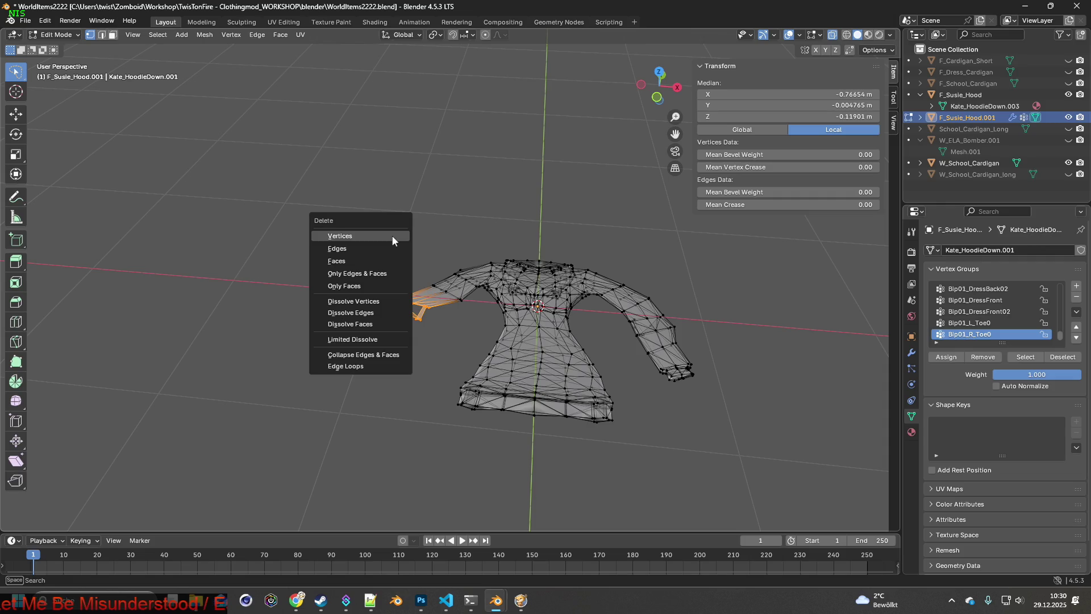
left_click(45, 20)
key("x")
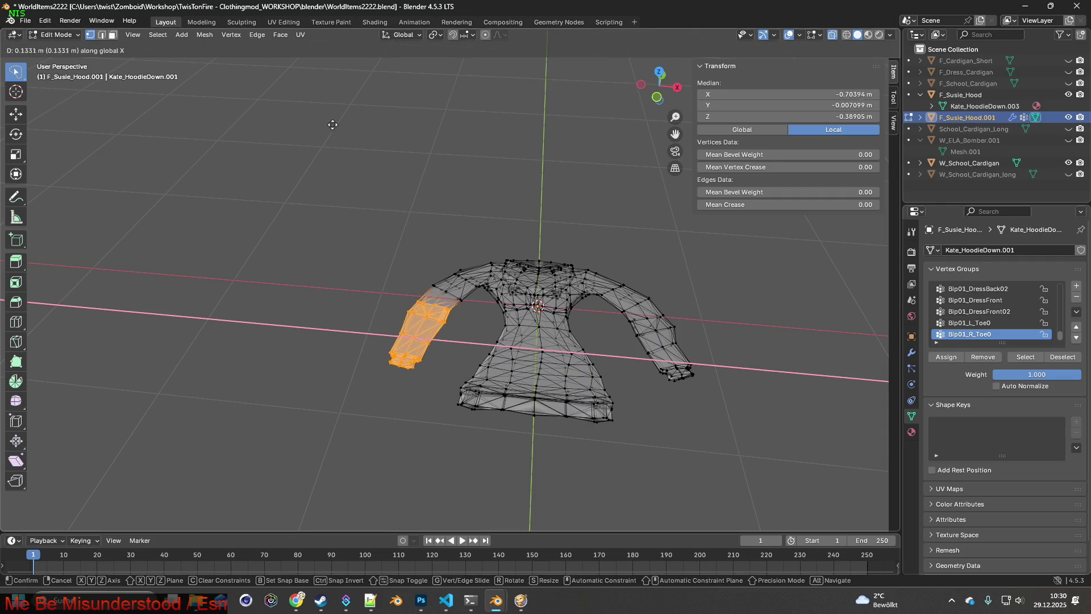
left_click(338, 125)
- Adjust the forearm along Y and rotate it around Y and Z to hang straight
key("r")
key("y")
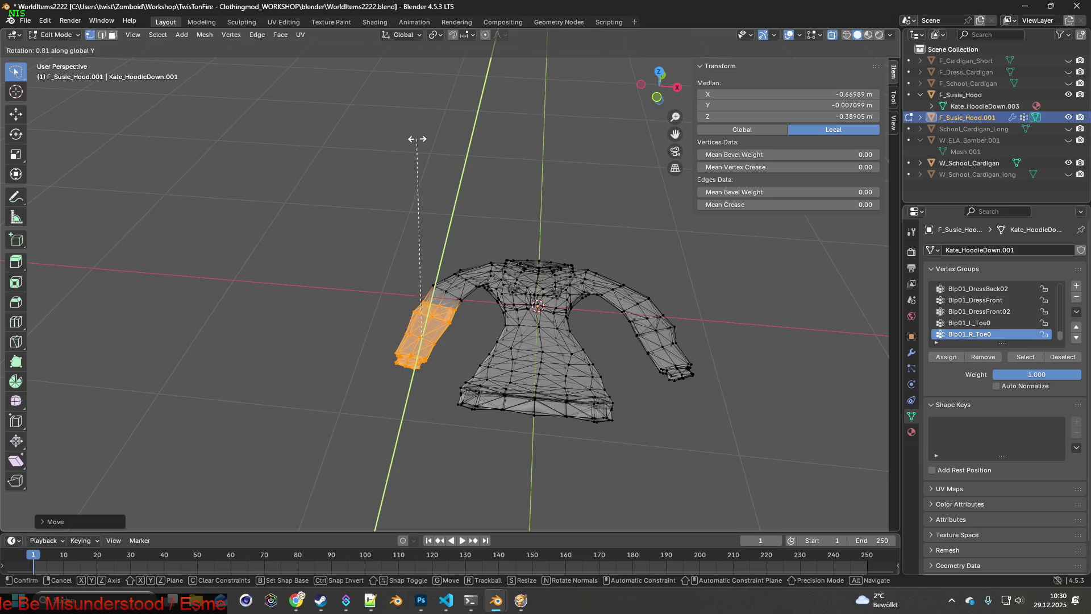
key("Escape")
key("g")
key("y")
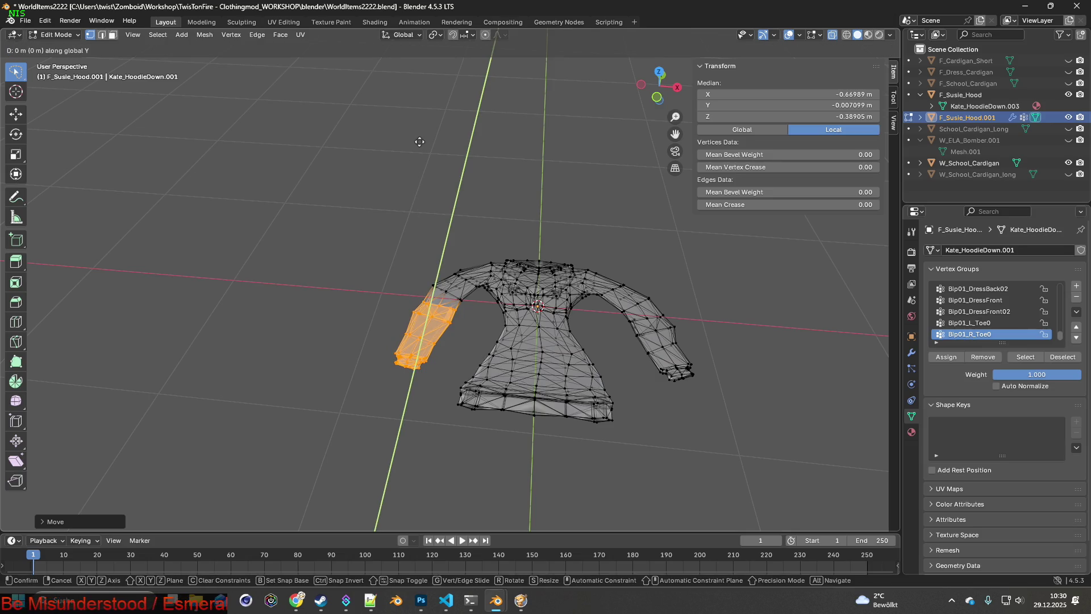
key("r")
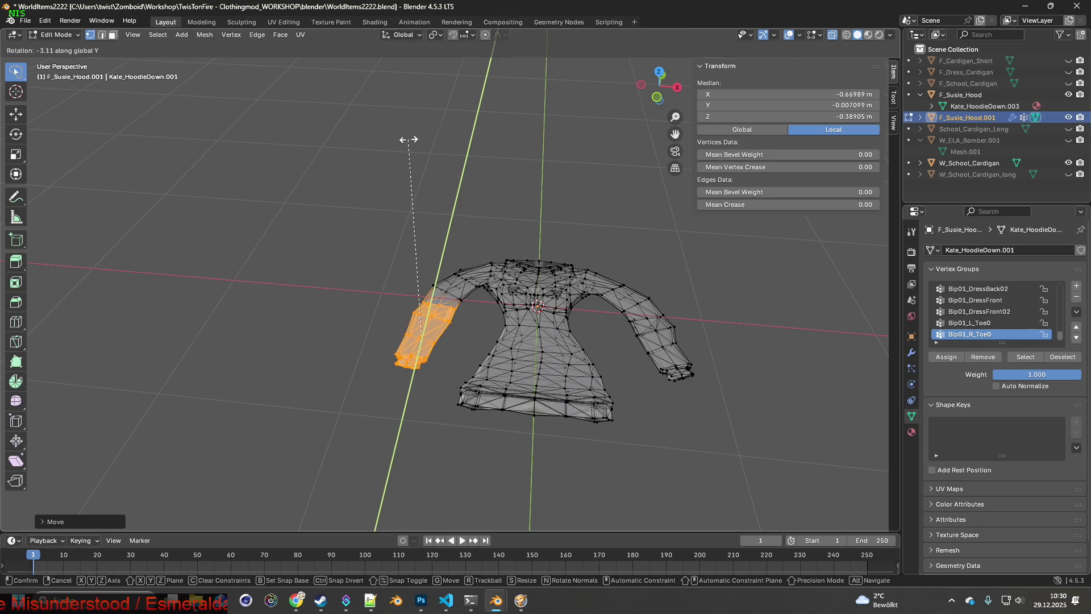
key("Escape")
key("z")
key("r")
key("z")
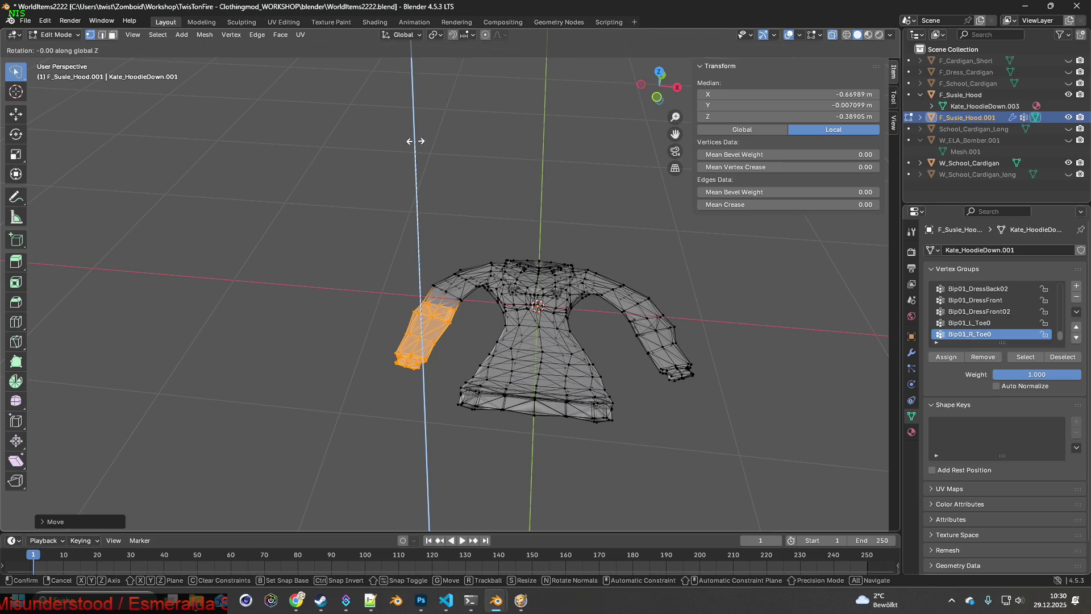
key("Return")
- Shift the forearm about 6 cm in along X so it hangs beside the body, matching the right sleeve
key("g")
key("x")
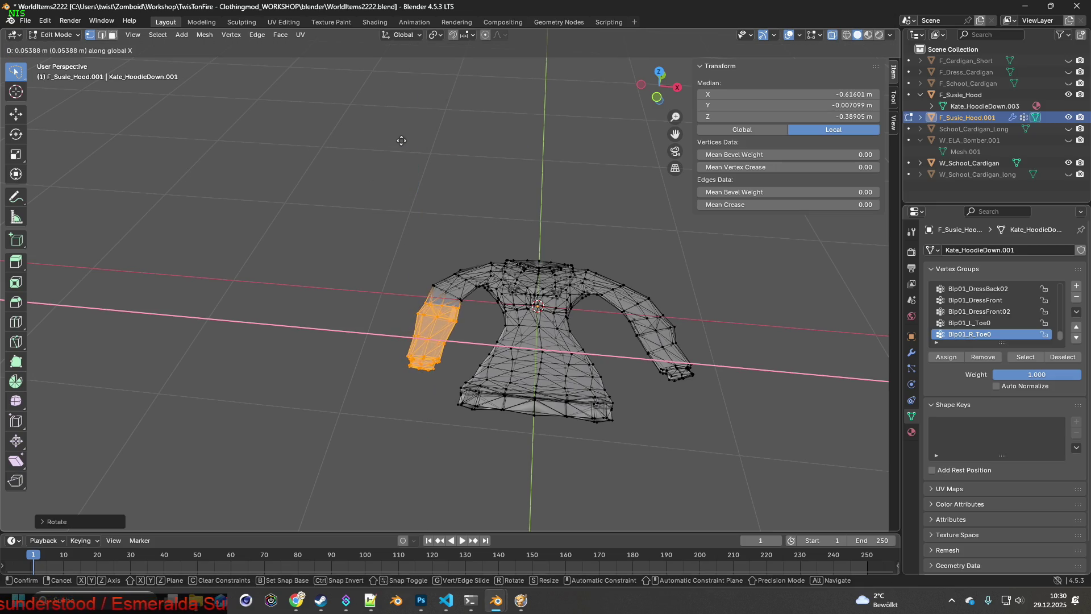
left_click(402, 140)
middle_click_drag(455, 260, 486, 265)
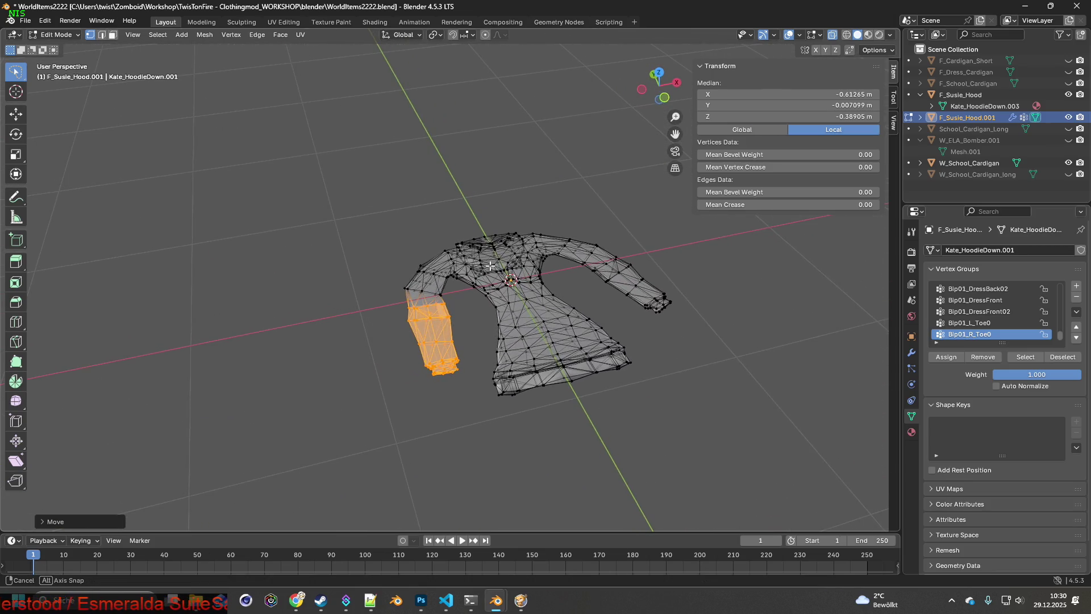
mouse_move(485, 265)
middle_mouse_down()
mouse_move(460, 282)
mouse_move(584, 310)
middle_mouse_up()
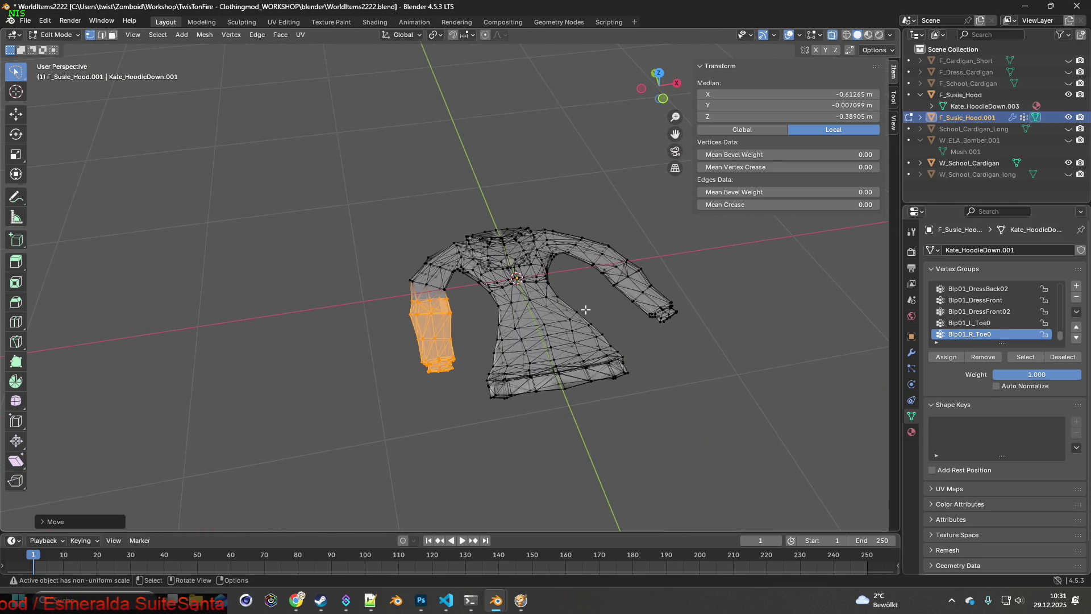
- Trial-move the lower hem with soft falloff, undoing and redoing the change
key("ctrl+z")
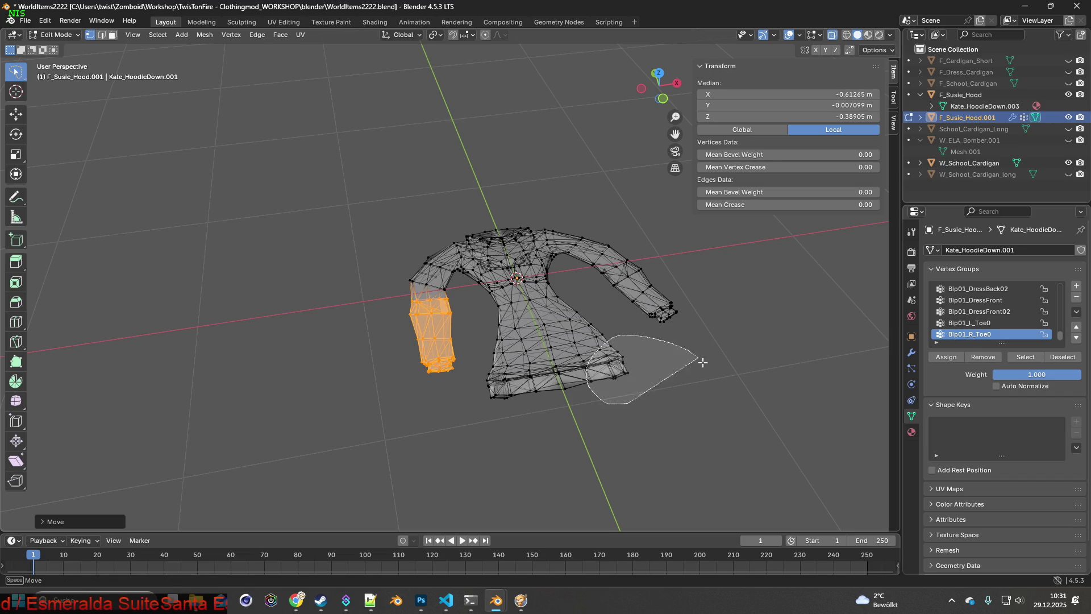
key("g")
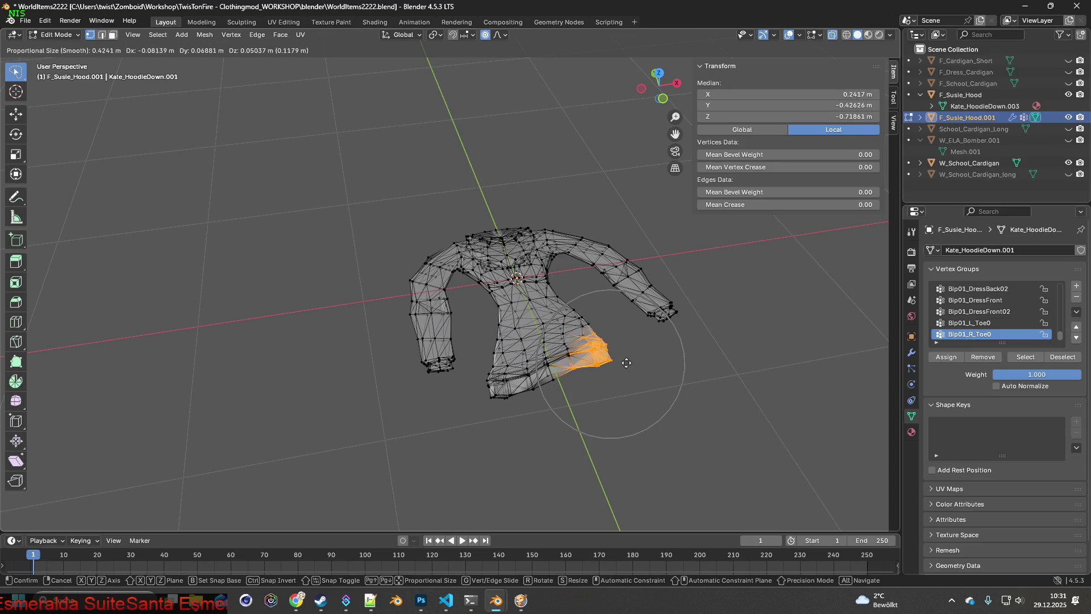
key("g")
key("g")
left_click(676, 355)
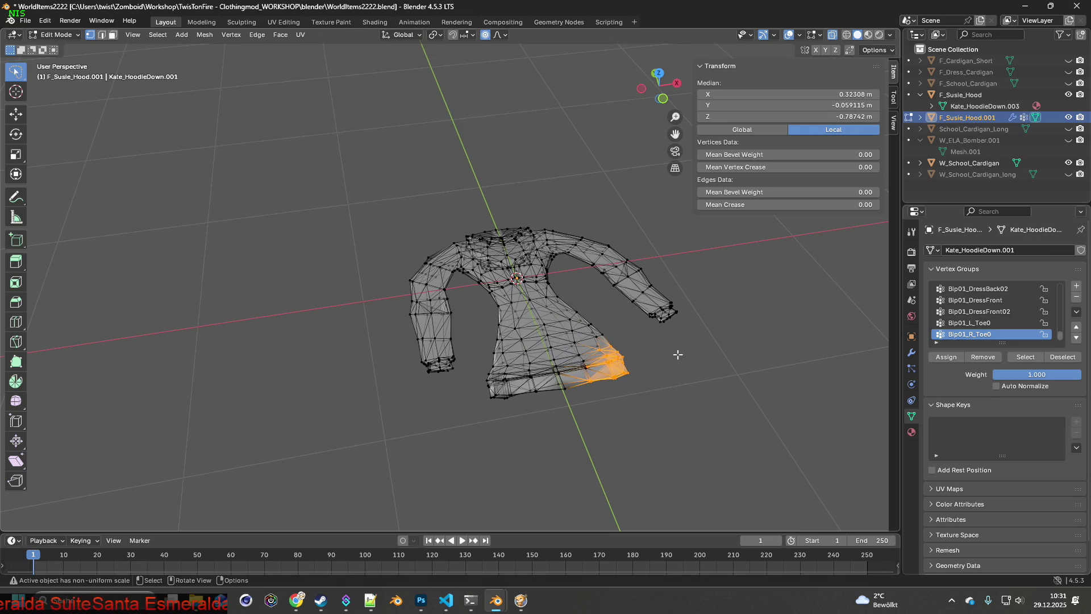
left_click(45, 21)
key("ctrl+shift+z")
key("ctrl+shift+z")
- Shift the hem sideways along X with proportional falloff, checking it with undo/redo
key("g")
key("x")
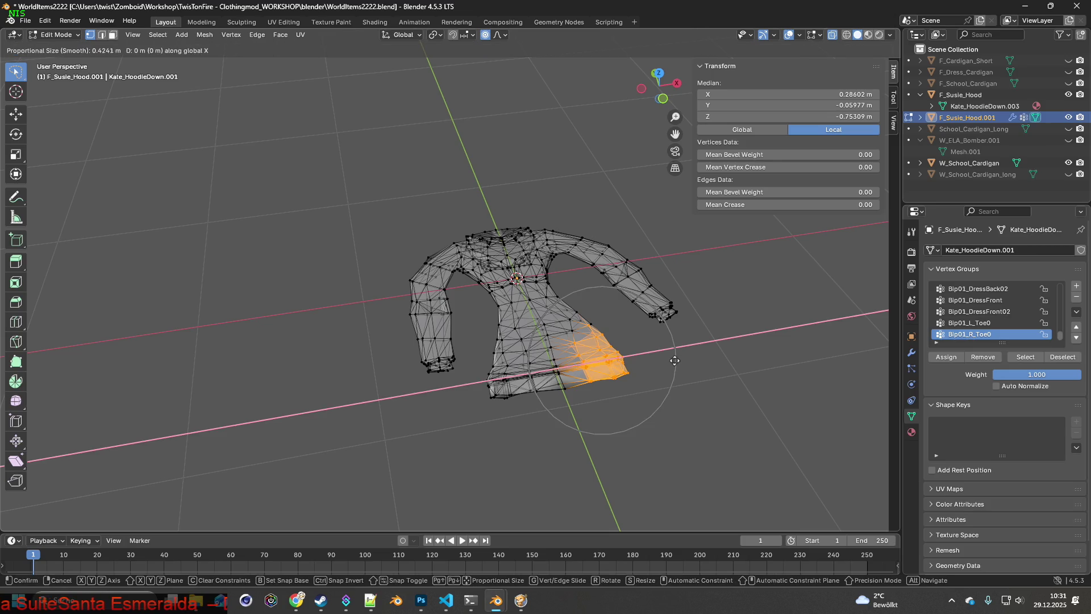
scroll(662, 360, "up", 1)
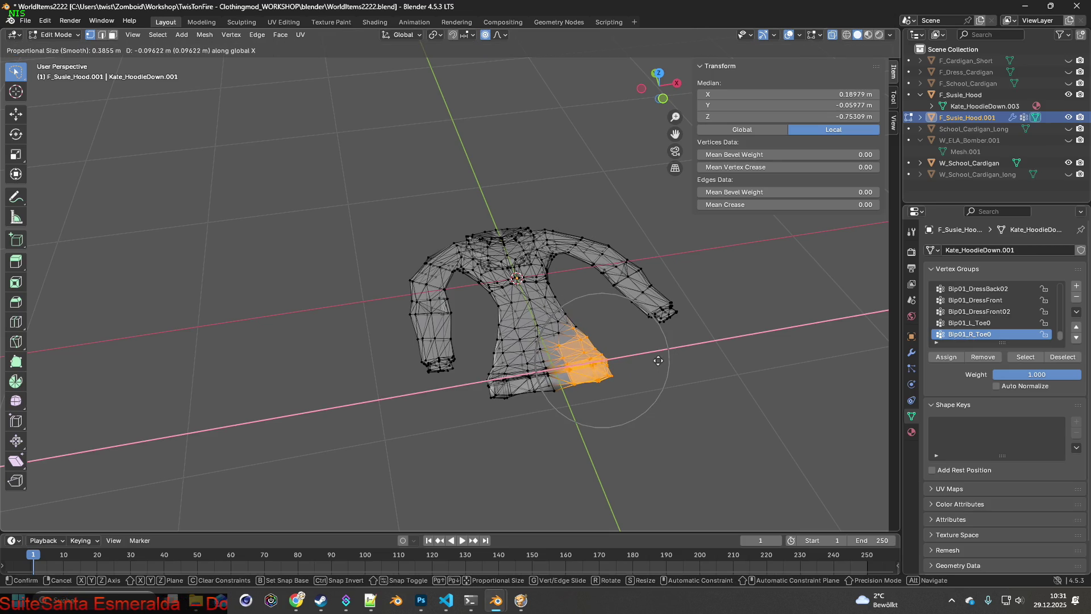
scroll(654, 360, "down", 1)
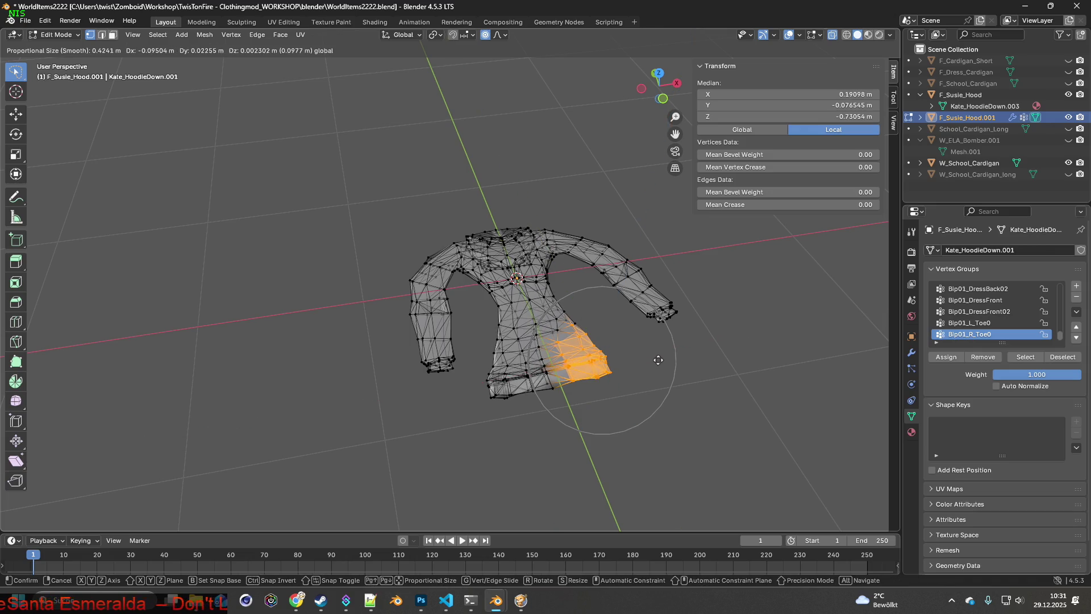
left_click(670, 355)
key("ctrl+z")
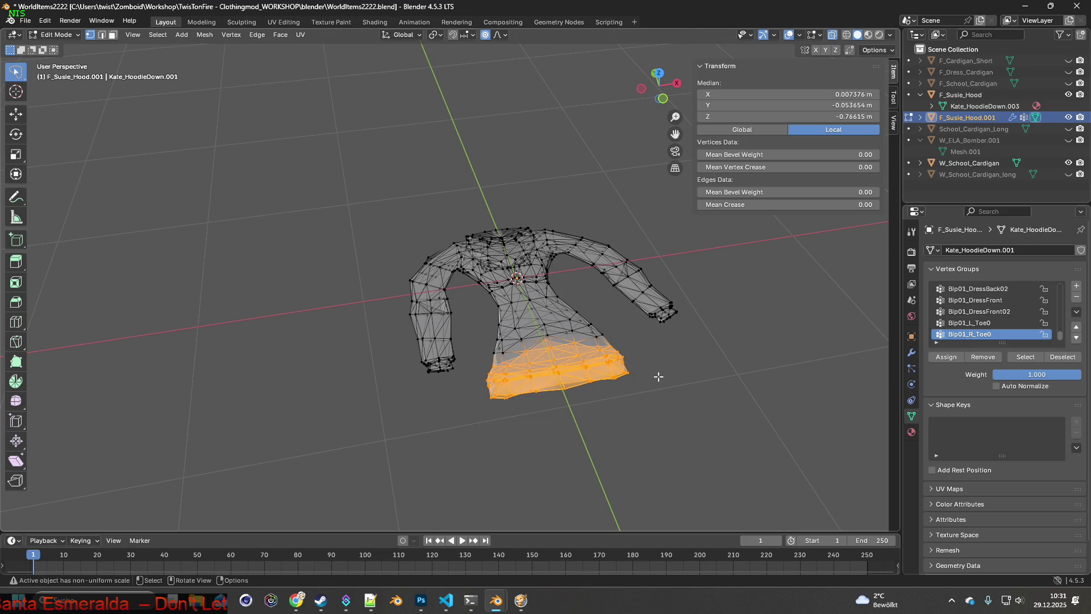
key("ctrl+shift+z")
- Pull one side of the hem up about 20 cm along Y with smooth falloff, narrowing the flared bottom
key("g")
key("x")
key("y")
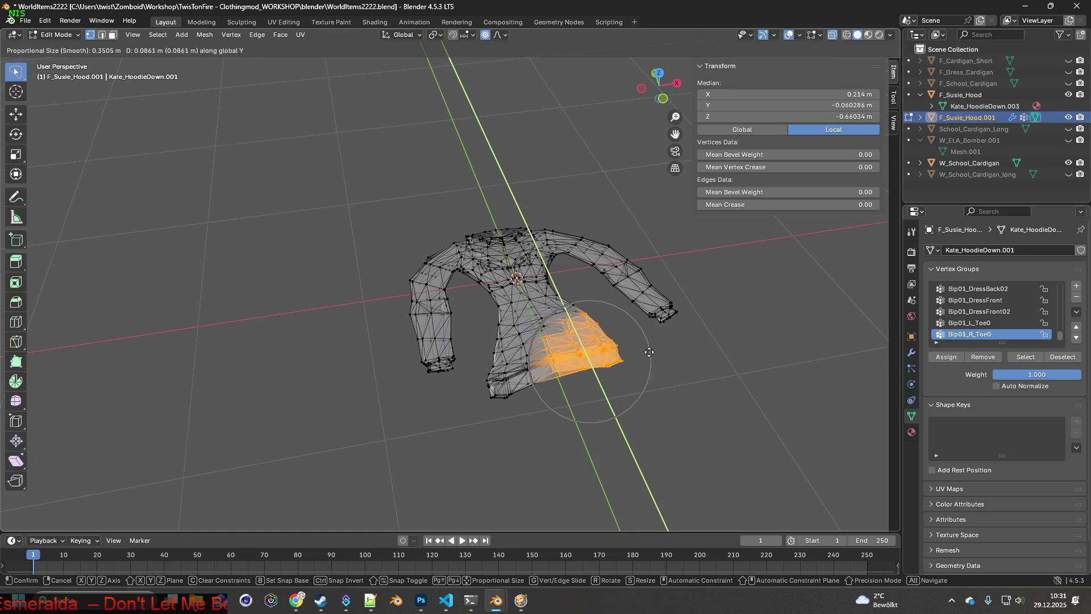
scroll(612, 331, "down", 2)
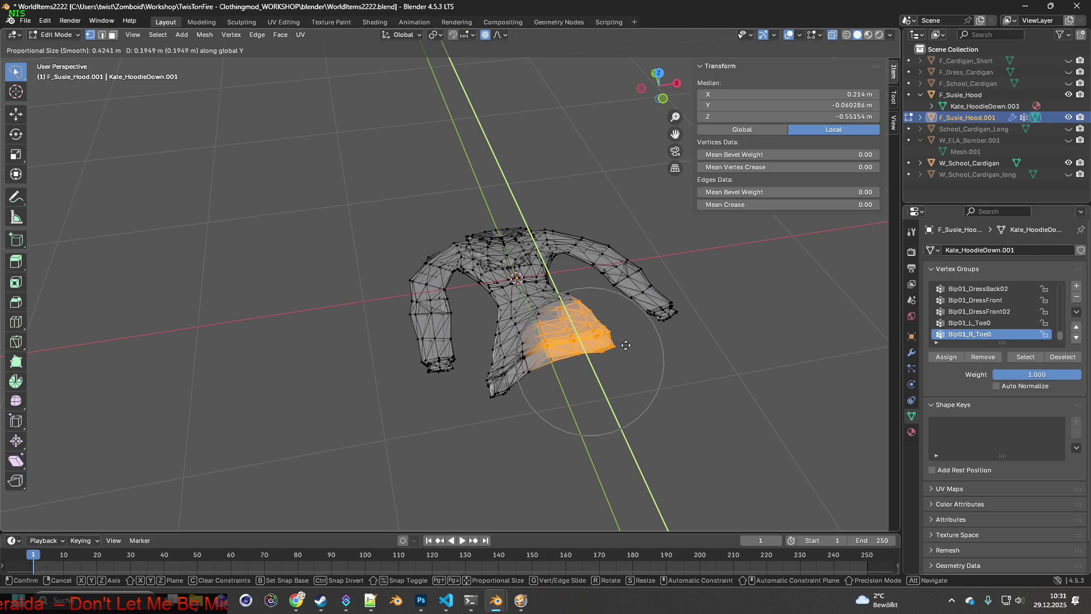
left_click(626, 346)
mouse_move(602, 338)
middle_mouse_down()
mouse_move(544, 339)
mouse_move(561, 351)
middle_mouse_up()
left_click_drag(532, 372, 506, 403)
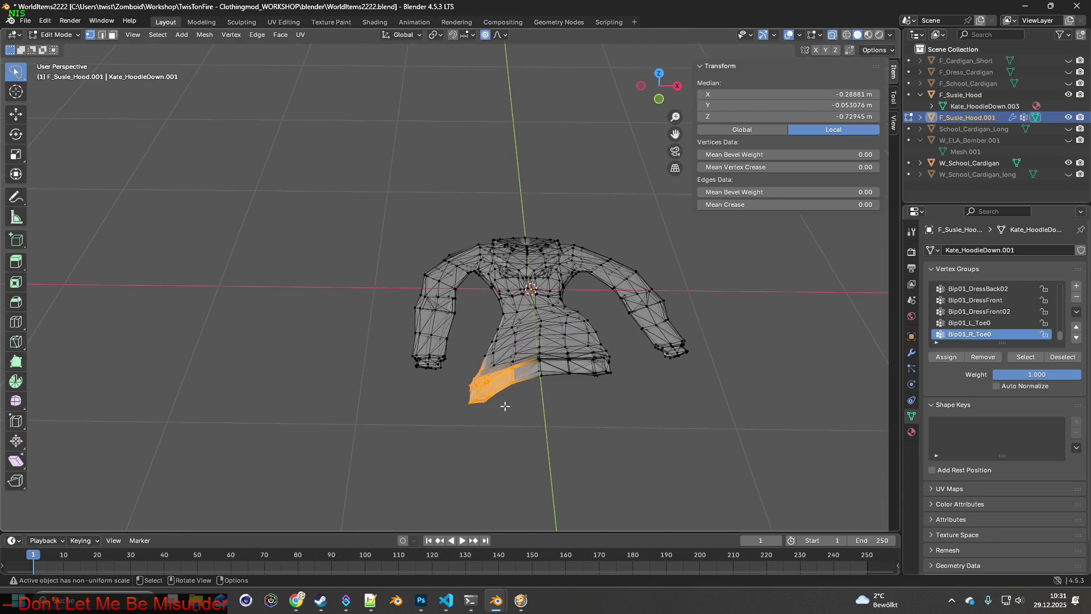
- Tuck the lower-left flap of the hoodie inward along the Y axis
key("g")
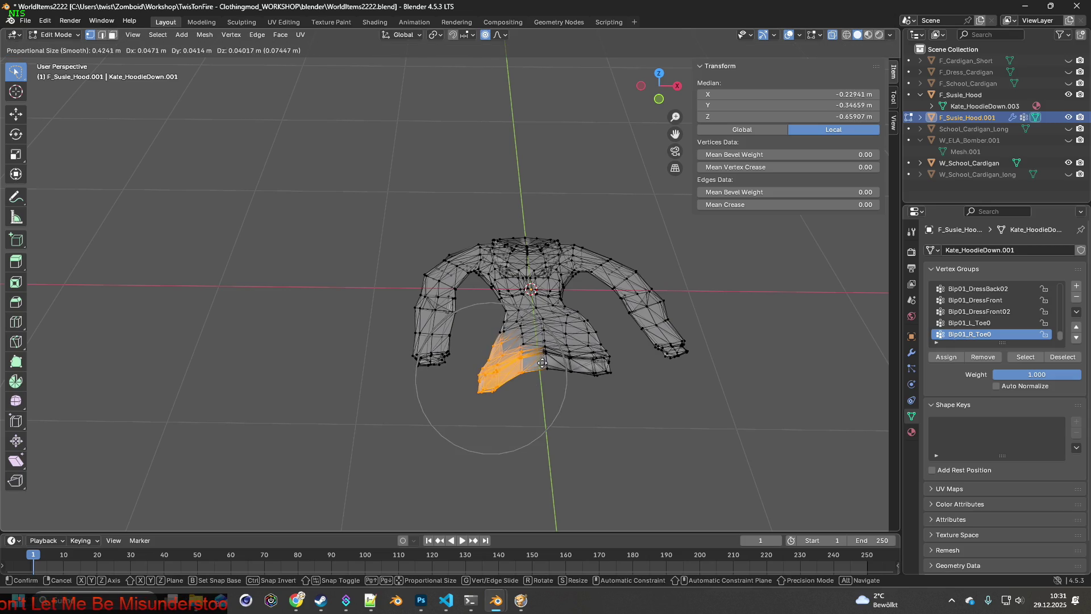
key("g")
key("Escape")
key("g")
key("y")
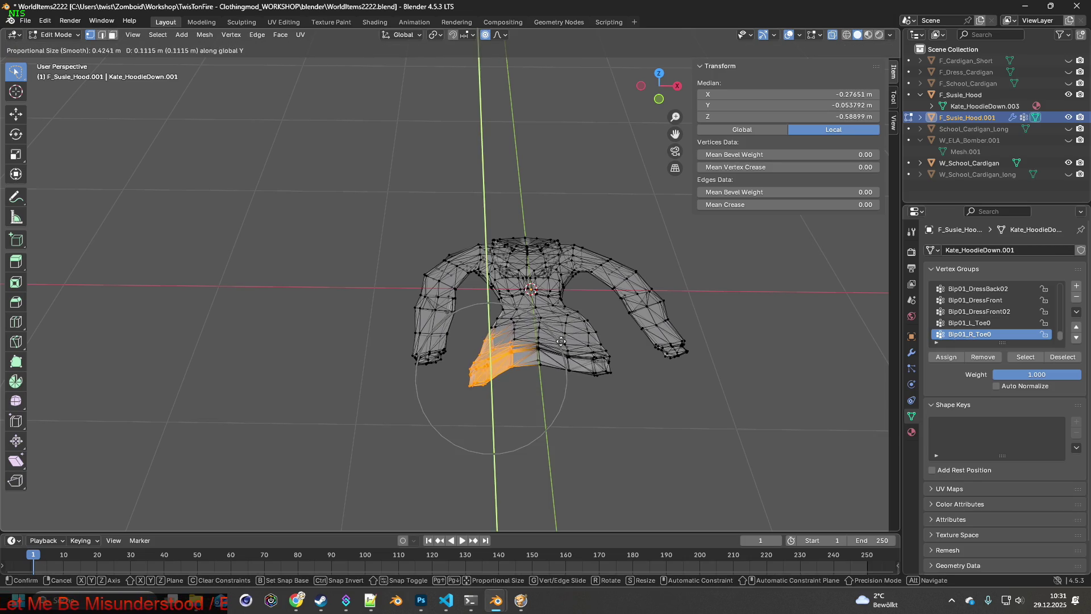
left_click(563, 340)
mouse_move(563, 339)
middle_mouse_down()
mouse_move(586, 325)
mouse_move(574, 384)
mouse_move(512, 323)
middle_mouse_up()
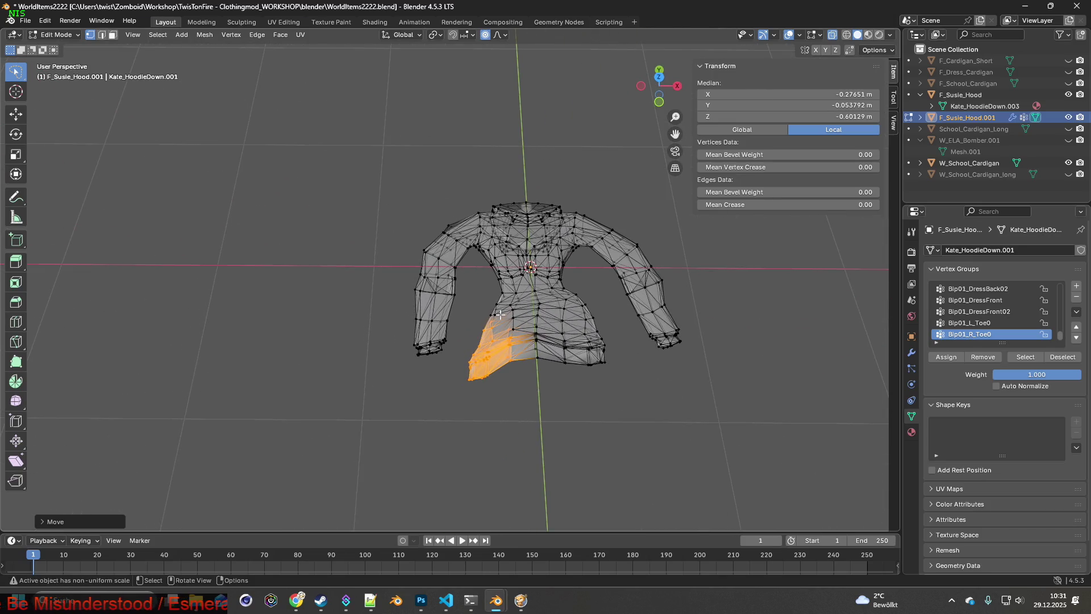
- Pull the left shoulder vertices sideways along the X axis
right_click_drag(413, 271, 415, 270, "ctrl")
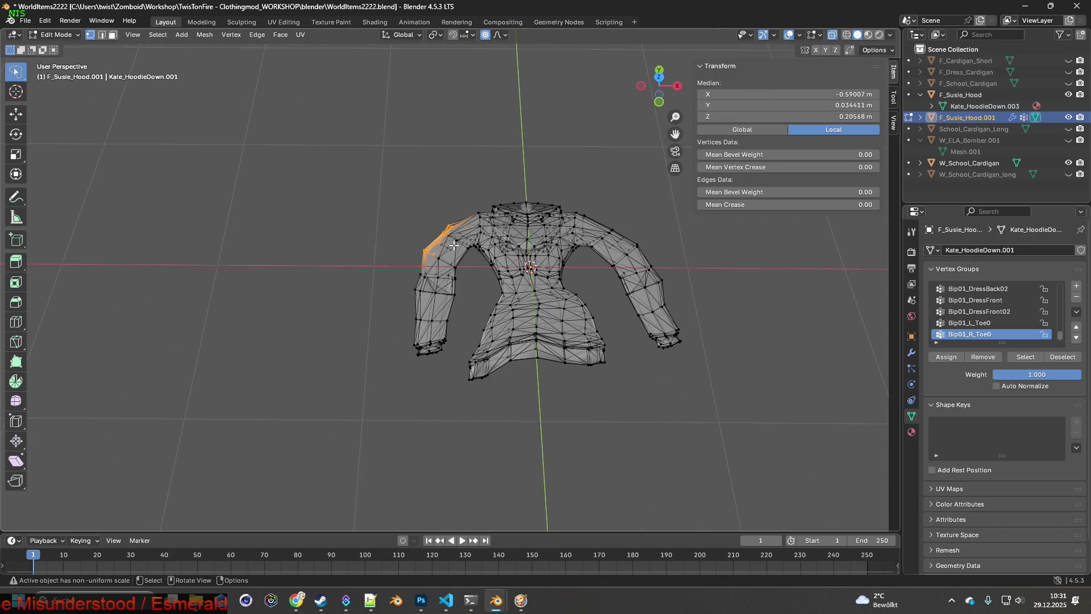
key("g")
key("x")
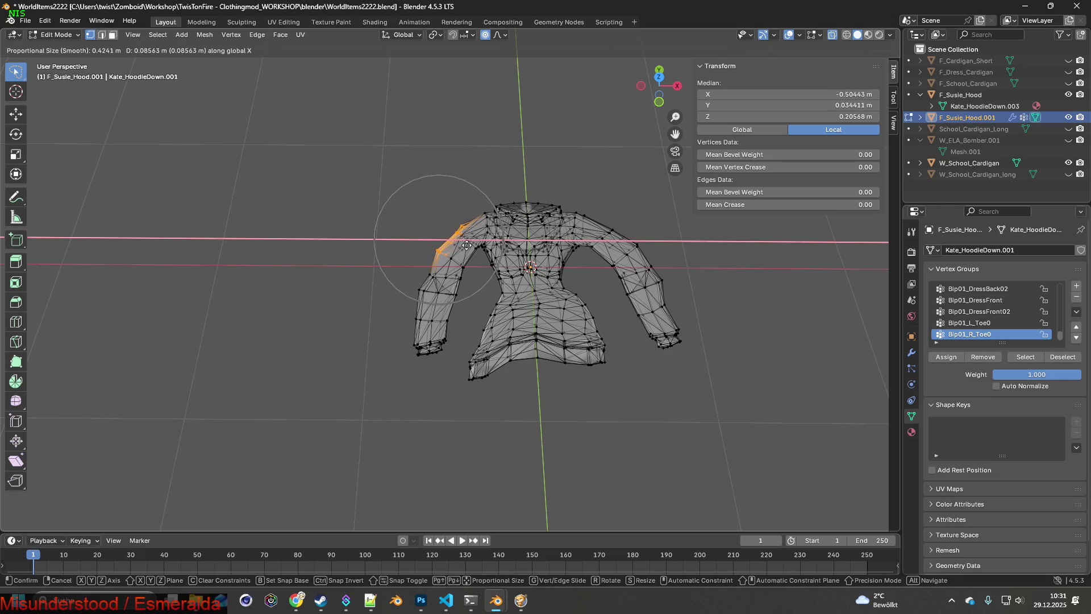
left_click(468, 245)
- Grow a right-shoulder strip selection, pull it along X about 8.6 cm, and return to Object Mode
right_click_drag(698, 291, 716, 314, "ctrl")
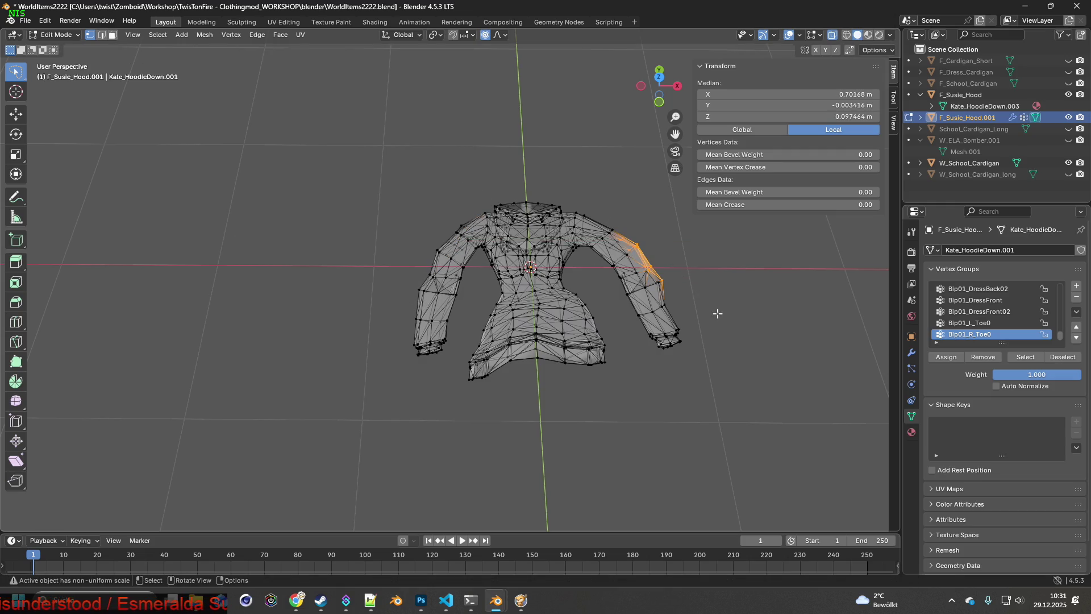
right_click_drag(632, 233, 633, 234, "ctrl")
key("ctrl+KP_Add")
key("g")
key("x")
left_click(655, 243)
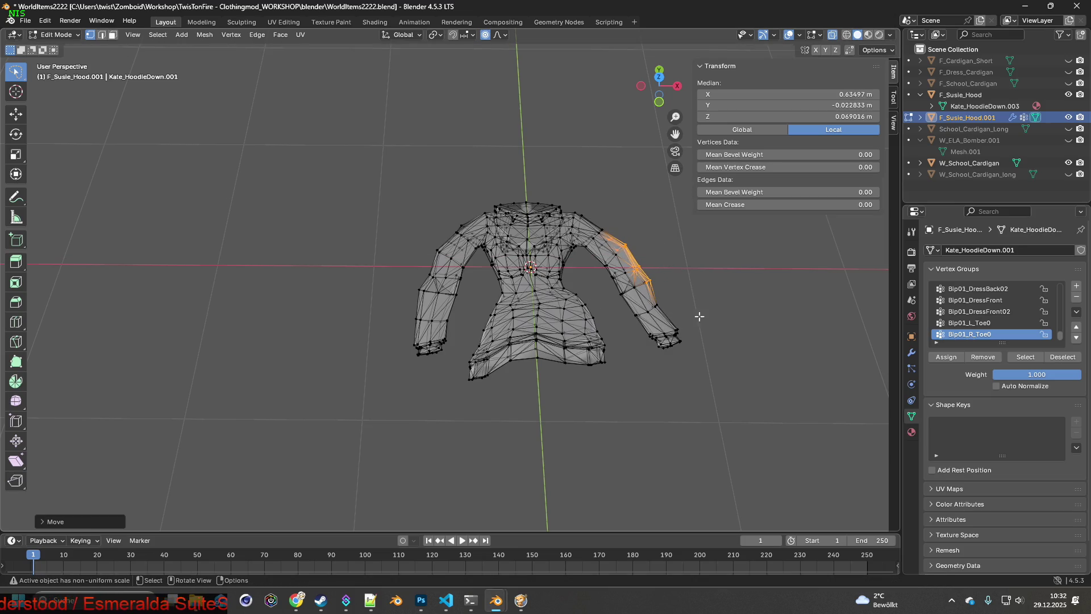
middle_click_drag(673, 315, 687, 278)
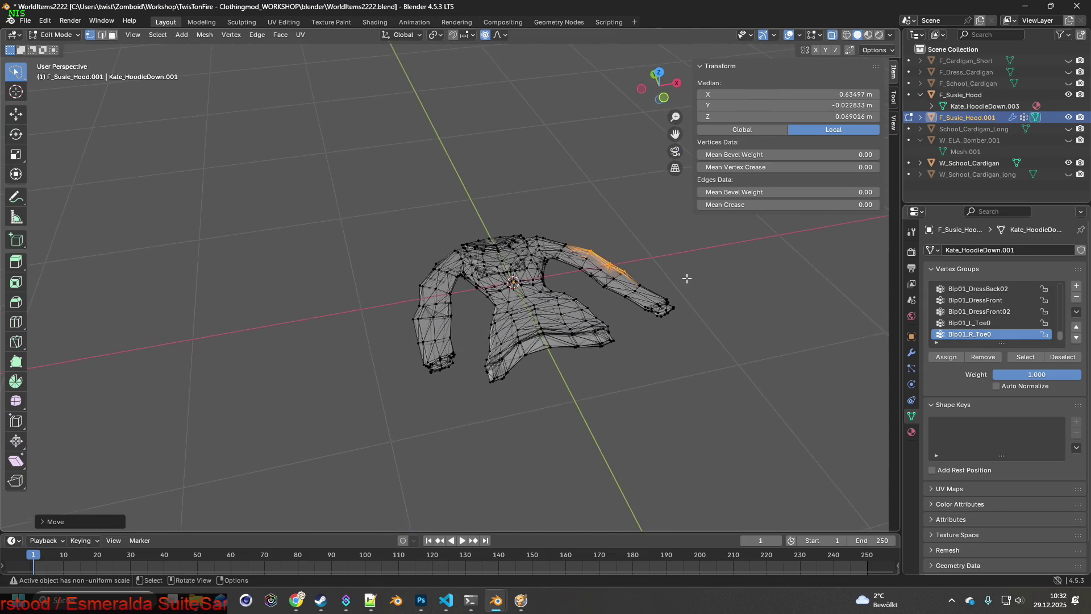
left_click(74, 37)
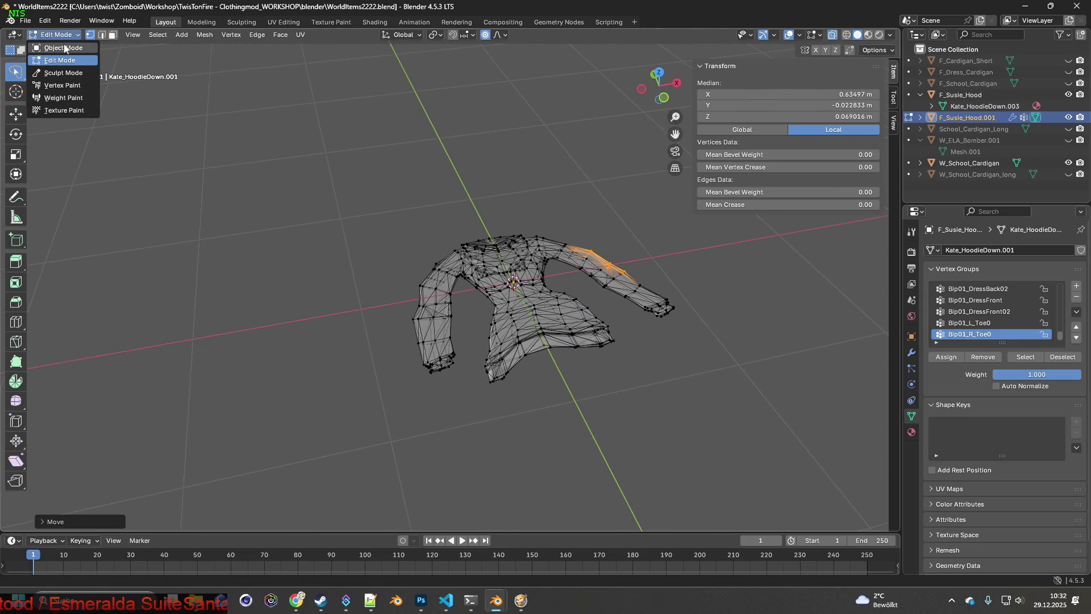
- Scale the whole hood down in stages to roughly 0.032, 0.004, 0.032
middle_click_drag(577, 243, 565, 225)
mouse_move(674, 228)
middle_mouse_down()
mouse_move(550, 231)
mouse_move(606, 289)
middle_mouse_up()
middle_click_drag(663, 315, 629, 315, "shift")
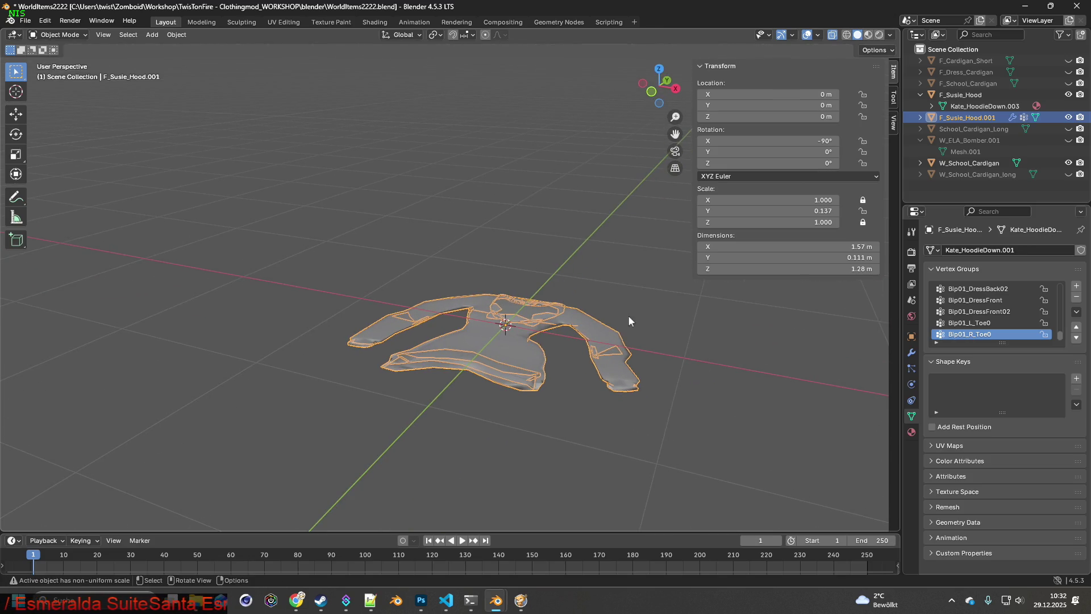
key("s")
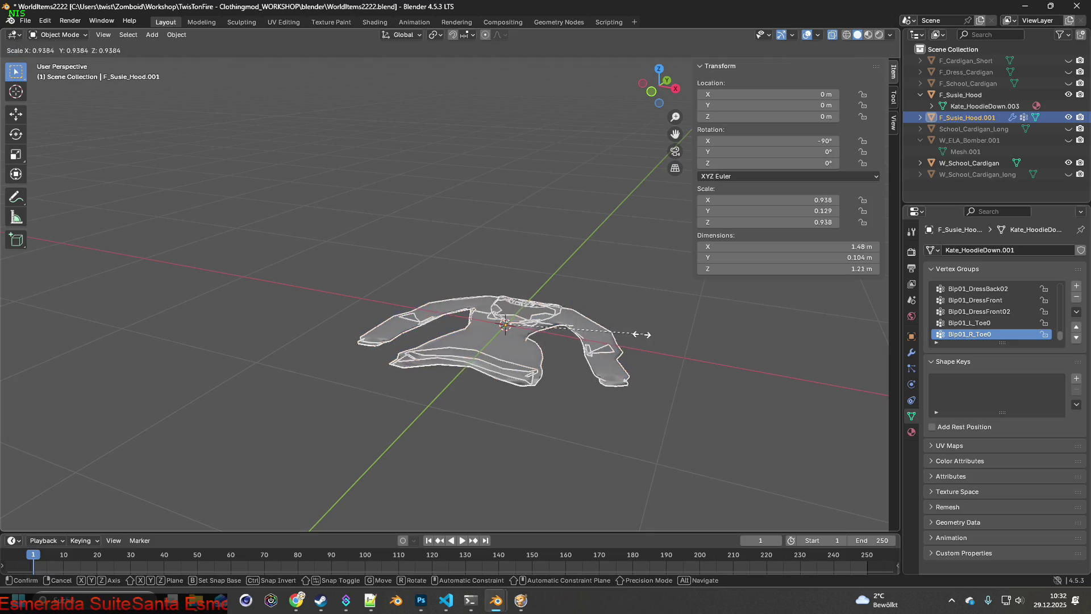
left_click(541, 326)
scroll(542, 326, "up", 2)
mouse_move(542, 331)
middle_mouse_down("shift")
mouse_move(553, 304)
mouse_move(535, 297)
middle_mouse_up("shift")
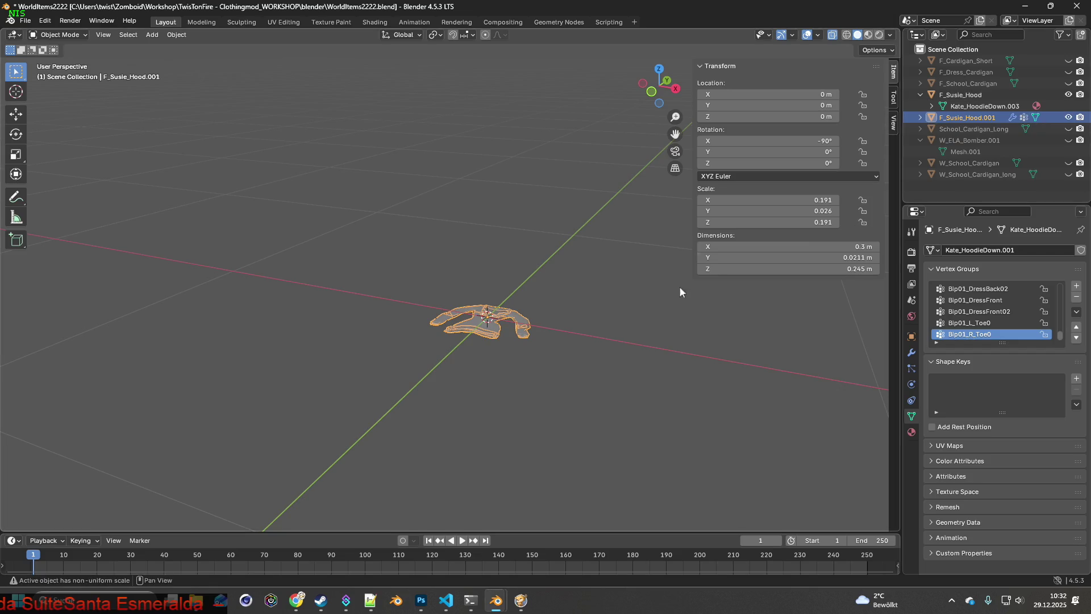
scroll(695, 280, "up", 4)
scroll(660, 301, "up", 2)
key("s")
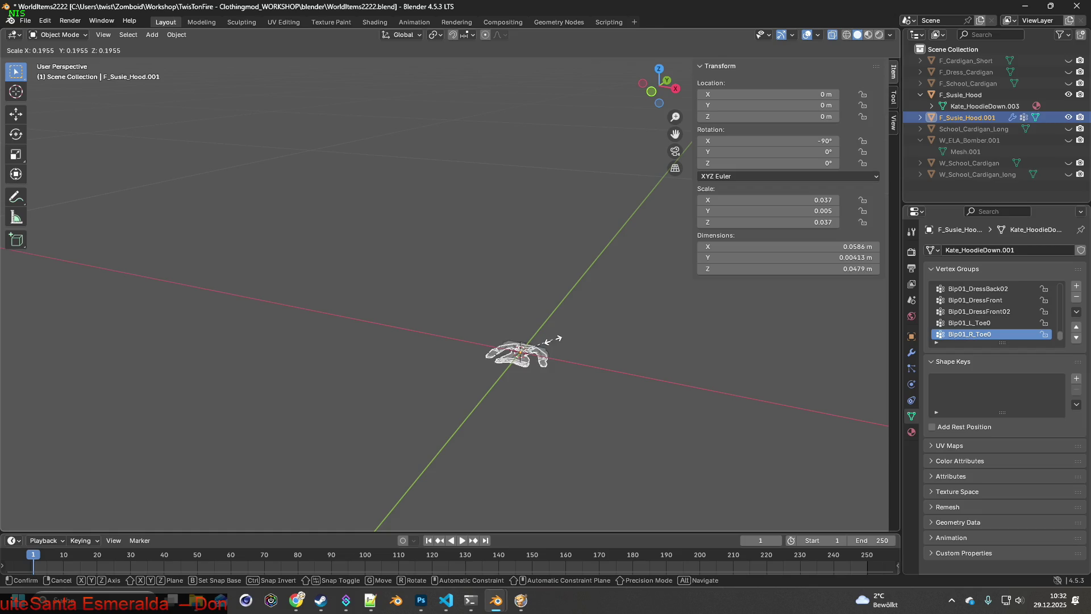
left_click(553, 342)
scroll(580, 307, "up", 2)
scroll(613, 289, "up", 2)
scroll(615, 282, "up", 2)
mouse_move(616, 289)
middle_mouse_down("shift")
mouse_move(452, 296)
mouse_move(501, 300)
middle_mouse_up("shift")
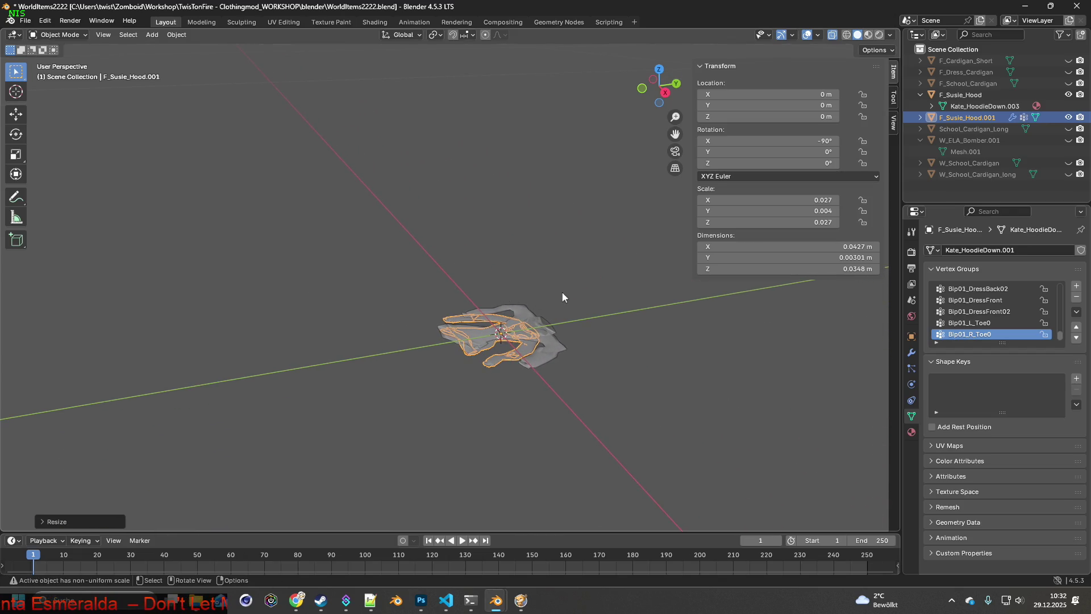
key("s")
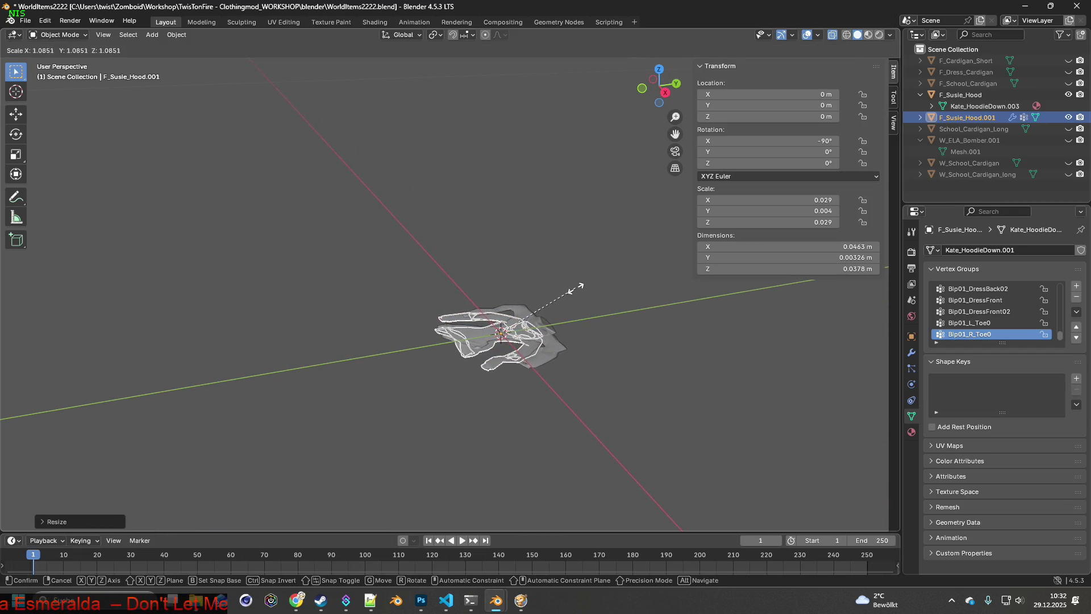
left_click(584, 286)
- Lift the hood slightly along Z and hide the extra hoodie mesh in the Outliner
mouse_move(584, 285)
middle_mouse_down()
mouse_move(580, 213)
mouse_move(569, 268)
middle_mouse_up()
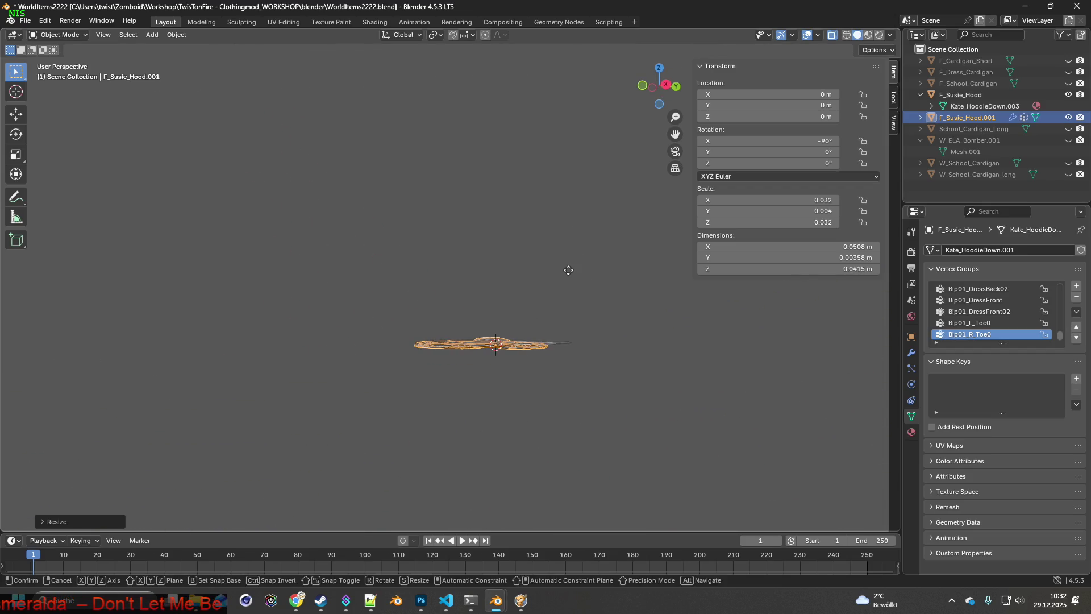
key("g")
key("z")
left_click(571, 255)
mouse_move(568, 291)
middle_mouse_down()
mouse_move(449, 274)
mouse_move(516, 272)
middle_mouse_up()
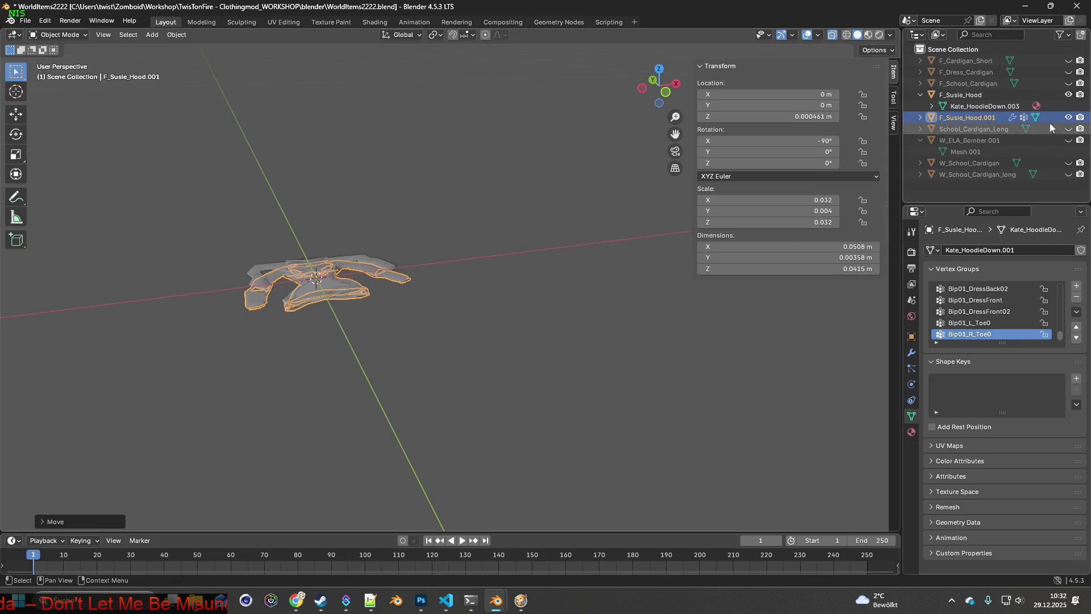
left_click(971, 116)
mouse_move(227, 173)
middle_mouse_down()
mouse_move(292, 188)
mouse_move(227, 172)
middle_mouse_up()
- Export the hood as W_Susie_Hood.fbx and switch over to Project Zomboid
left_click(26, 20)
mouse_move(43, 194)
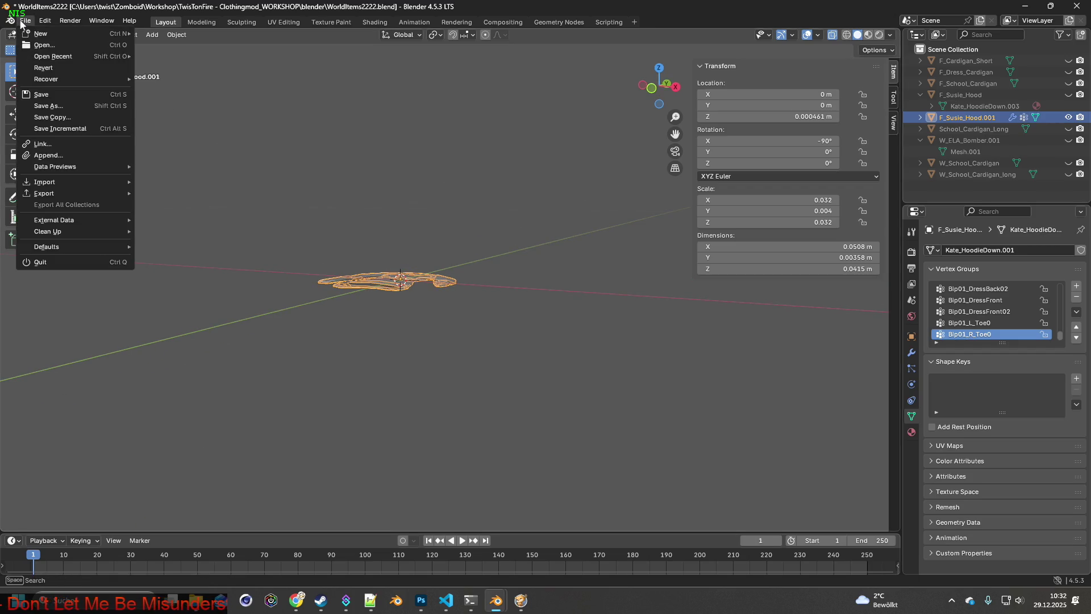
left_click(173, 295)
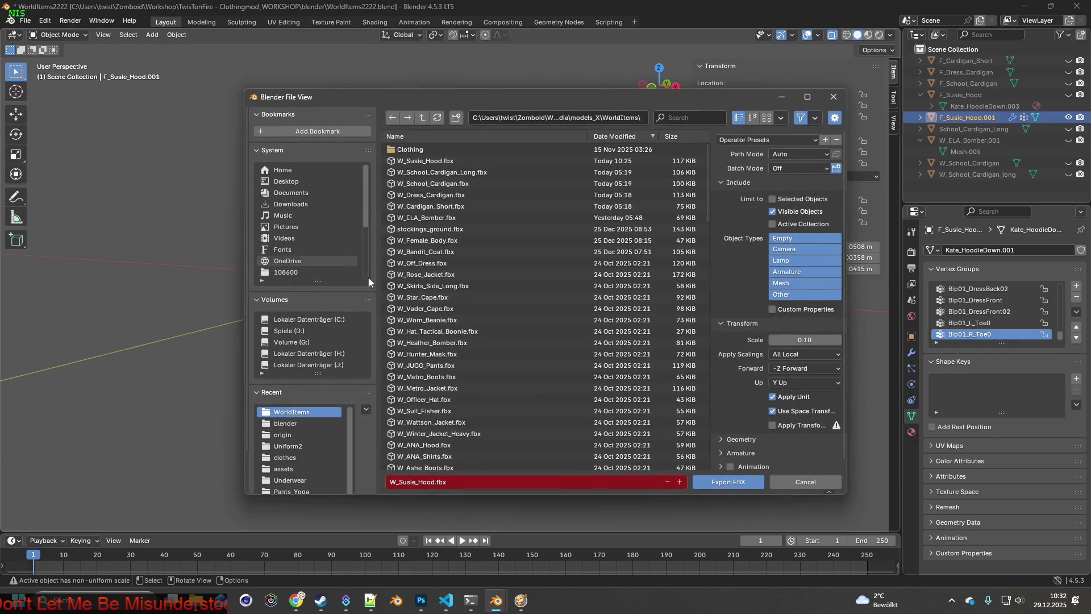
left_click(720, 481)
key("alt+Tab")
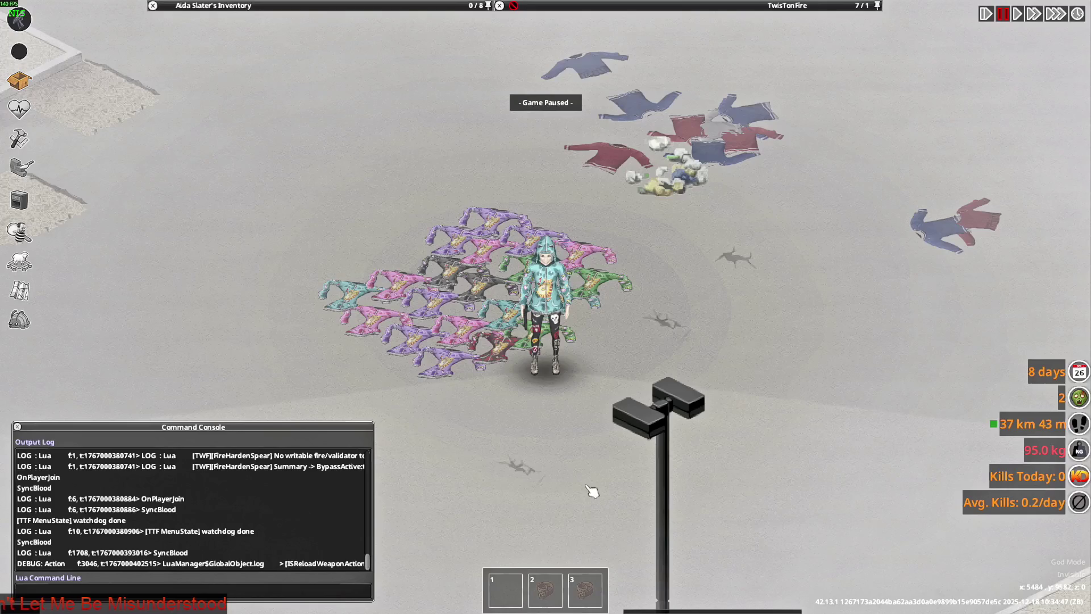
- Unpause, walk past the hoodies, quit to the main menu and Reset Lua
key("space")
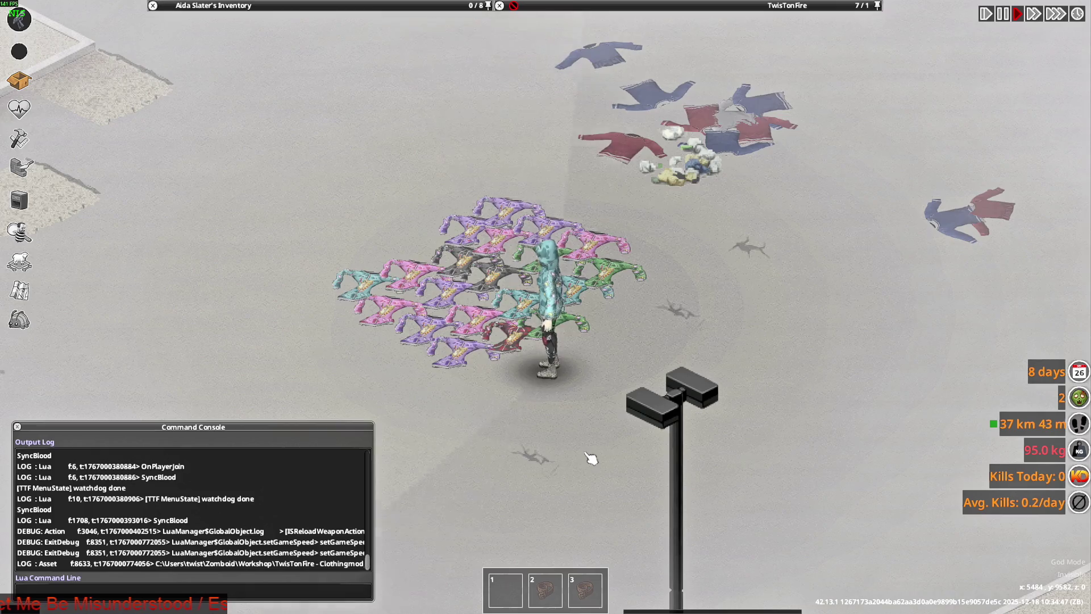
key("w")
key("Escape")
left_click(171, 402)
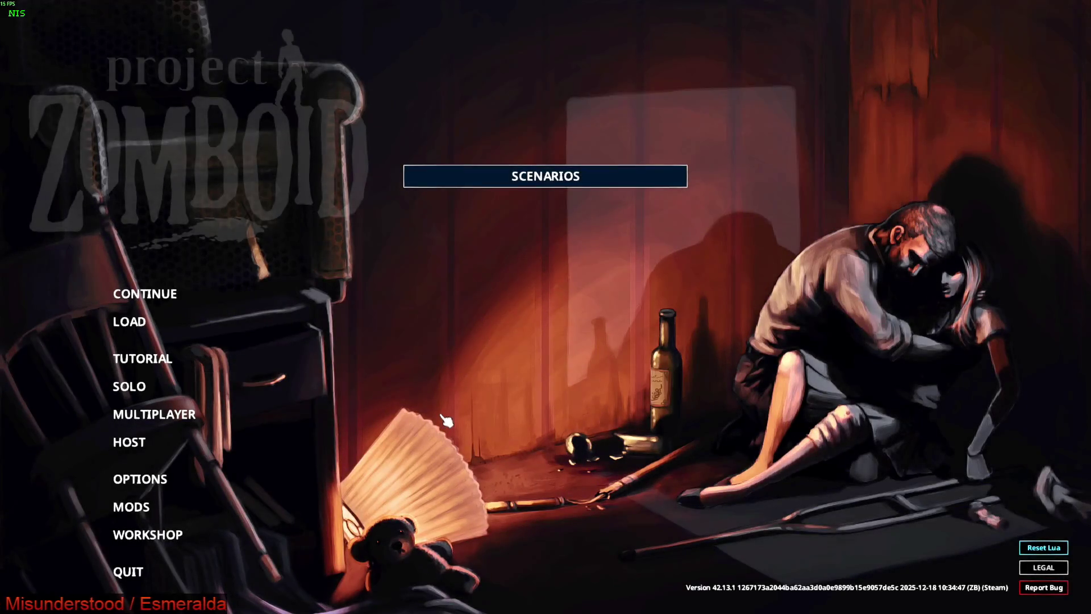
left_click(1043, 547)
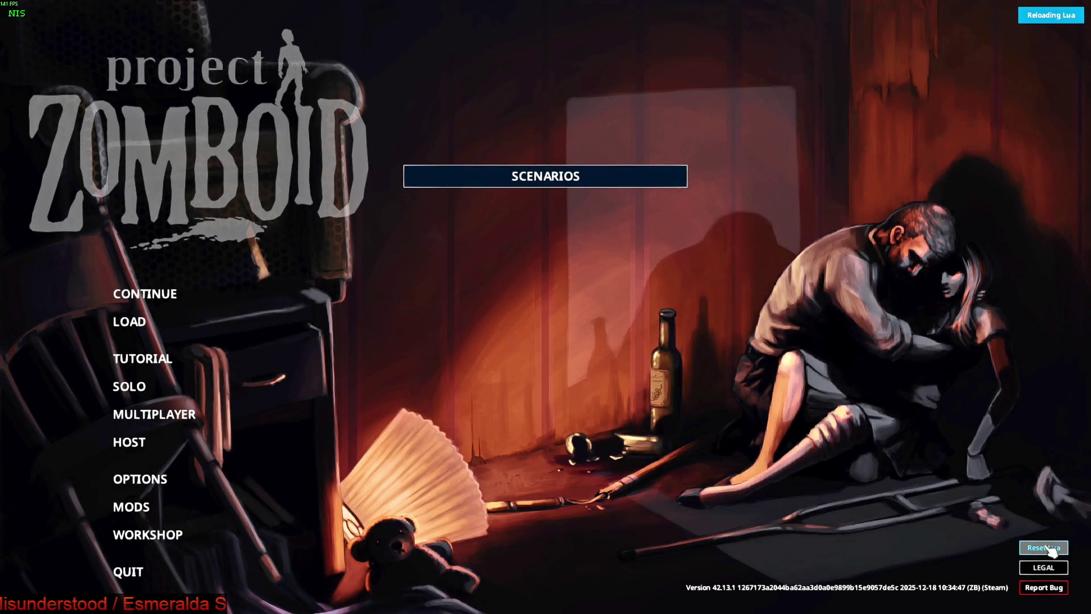
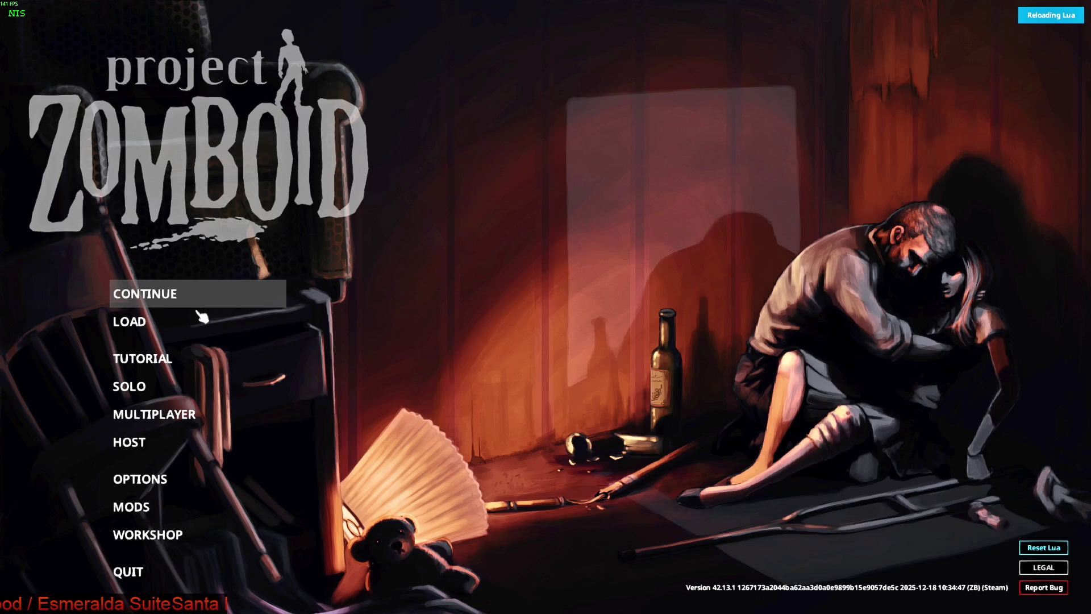
- Load the saved game, walk into the hoodie pile and expand the Punk Hoodie stack into single items
left_click(197, 305)
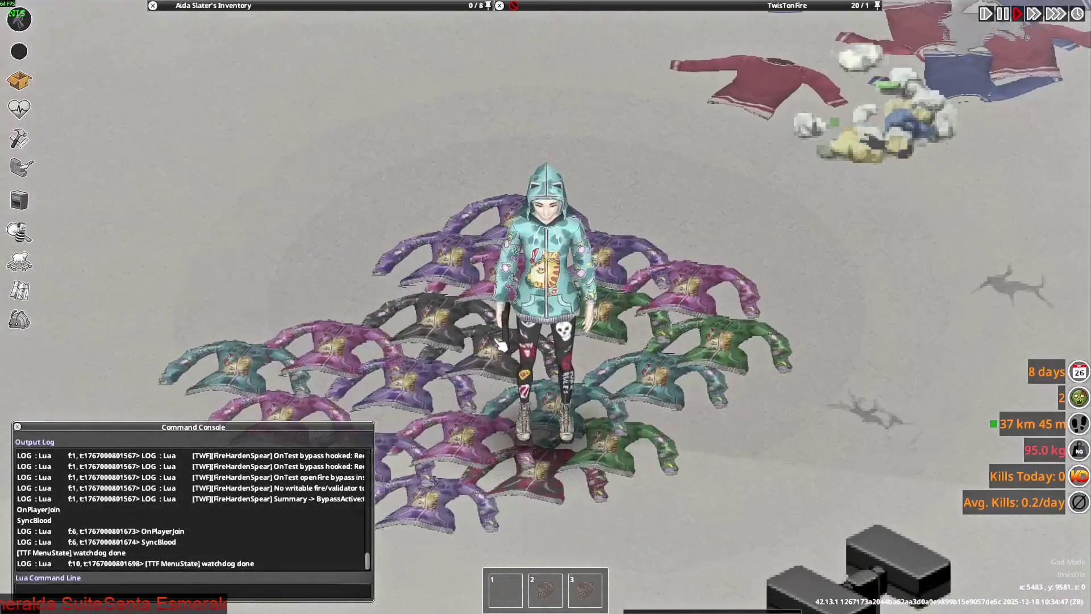
key("w")
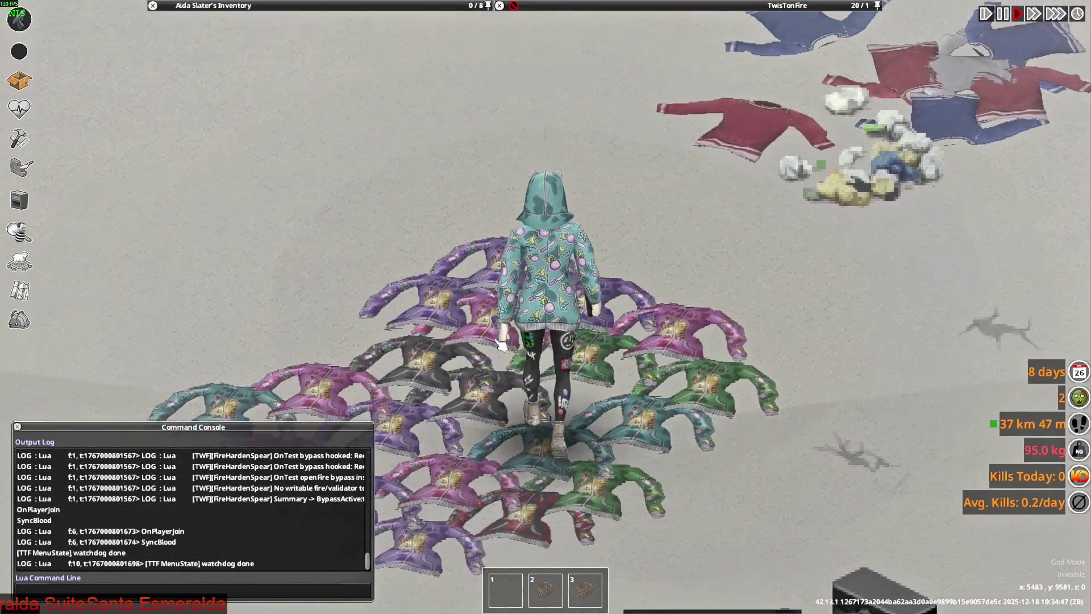
key("s")
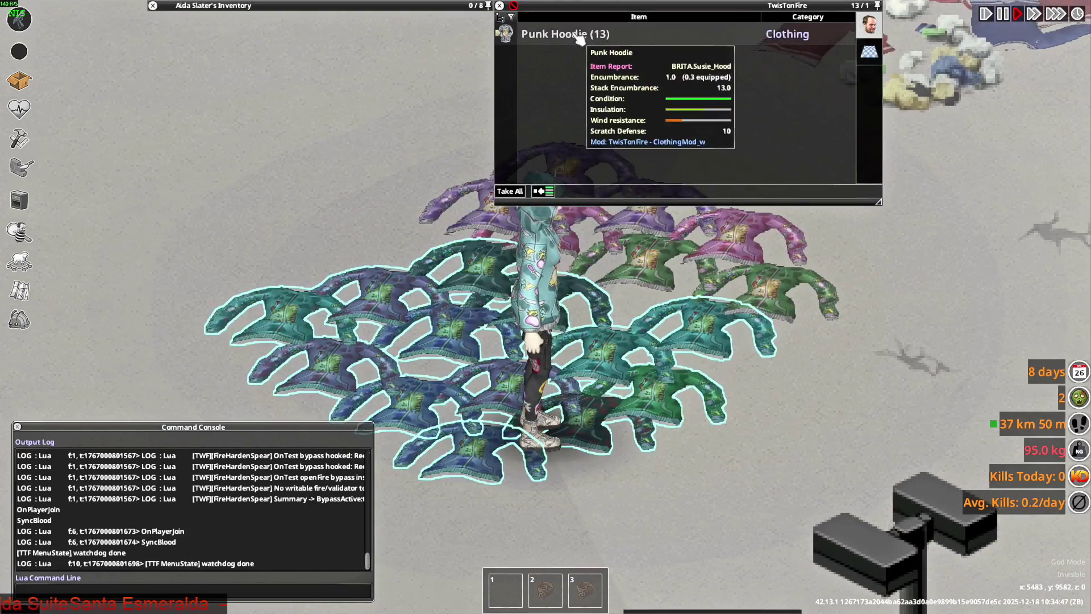
left_click(546, 41)
- Walk around the pile and bring up the actions for one Punk Hoodie
key("d")
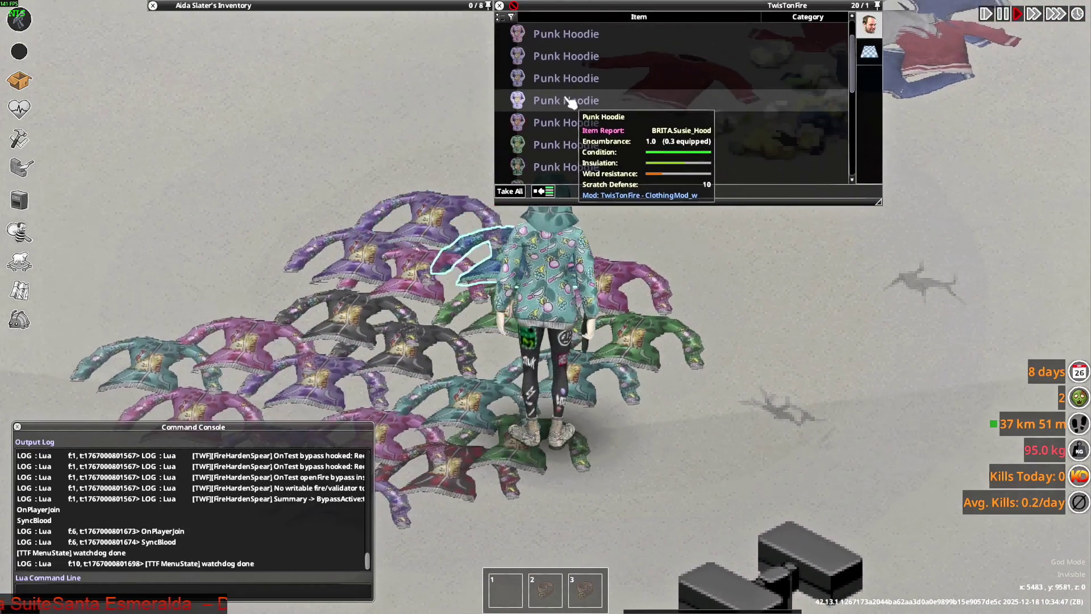
key("a")
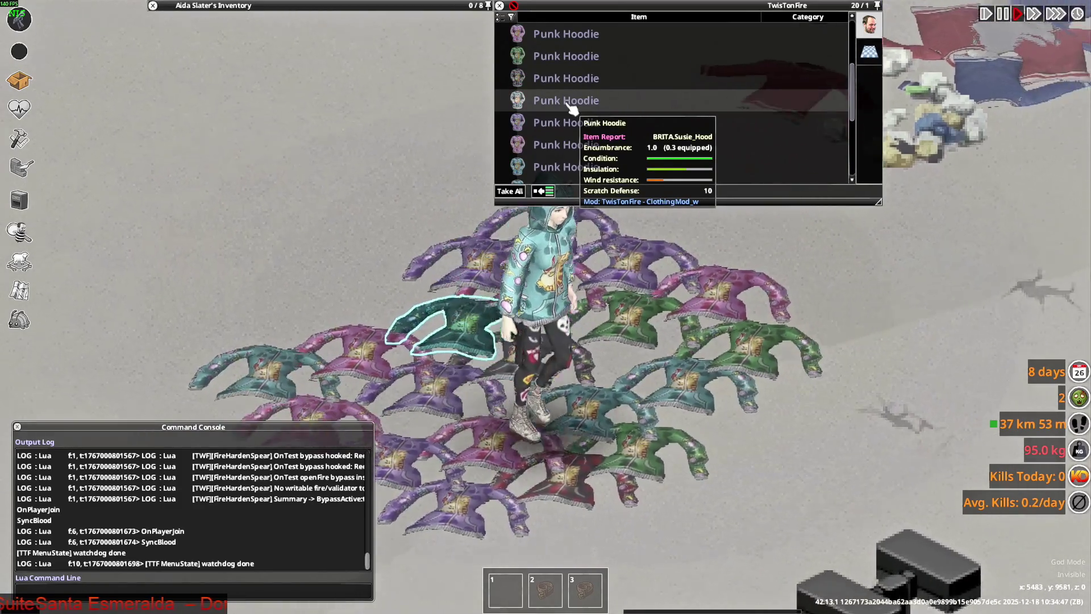
key("w")
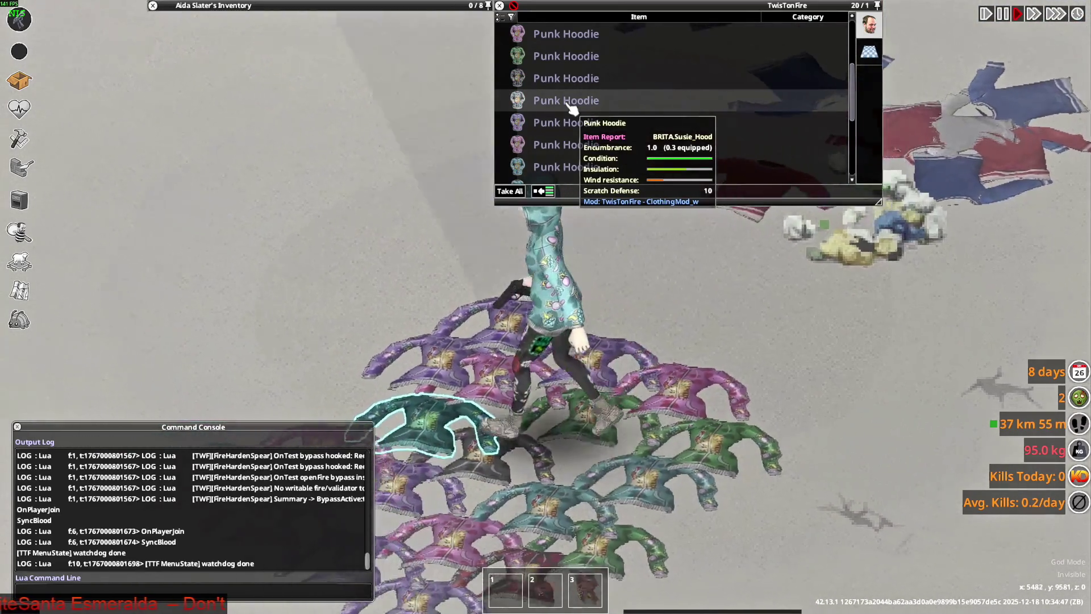
key("d")
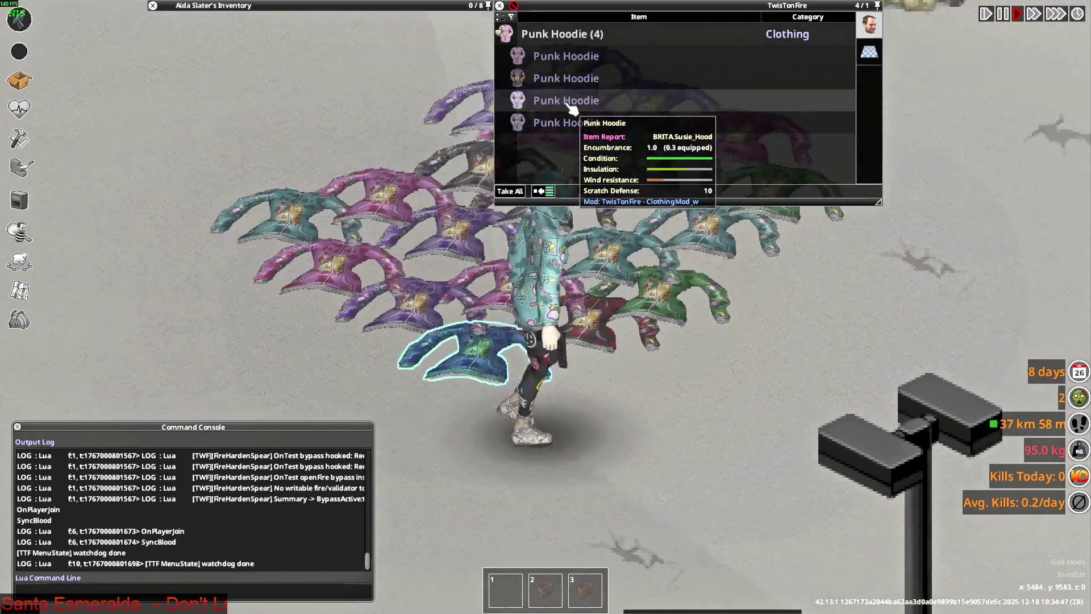
key("a")
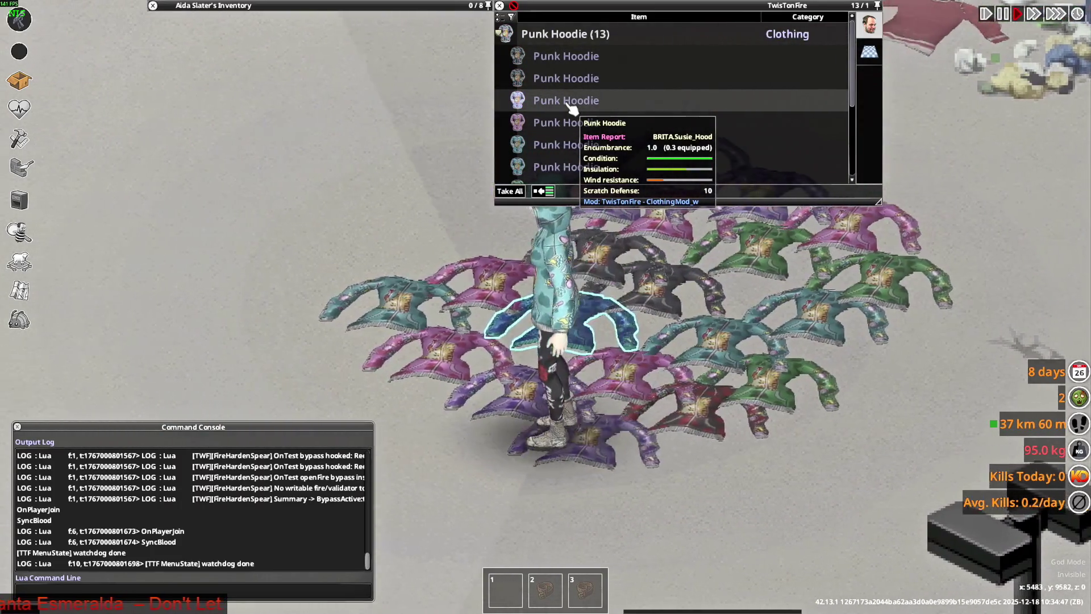
key("w")
right_click(583, 104)
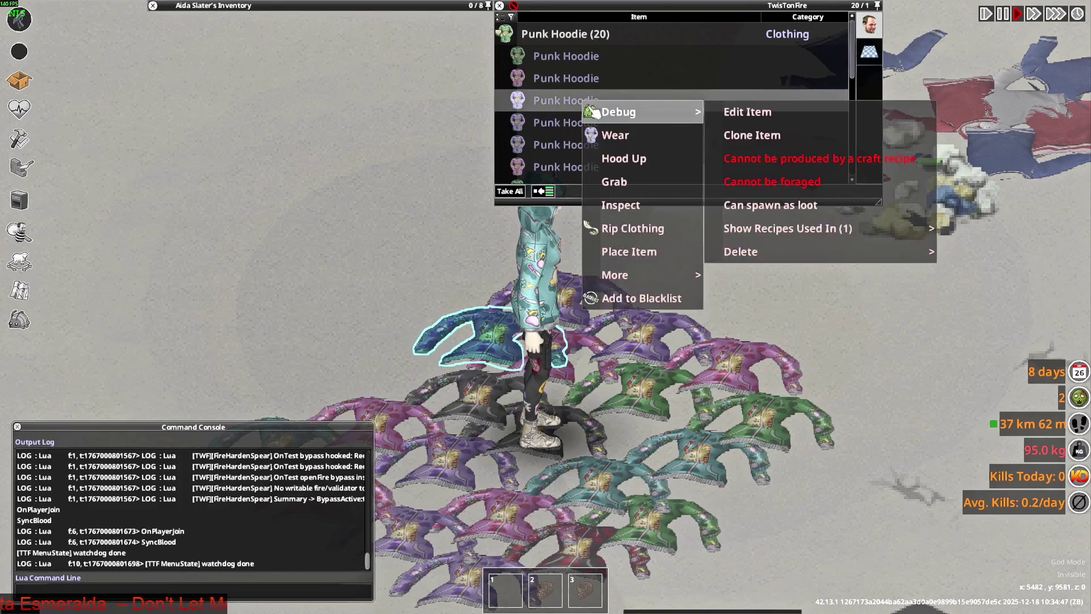
- Place one Punk Hoodie on the floor beside the pile and switch away from the game
left_click(658, 252)
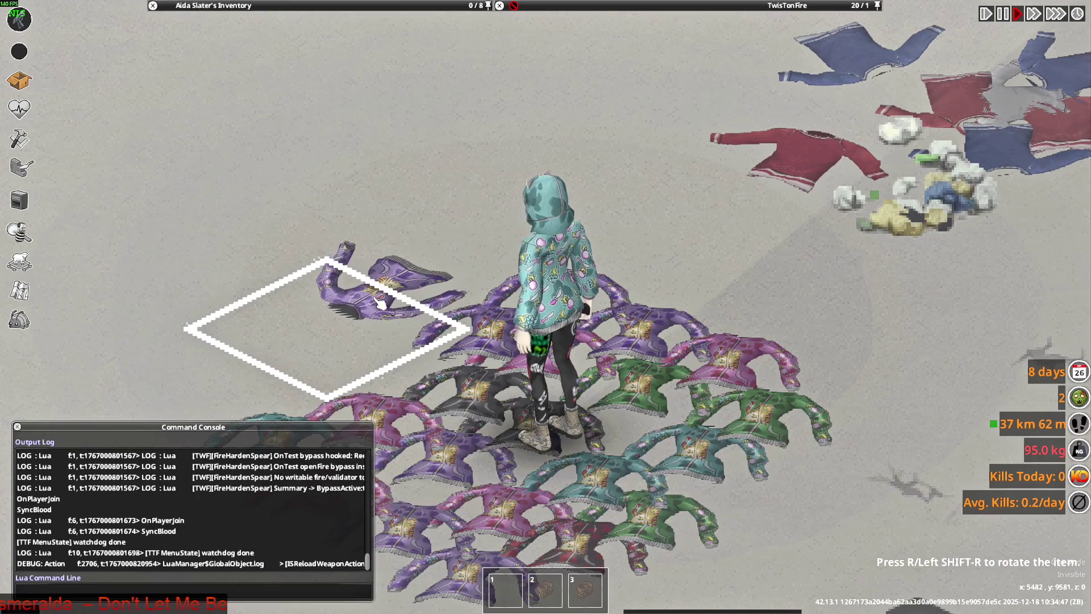
left_click(397, 313)
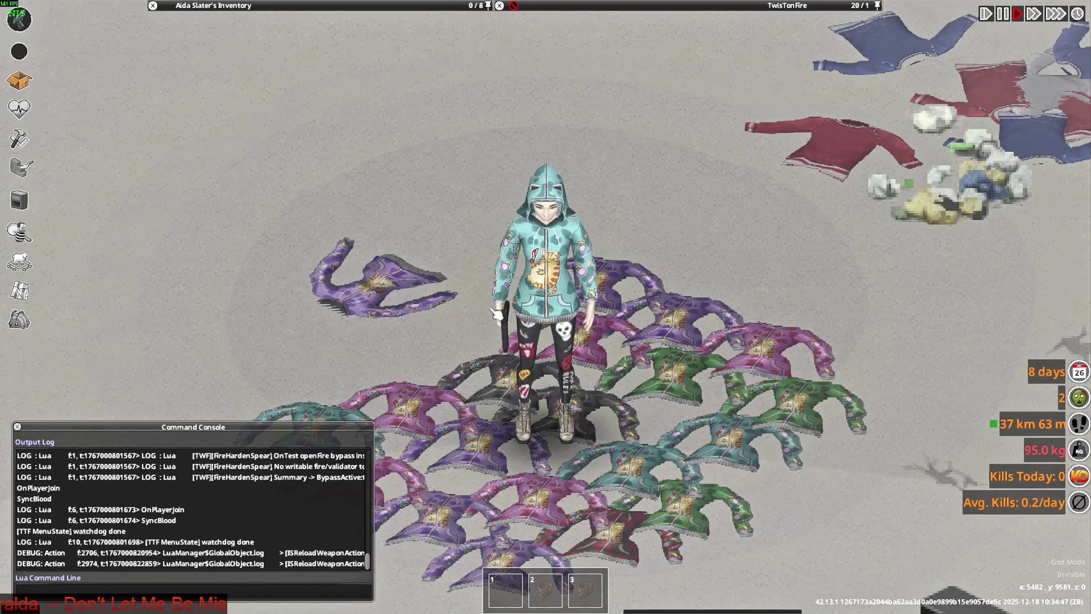
key("alt+Tab")
- In Blender, undo the last change and start moving the hood mesh along the global Z axis
left_click(520, 284)
key("ctrl+z")
key("g")
key("z")
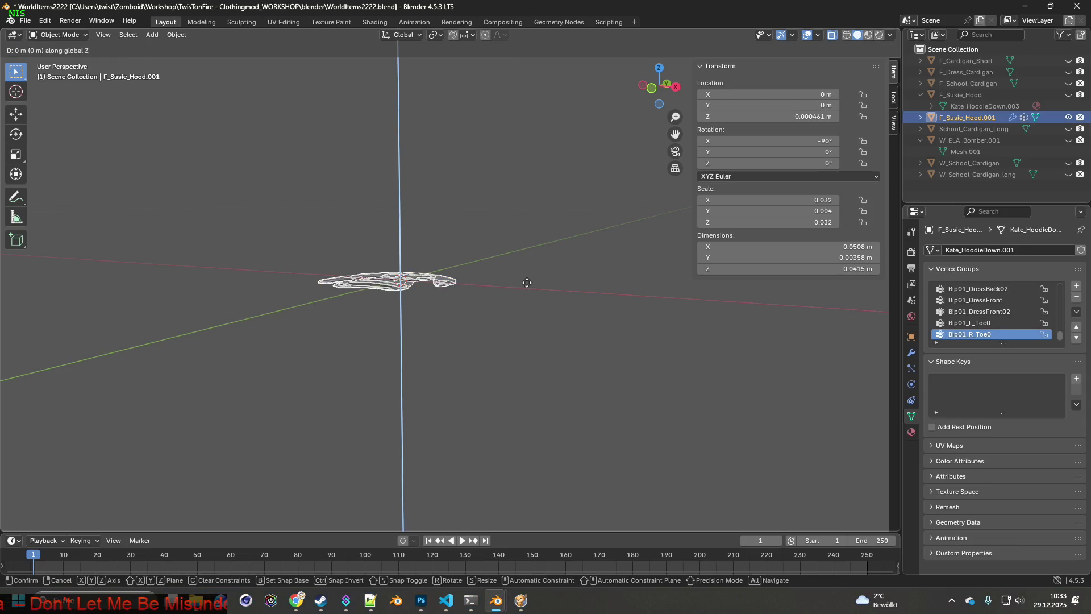
- Confirm the hood mesh's raised height, export it as W_Susie_Hood.fbx and return to the game
left_click(527, 267)
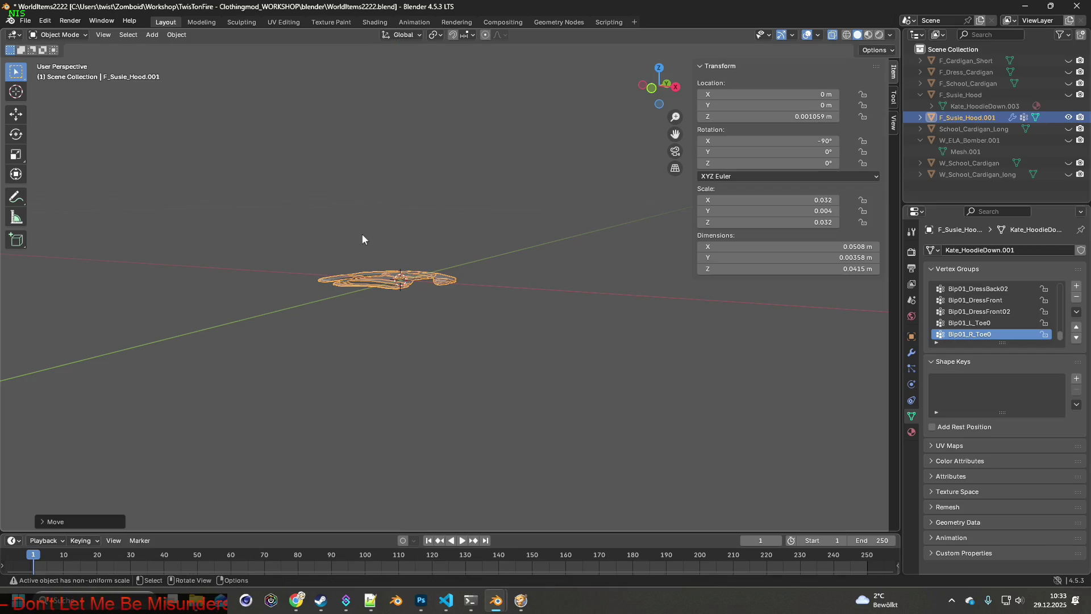
left_click(26, 22)
mouse_move(45, 193)
left_click(177, 296)
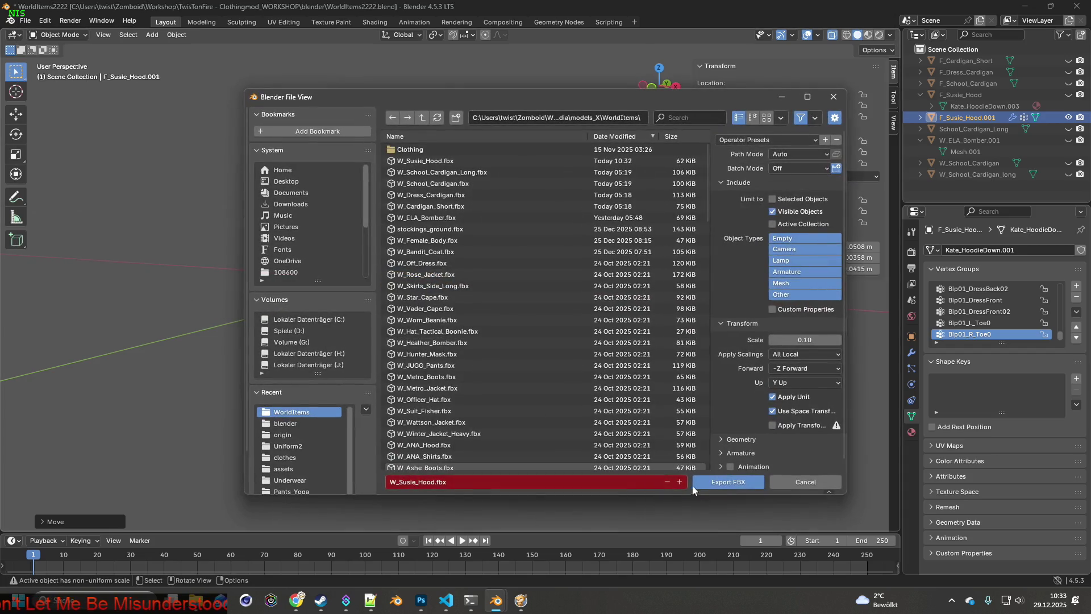
left_click(707, 482)
left_click(522, 601)
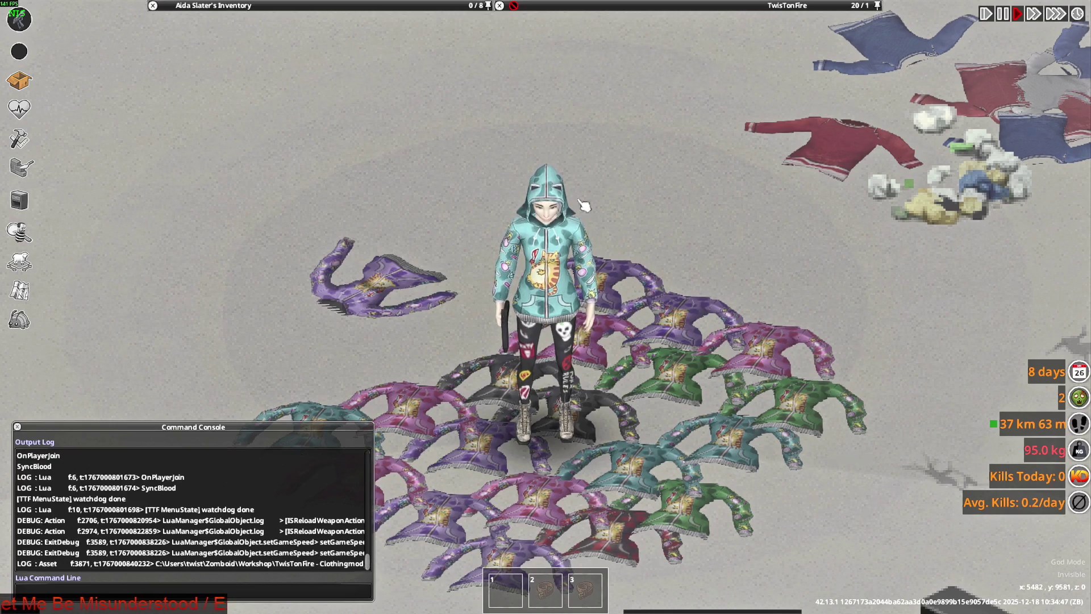
mouse_move(324, 5)
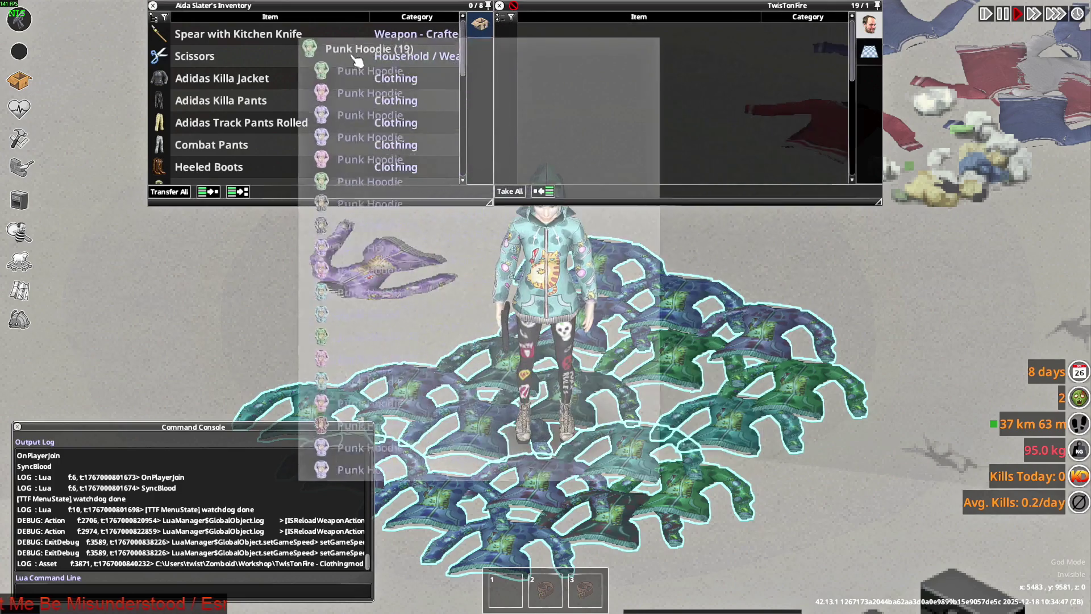
- Move the Punk Hoodie stack into the container, quit and reload the game, and transfer a hoodie back
mouse_move(359, 60)
left_mouse_down()
mouse_move(580, 35)
mouse_move(358, 69)
left_mouse_up()
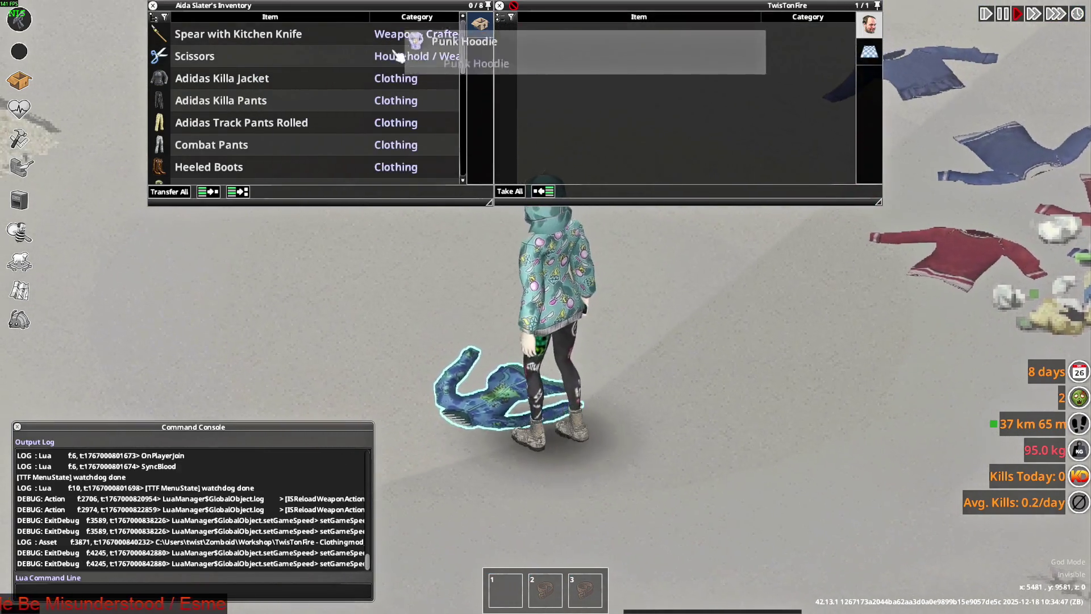
scroll(239, 153, "down", 2)
scroll(234, 152, "down", 3)
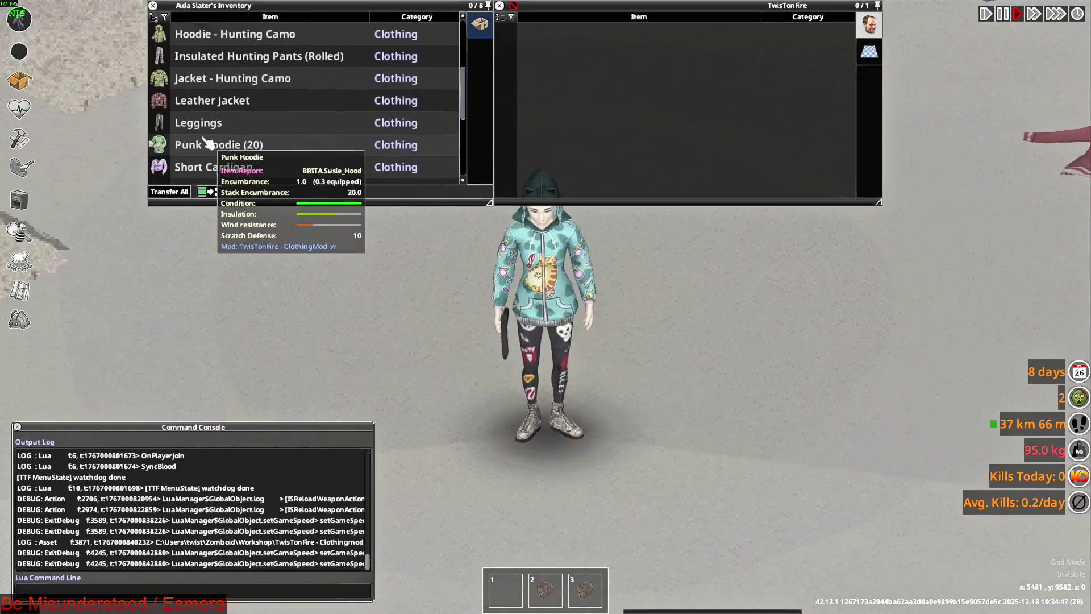
scroll(234, 152, "down", 2)
left_click_drag(301, 170, 717, 362)
key("d")
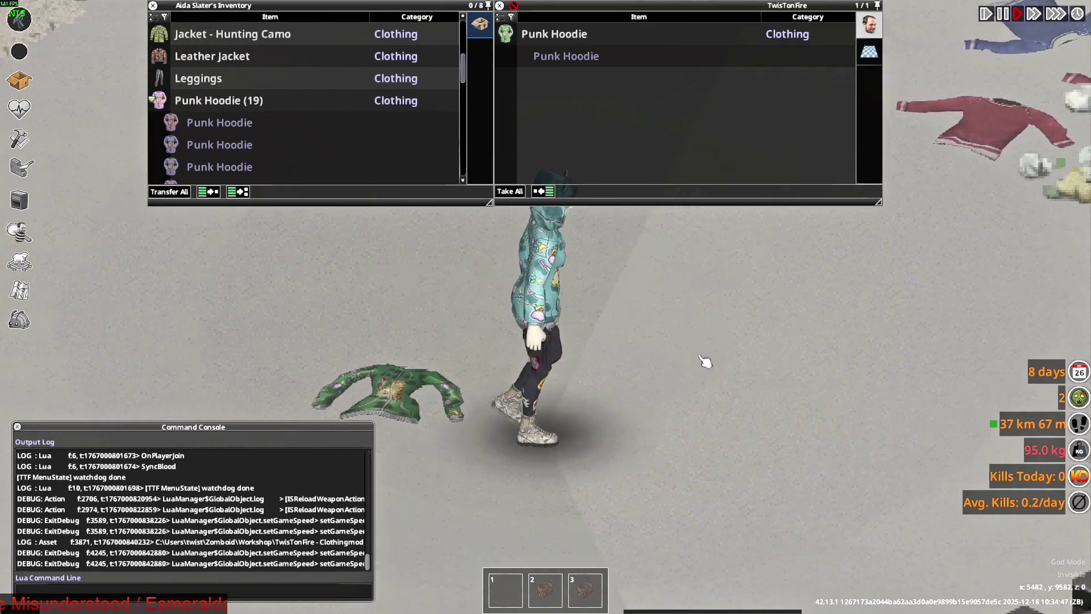
key("Escape")
left_click(163, 404)
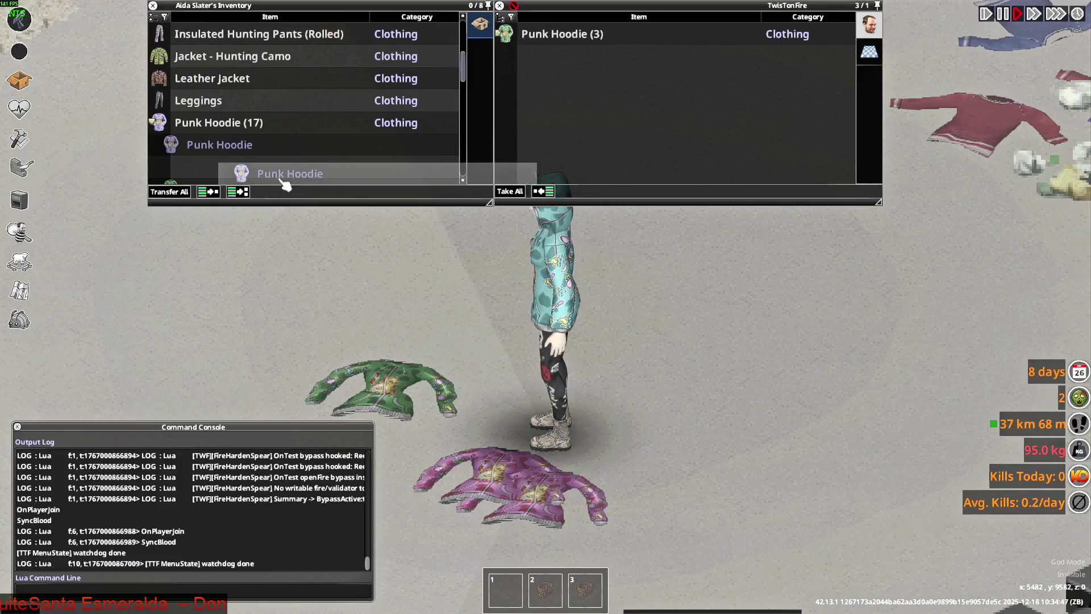
left_click_drag(280, 176, 622, 334)
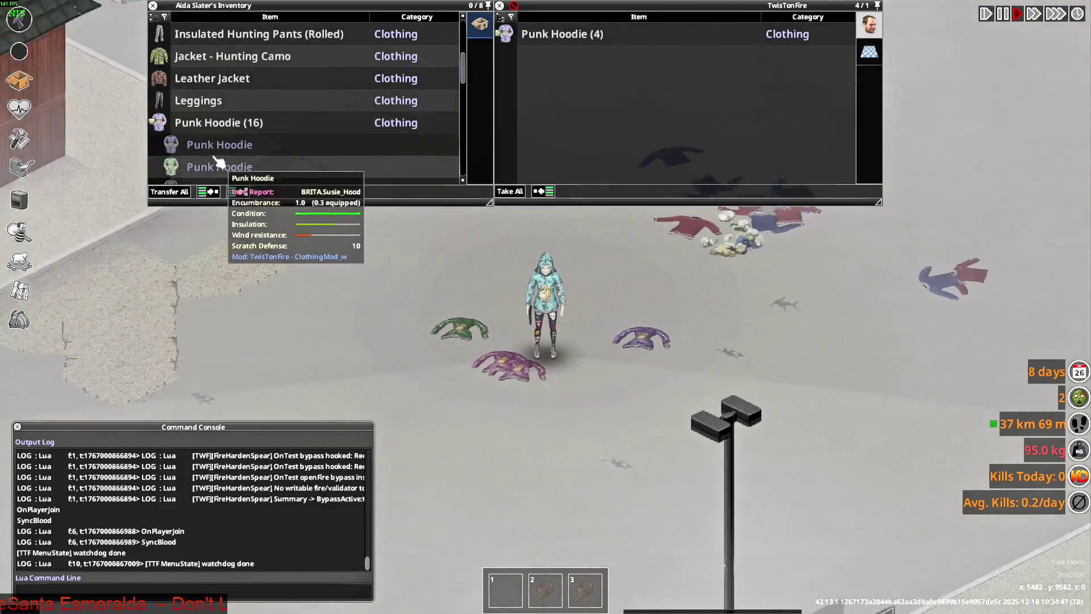
scroll(218, 143, "down", 3)
double_click(218, 144)
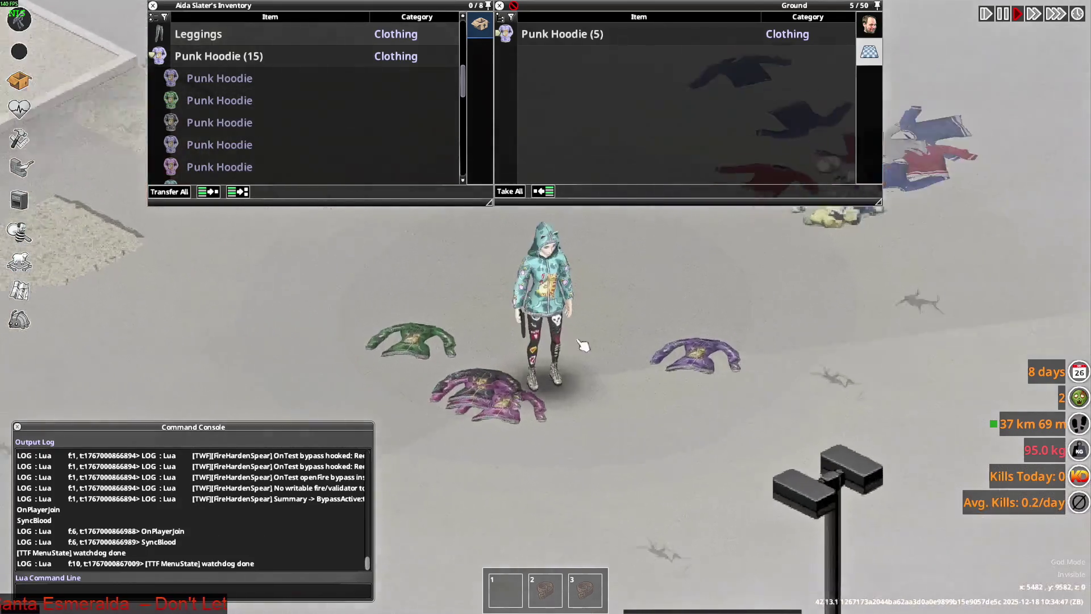
left_click_drag(219, 129, 694, 324)
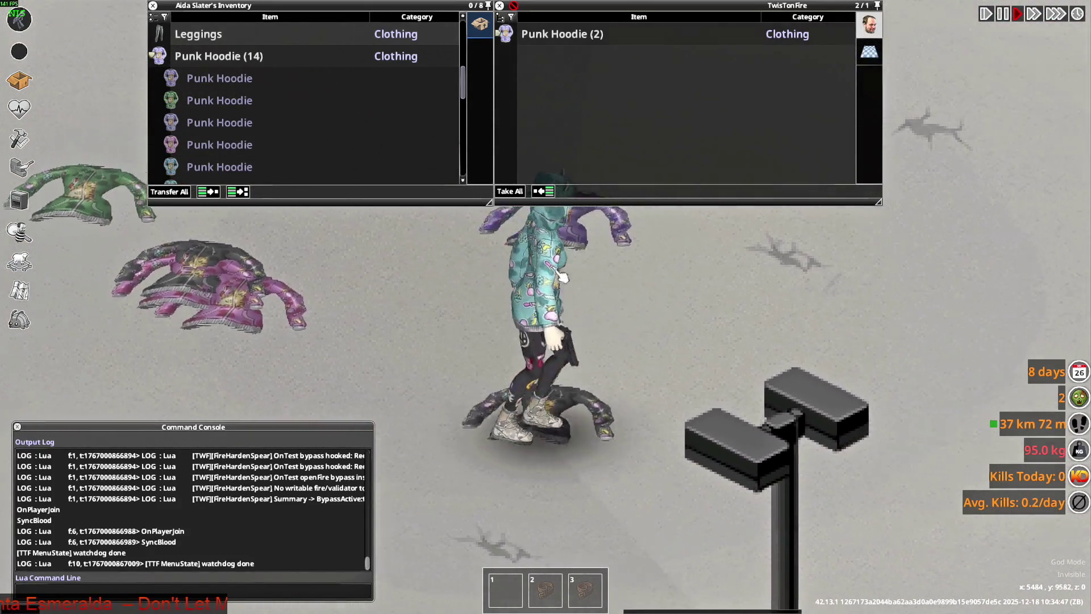
scroll(221, 167, "down", 3)
- Put on the Punk Hoodie, walk across the floor and pull its hood up
right_click(220, 166)
left_click(244, 173)
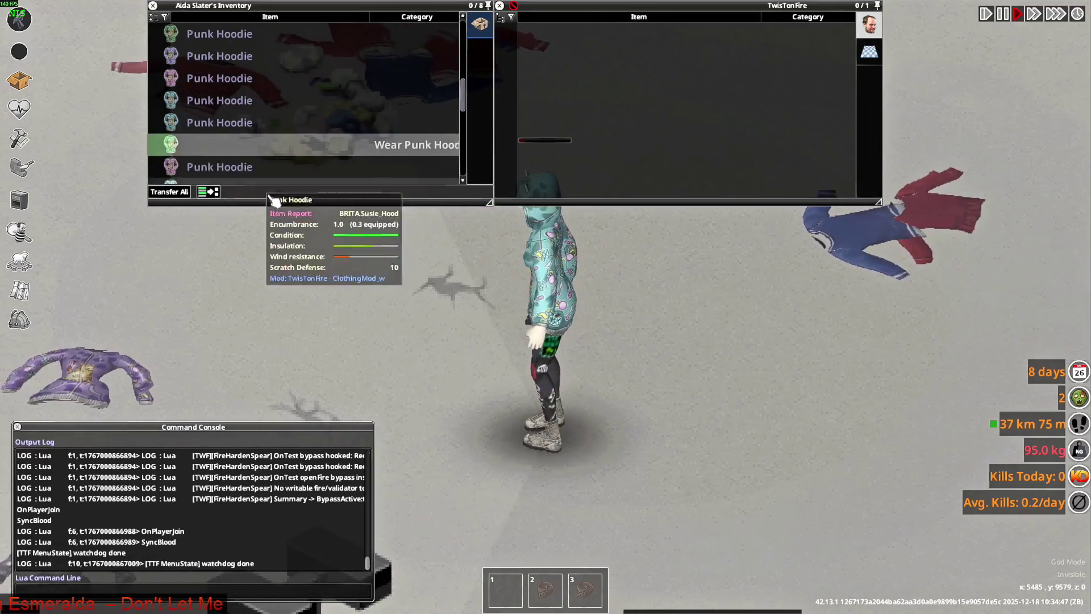
key("a")
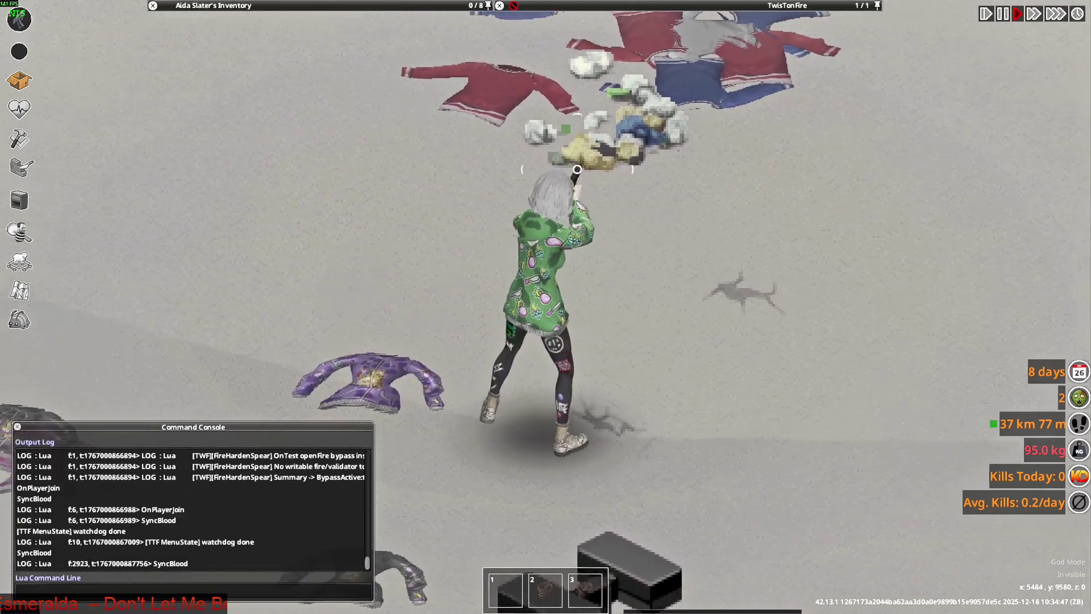
key("a")
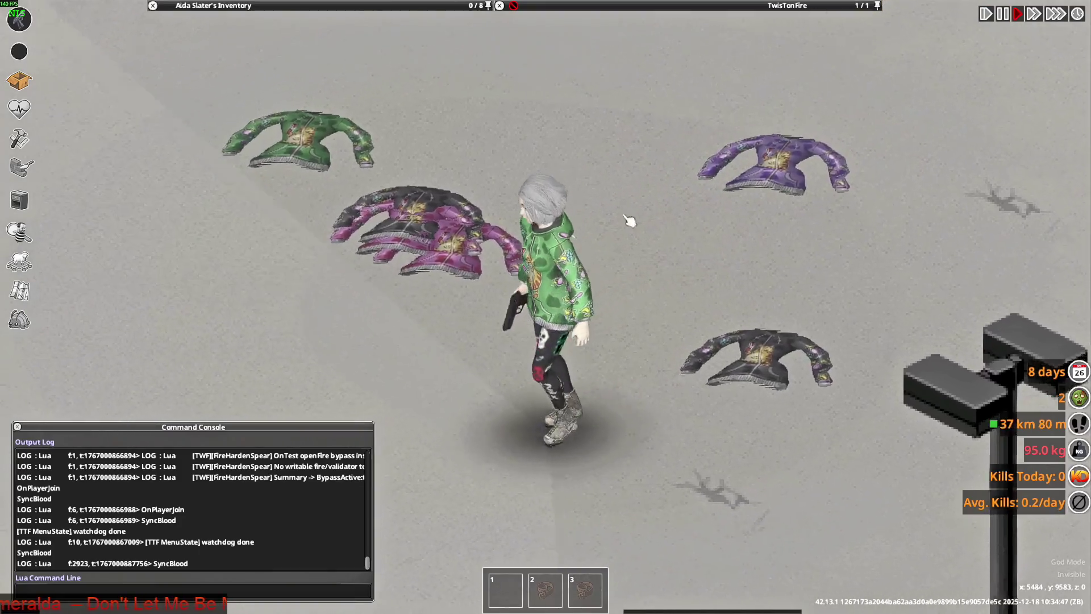
key("w+d")
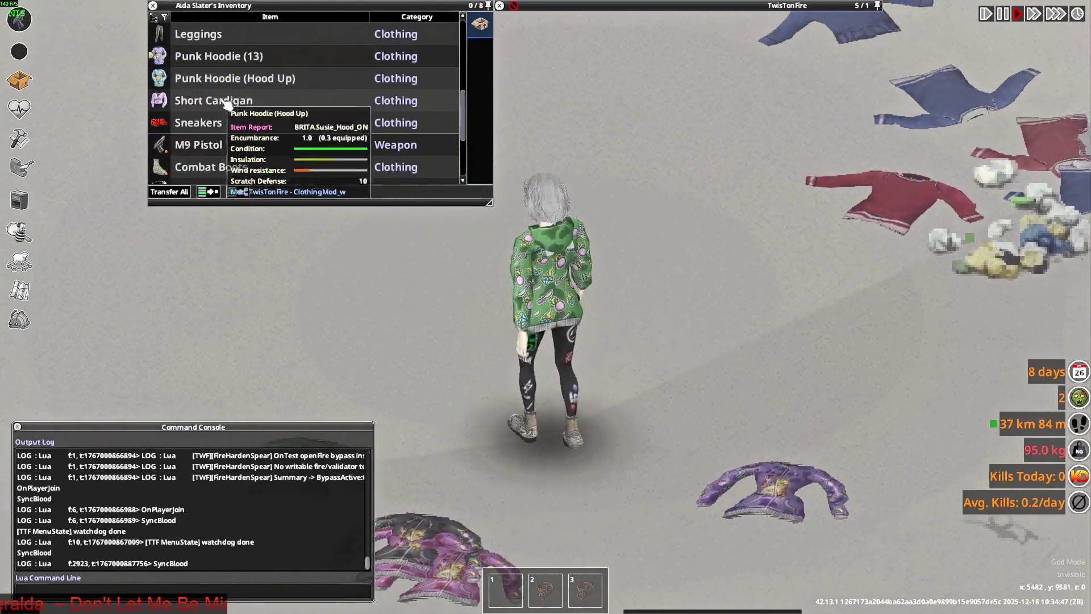
right_click(213, 118)
left_click(253, 143)
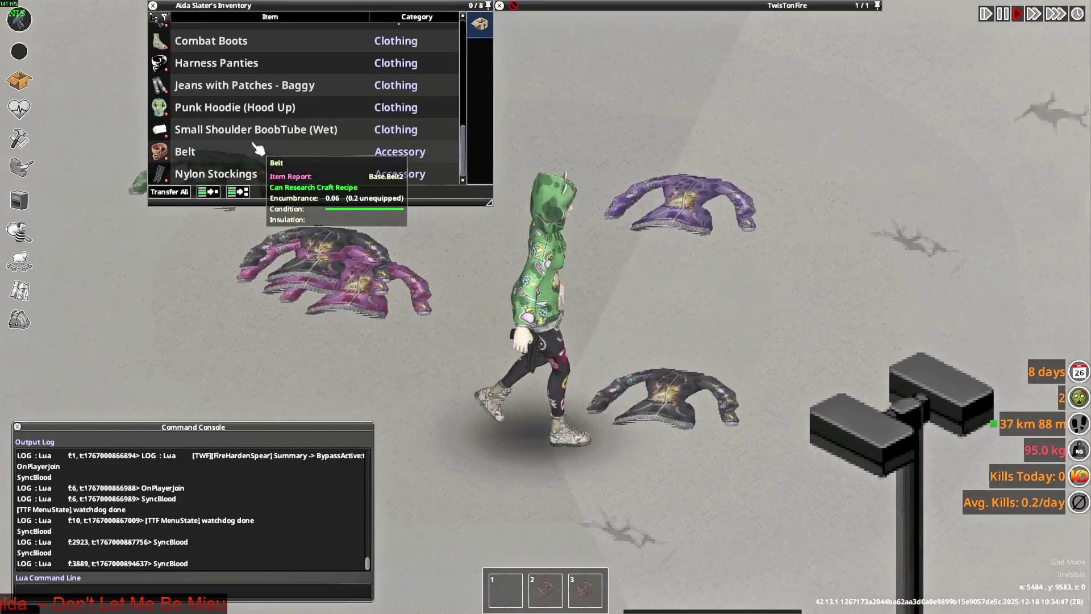
- Walk and aim the pistol around the clothing piles, then switch to the clothing scripts in Visual Studio Code
key("d")
key("s+a")
right_click_drag(720, 228, 453, 283)
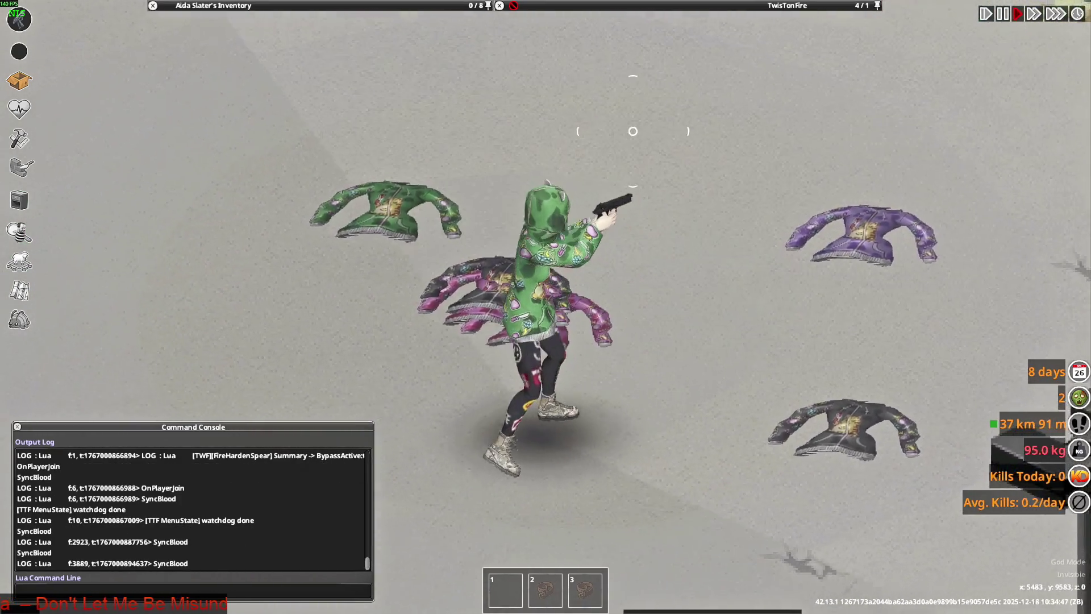
key("d")
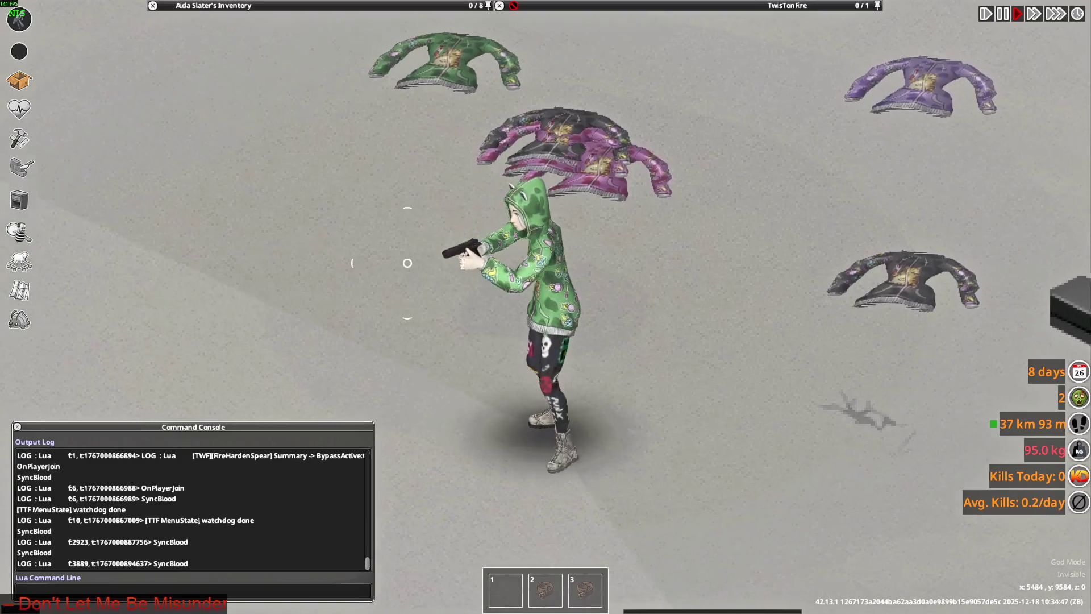
scroll(793, 230, "down", 3)
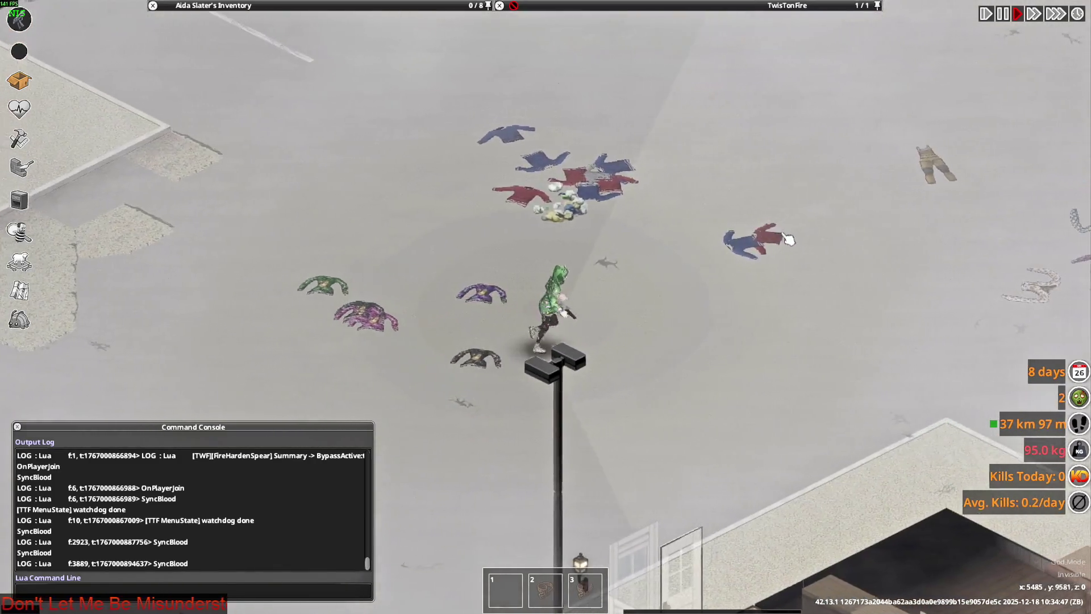
scroll(767, 247, "up", 3)
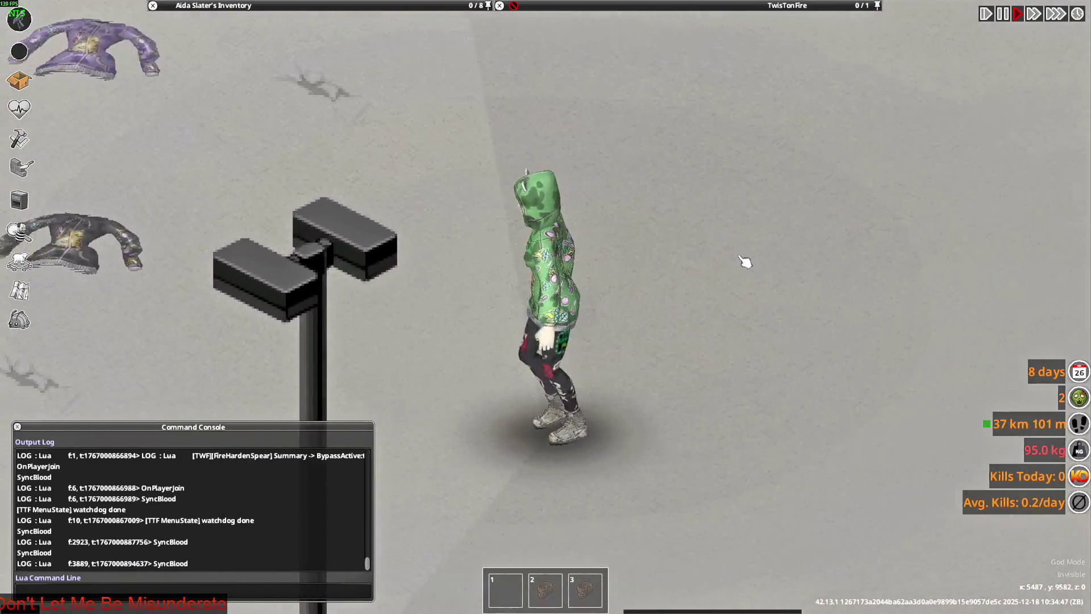
key("w")
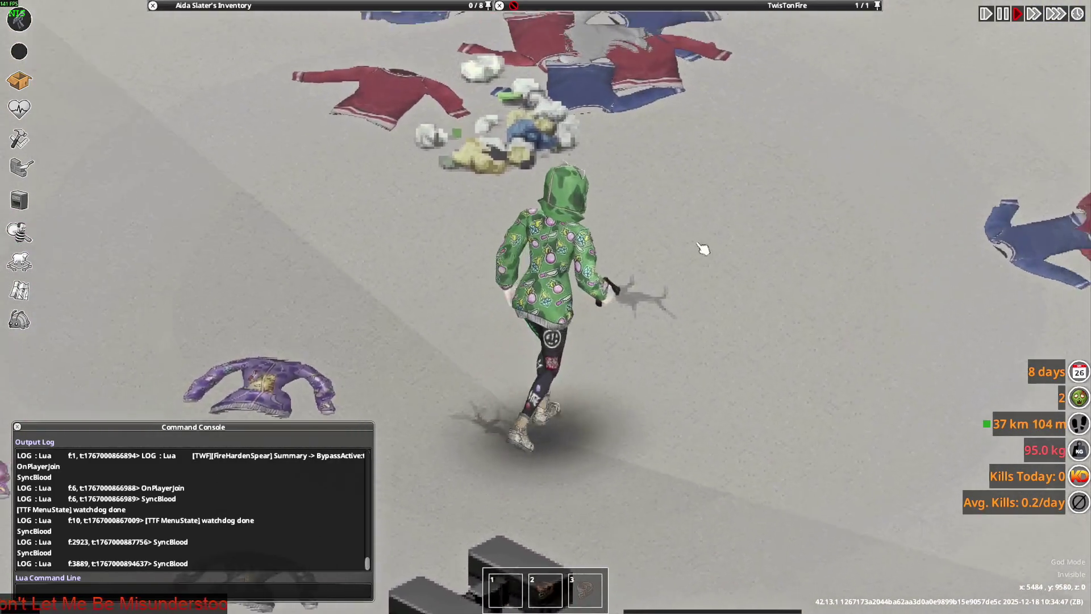
right_click_drag(706, 244, 376, 238)
scroll(378, 238, "down", 5)
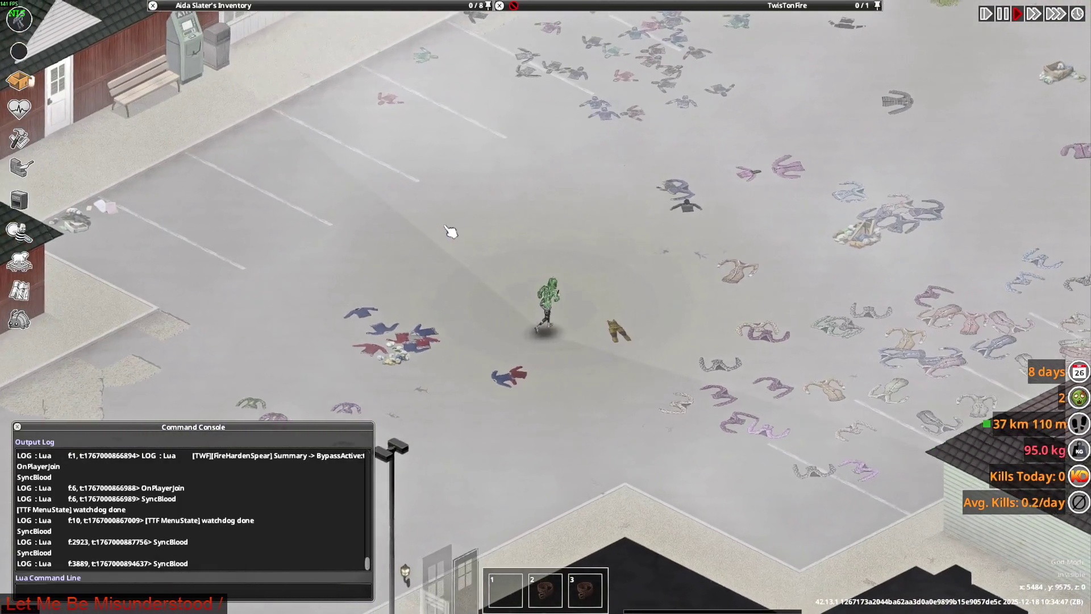
key("d")
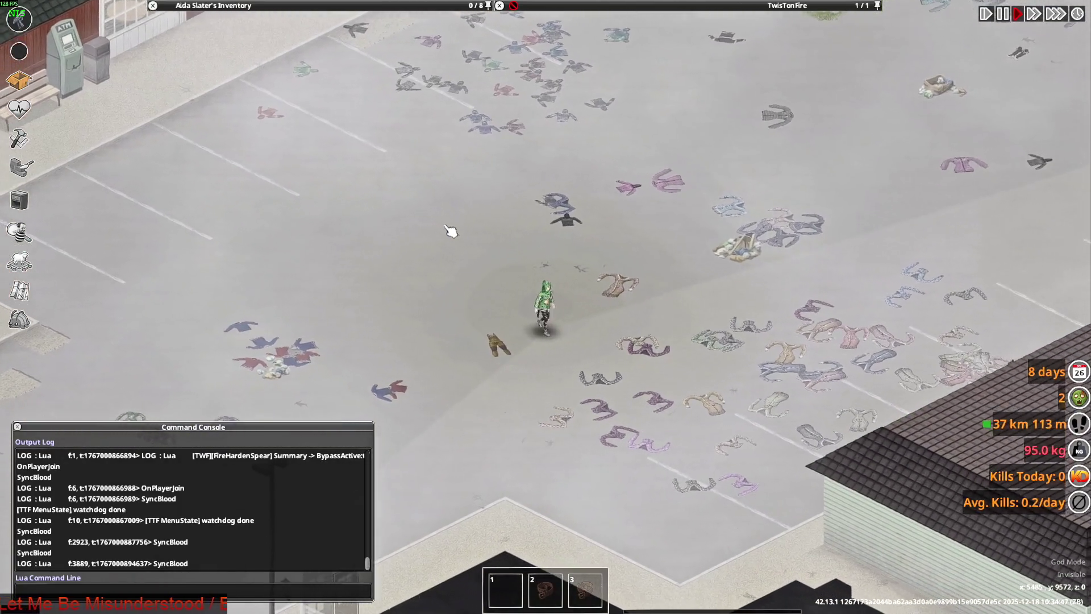
key("alt+Tab")
key("alt+Tab")
key("alt+Tab")
key("alt")
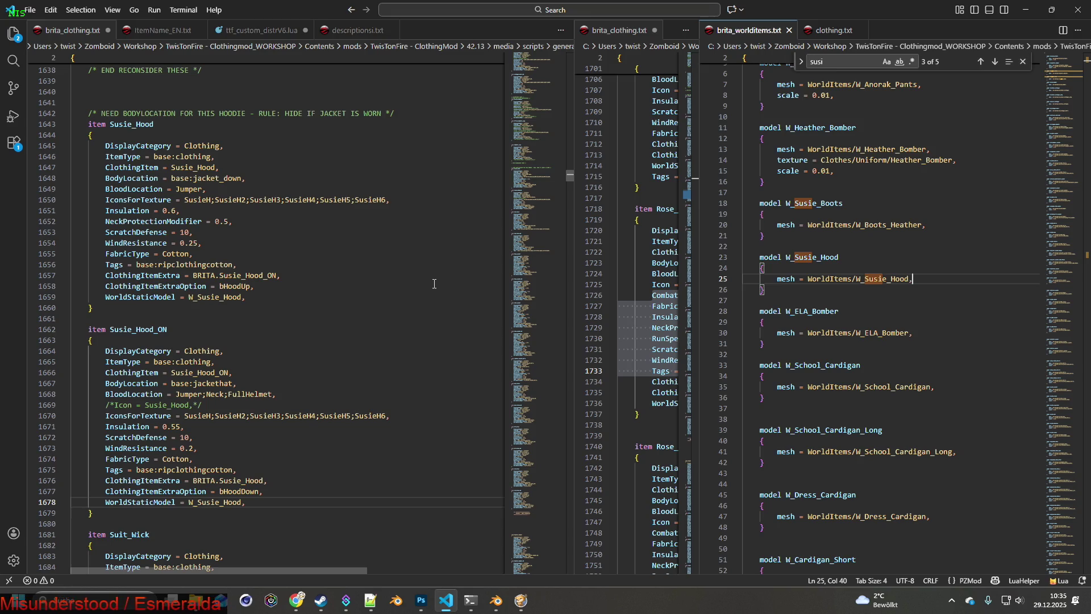
scroll(434, 283, "down", 3)
scroll(414, 308, "down", 4)
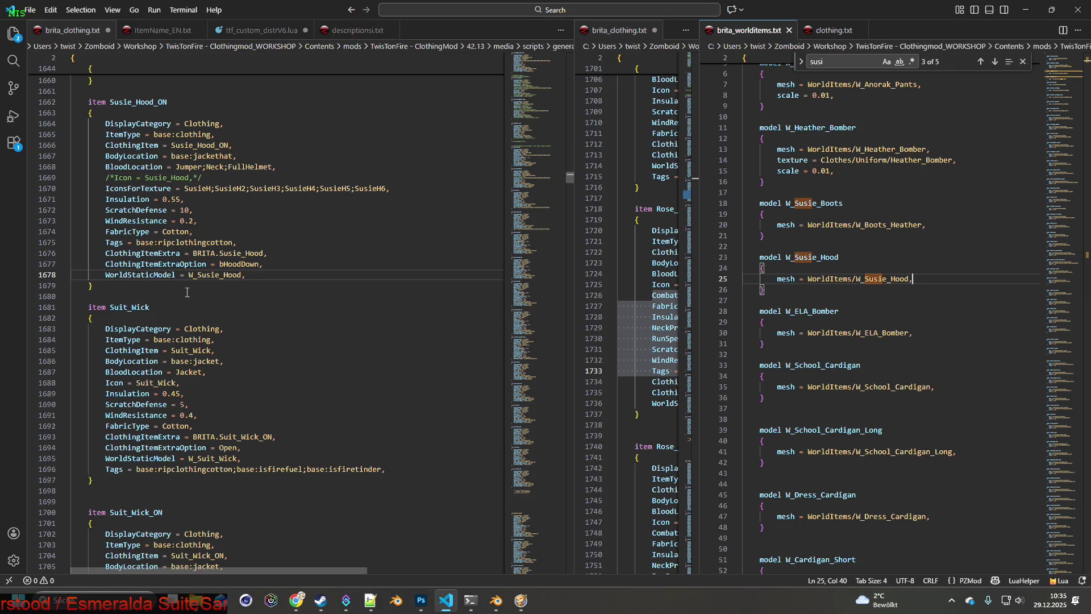
- Select the Suit_Wick item name in brita_clothing.txt and start switching windows
left_click_drag(110, 307, 152, 308)
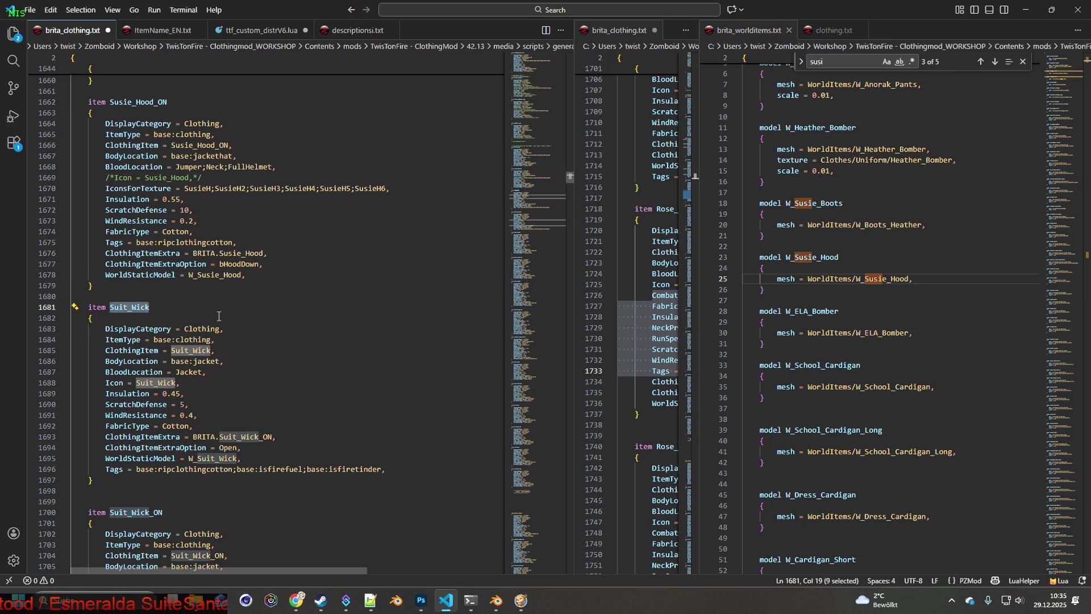
key("alt+Tab")
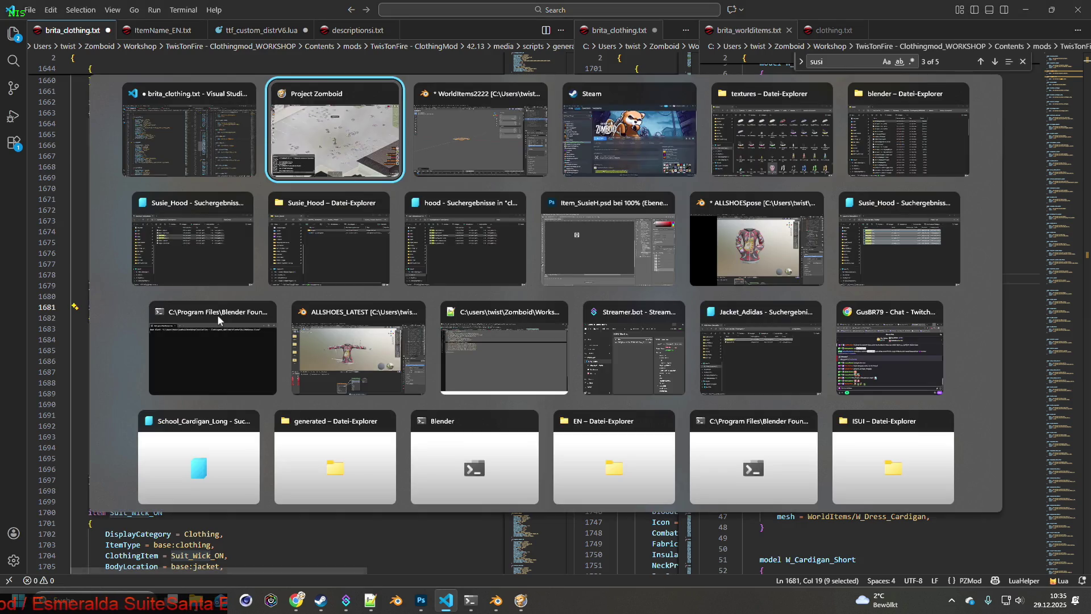
- Search the clothingItems folder for Suit_Wick and open both Suit_Wick XML files in Notepad++
key("Tab")
key("Tab")
key("Tab")
key("Tab")
key("Tab")
key("alt")
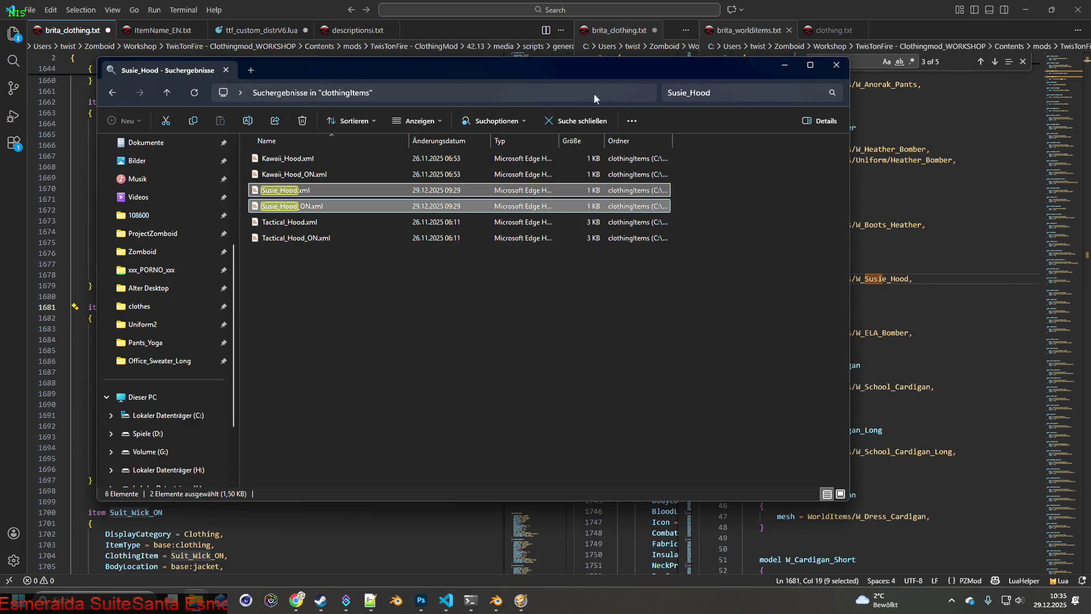
left_click(731, 88)
key("Return")
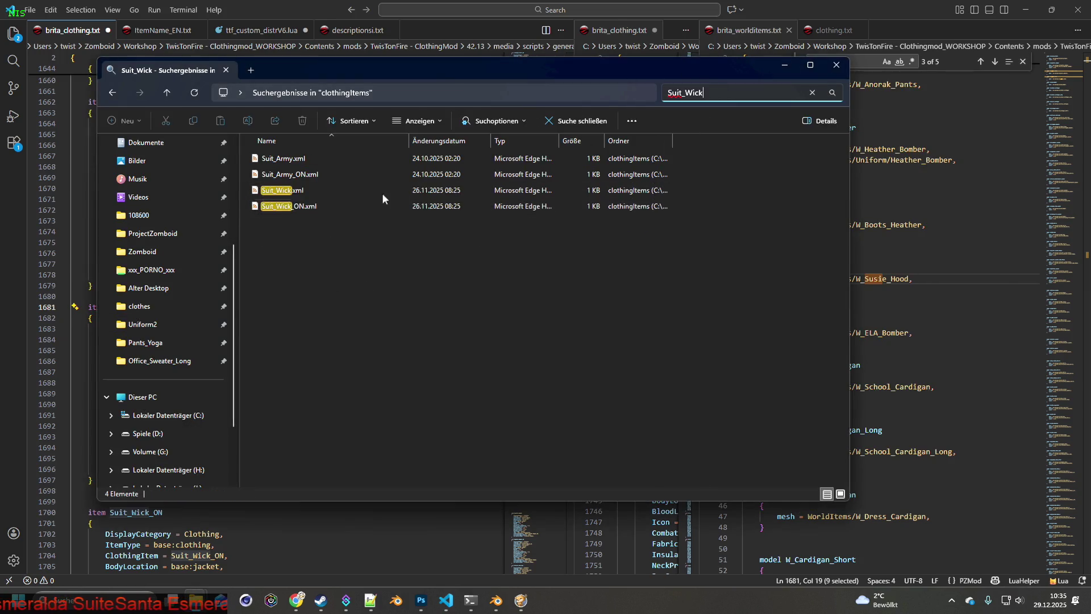
left_click(341, 248)
left_click_drag(340, 248, 289, 195)
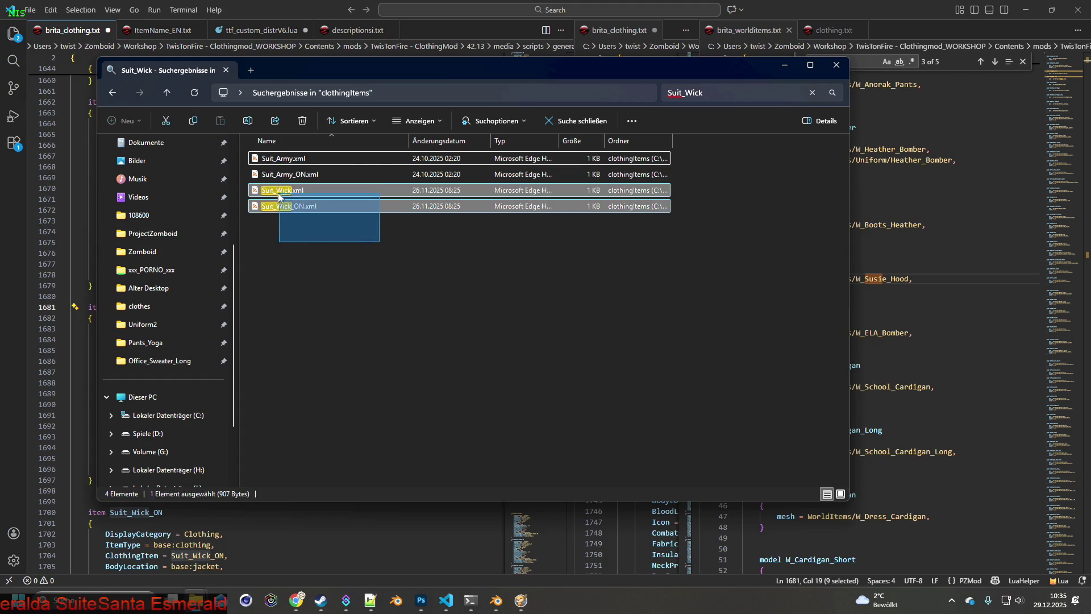
right_click(301, 199)
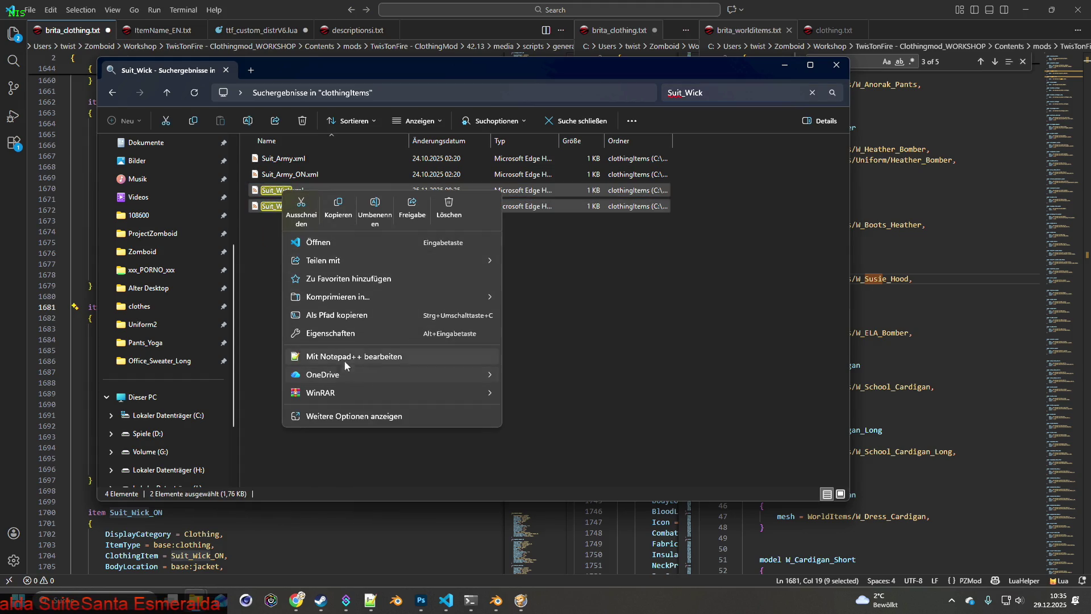
left_click(345, 361)
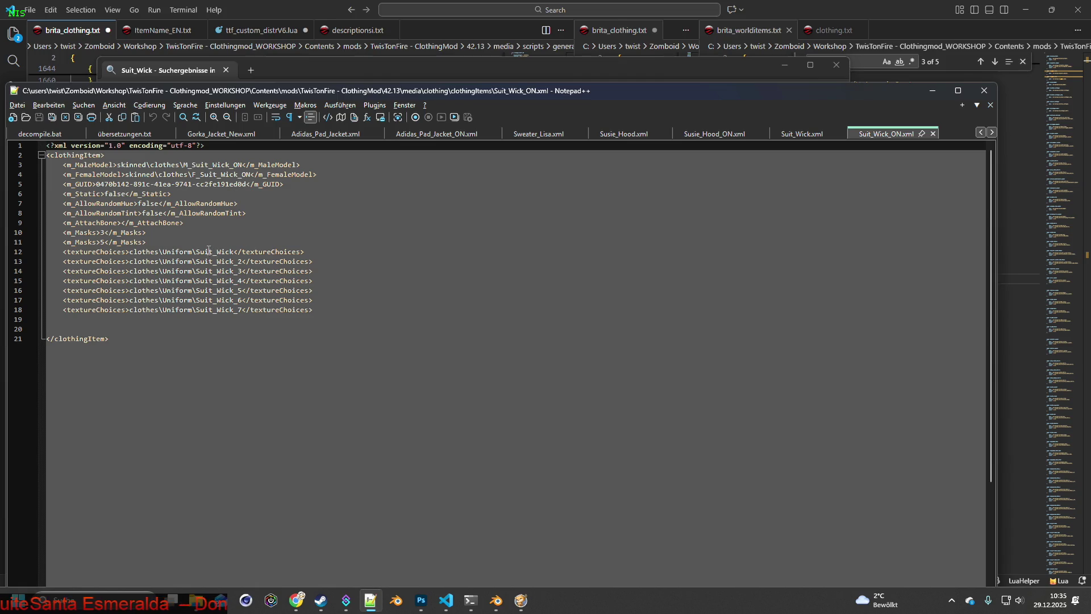
- Review the first texture path in Suit_Wick_ON.xml, then bring the game back to the front
left_click_drag(196, 252, 220, 251)
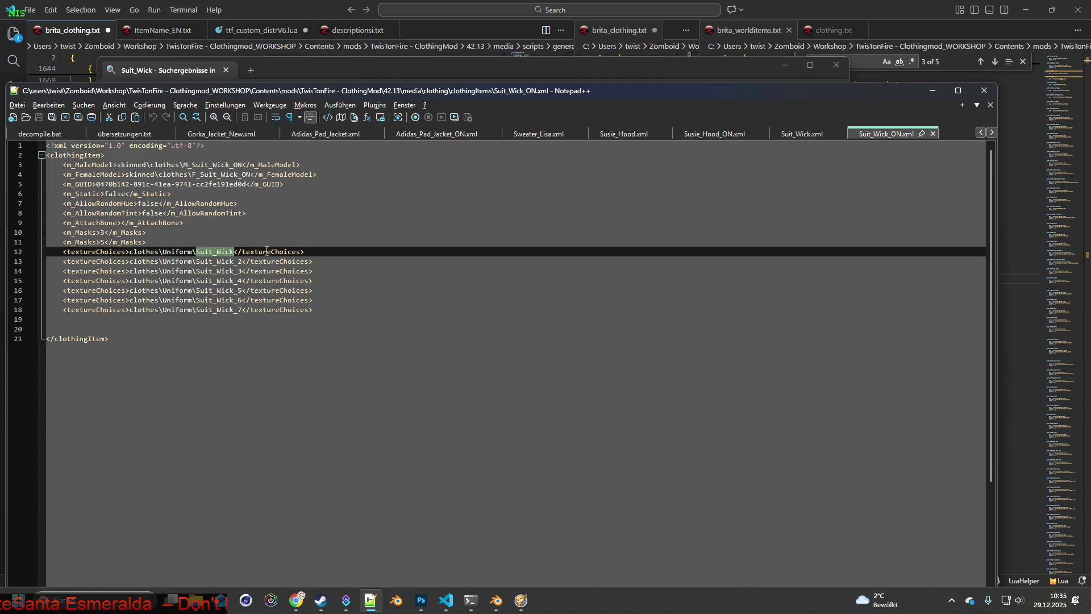
key("alt+Tab")
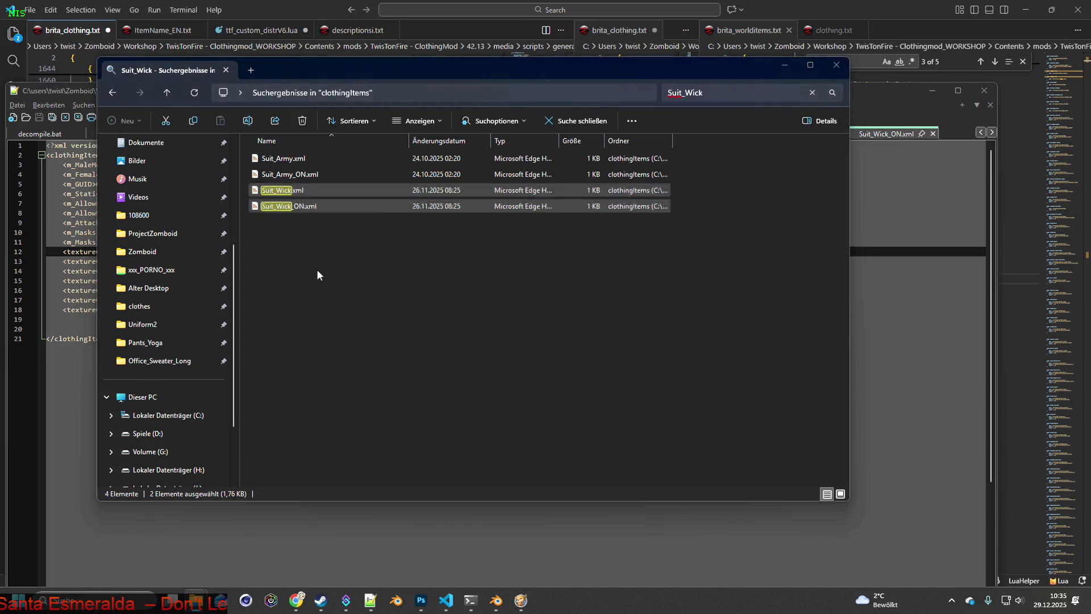
key("alt+Tab")
key("Tab")
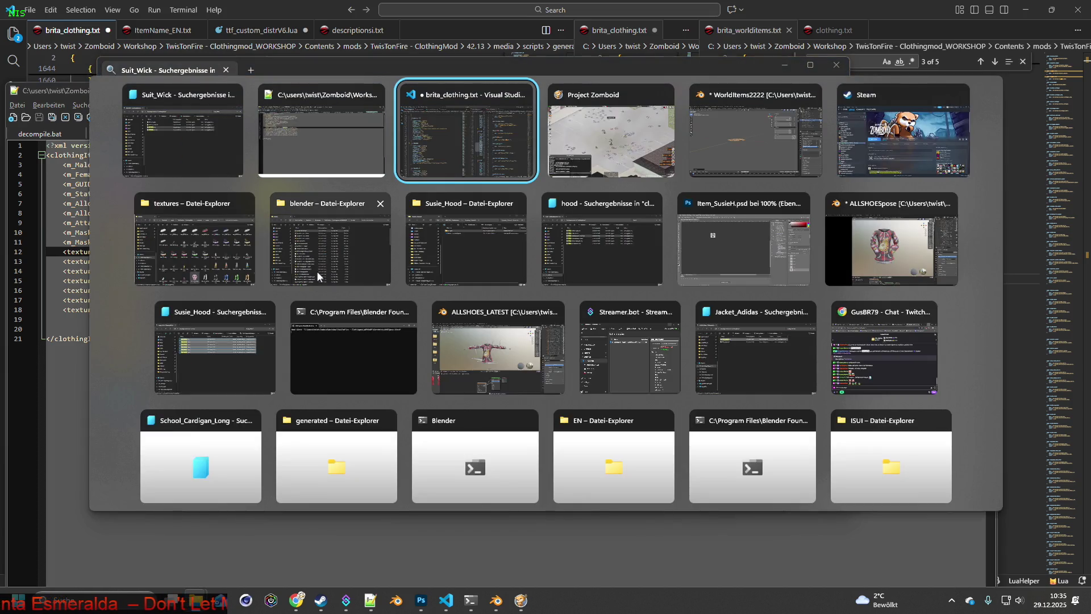
key("Tab")
- Add Suit_Wick items from the debug Items List's BRITA tab, then resume the game
left_click(20, 322)
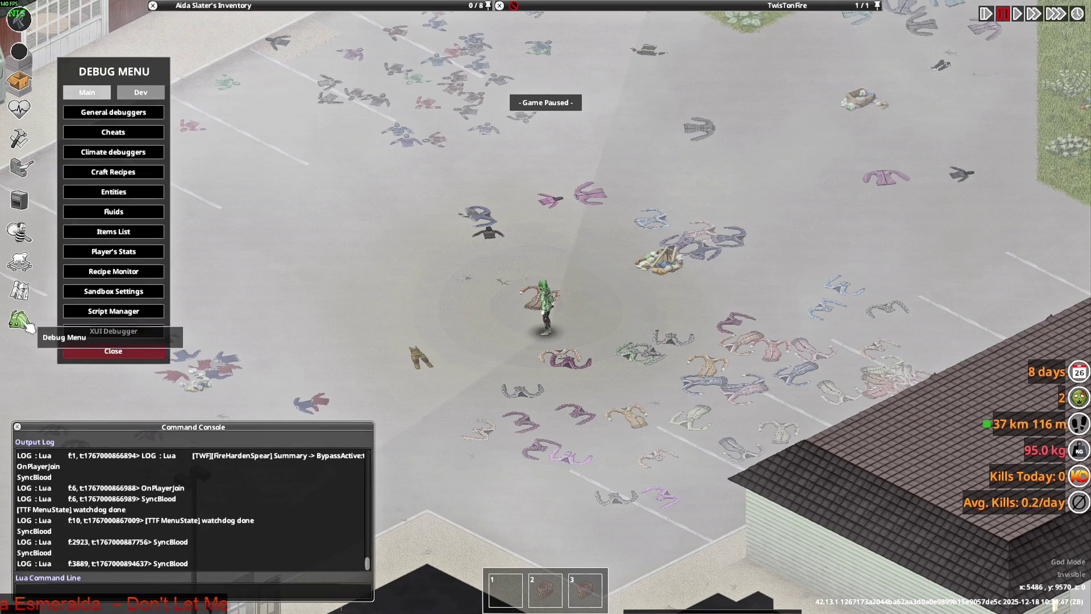
left_click(113, 231)
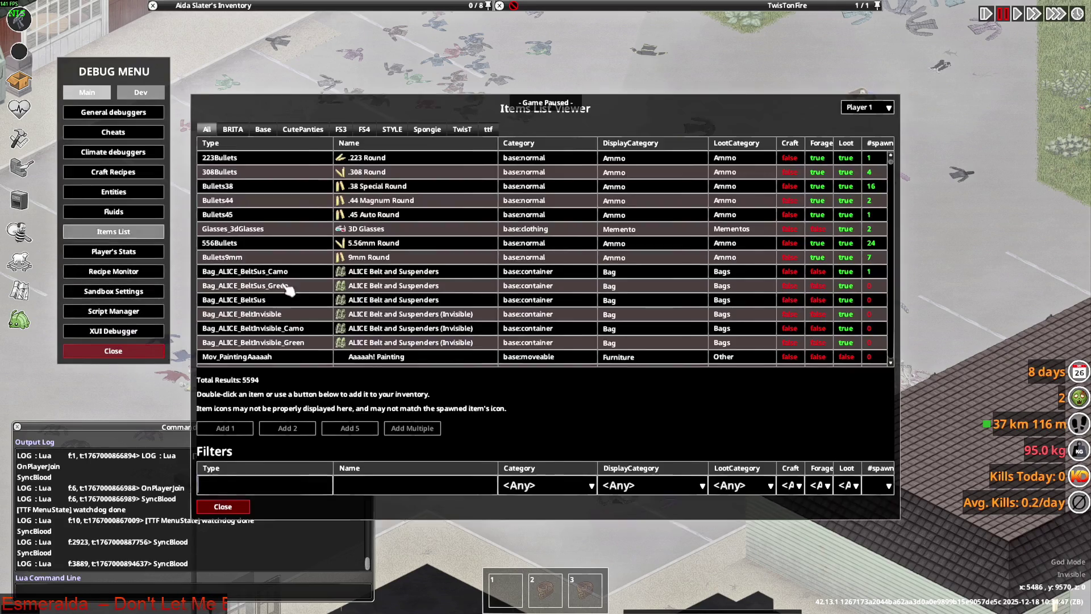
left_click(234, 128)
left_click(267, 490)
type("Suit_Wick")
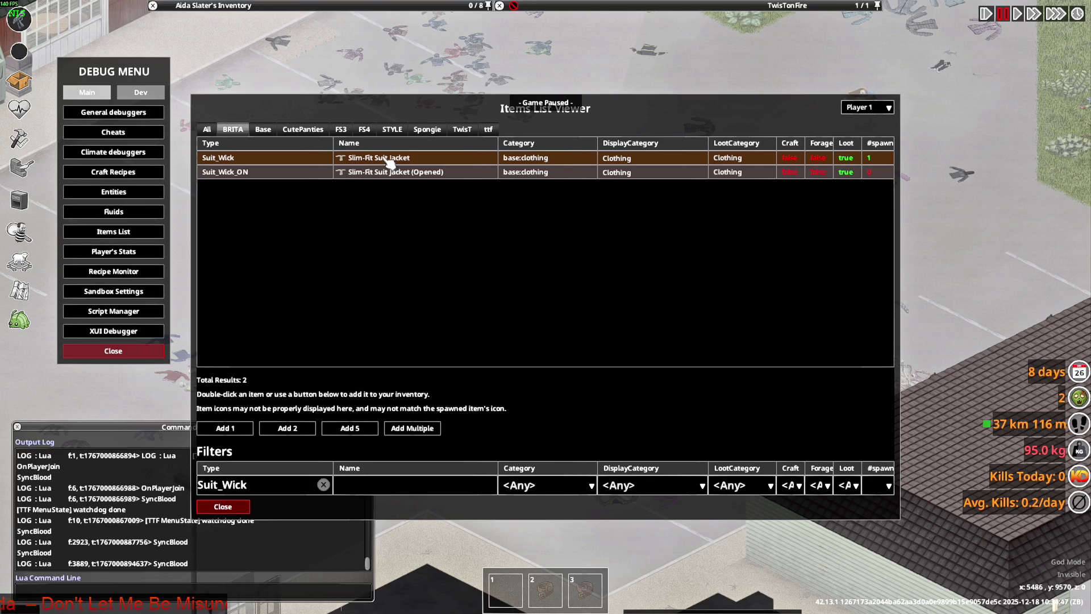
left_click(246, 506)
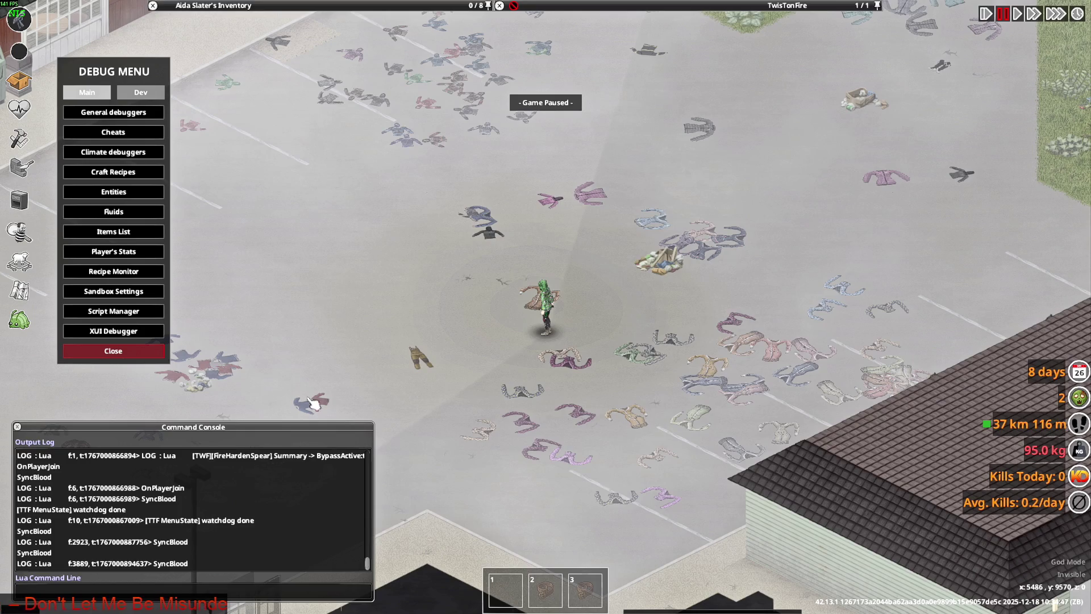
key("space")
key("a")
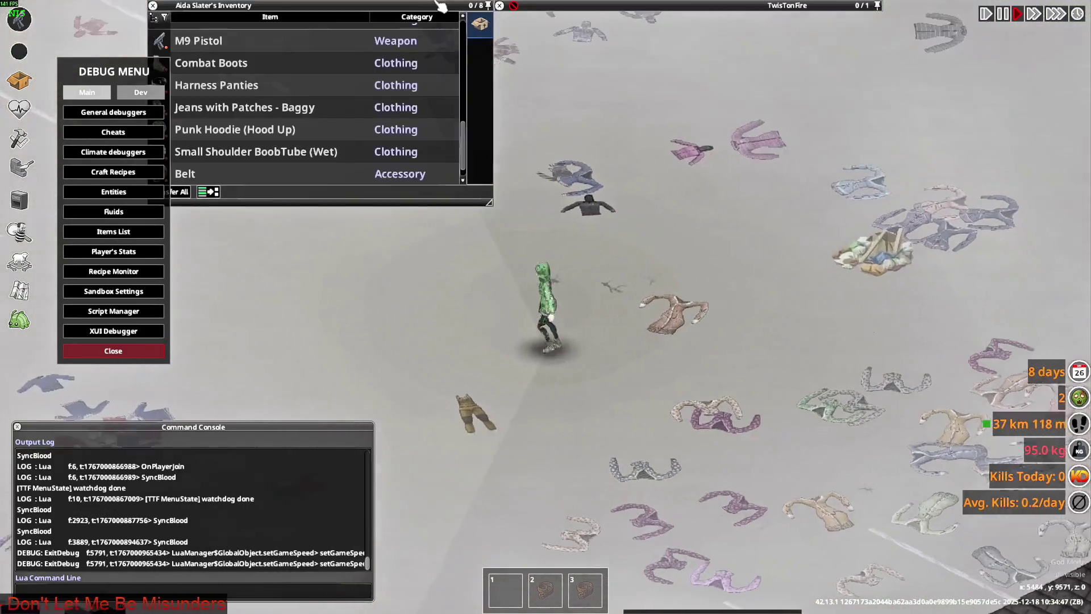
scroll(209, 171, "down", 1)
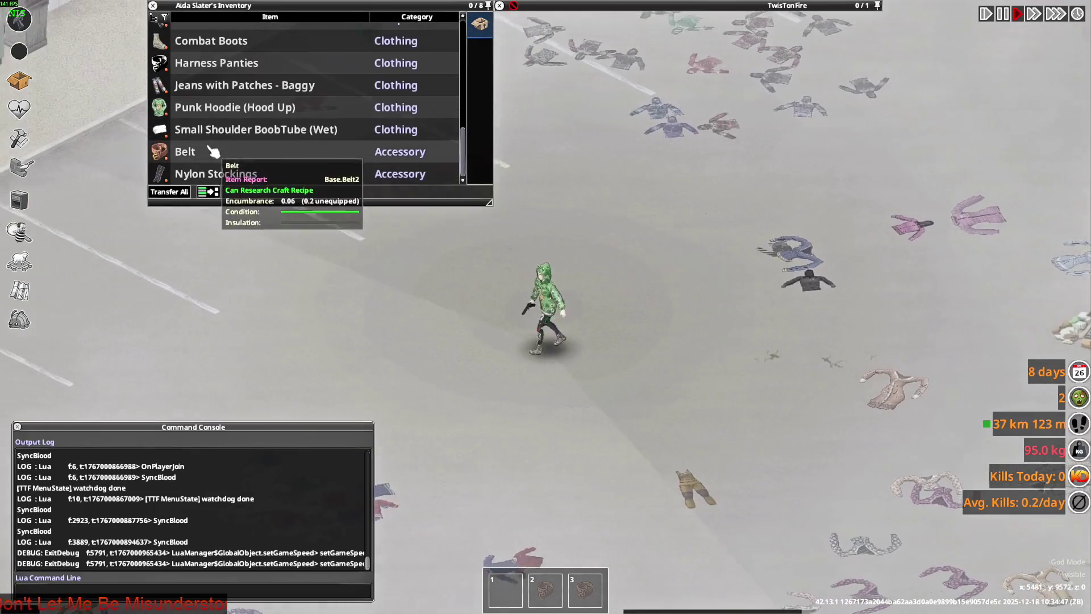
left_click_drag(234, 106, 287, 243)
scroll(228, 154, "up", 3)
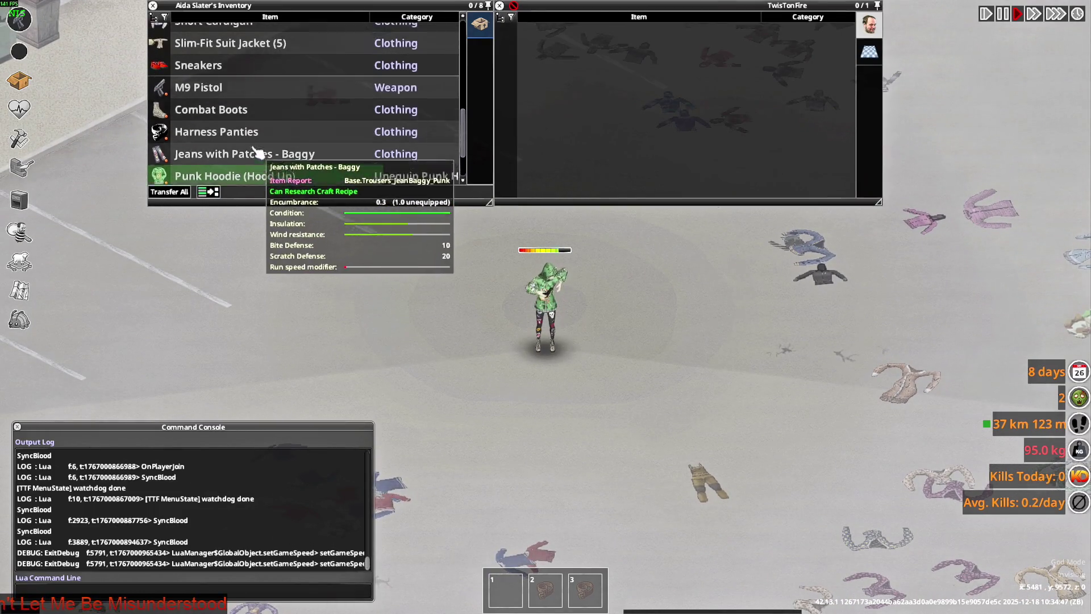
scroll(228, 154, "up", 3)
scroll(228, 153, "up", 2)
- Put on a Slim-Fit Suit Jacket from the stack and turn the character to view it
left_click(208, 147)
scroll(207, 168, "down", 1)
right_click(209, 147)
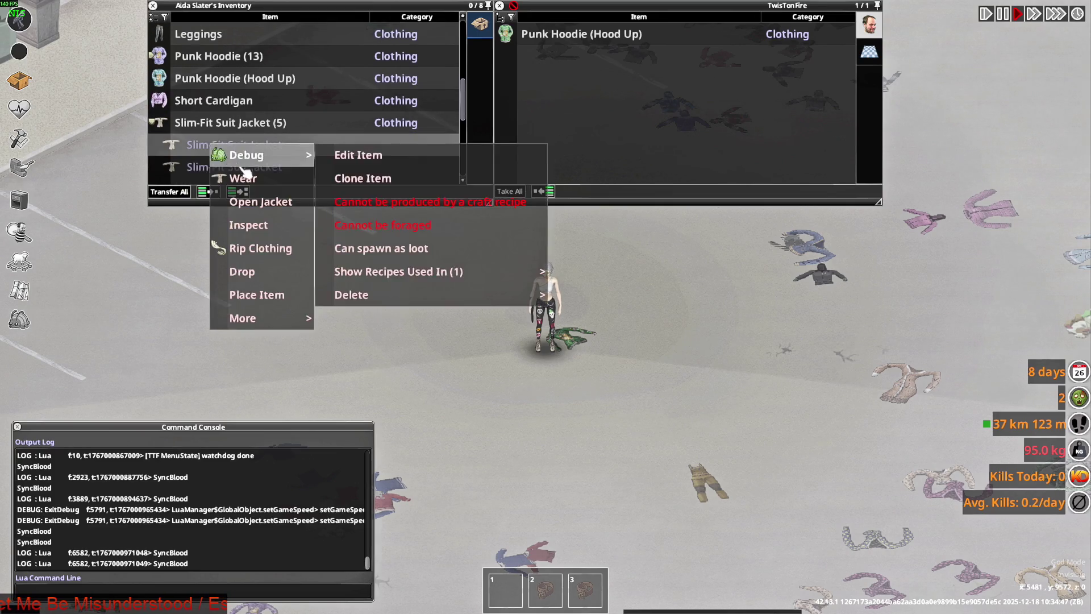
left_click(234, 174)
scroll(478, 312, "up", 2)
key("s")
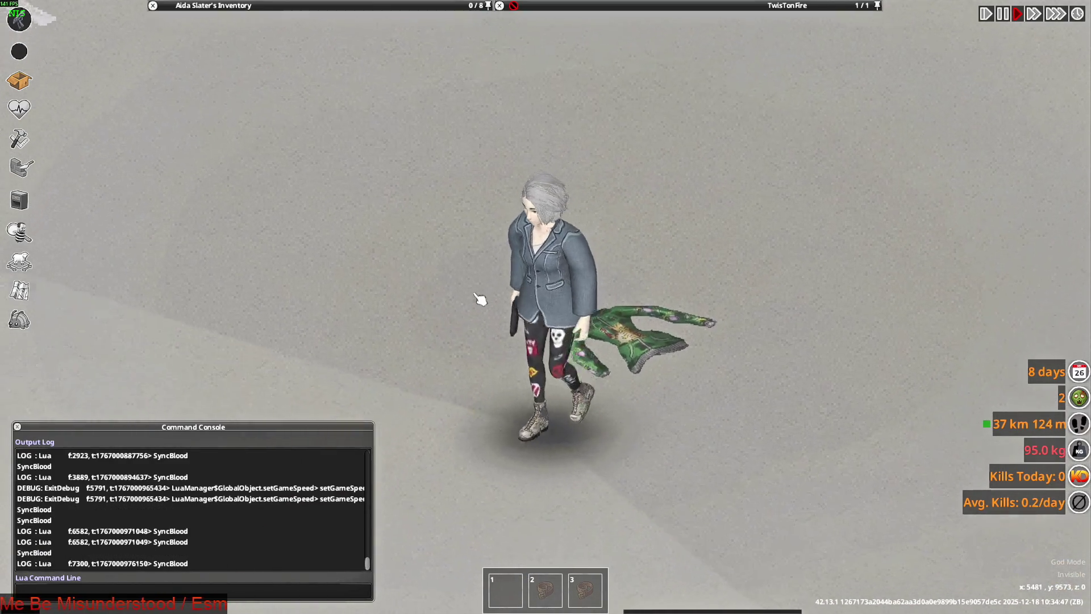
key("s")
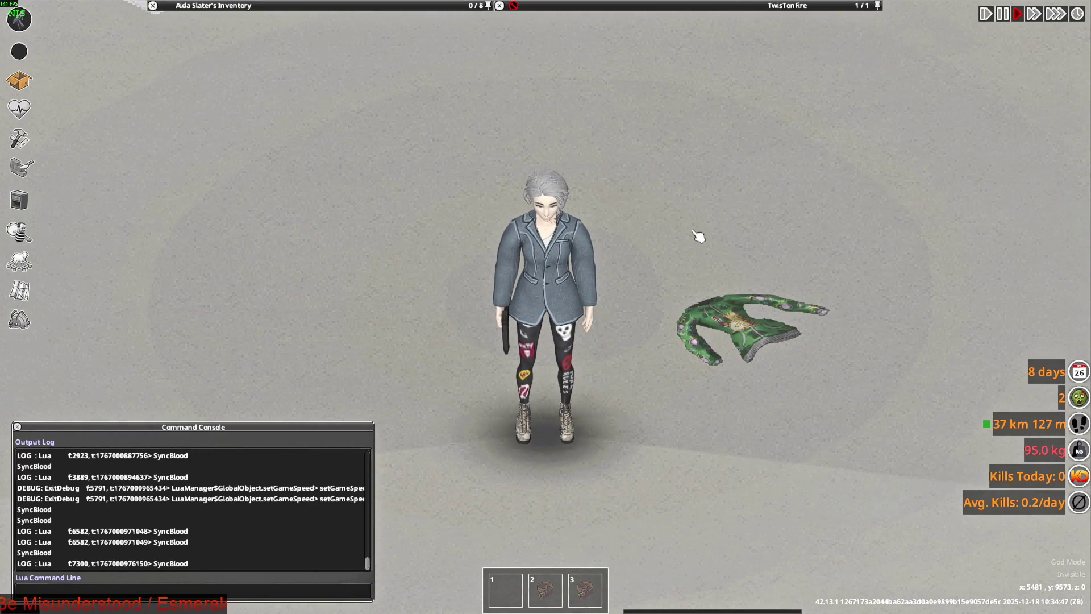
key("s")
- Aim and fire the pistol while walking to check the jacket sleeves, then switch to the Suit_Wick editor
mouse_move(697, 236)
right_mouse_down()
mouse_move(422, 206)
mouse_move(623, 158)
right_mouse_up()
key("w")
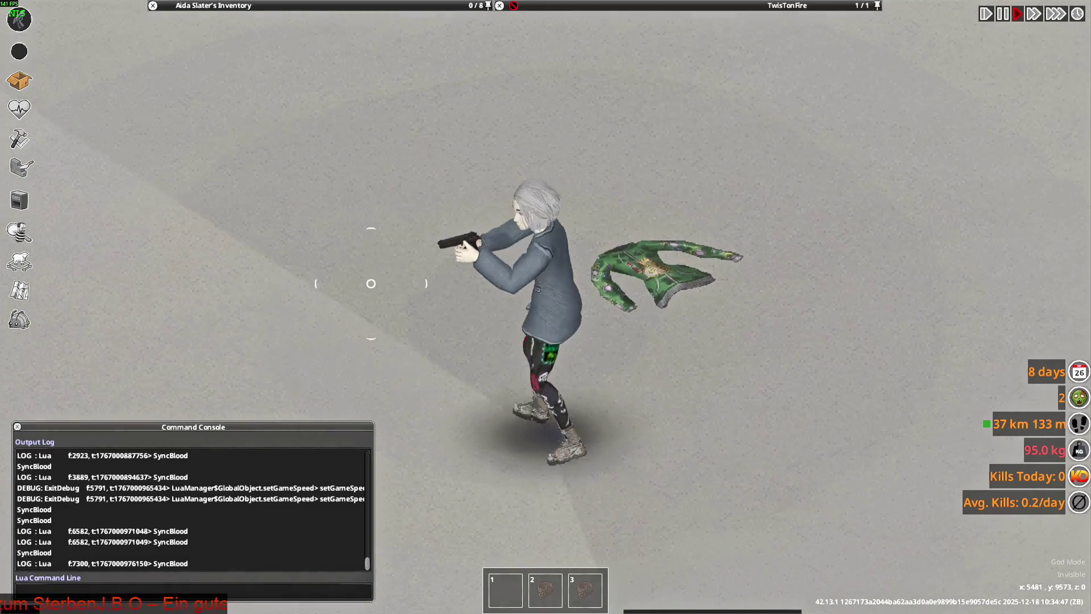
right_click_drag(623, 159, 687, 273)
left_click(687, 273)
key("alt+Tab")
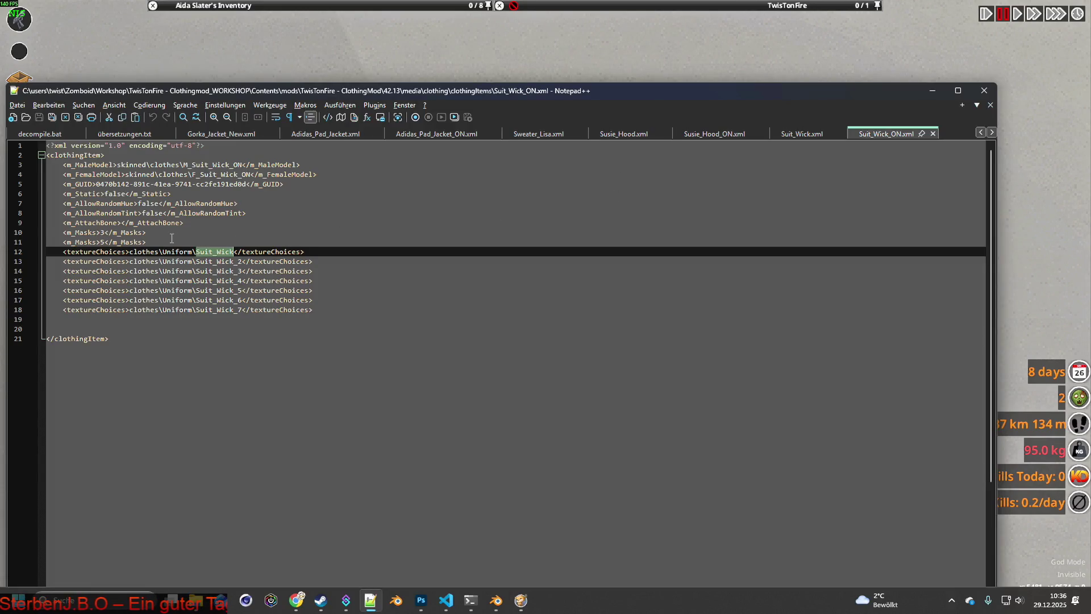
- Delete the two m_Masks lines from Suit_Wick_ON.xml and from Suit_Wick.xml
left_click_drag(171, 239, 55, 232)
key("BackSpace")
key("BackSpace")
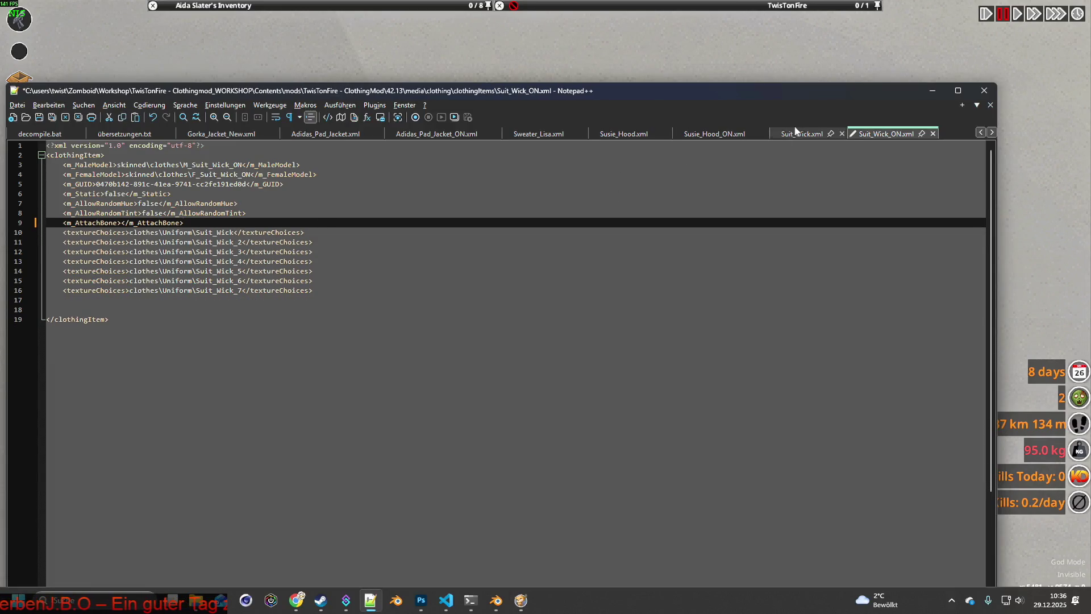
left_click(789, 134)
left_click_drag(170, 242, 52, 232)
key("BackSpace")
key("BackSpace")
- Save the edited Suit_Wick files and put Notepad++ away so the paused game shows again
left_click(883, 135)
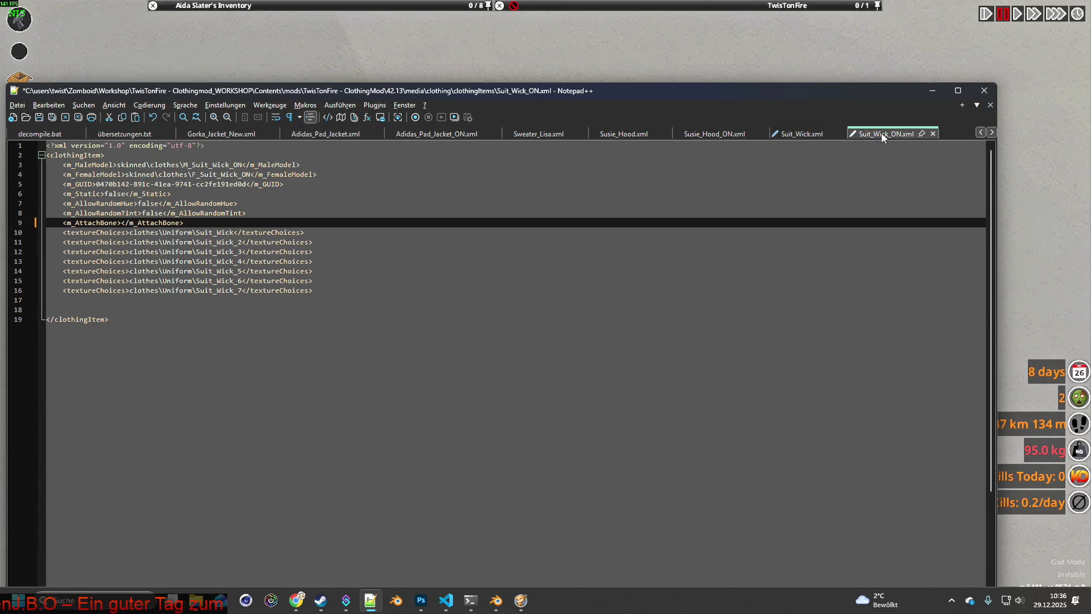
left_click(772, 135)
left_click(39, 119)
key("alt+Tab")
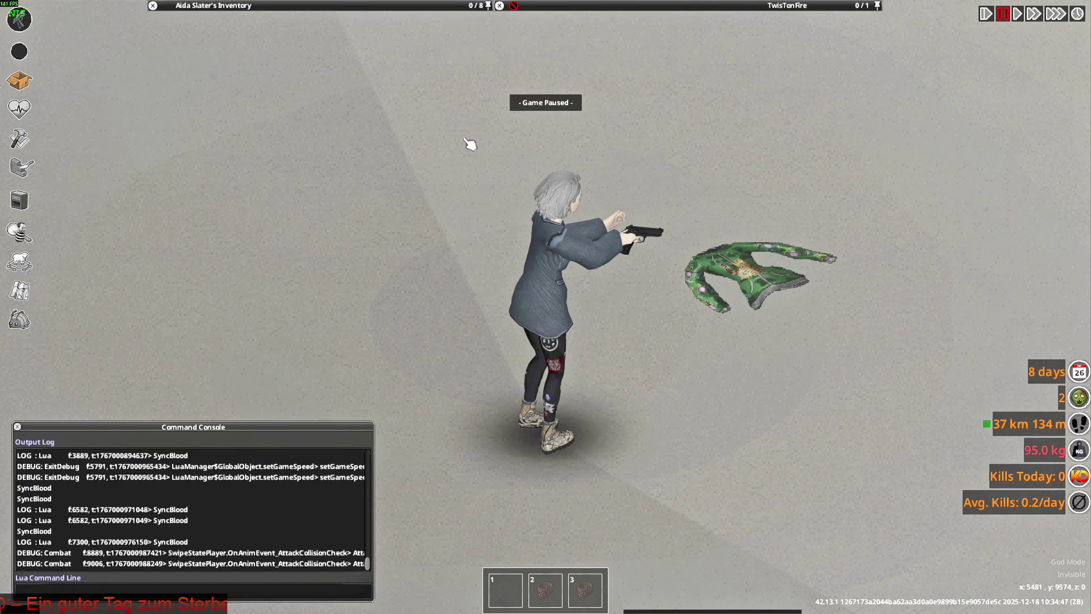
- Resume the game, walk right with the pistol and shoot the zombie
key("space")
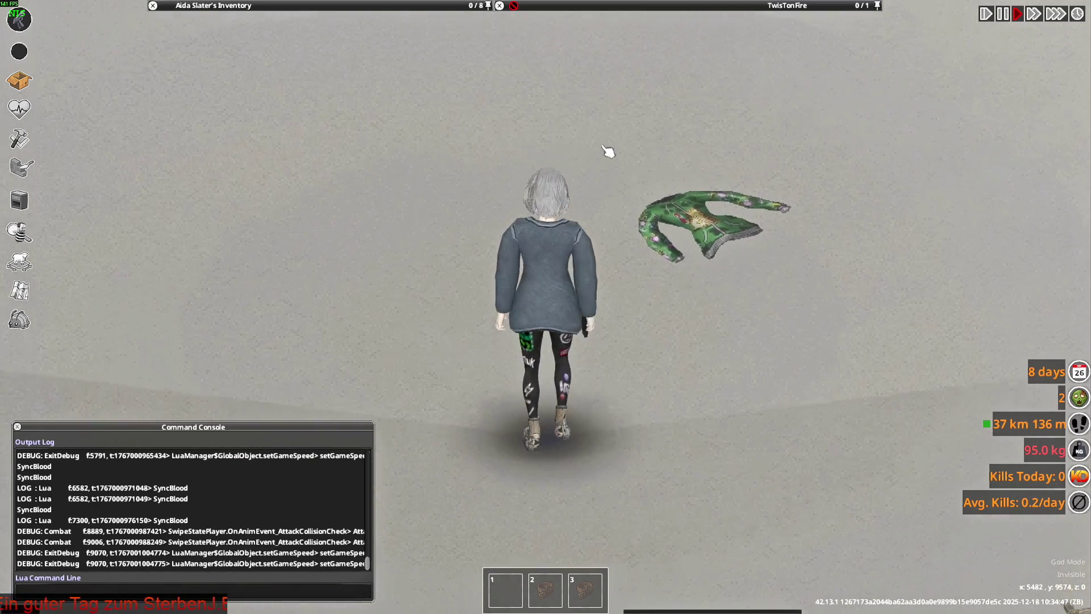
mouse_move(608, 152)
right_mouse_down()
mouse_move(463, 173)
mouse_move(600, 147)
right_mouse_up()
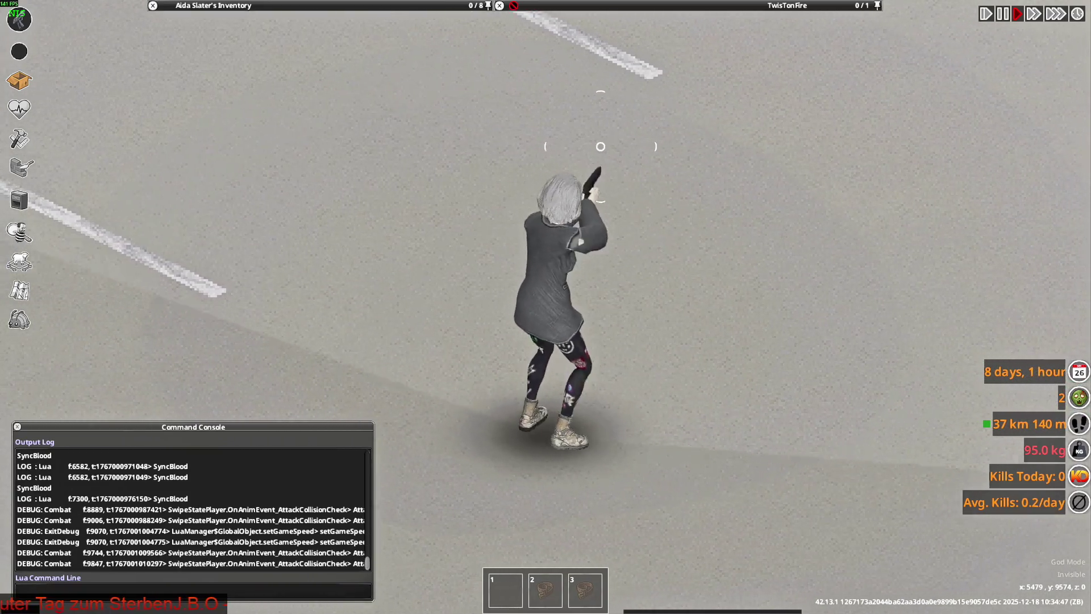
right_click_drag(601, 146, 740, 191)
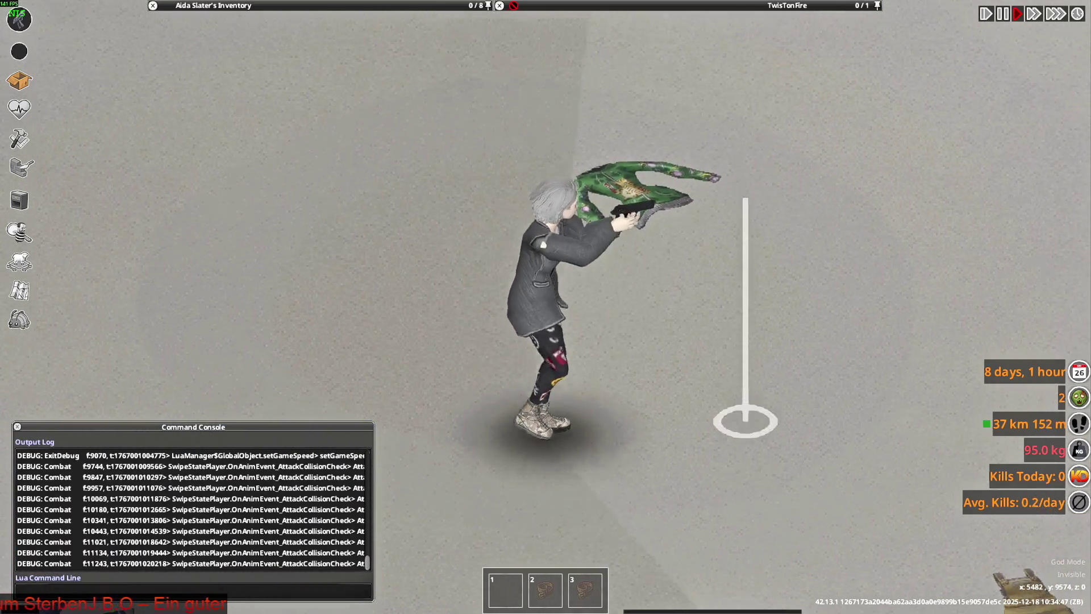
left_click(740, 192)
- Keep firing the pistol while walking down-left, then open the inventory by the dropped clothing
key("a")
left_click(741, 191)
left_click(741, 192)
left_click(741, 191)
key("s")
left_click(741, 191)
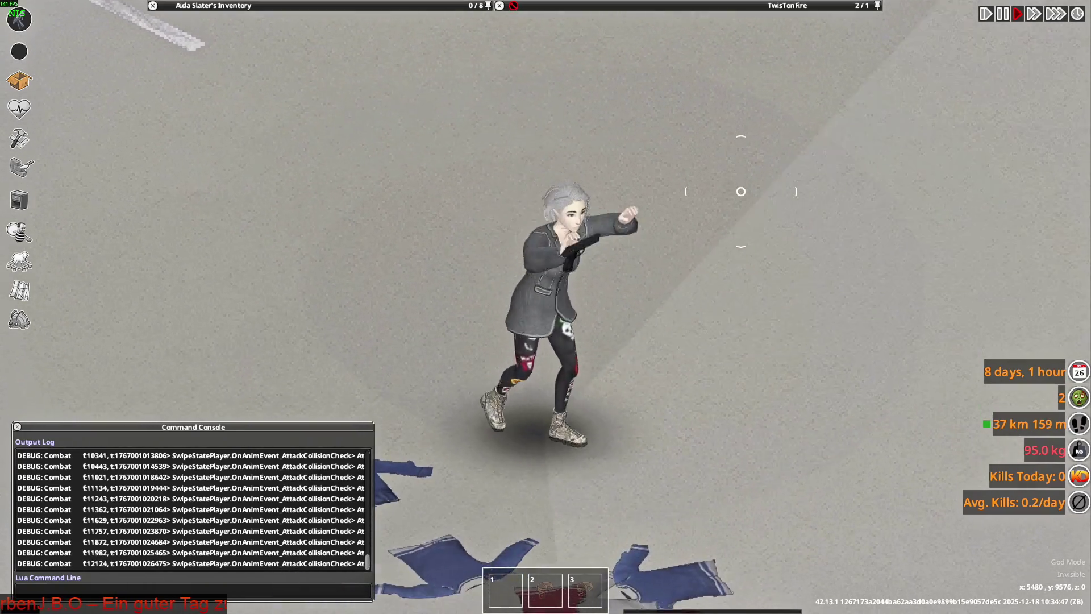
key("s")
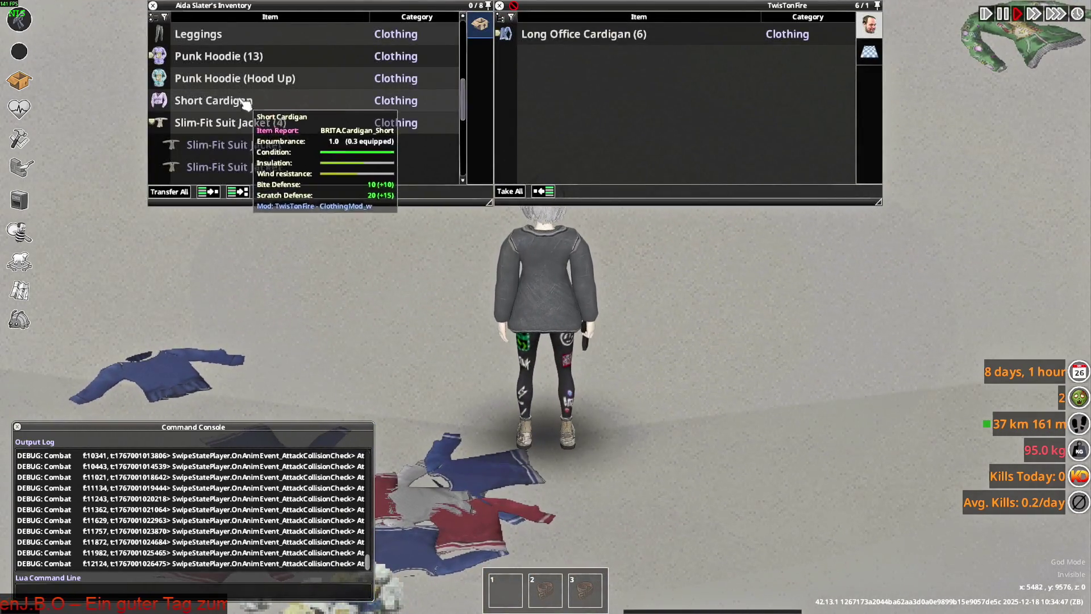
scroll(223, 122, "down", 3)
- Wear the Slim-Fit Suit Jacket open and aim the pistol while walking to check the sleeves
left_click(162, 79)
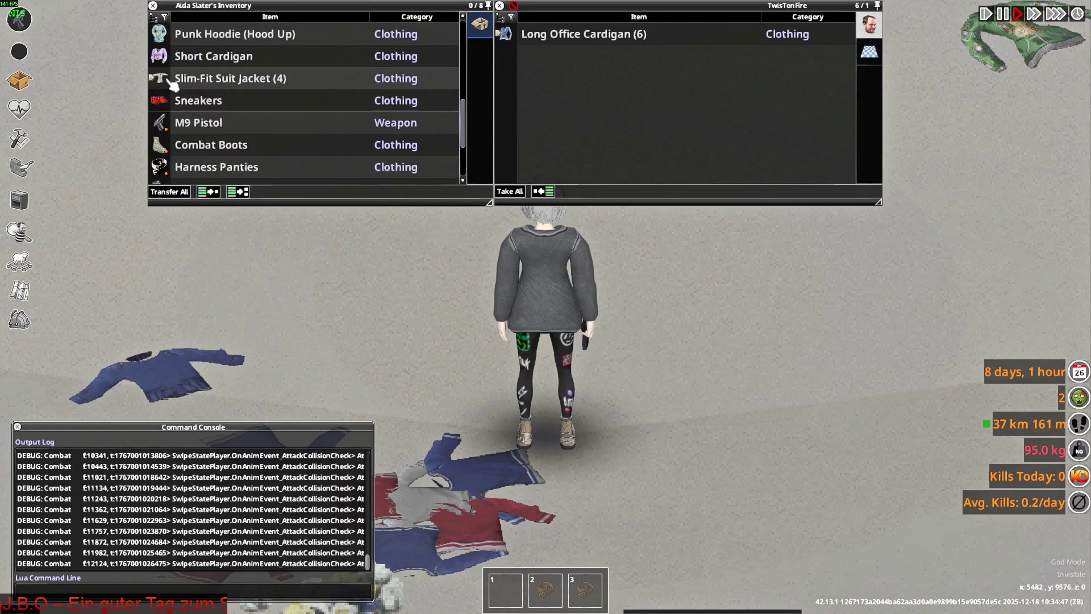
scroll(219, 110, "down", 2)
scroll(223, 114, "down", 3)
right_click(218, 113)
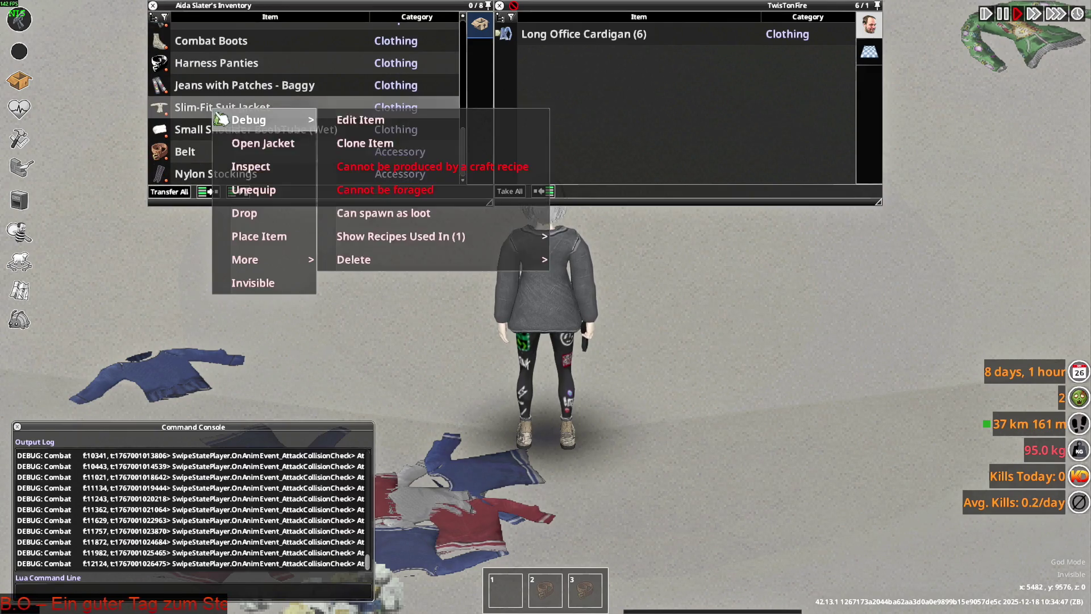
left_click(307, 143)
key("s")
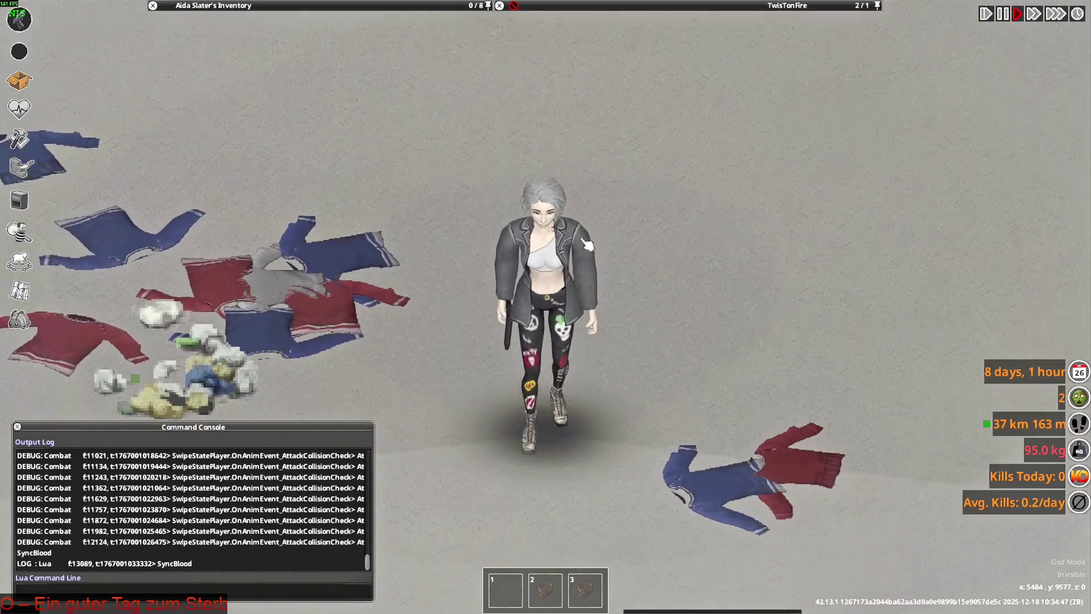
mouse_move(586, 246)
right_mouse_down()
mouse_move(458, 264)
mouse_move(642, 137)
mouse_move(648, 143)
right_mouse_up()
key("s")
key("s")
key("s")
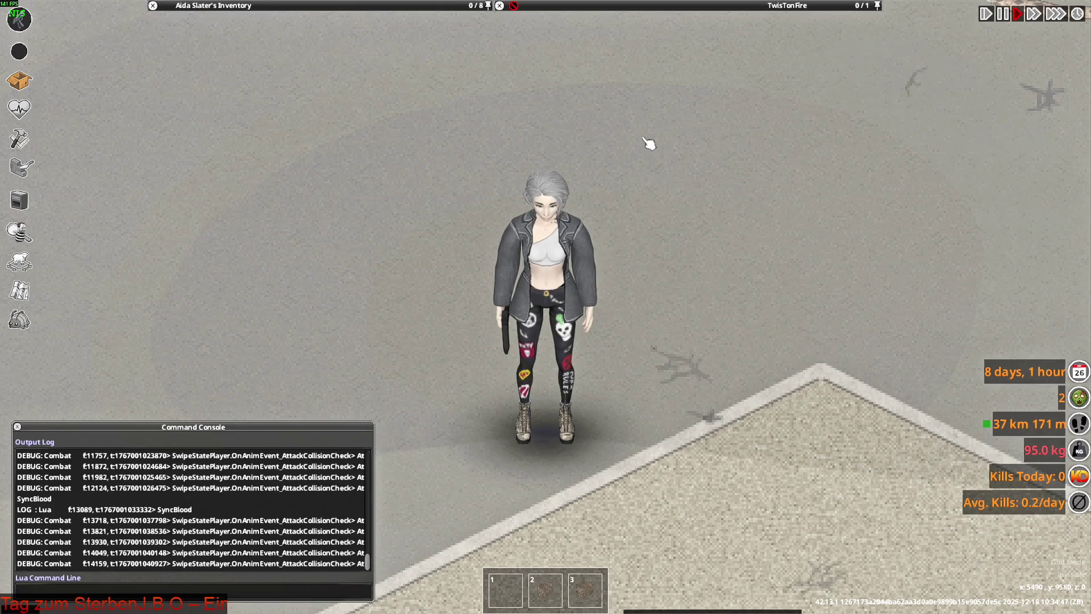
- Walk and raise the pistol to check the arm pose in the jacket, then bring up the window list
key("w")
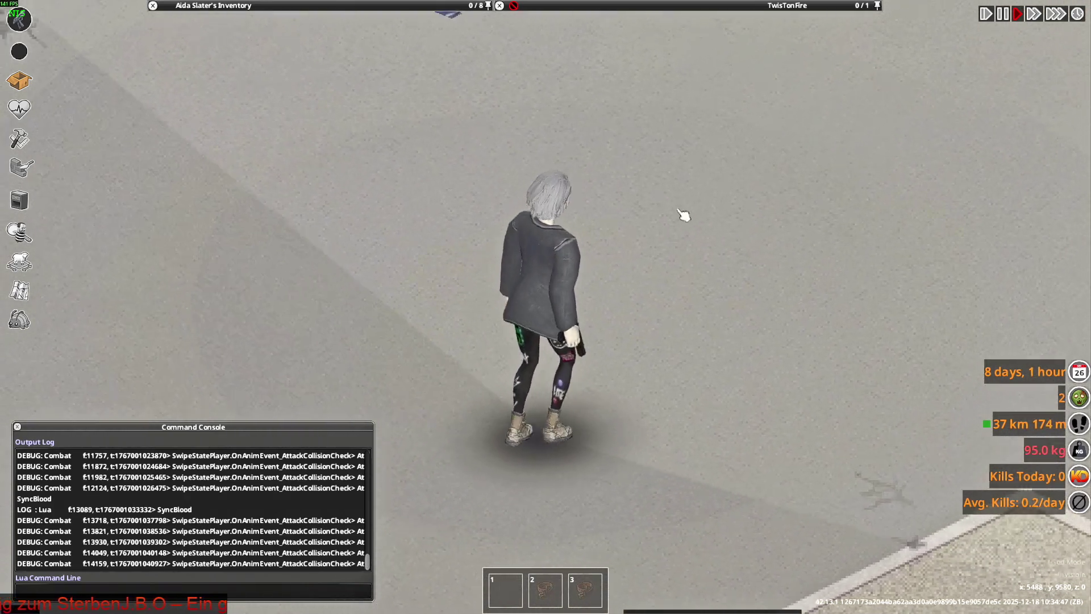
right_click_drag(572, 91, 543, 192)
key("d")
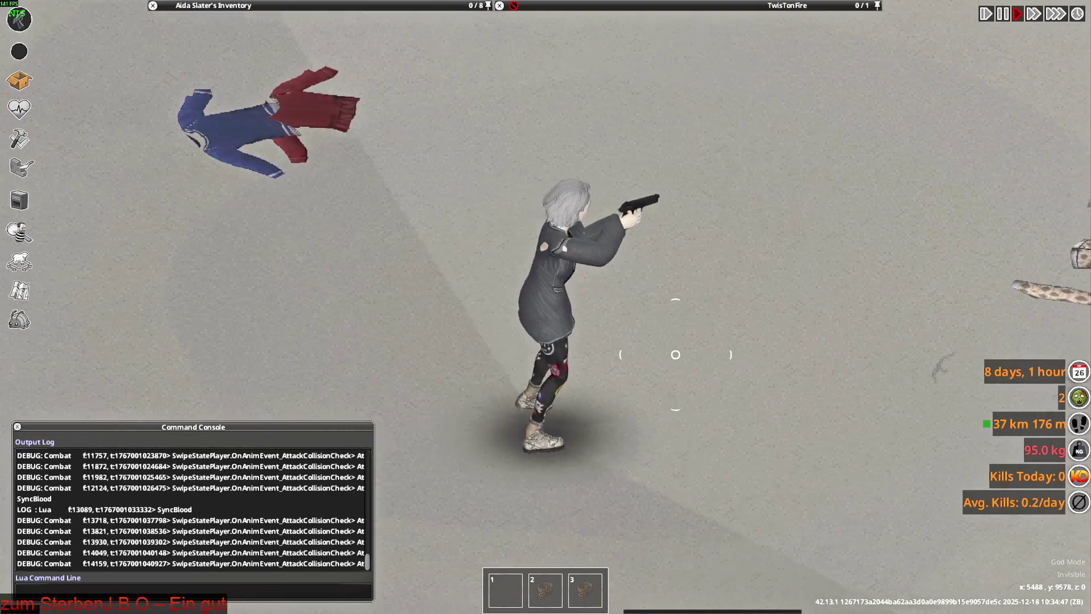
right_click_drag(543, 192, 441, 235)
key("s")
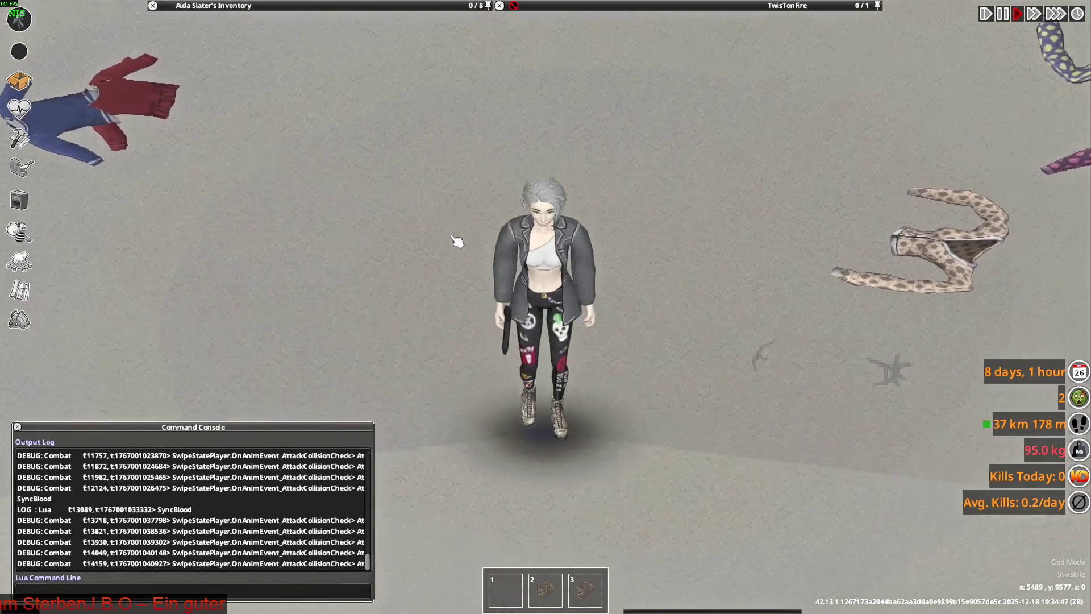
key("alt+Tab")
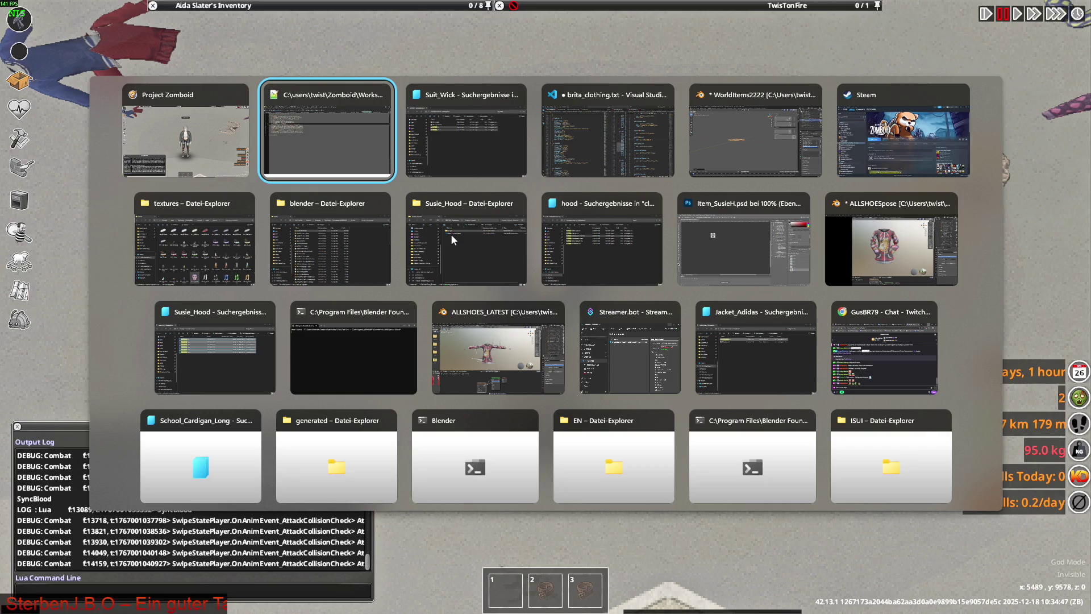
- Save WorldItems2222.blend and rename the old hood object to F_Susie_HoodOLD
key("alt+Tab")
key("alt+Tab")
key("alt+Tab")
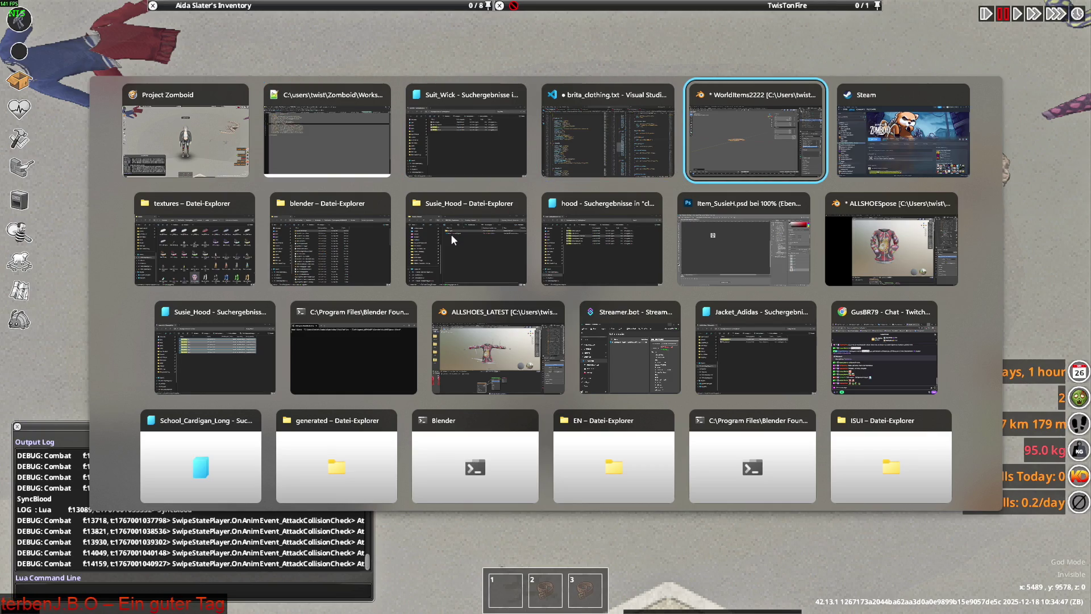
left_click(25, 25)
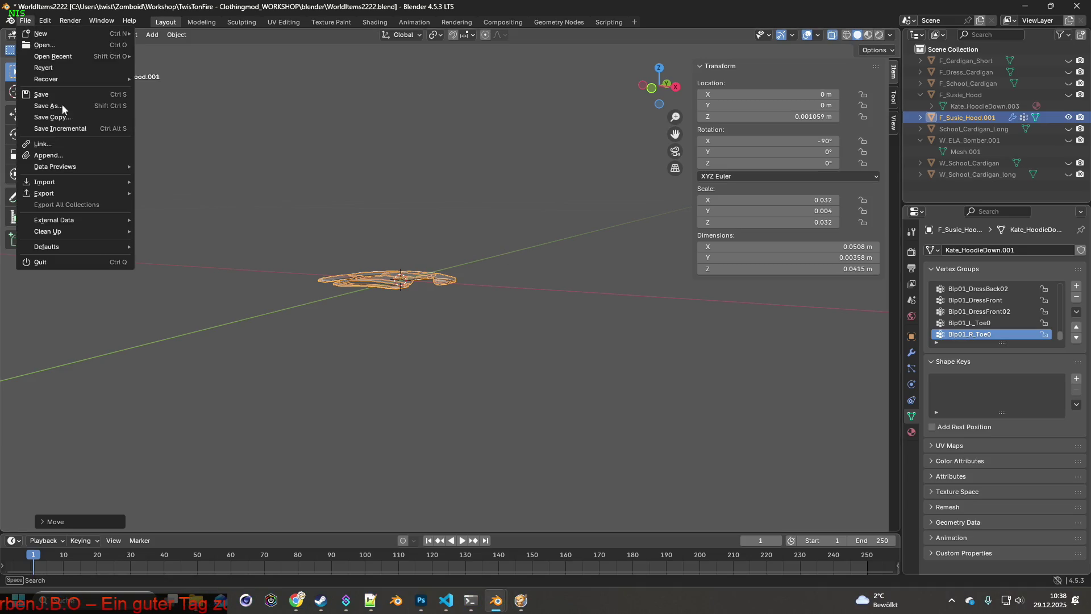
left_click(47, 94)
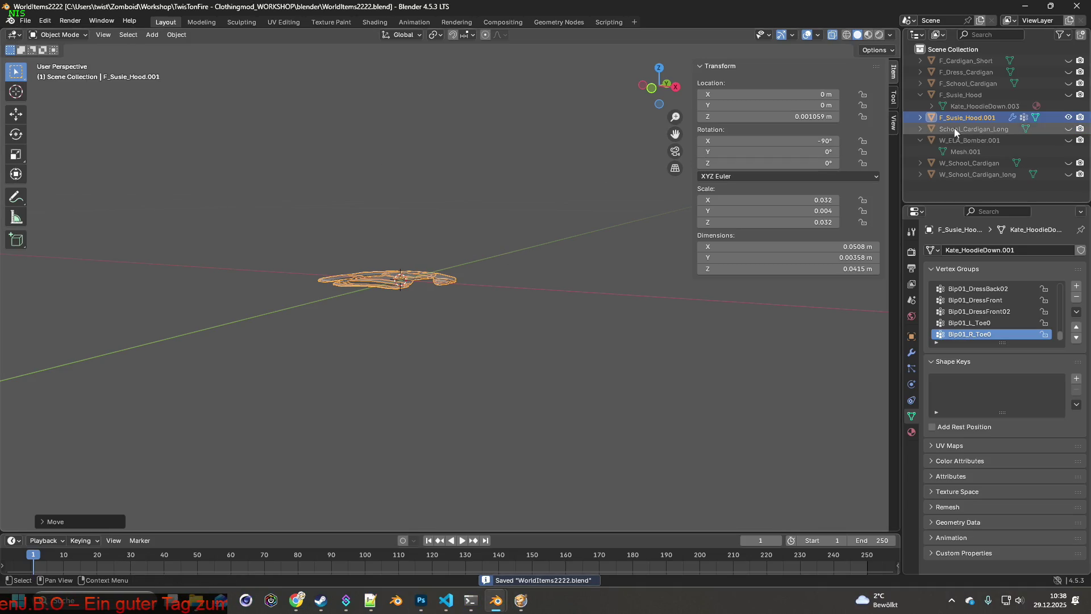
double_click(970, 96)
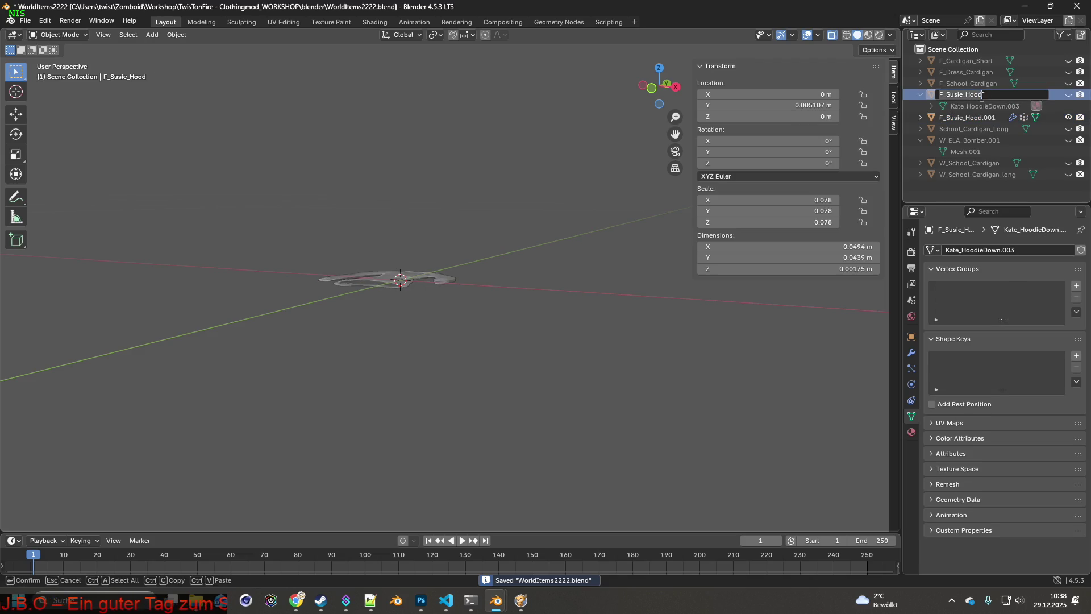
type("OLD")
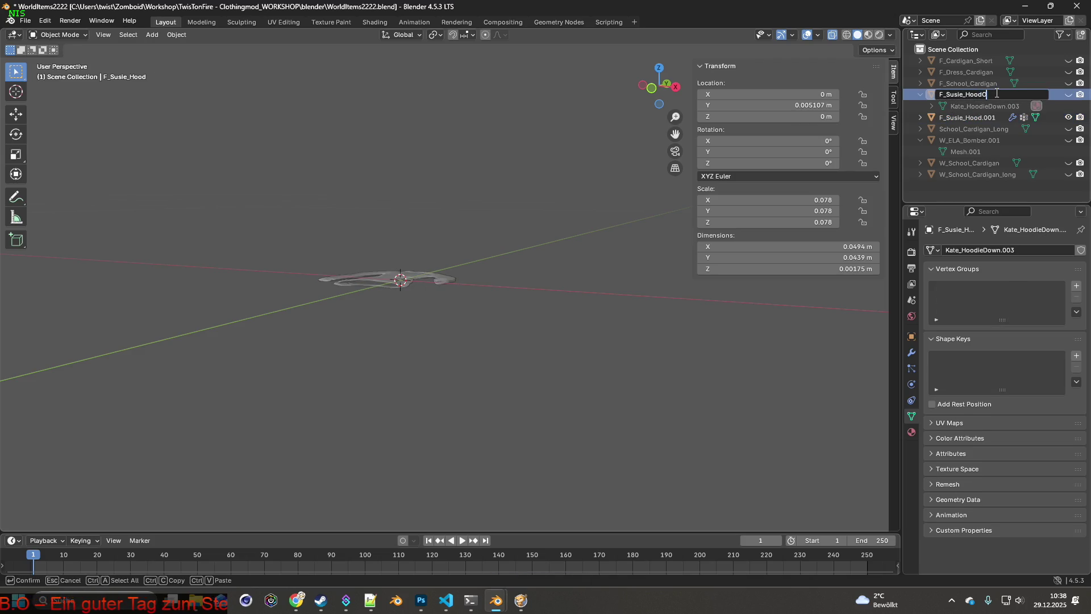
key("Return")
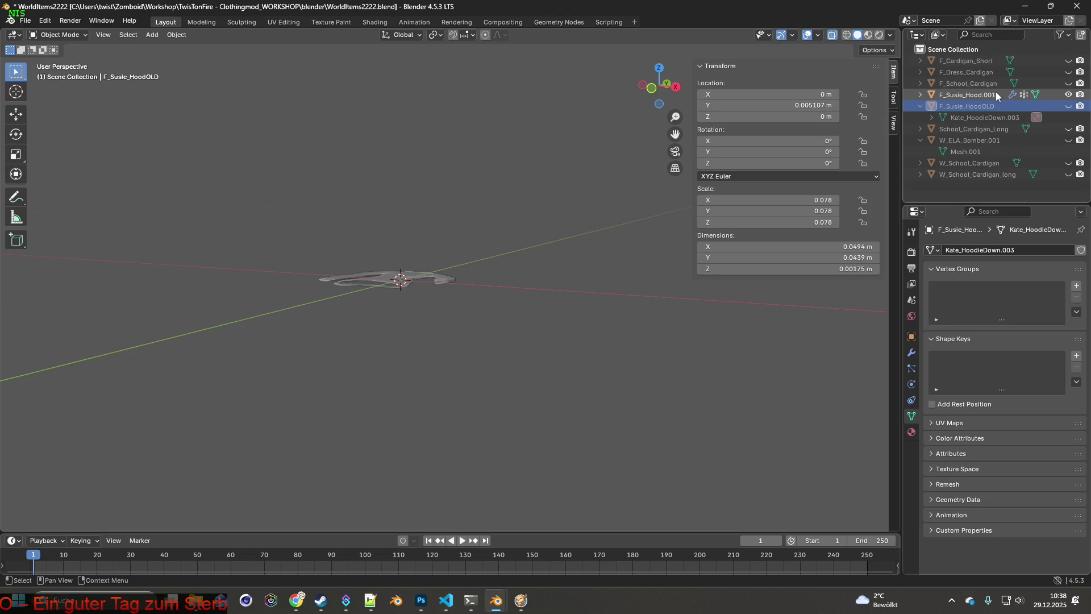
- Rename F_Susie_Hood.001 to F_Susie_Hood, save the file again and minimise Blender
double_click(995, 91)
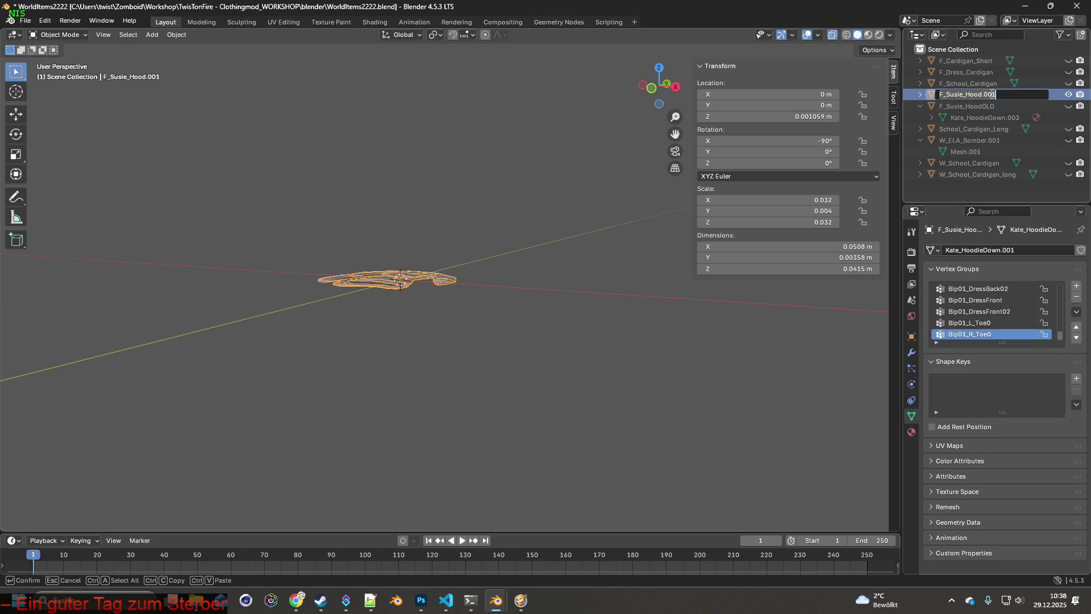
left_click_drag(997, 94, 981, 95)
key("Return")
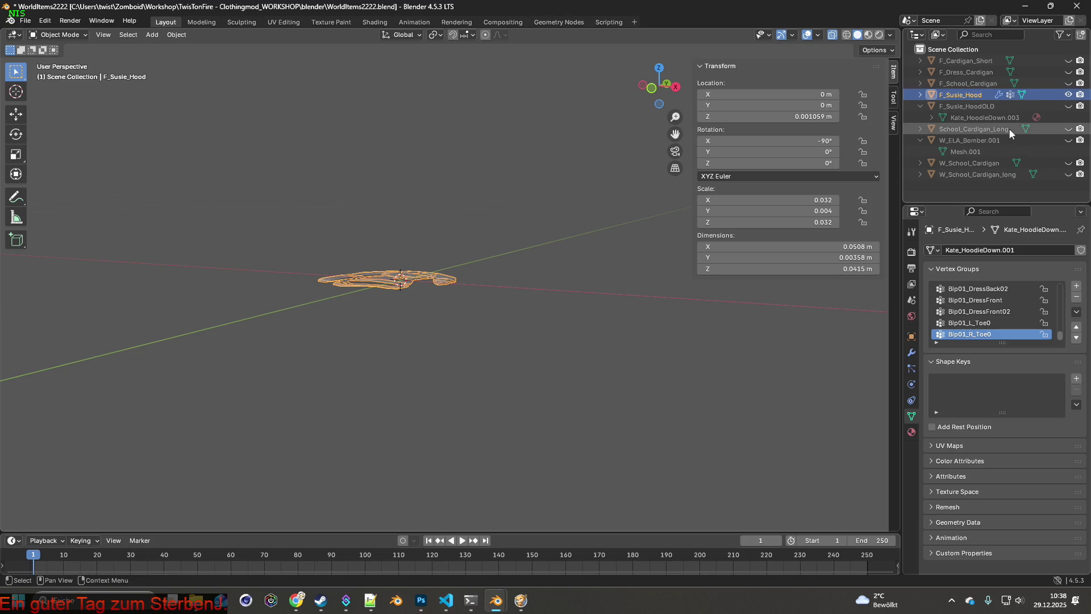
left_click(26, 21)
left_click(51, 106)
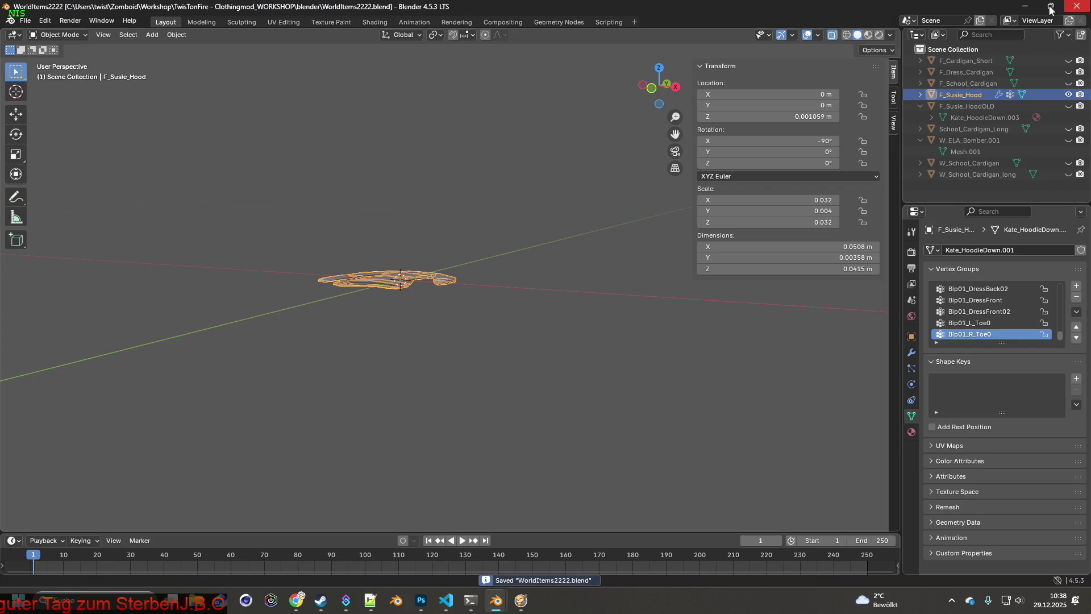
left_click(1024, 7)
key("alt+Tab")
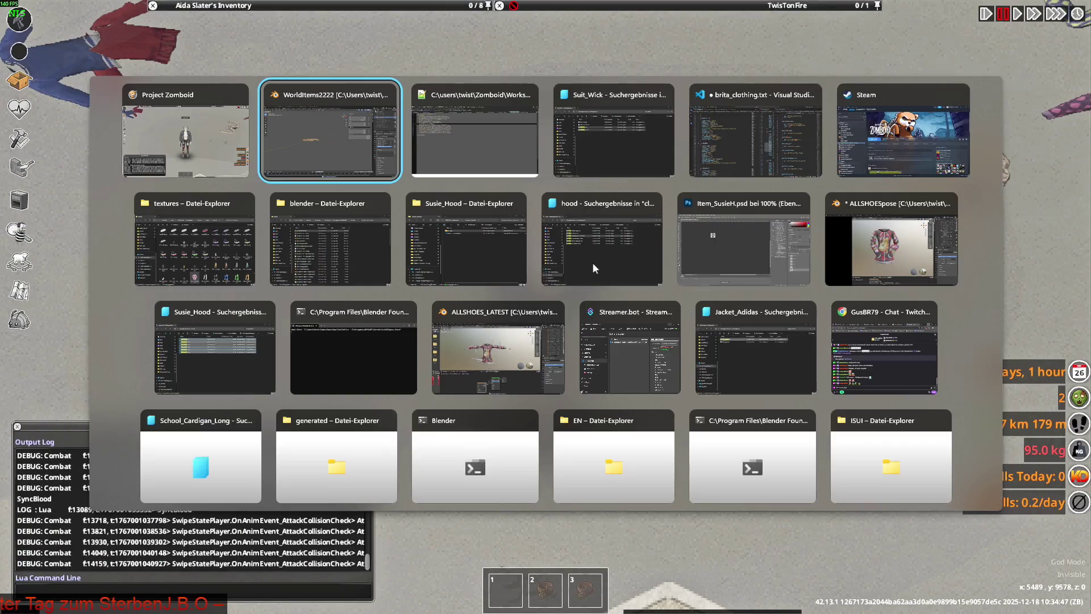
- Close the ALLSHOESpose project without saving and head for the ALLSHOES_LATEST window
left_click(874, 204)
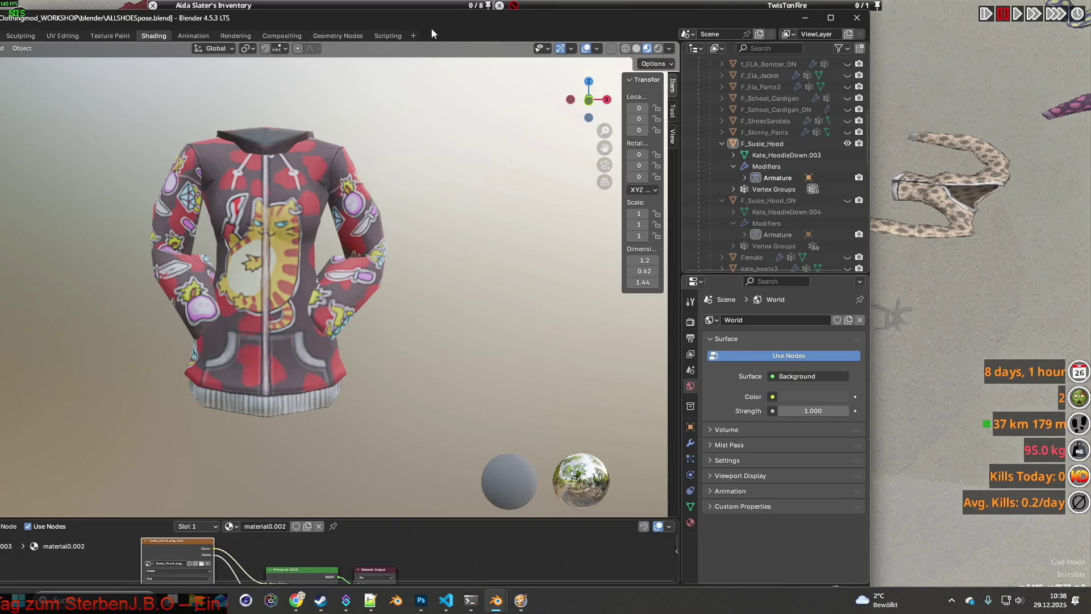
double_click(386, 16)
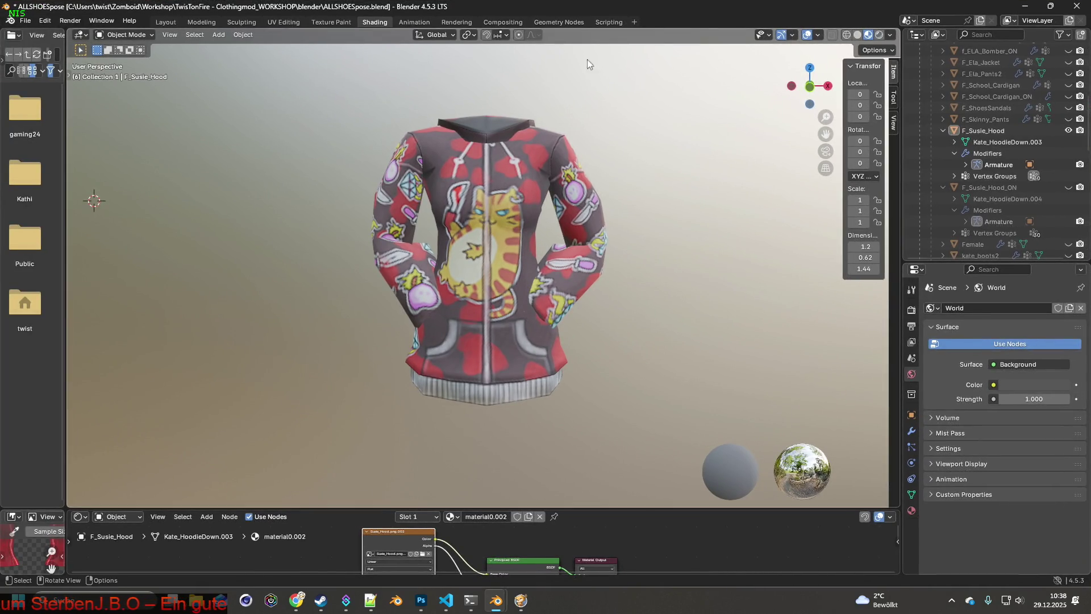
left_click(1073, 6)
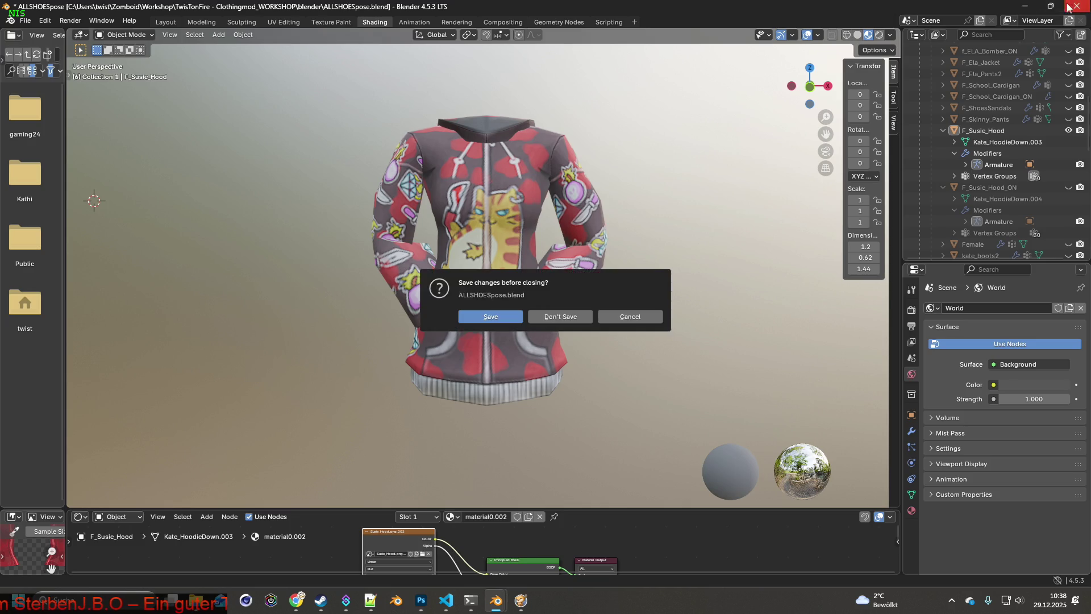
left_click(560, 316)
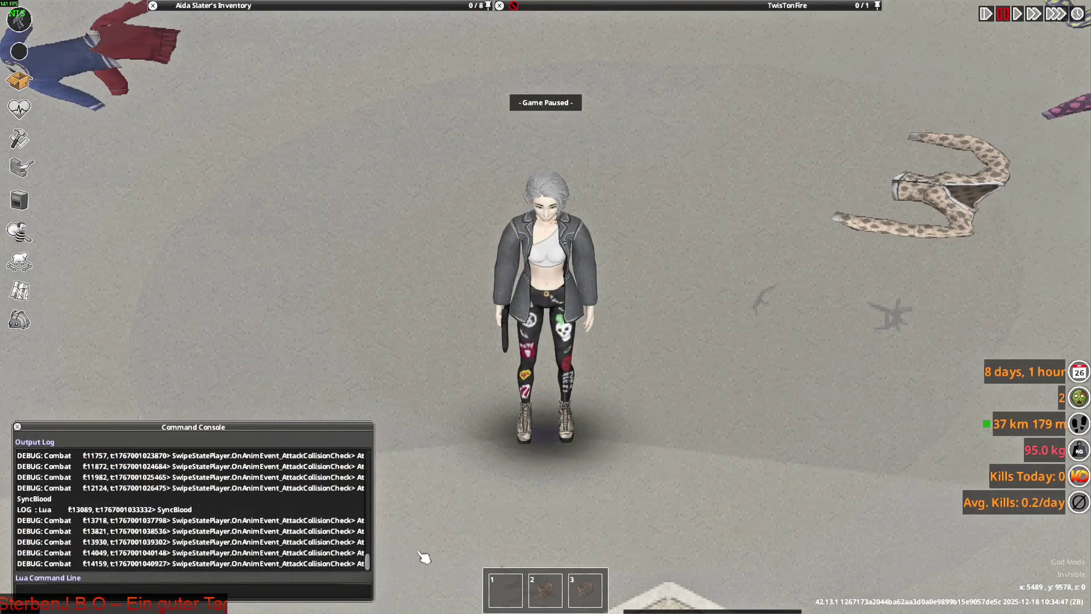
key("alt+Tab")
key("alt+Tab")
key("alt+Tab")
key("alt+Tab")
key("alt+Tab")
key("alt+Tab")
key("alt+Tab")
key("alt+Tab")
key("alt+Tab")
key("alt+Tab")
key("alt+Tab")
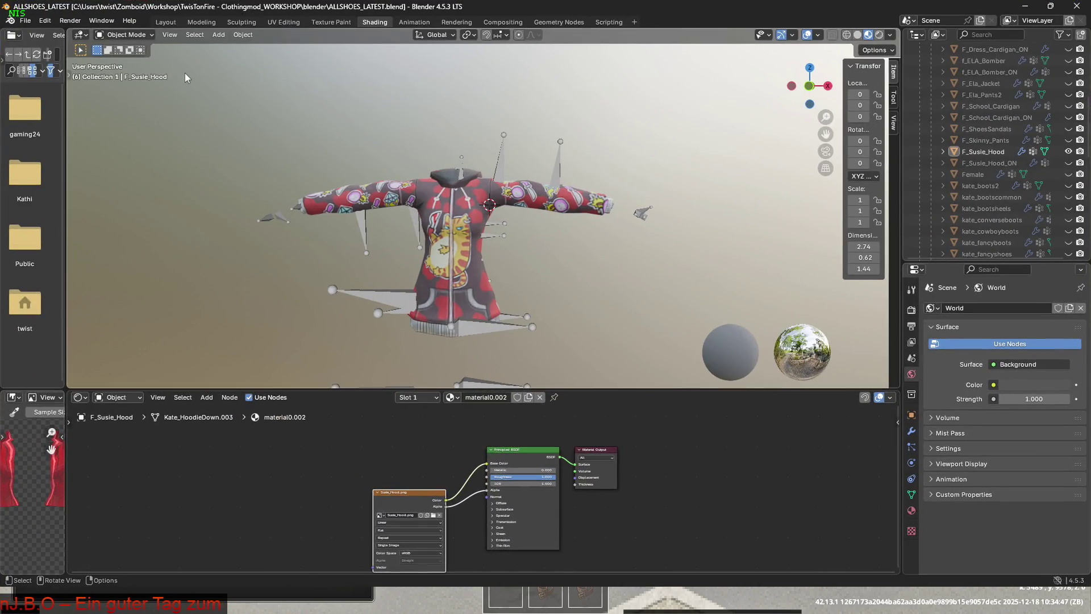
- Hide F_Susie_Hood, show the Female body mesh, then switch to Suit_Wick.xml in Notepad++
left_click(166, 22)
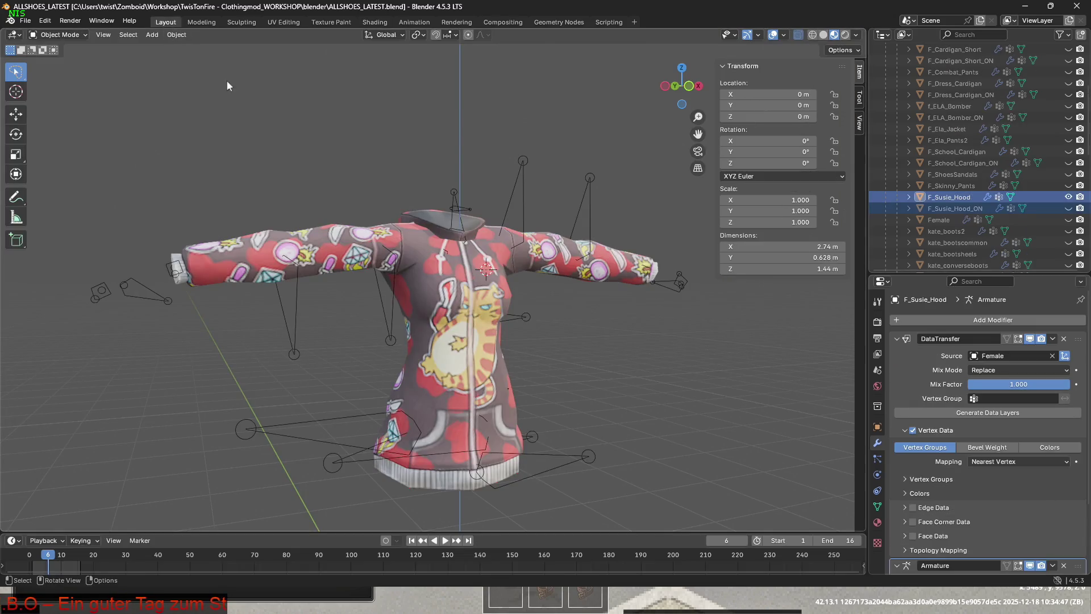
left_click(1069, 197)
scroll(1052, 208, "up", 5)
scroll(1040, 210, "down", 4)
left_click(1069, 242)
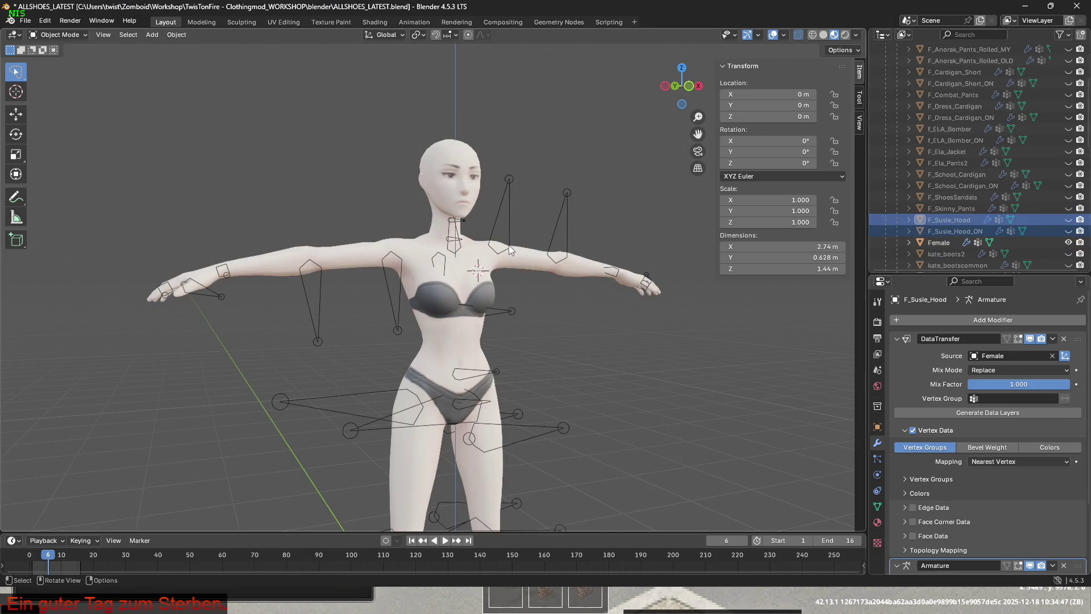
key("alt+Tab")
key("Tab")
key("Tab")
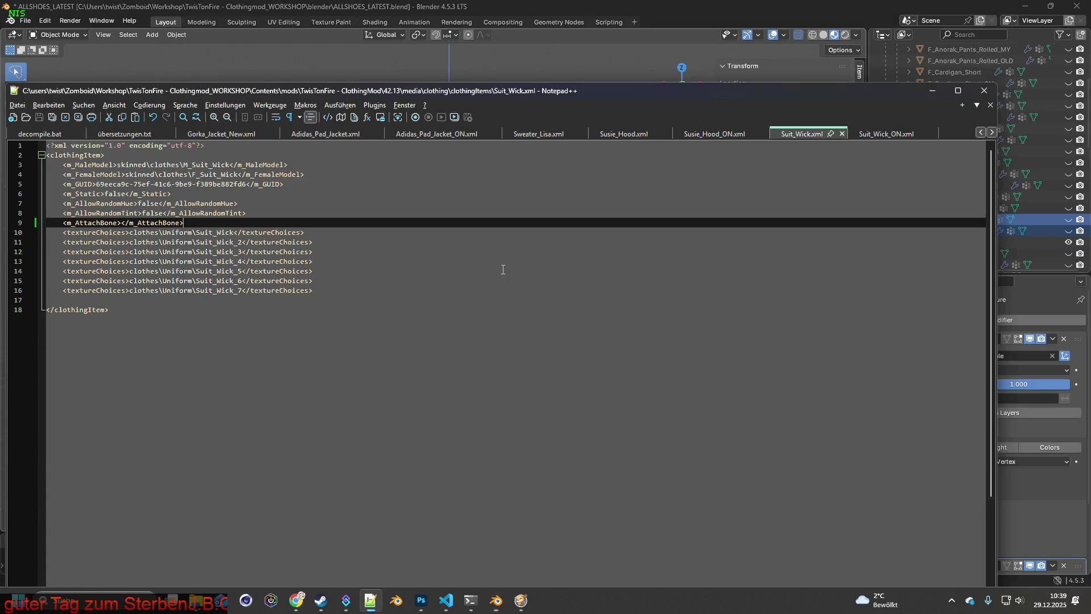
- Select the model name F_Suit_Wick, view Suit_Wick_ON.xml, and return to Blender's File menu
left_click_drag(192, 174, 241, 173)
key("ctrl+c")
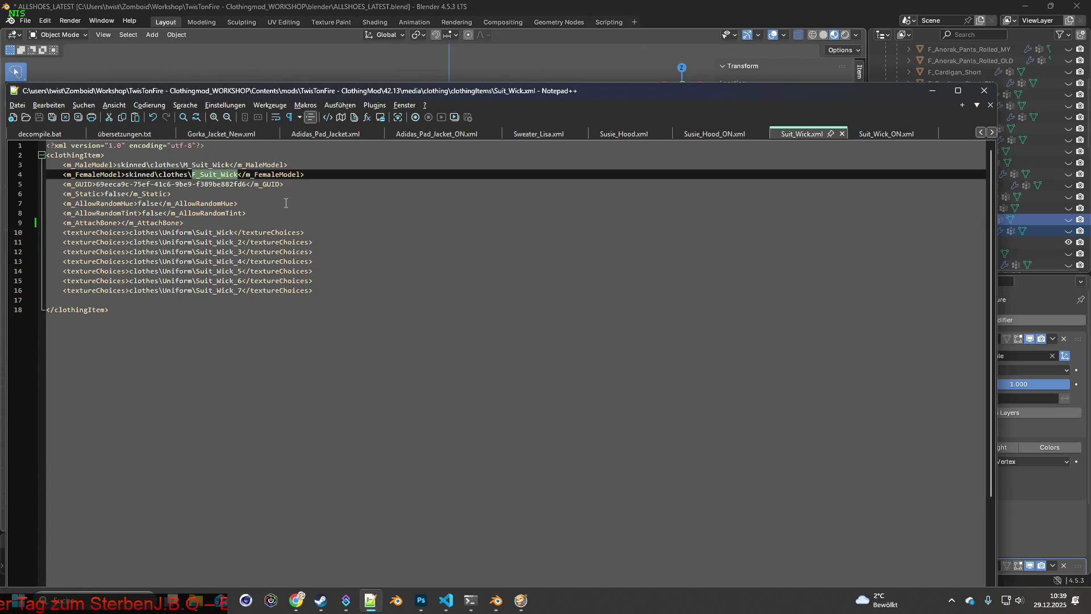
left_click(878, 132)
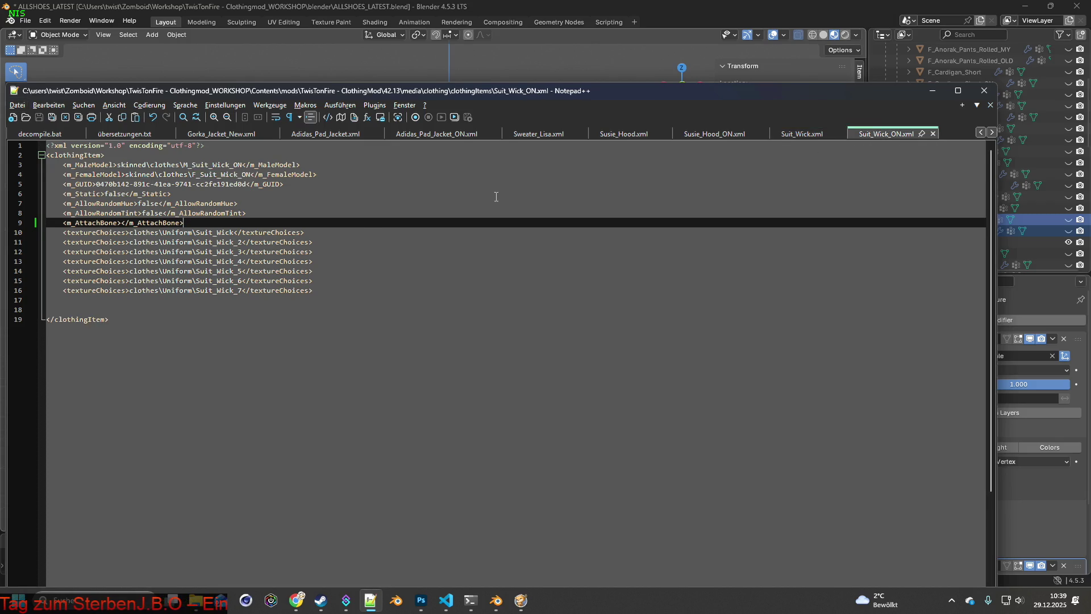
key("alt+Tab")
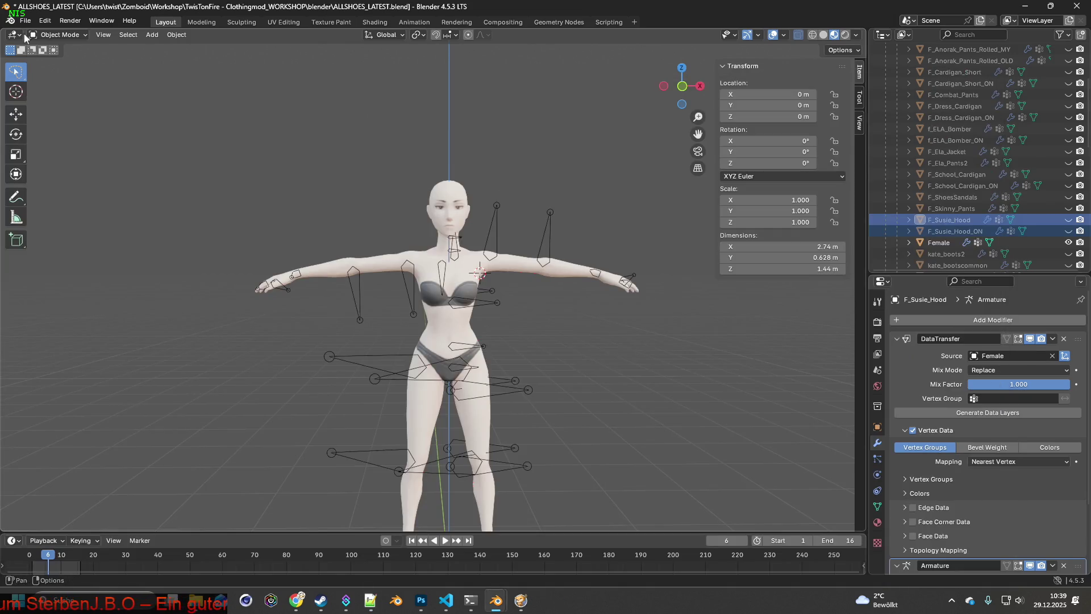
left_click(26, 21)
mouse_move(44, 181)
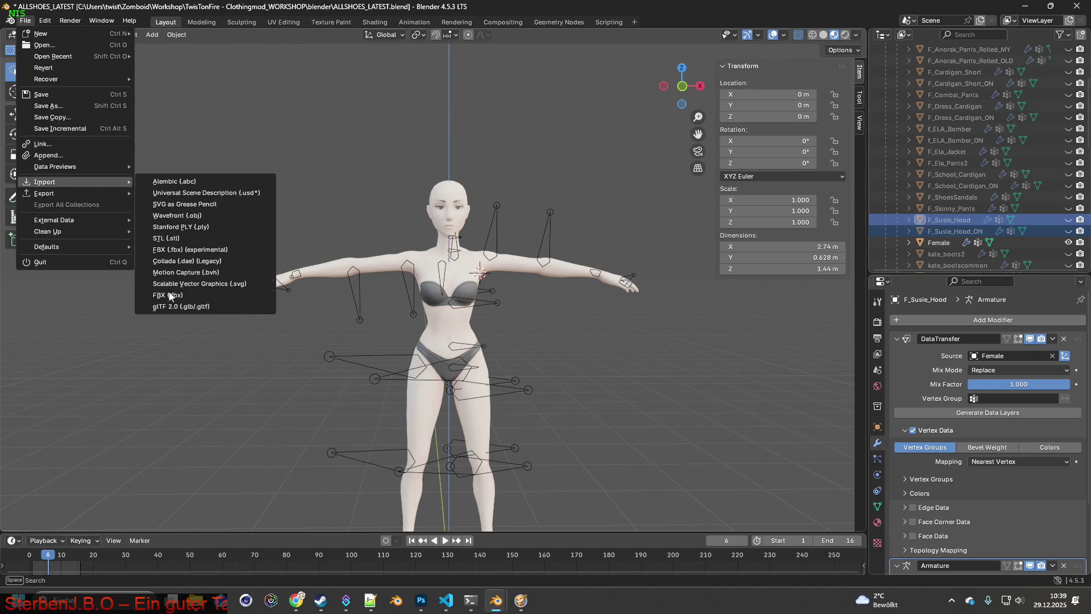
- Import F_Suit_Wick.gltf via the glTF 2.0 importer, filtering by the copied name
left_click(170, 306)
left_click(670, 120)
type("F_Suit_Wick")
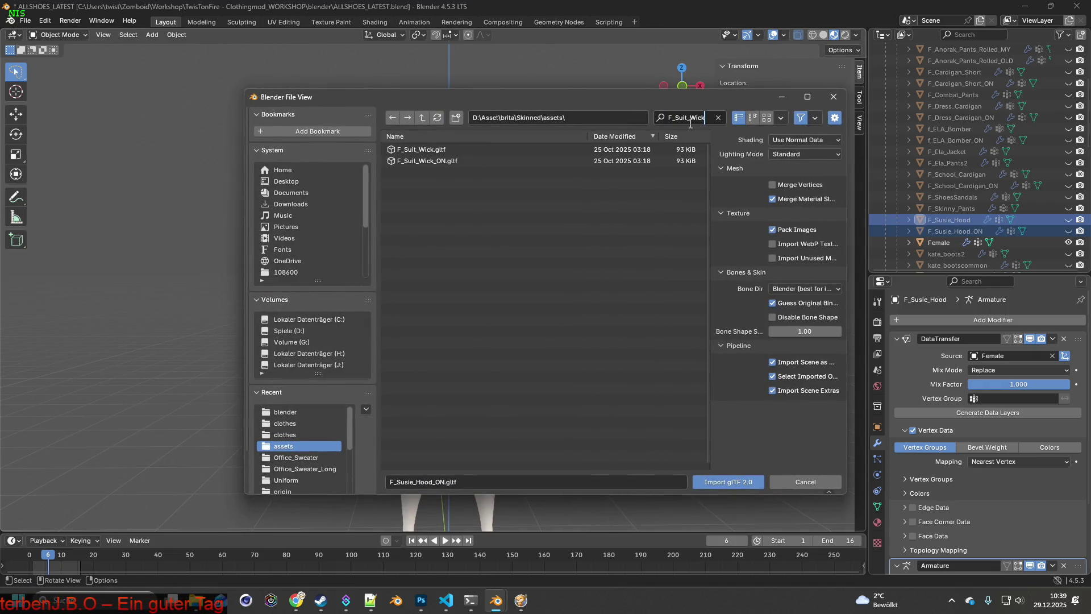
left_click(460, 151)
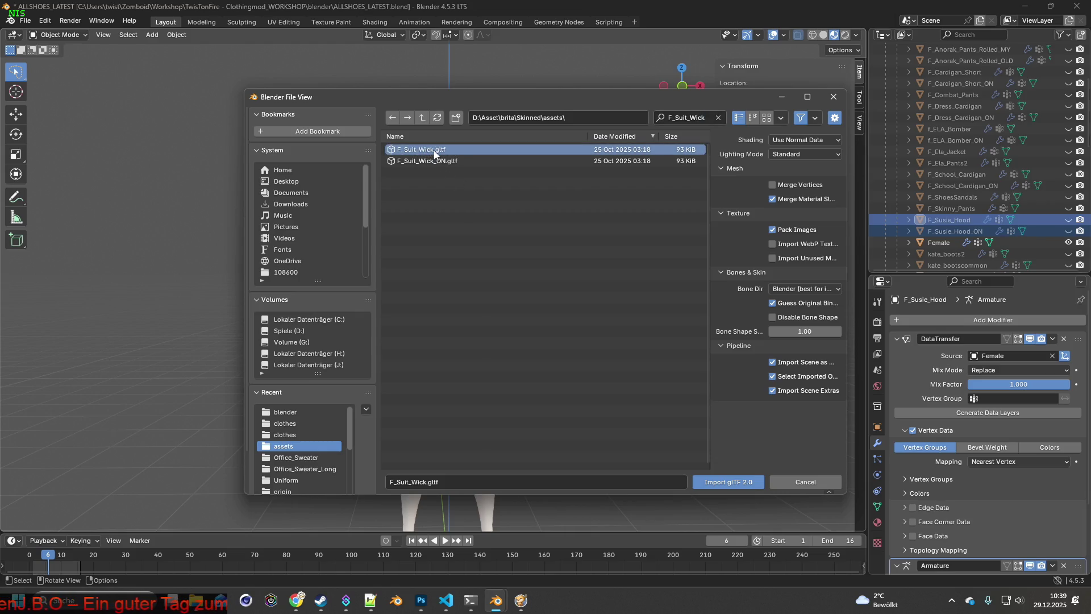
left_click(738, 480)
scroll(960, 157, "up", 3)
scroll(894, 74, "up", 1)
scroll(897, 77, "up", 1)
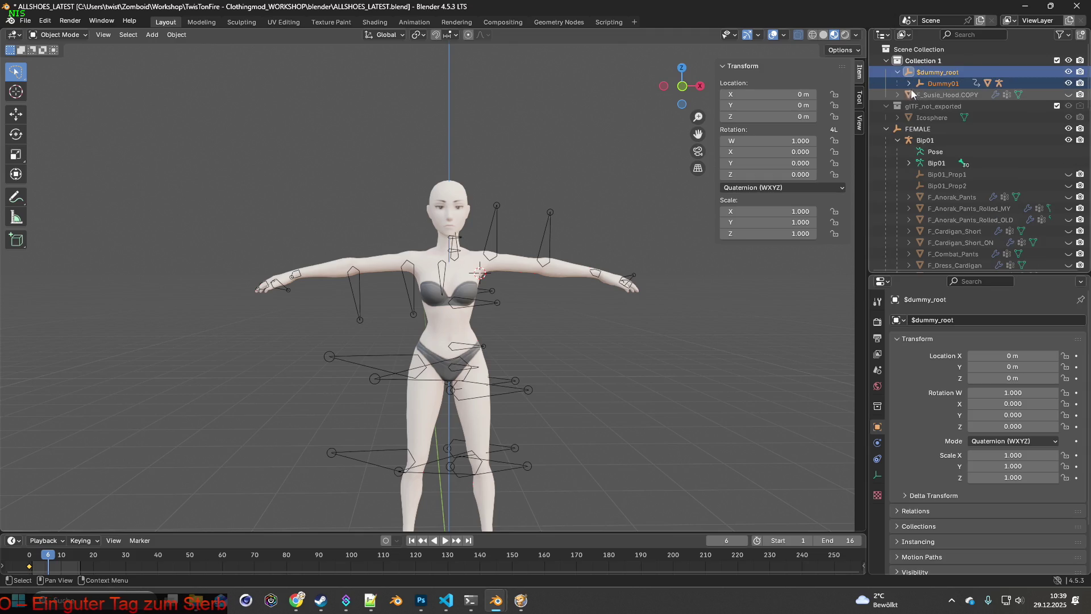
- Rename the imported mesh under Bip01.001 to F_Suit_Wick
left_click(909, 83)
left_click(921, 106)
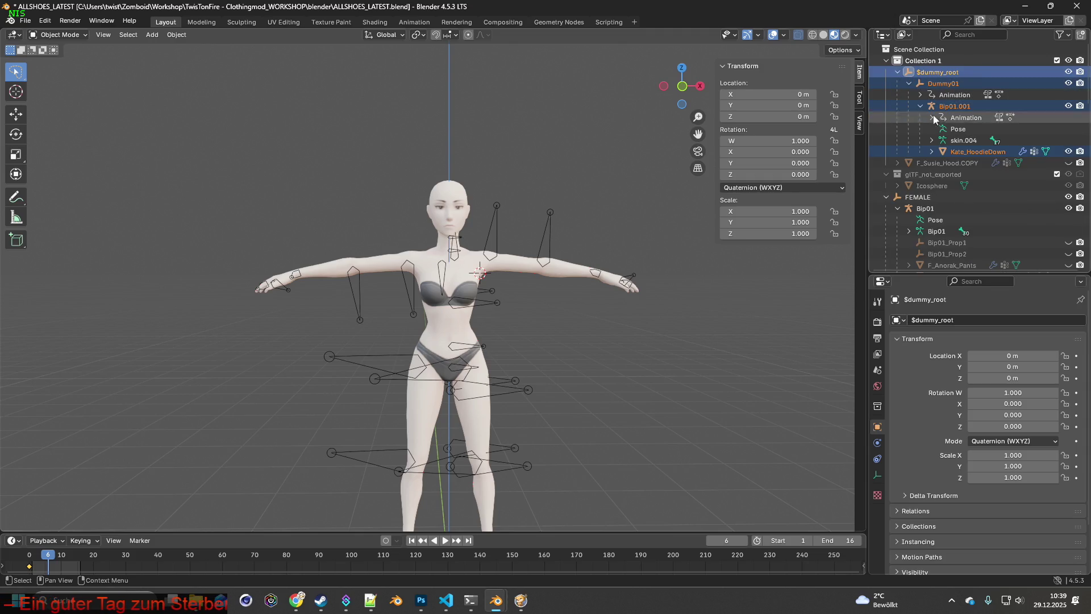
double_click(968, 151)
key("ctrl+v")
key("Return")
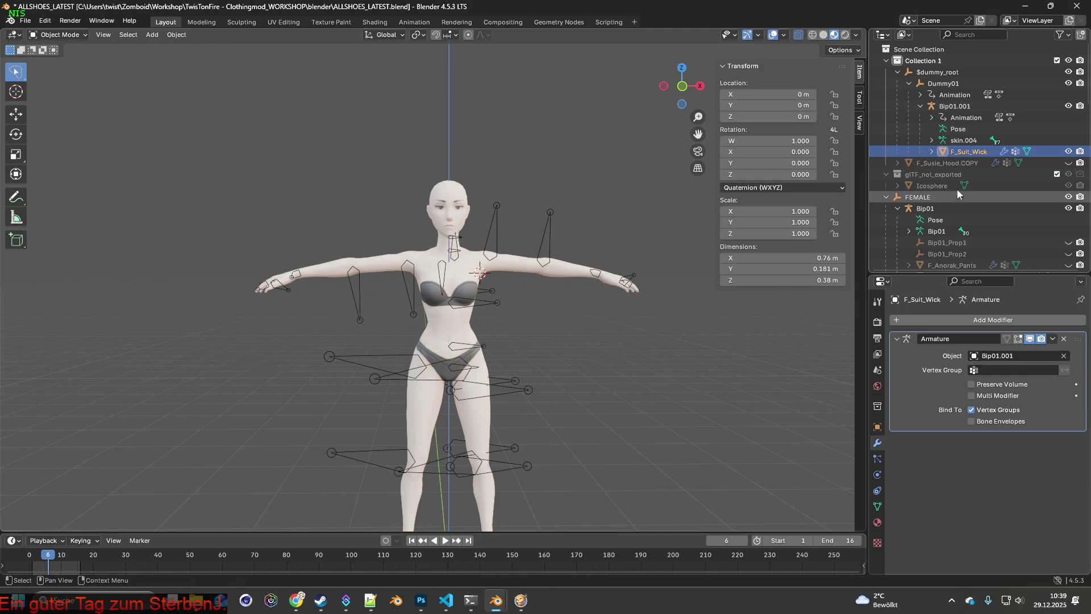
- Delete the imported $dummy_root rig hierarchy and the leftover Icosphere collection
left_click(963, 140)
left_click(938, 73, "shift")
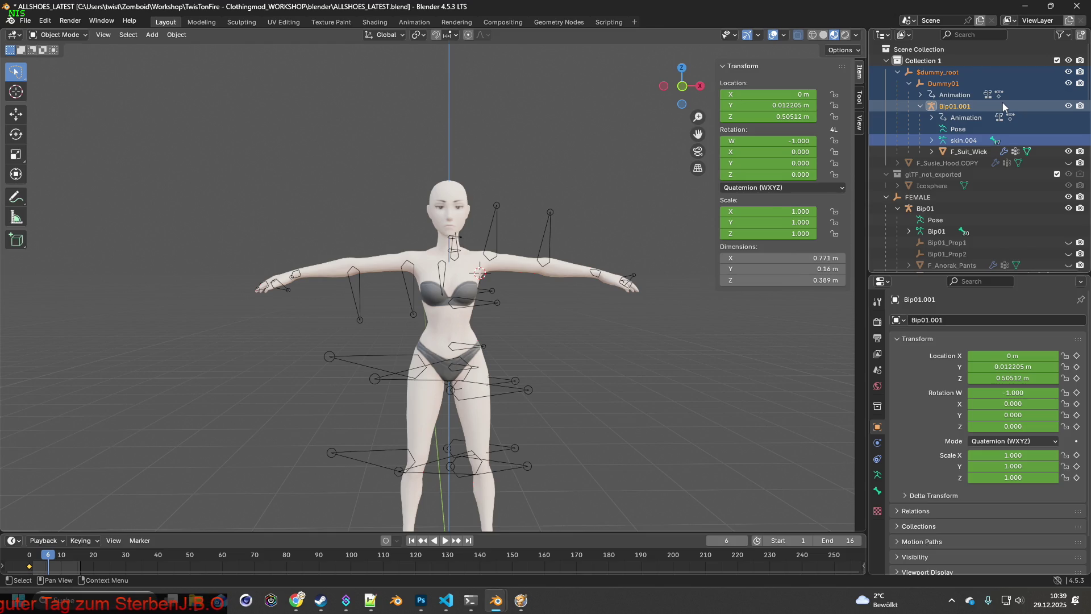
key("Delete")
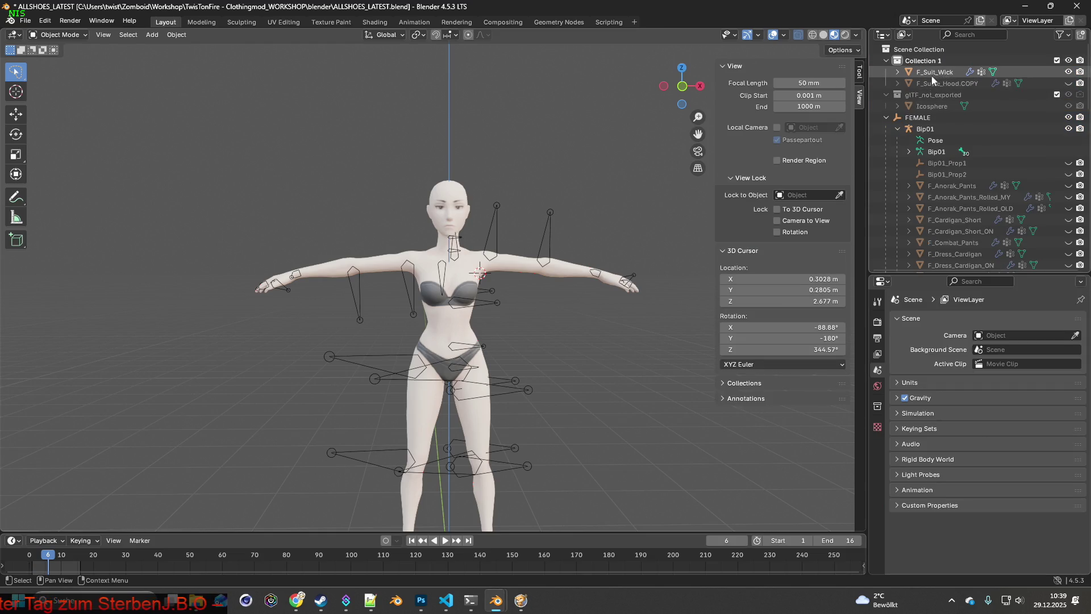
left_click(937, 105)
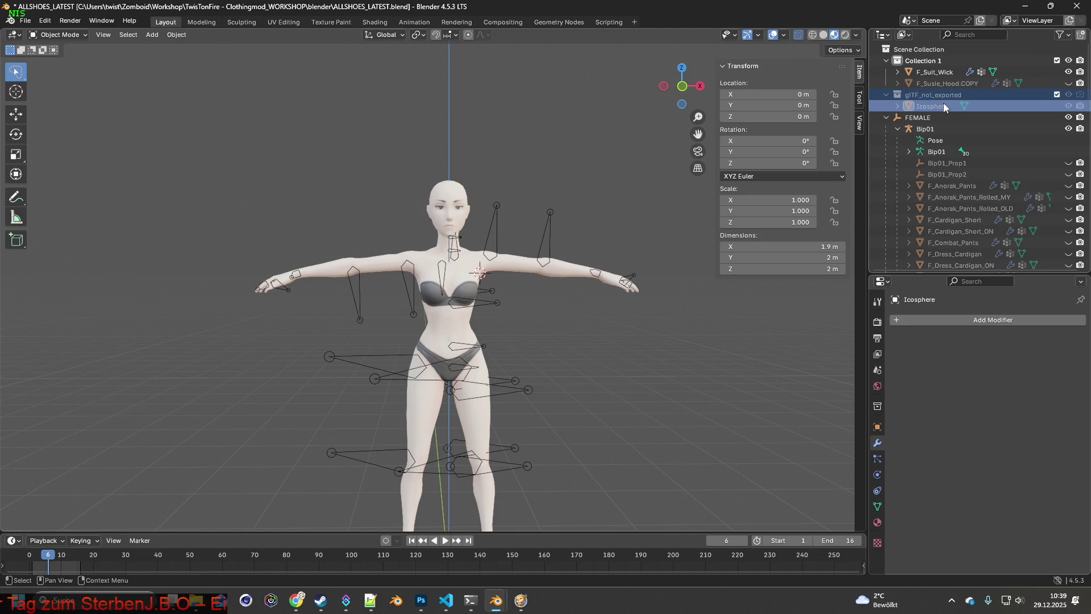
key("Delete")
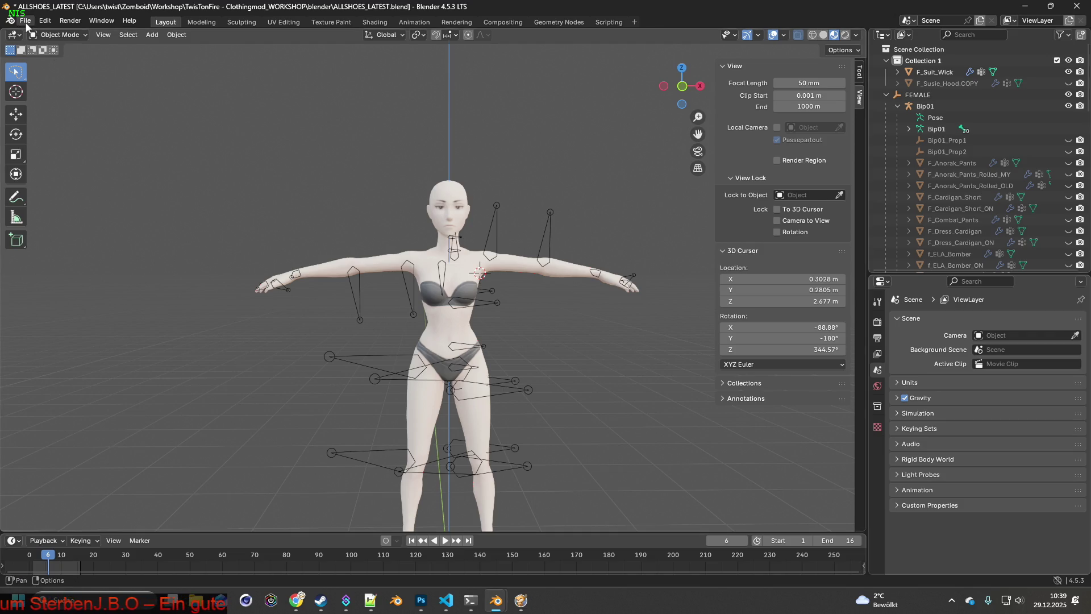
- Import F_Suit_Wick_ON.gltf via the glTF 2.0 importer, copying its file name
left_click(26, 22)
mouse_move(45, 181)
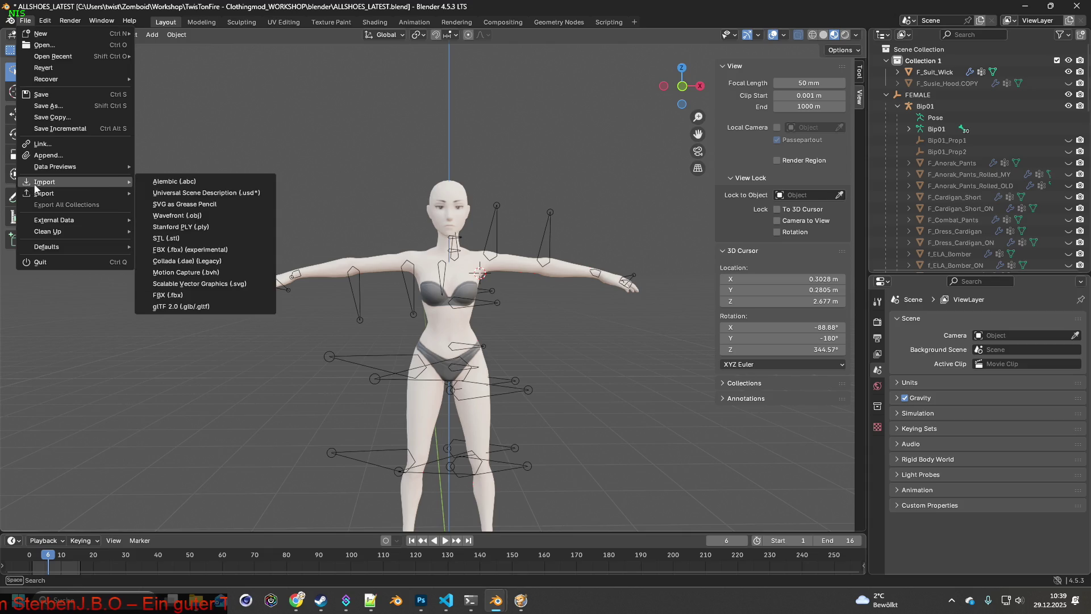
left_click(181, 309)
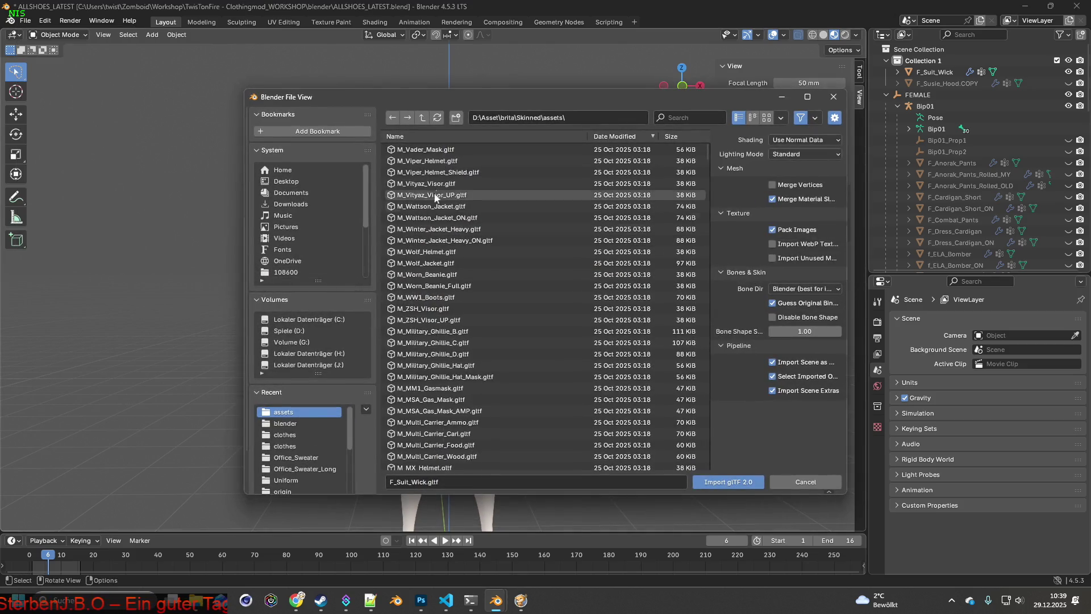
left_click(685, 117)
type("F_Suit_Wick")
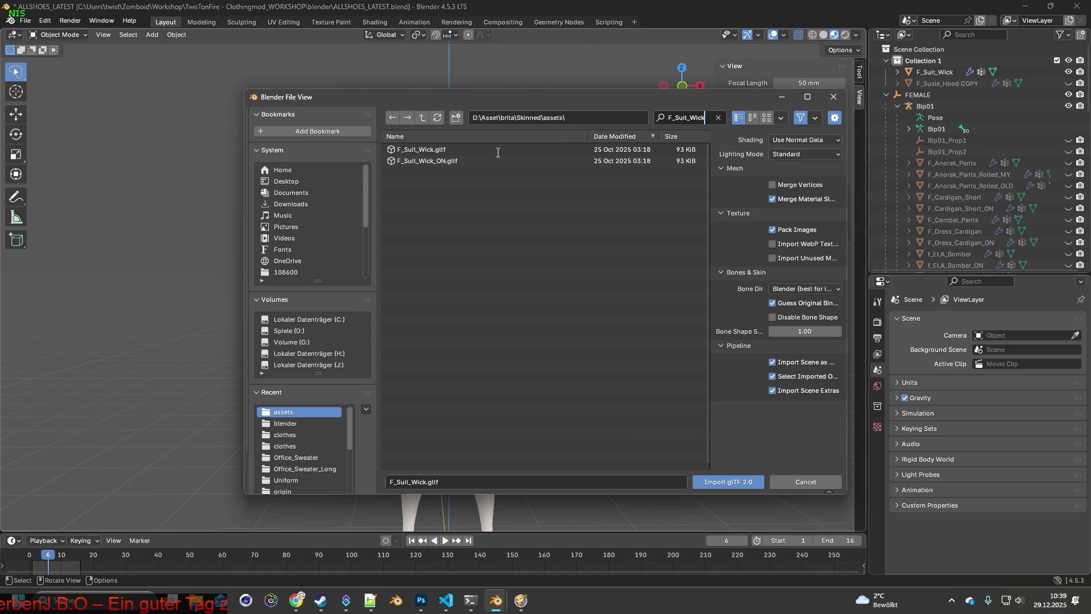
left_click(443, 161)
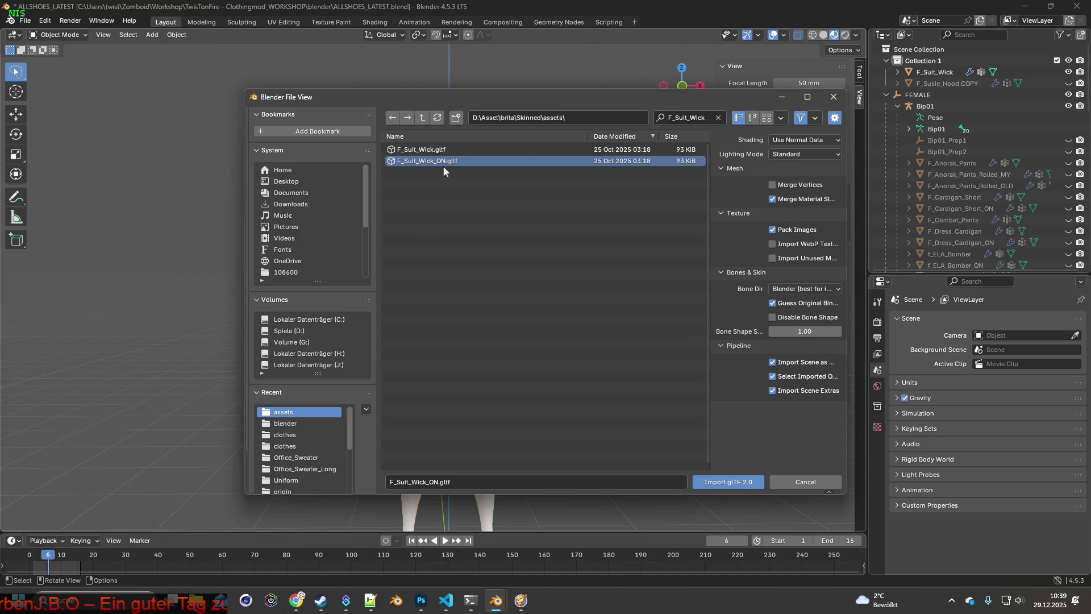
left_click(427, 484)
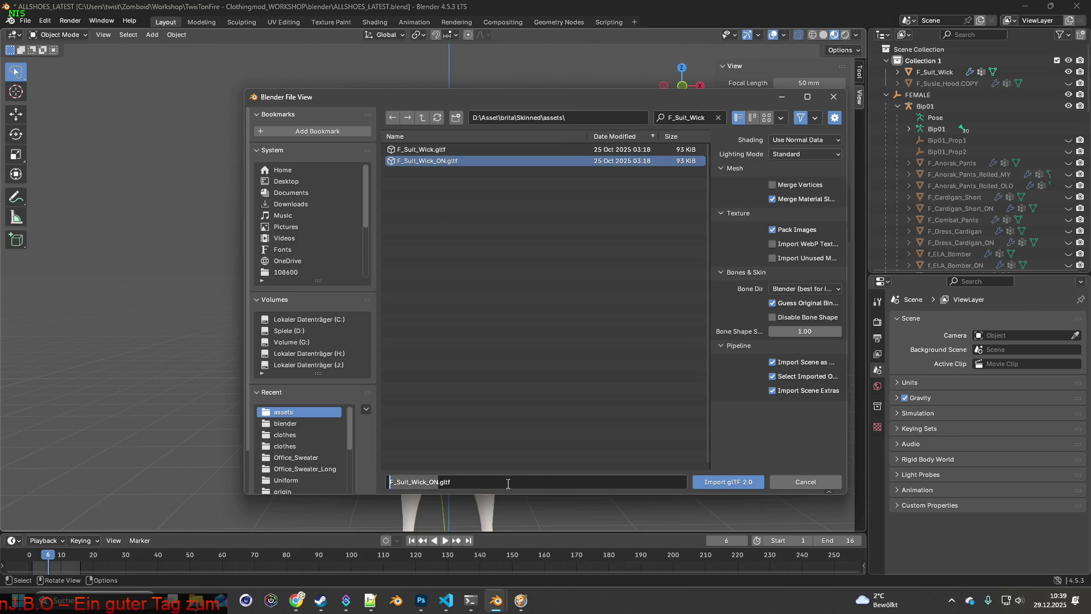
left_click(731, 483)
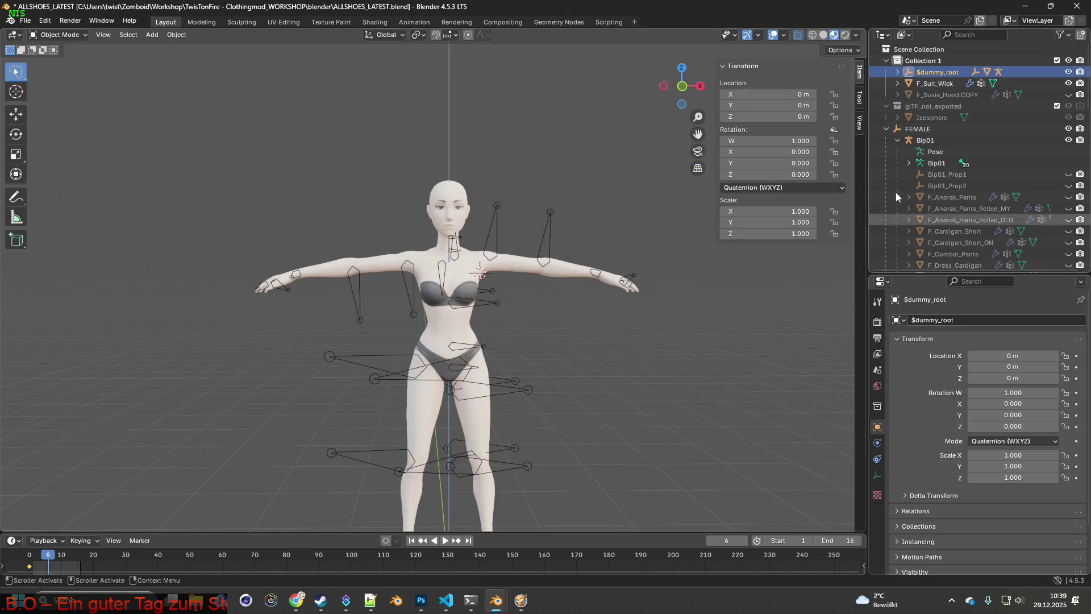
- Rename the imported Kate_HoodieDown mesh to F_Suit_Wick_ON
left_click(897, 72)
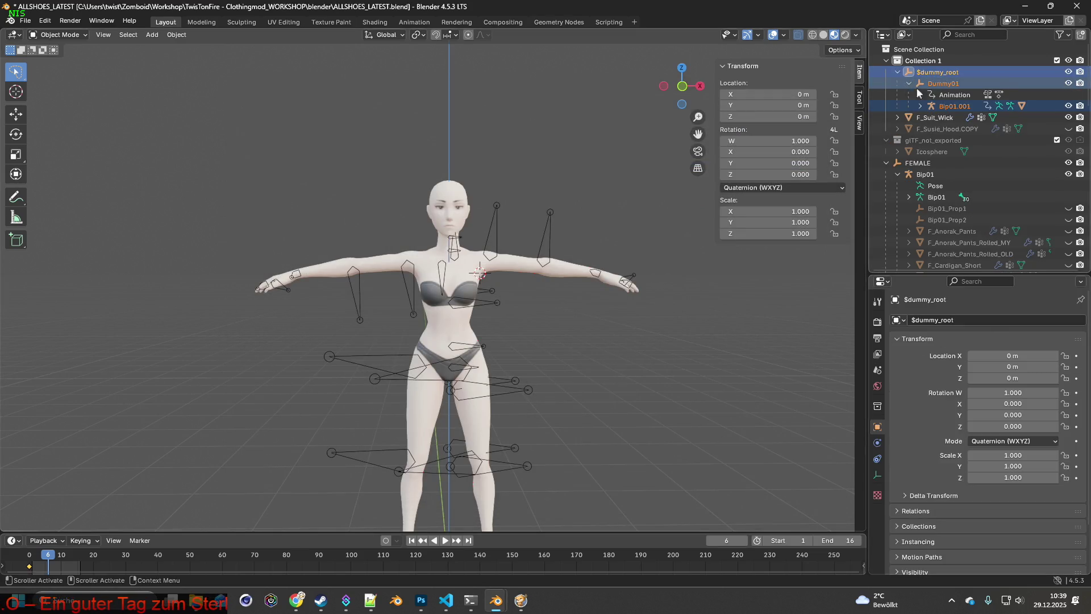
left_click(920, 106)
double_click(979, 150)
type("F_Suit_Wick_ON")
key("Return")
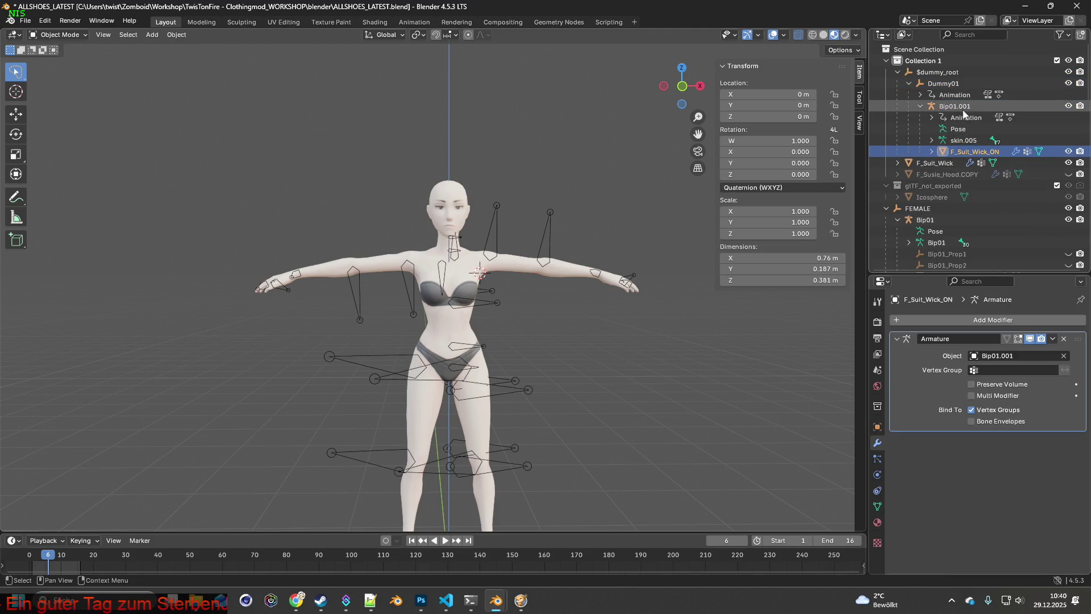
- Delete the imported rig objects and the glTF_not_exported Icosphere collection
left_click(963, 141)
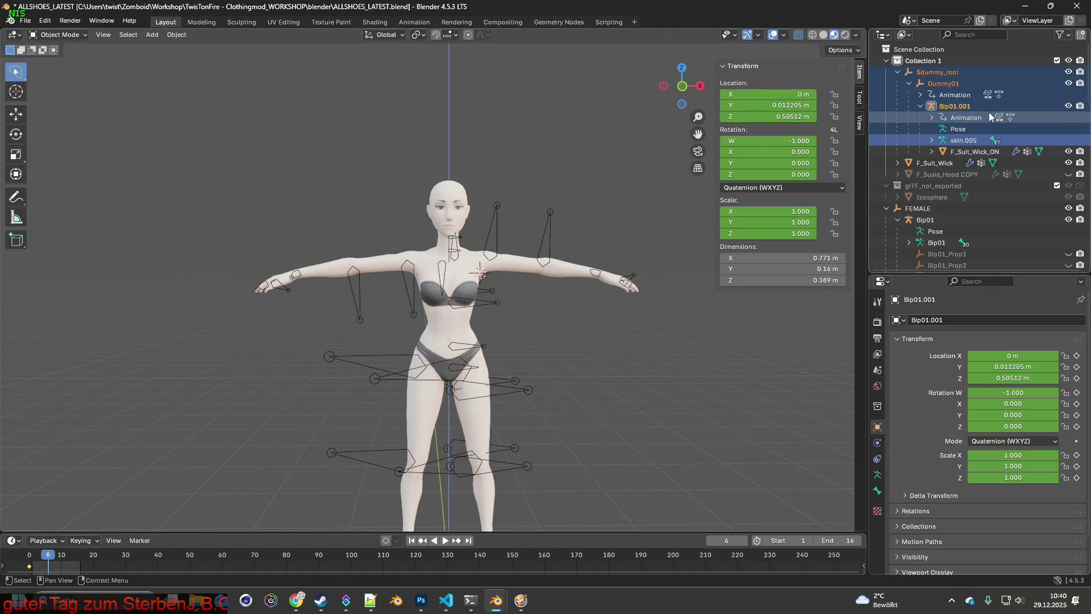
key("Delete")
left_click(942, 107)
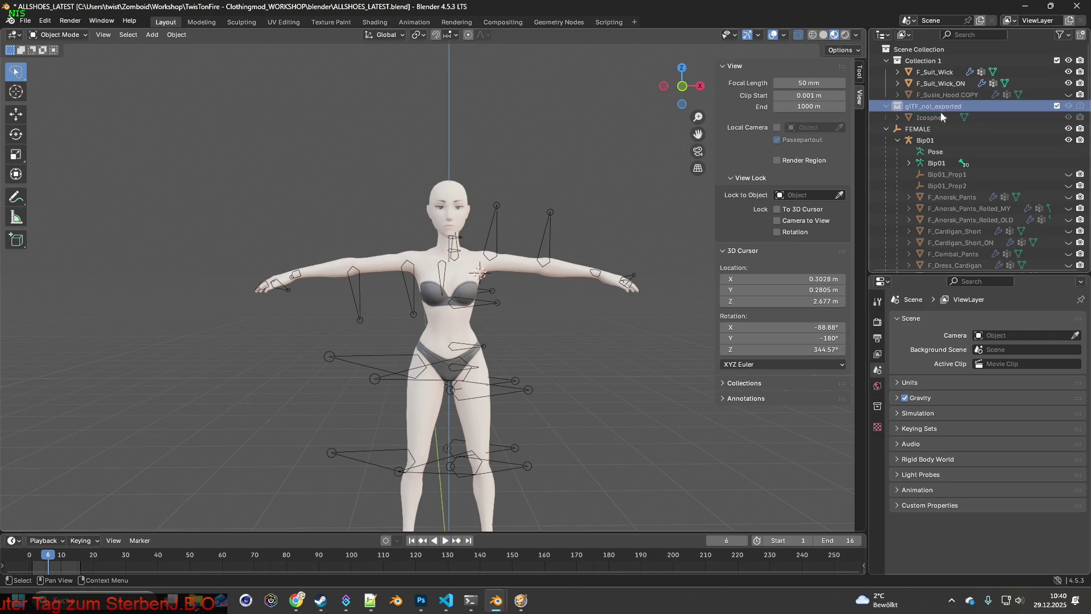
key("Delete")
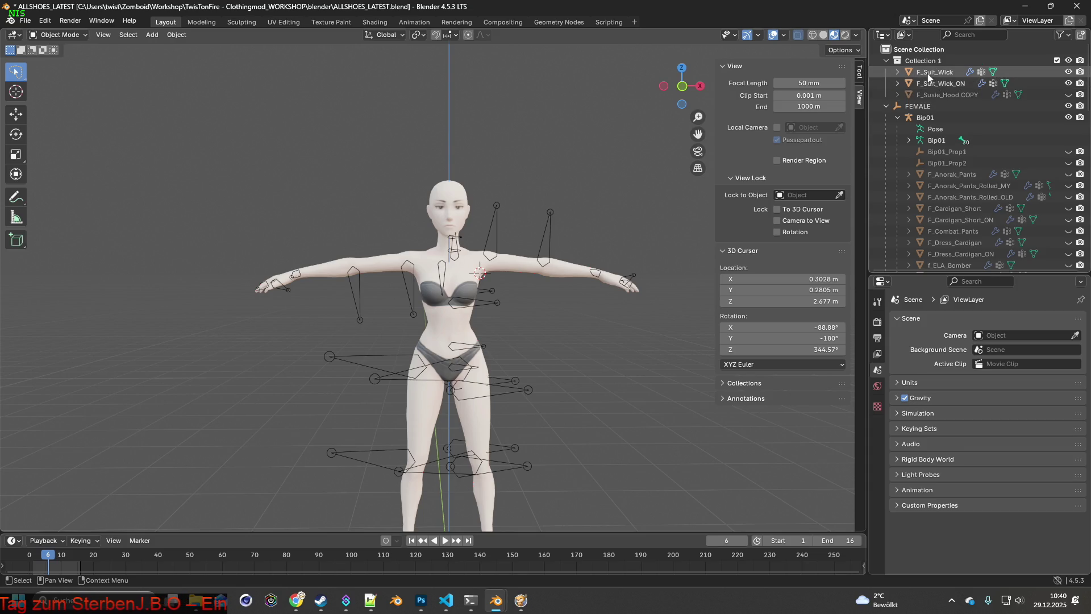
scroll(595, 306, "down", 3)
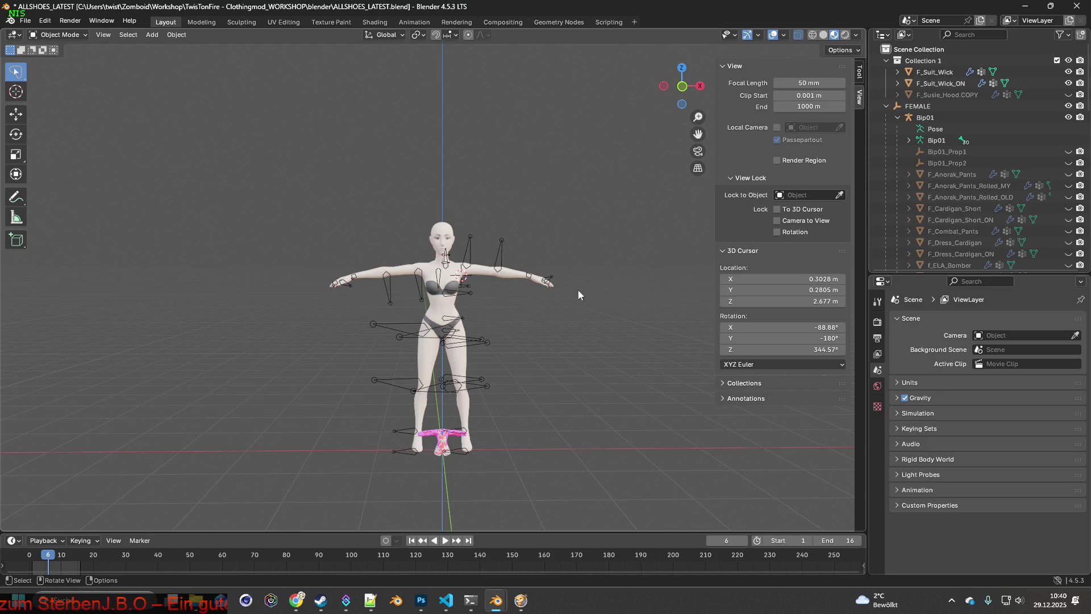
- Remove the Armature modifier from both F_Suit_Wick_ON and F_Suit_Wick
middle_click_drag(542, 331, 545, 256, "shift")
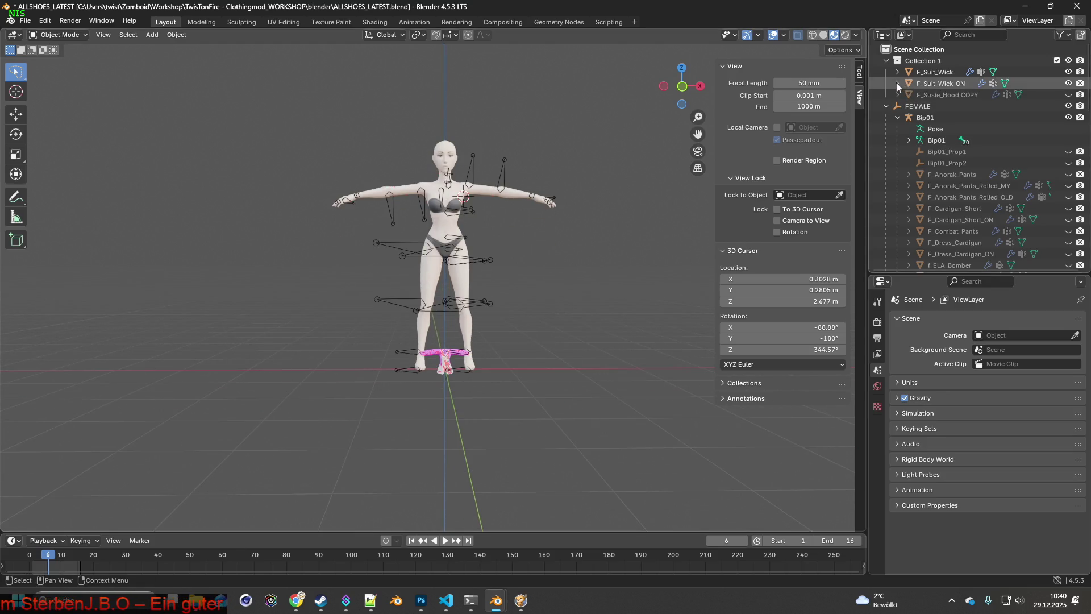
left_click(899, 83)
left_click(942, 85)
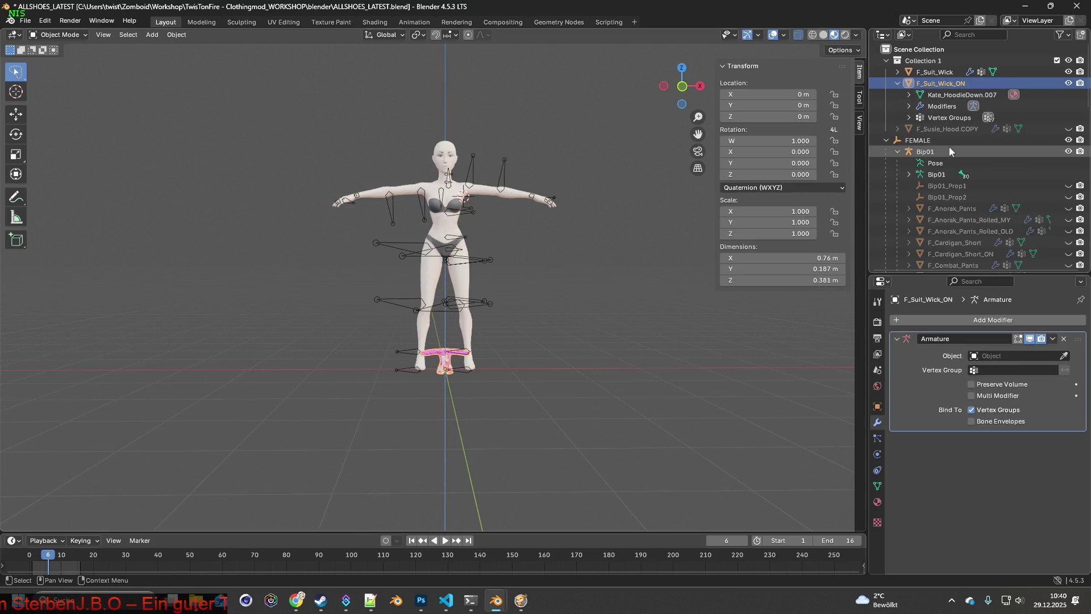
left_click(1061, 339)
left_click(938, 73)
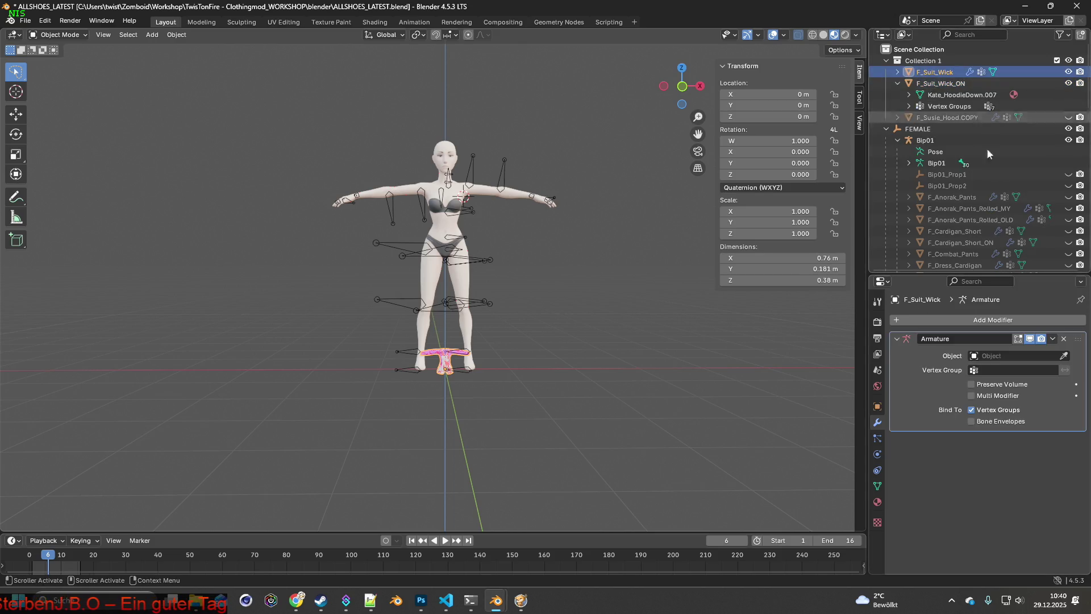
left_click(1063, 339)
- Delete all four vertex groups from F_Suit_Wick_ON
left_click(945, 83)
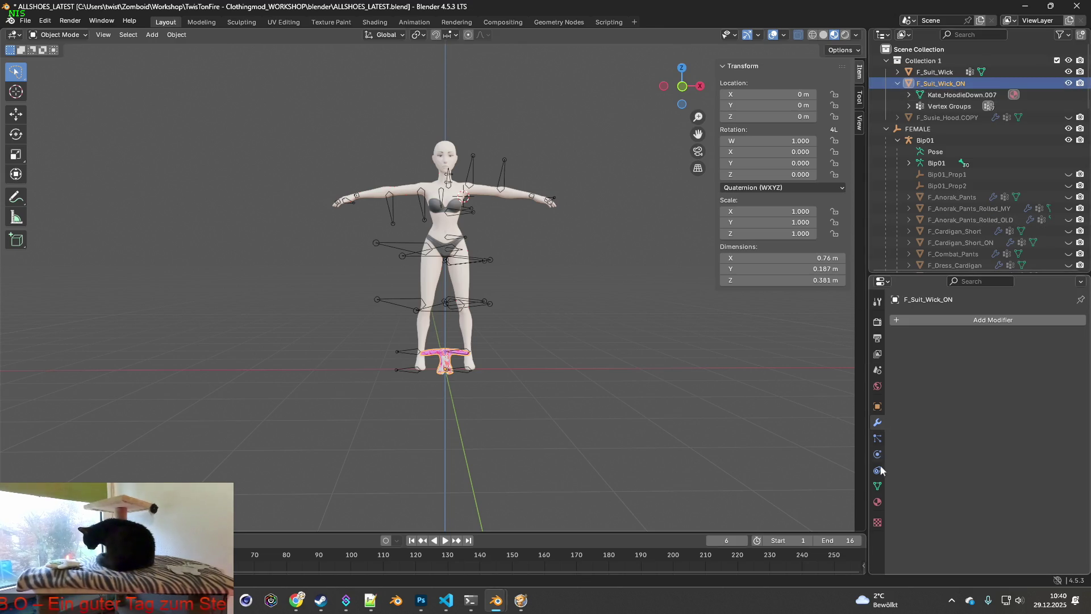
left_click(878, 486)
left_click(1077, 368)
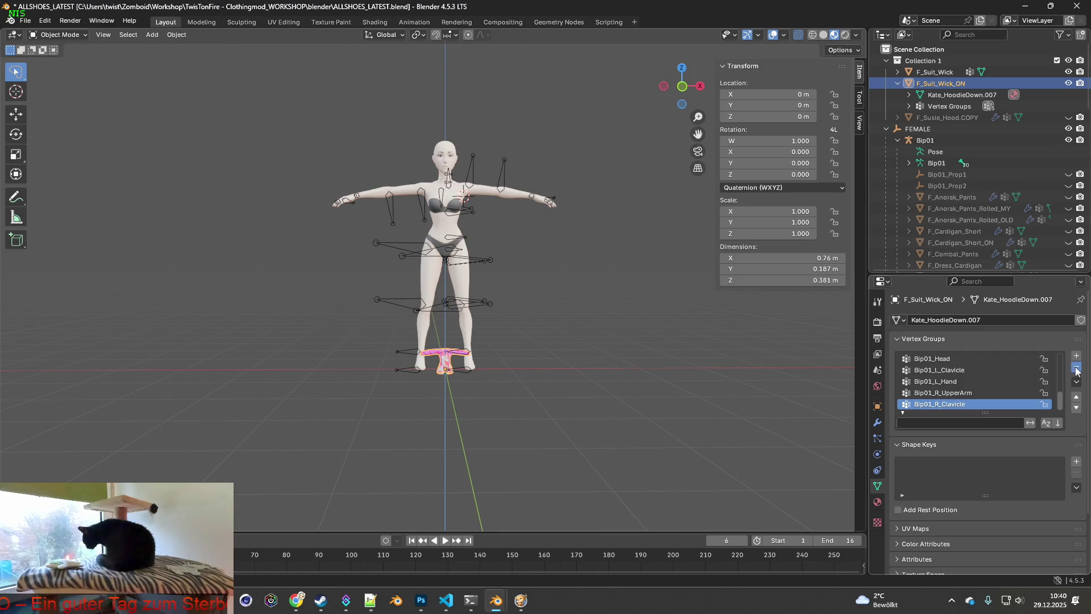
left_click(1077, 369)
left_click(1076, 368)
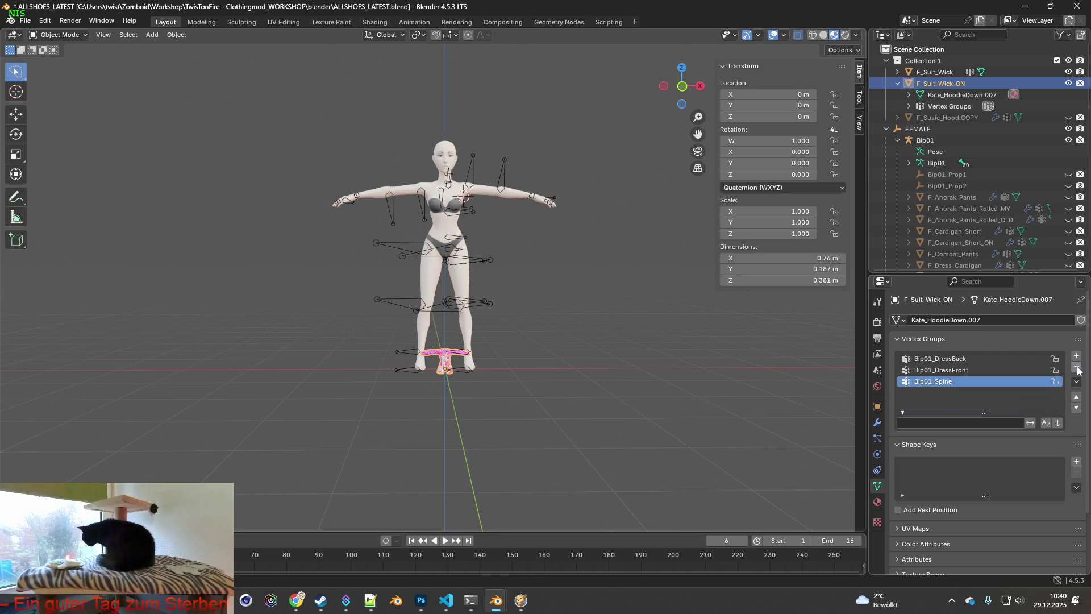
left_click(1077, 369)
- Delete all vertex groups from F_Suit_Wick and move to the Shading workspace
left_click(935, 73)
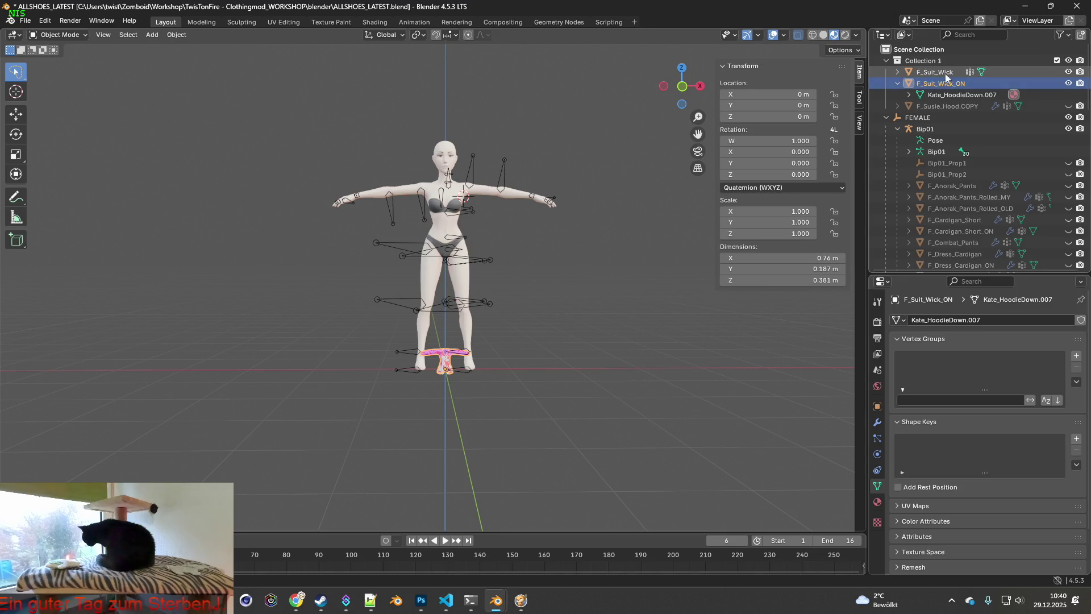
left_click(1076, 368)
left_click(1076, 368)
left_click(1076, 368)
left_click(1076, 369)
left_click(1076, 369)
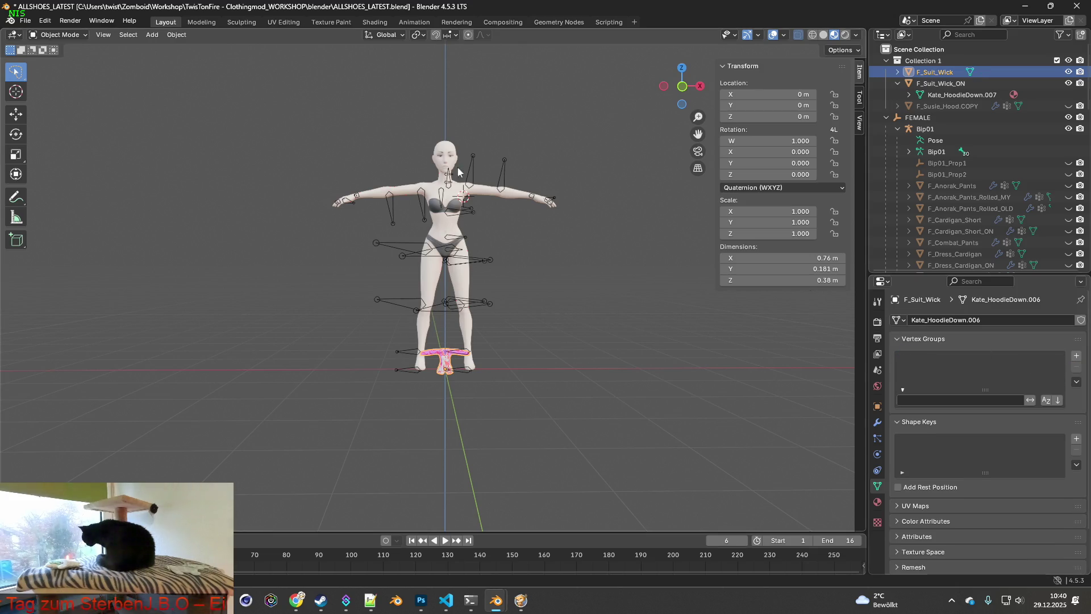
left_click(375, 22)
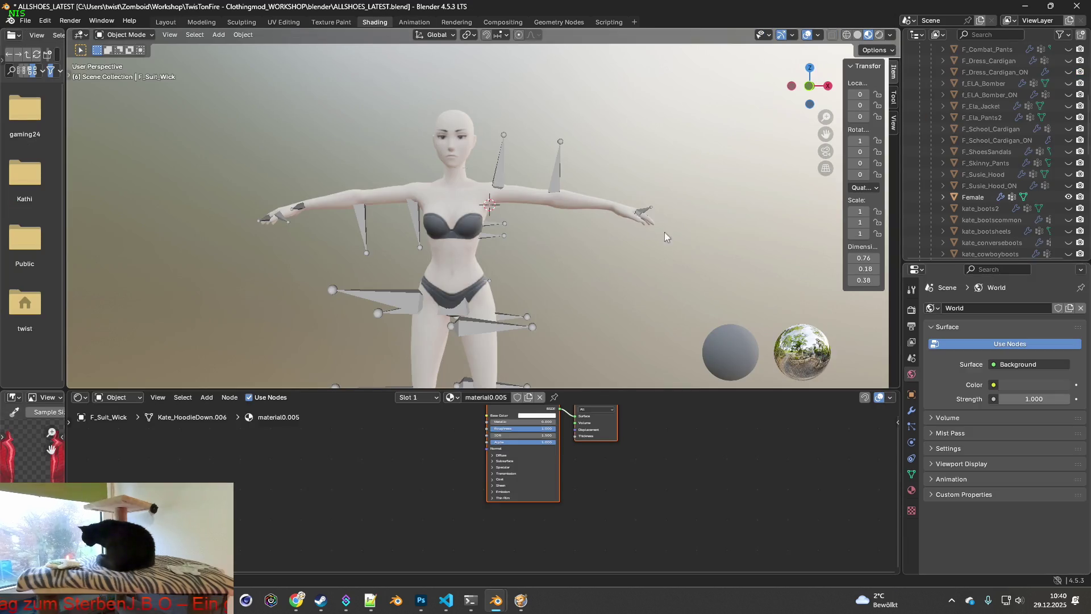
scroll(994, 206, "up", 5)
- Add an Image Texture node to the F_Suit_Wick material and start browsing for its image
left_click(974, 83)
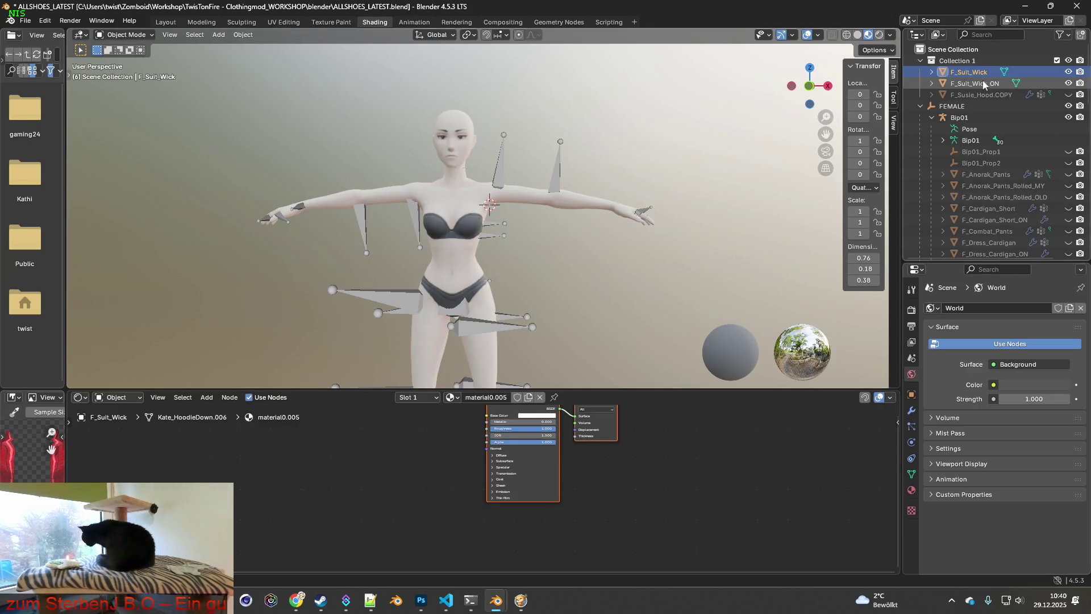
left_click(970, 72)
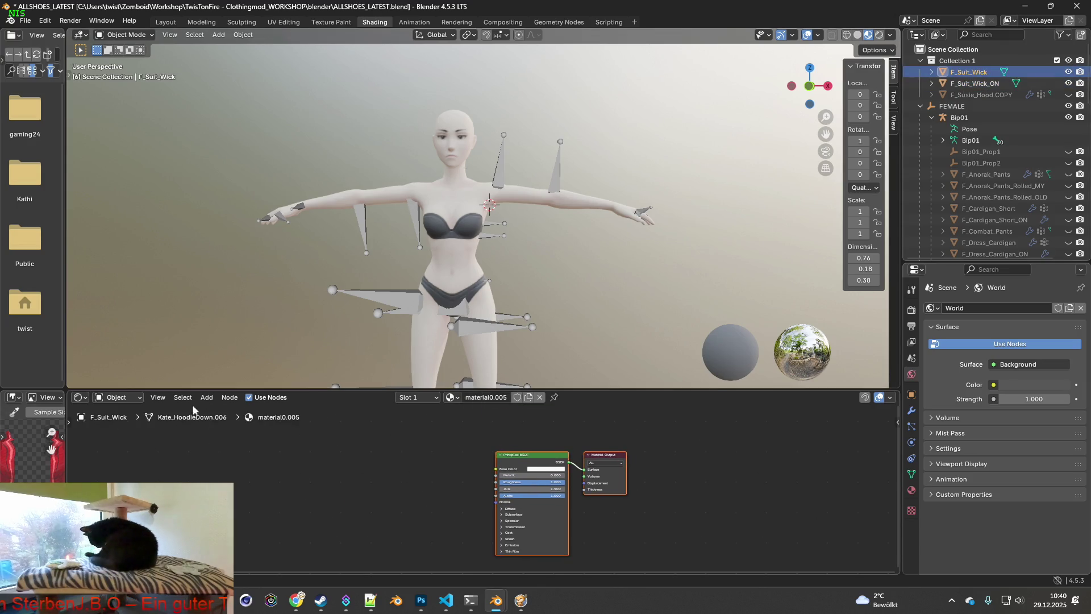
left_click(207, 397)
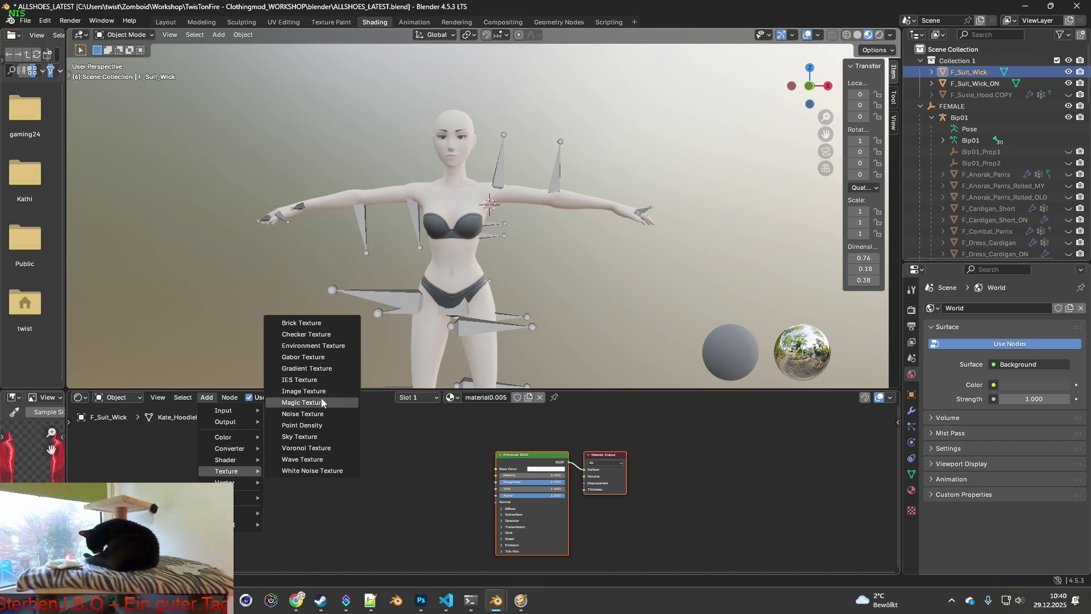
mouse_move(226, 471)
left_click(304, 391)
left_click(371, 464)
left_click(425, 487)
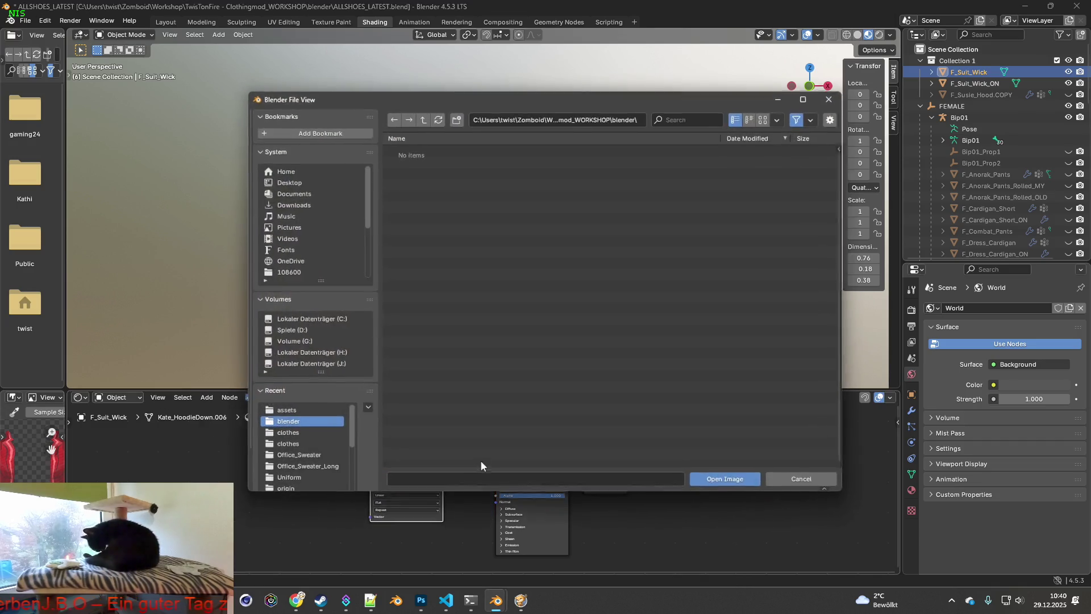
- Copy the texture name Suit_Wick from the XML and search the clothes textures folder for it
key("alt+Tab")
key("alt+Tab")
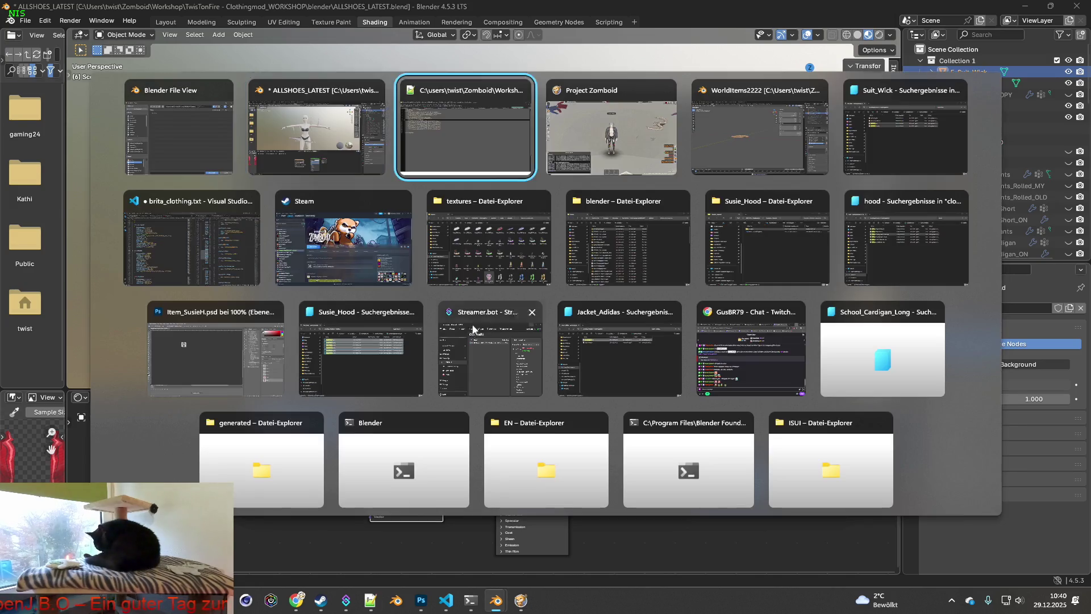
left_click_drag(197, 232, 231, 232)
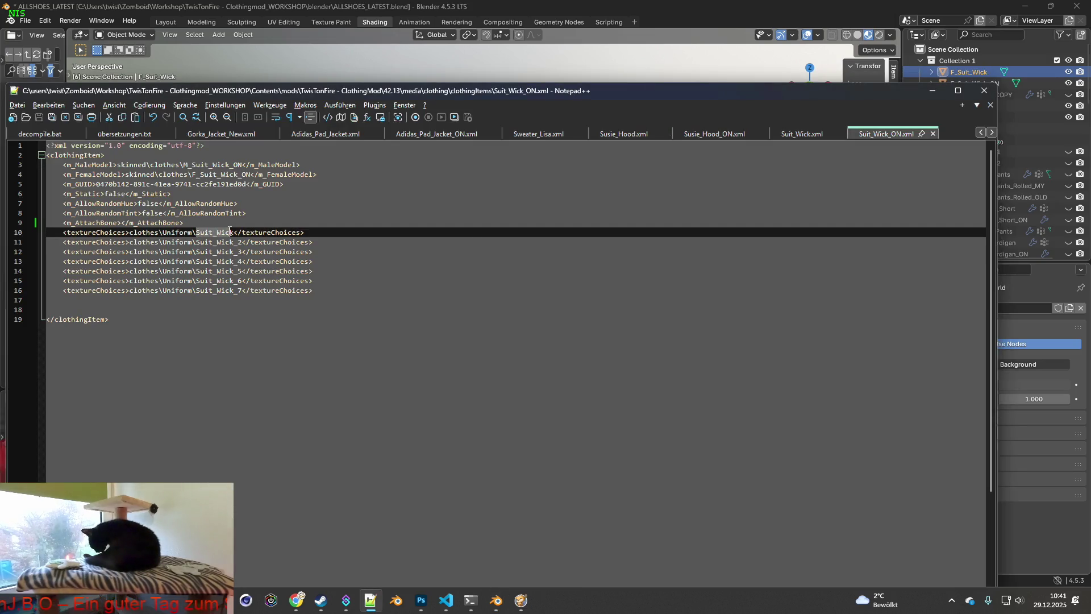
key("alt+Tab")
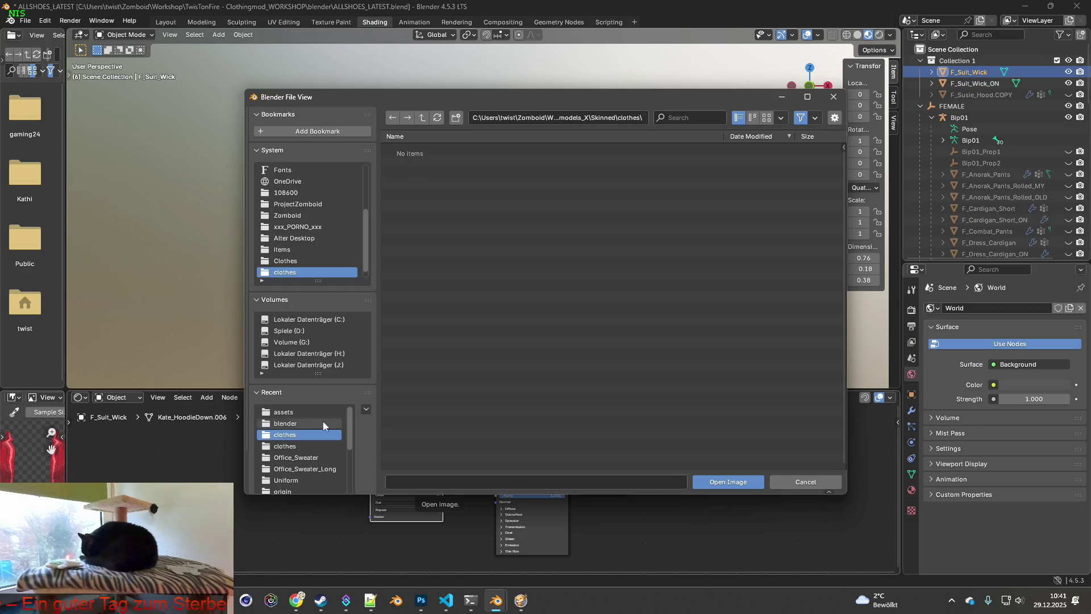
left_click(312, 443)
left_click(686, 118)
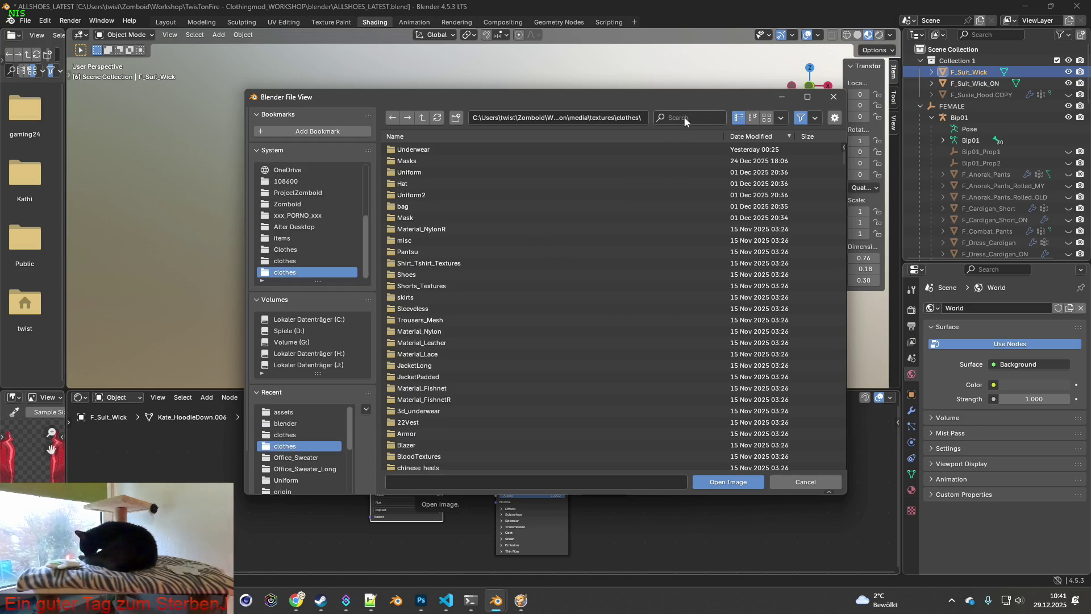
type("Suit_Wick")
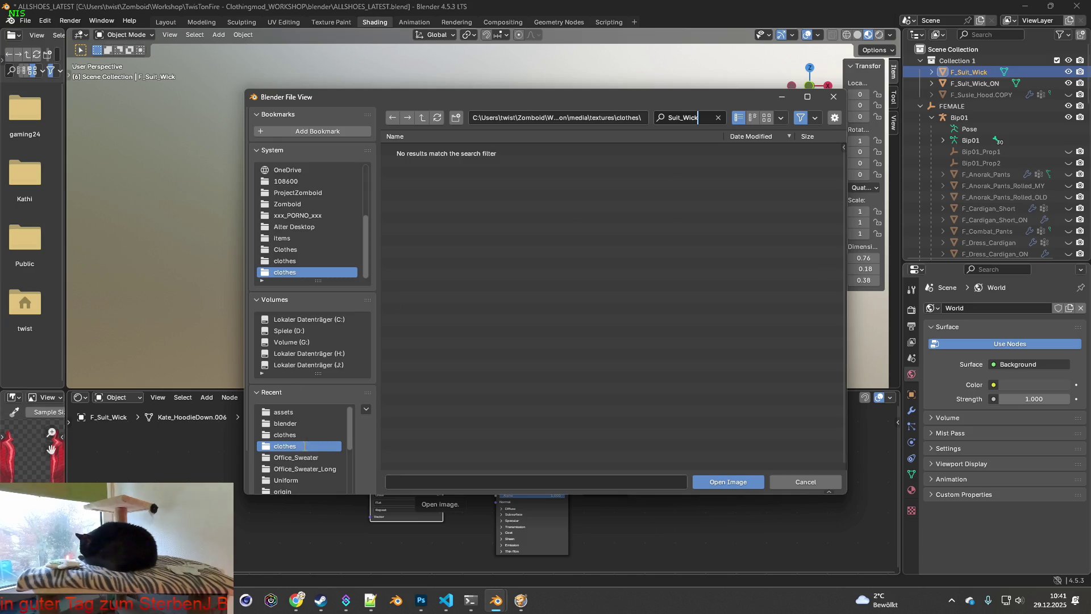
left_click(422, 119)
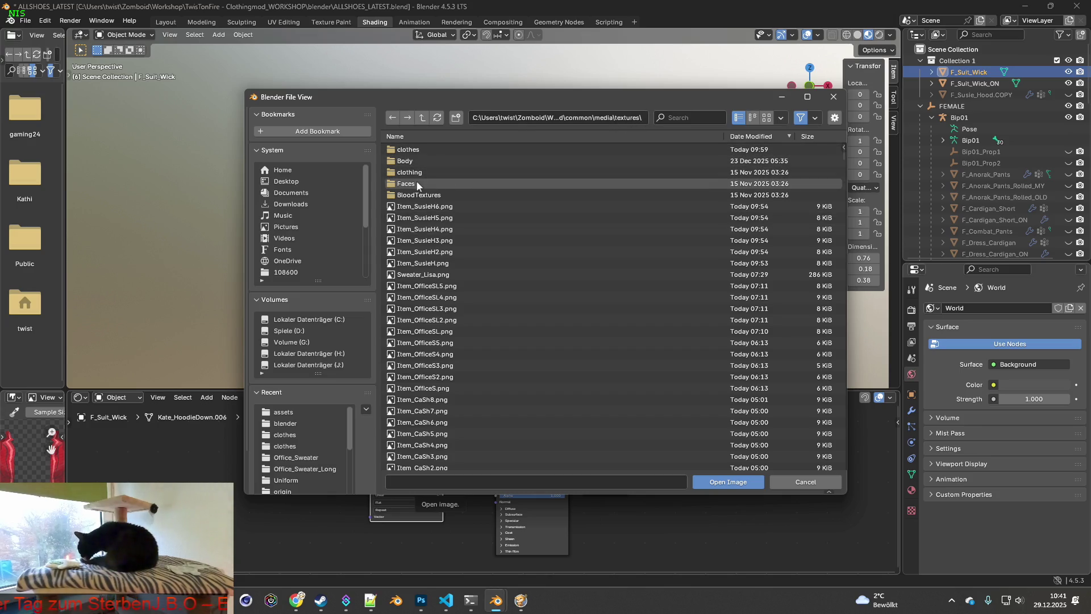
left_click(424, 146)
double_click(423, 146)
left_click(682, 117)
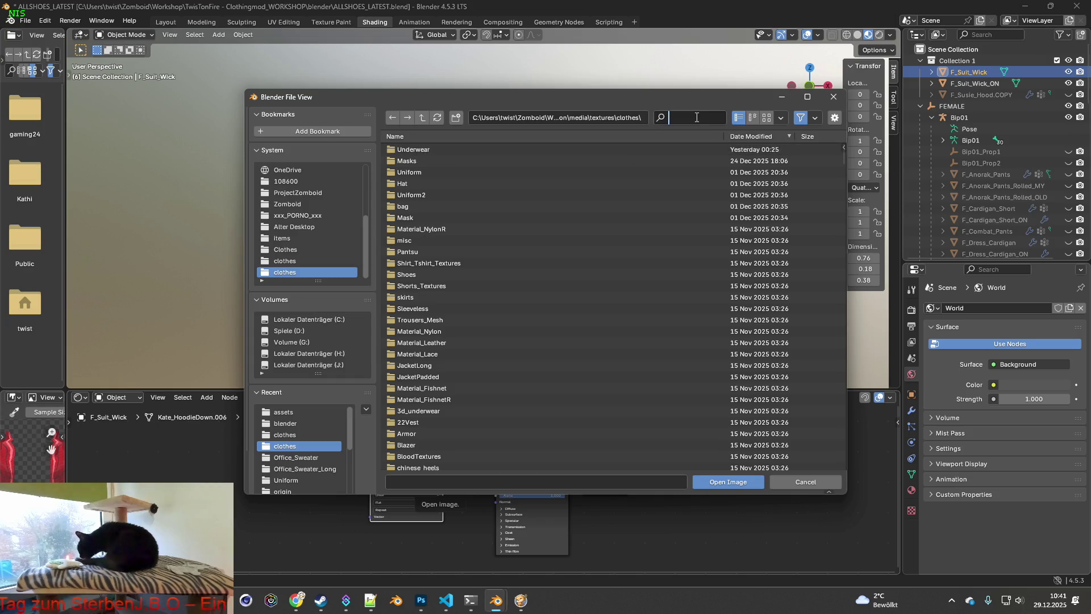
type("Suit_Wick")
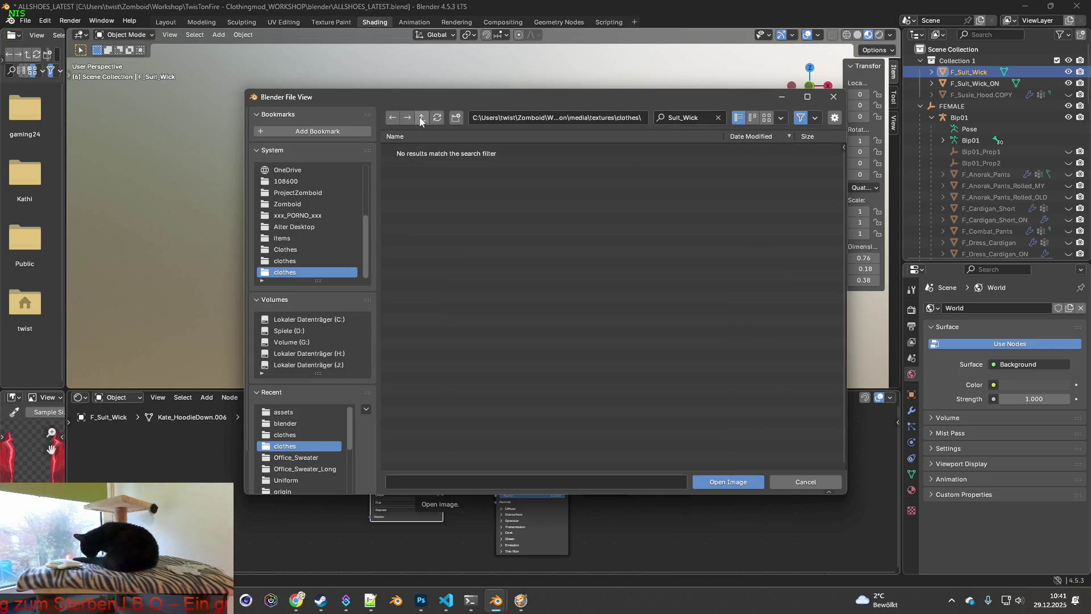
- Browse through Uniform2 to the Uniform folder and load Suit_Wick.png into the node
left_click(421, 117)
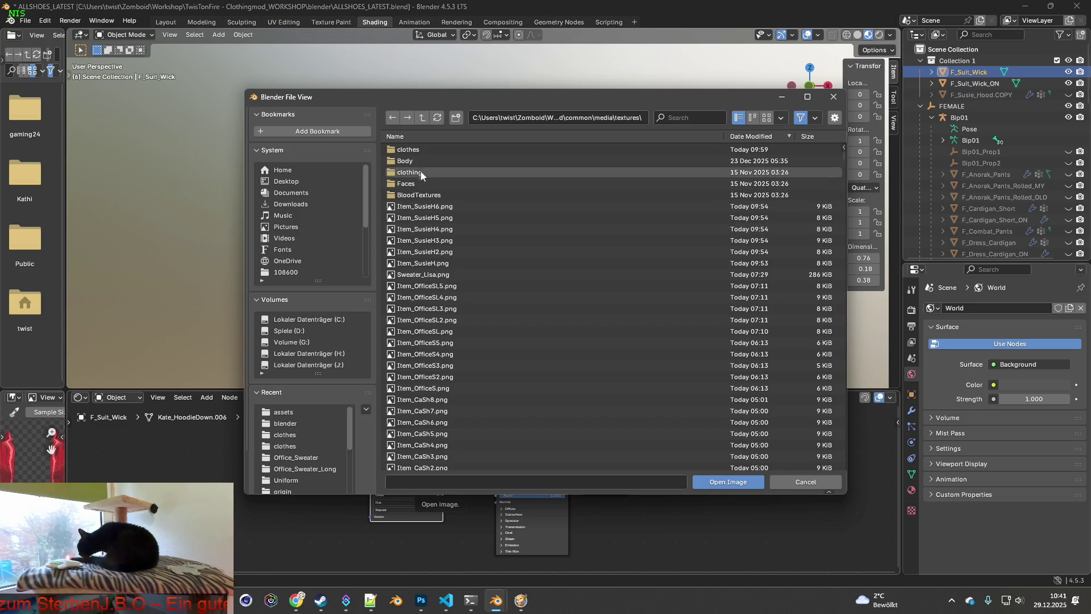
double_click(426, 151)
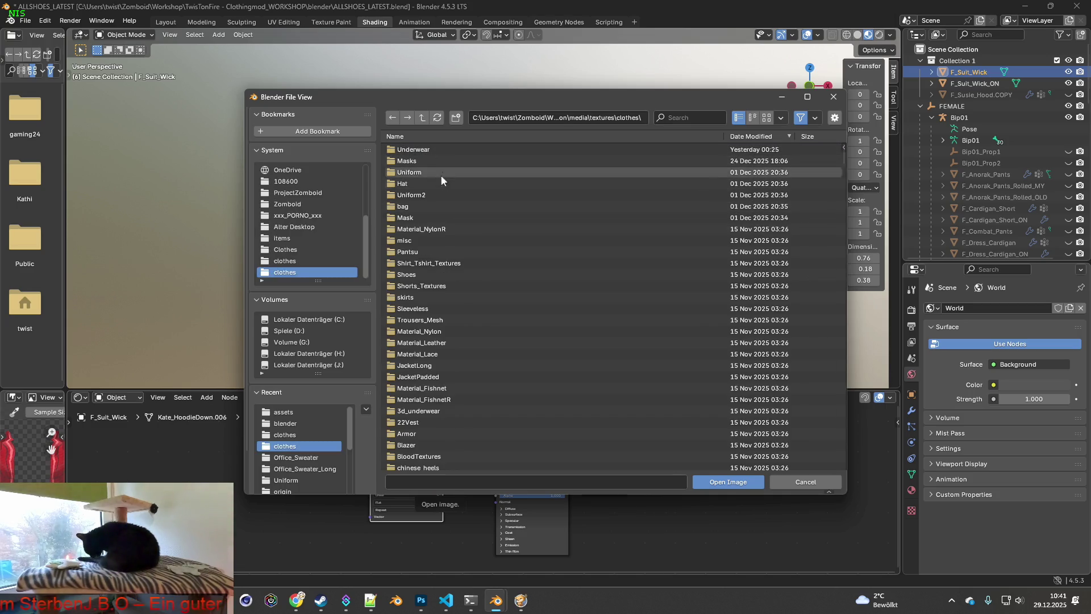
double_click(423, 195)
type("Suit_Wick")
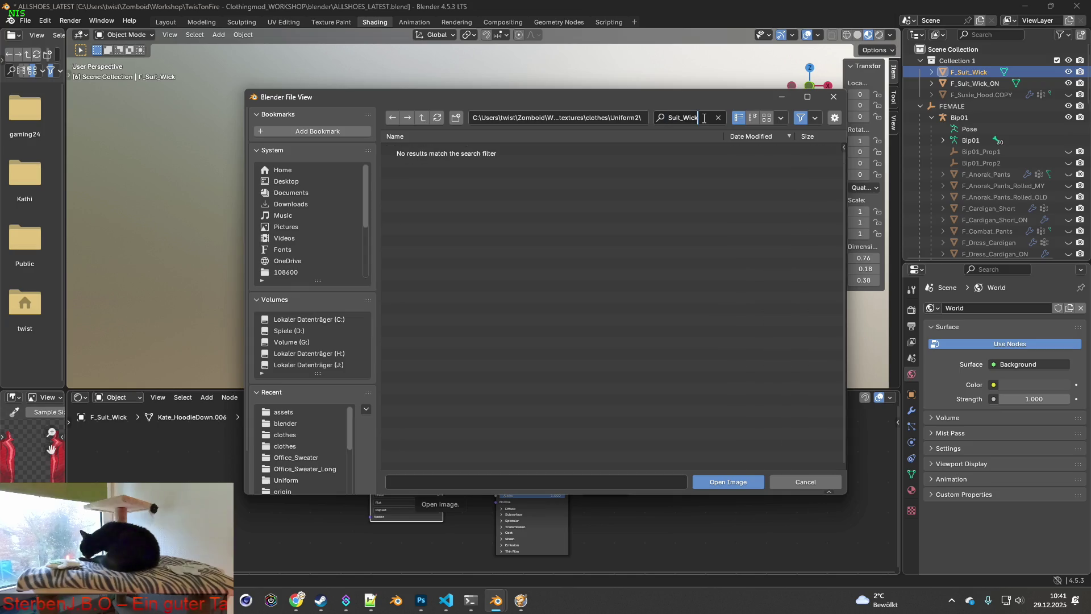
left_click(422, 119)
double_click(423, 172)
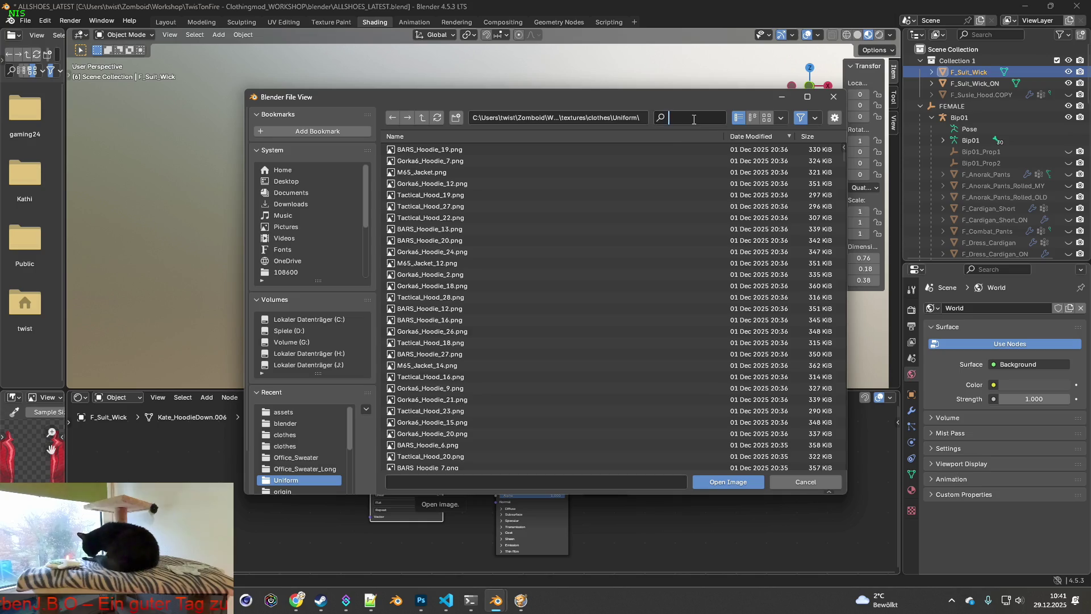
type("Suit_Wick")
left_click(421, 150)
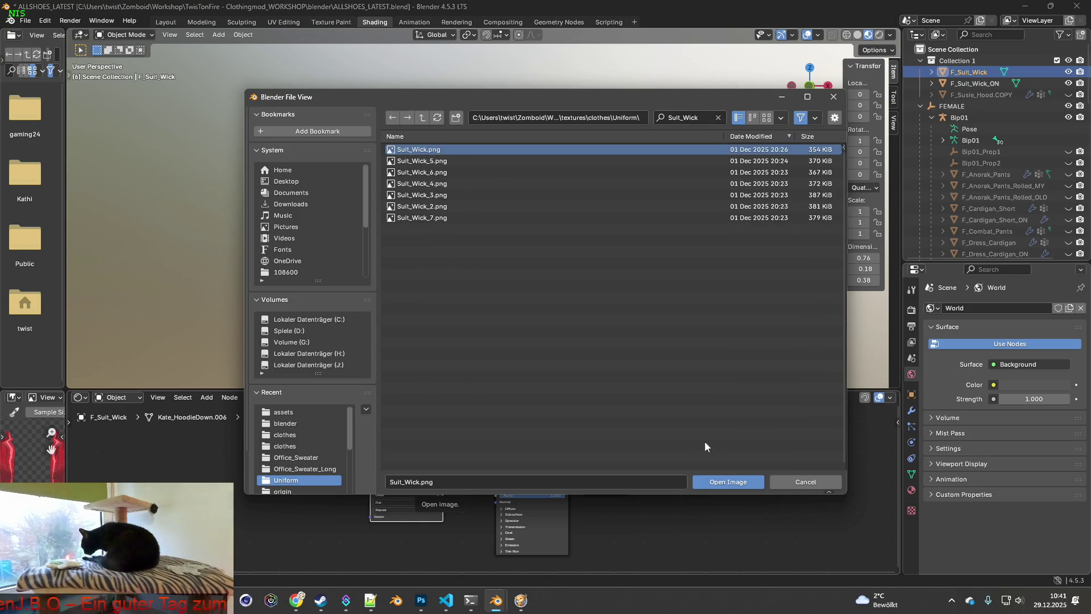
left_click(728, 481)
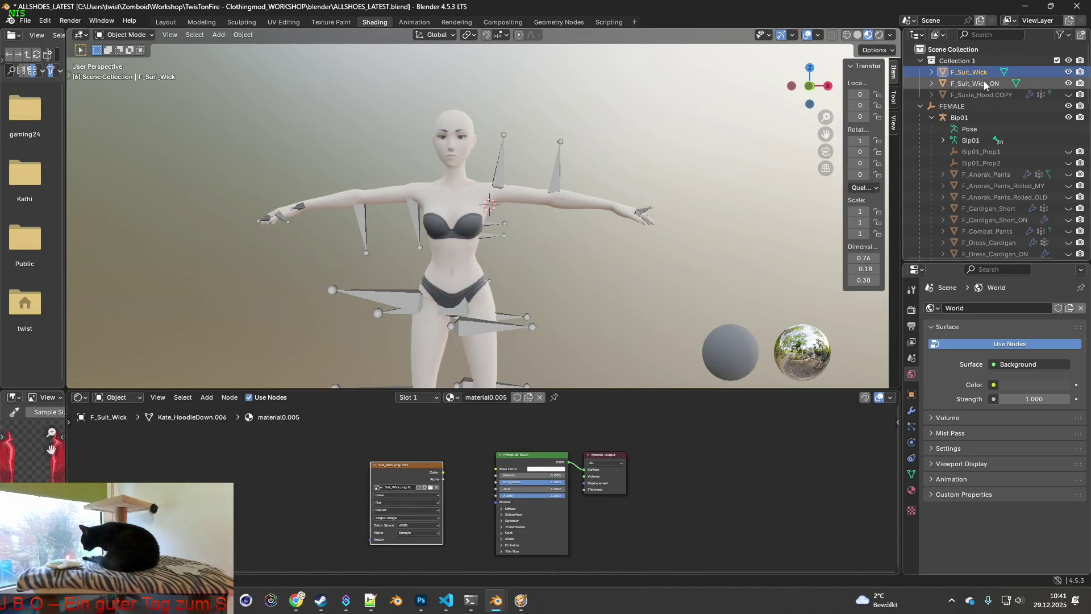
- Load Suit_Wick_6.png into the F_Suit_Wick_ON image node and inspect the jacket in Layout
left_click(977, 85)
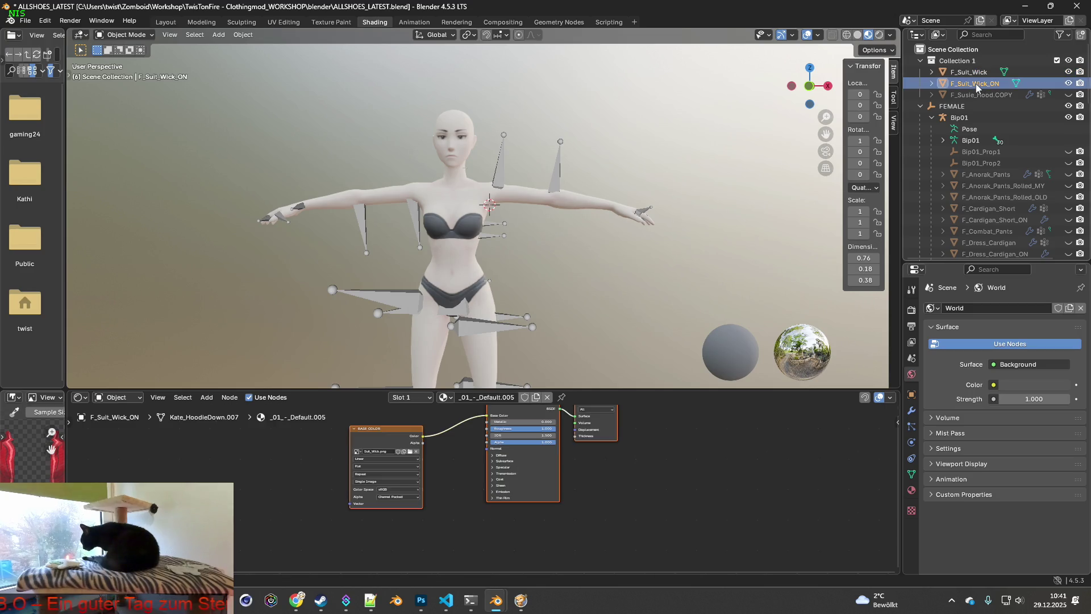
left_click(410, 452)
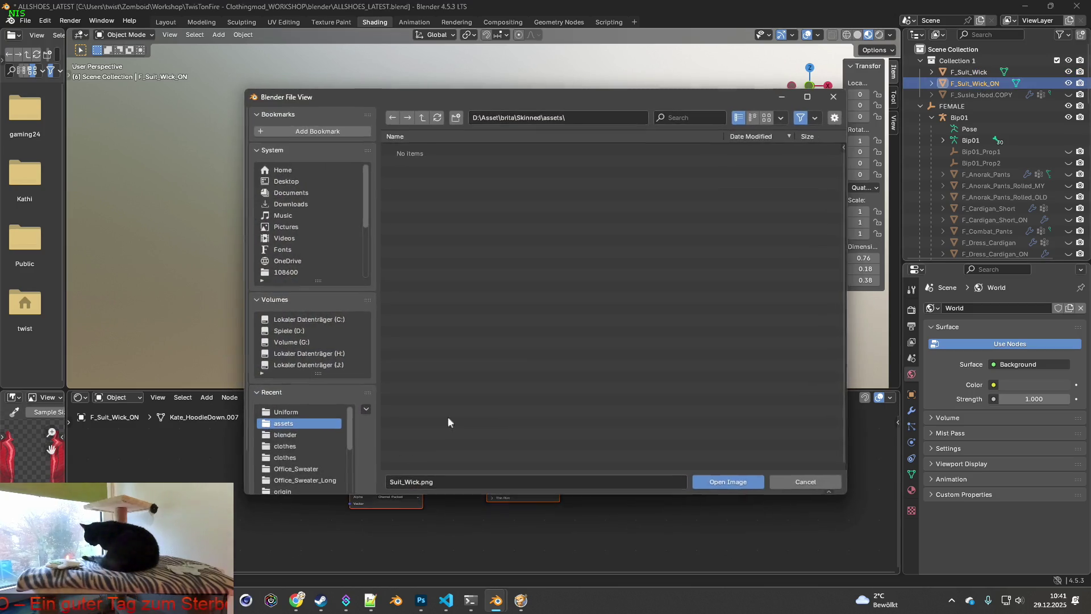
left_click(291, 413)
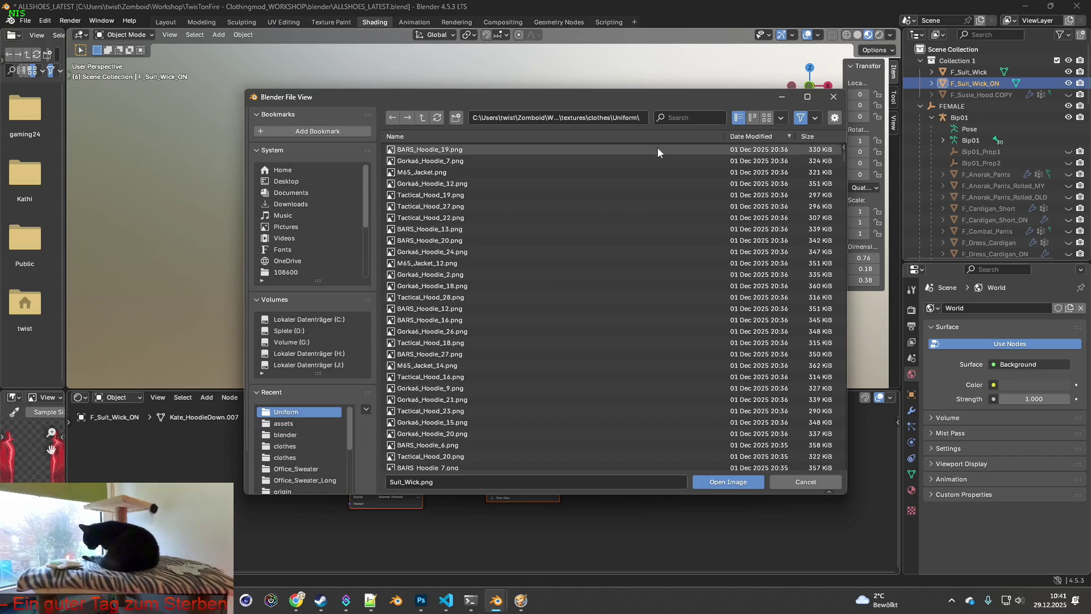
type("Suit_Wick")
left_click(426, 172)
left_click(720, 483)
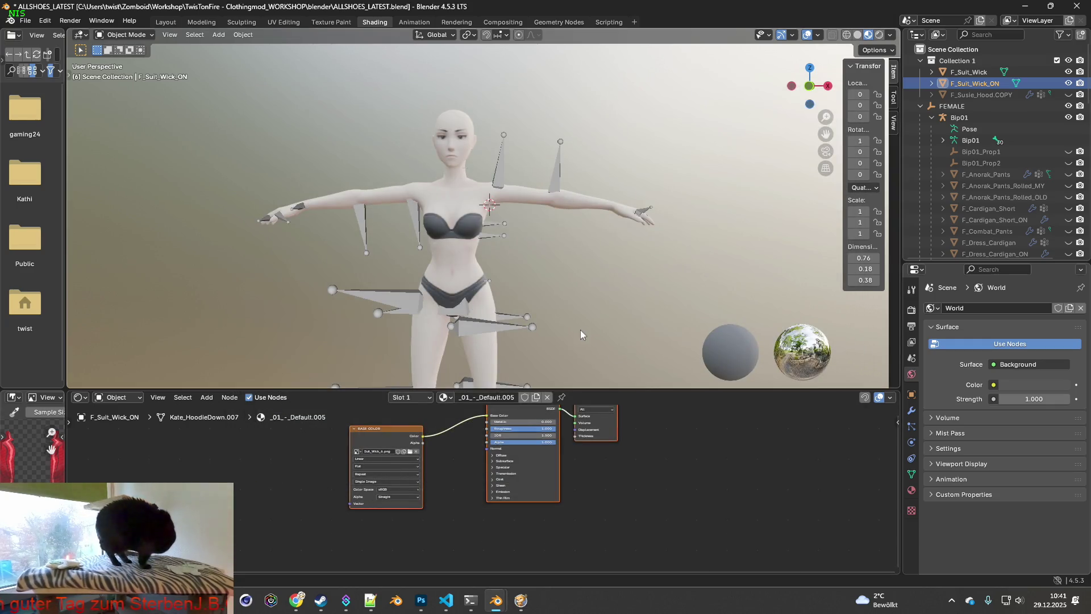
left_click(165, 22)
scroll(494, 338, "up", 5)
mouse_move(508, 358)
middle_mouse_down()
mouse_move(615, 361)
mouse_move(475, 362)
mouse_move(546, 364)
mouse_move(494, 371)
mouse_move(515, 369)
middle_mouse_up()
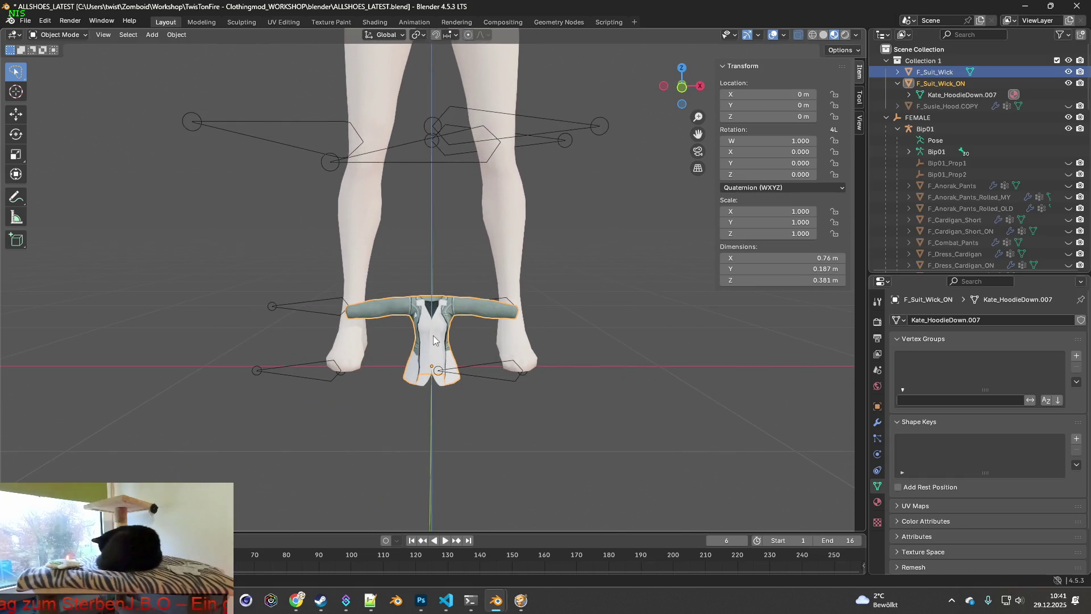
- Toggle the two jackets' visibility to leave the white F_Suit_Wick showing, then go to Shading
mouse_move(452, 348)
middle_mouse_down()
mouse_move(504, 368)
mouse_move(550, 366)
mouse_move(390, 363)
mouse_move(539, 352)
middle_mouse_up()
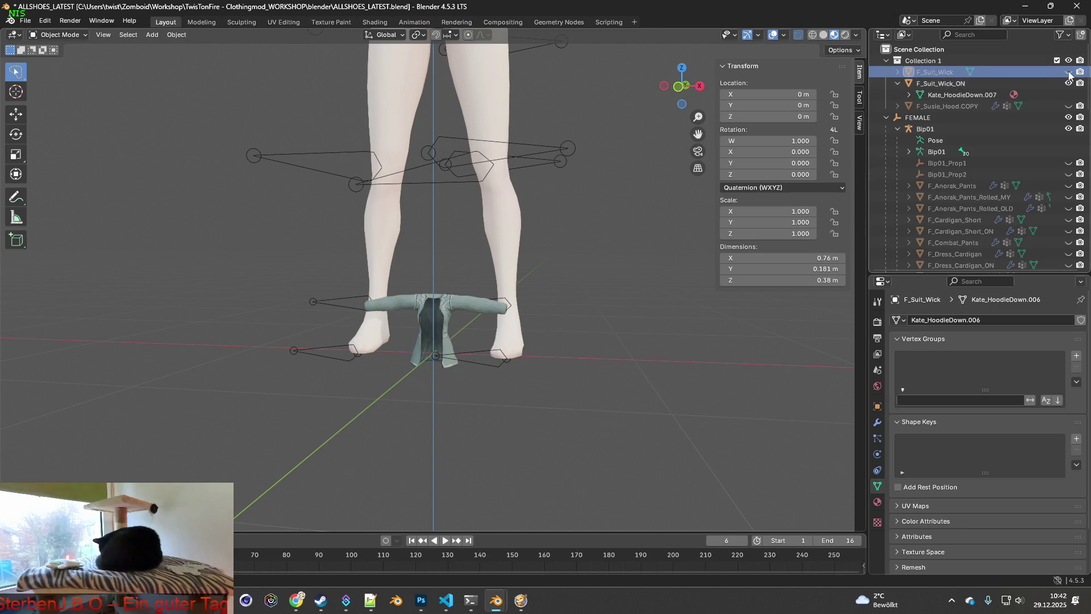
key("h")
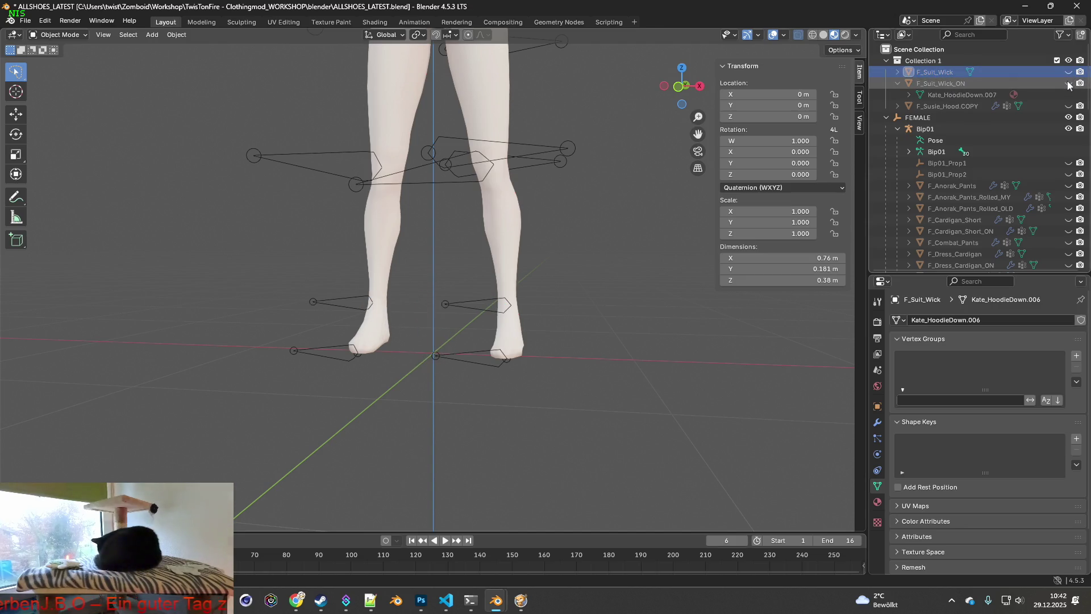
left_click(1069, 82)
left_click(1069, 83)
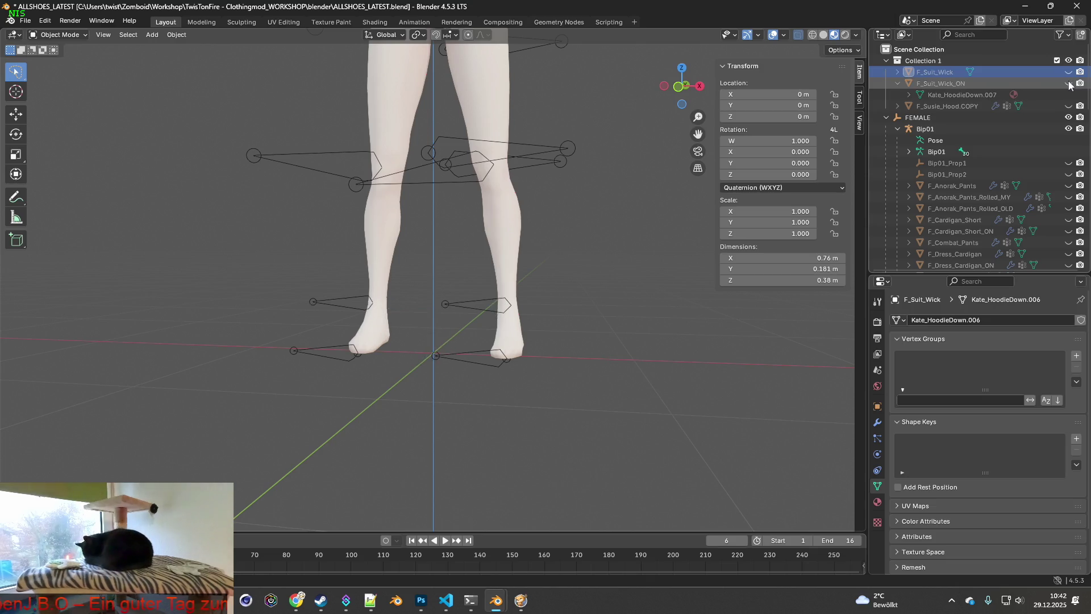
scroll(522, 274, "up", 2)
mouse_move(522, 275)
middle_mouse_down()
mouse_move(623, 268)
mouse_move(440, 319)
middle_mouse_up()
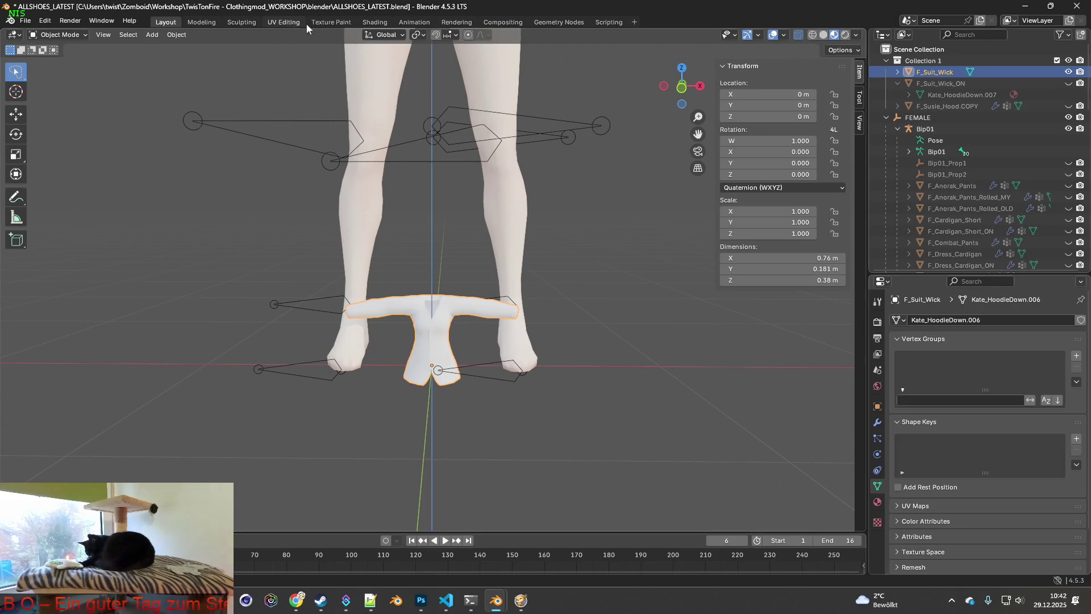
left_click(374, 22)
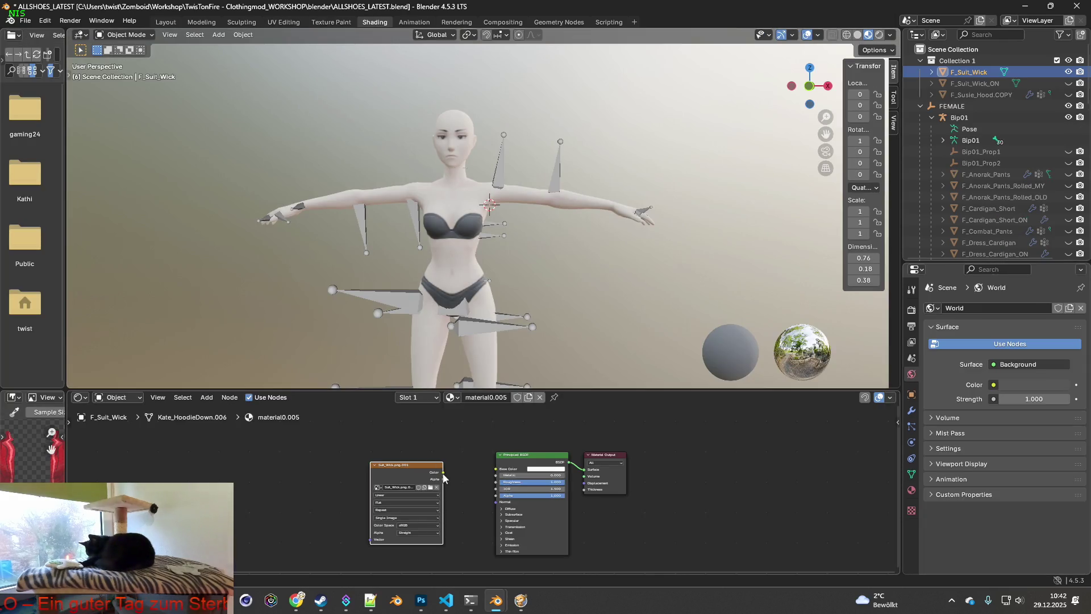
- Wire the Image Texture Alpha into the Principled BSDF Alpha and return to the Layout workspace
left_click_drag(443, 479, 496, 496)
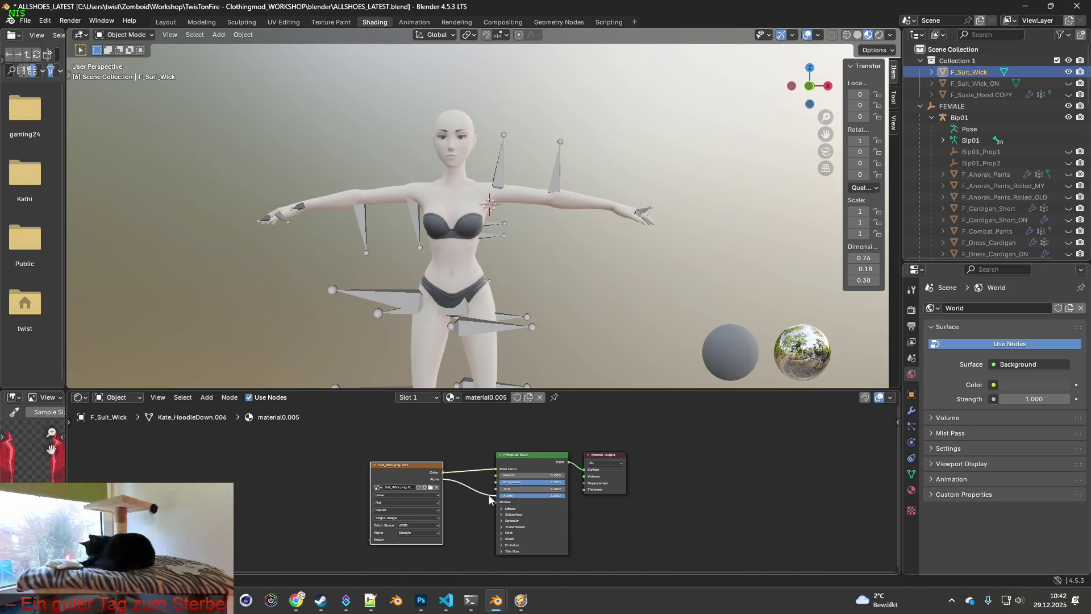
left_click(165, 21)
mouse_move(484, 278)
middle_mouse_down()
mouse_move(322, 280)
mouse_move(436, 282)
middle_mouse_up()
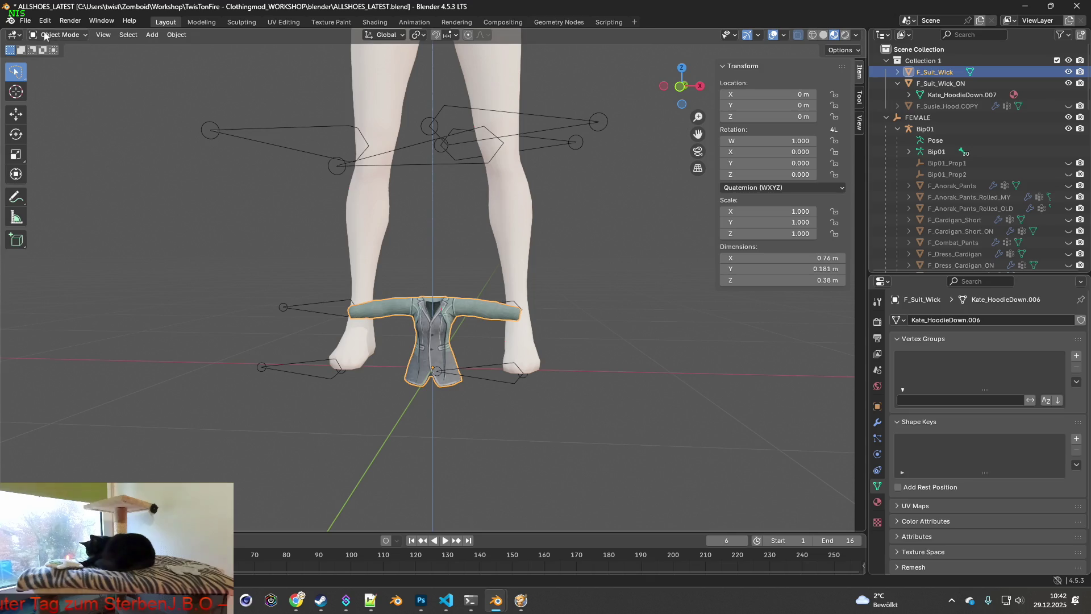
- Save ALLSHOES_LATEST.blend and add F_Suit_Wick_ON to the selection alongside the other jacket
left_click(22, 21)
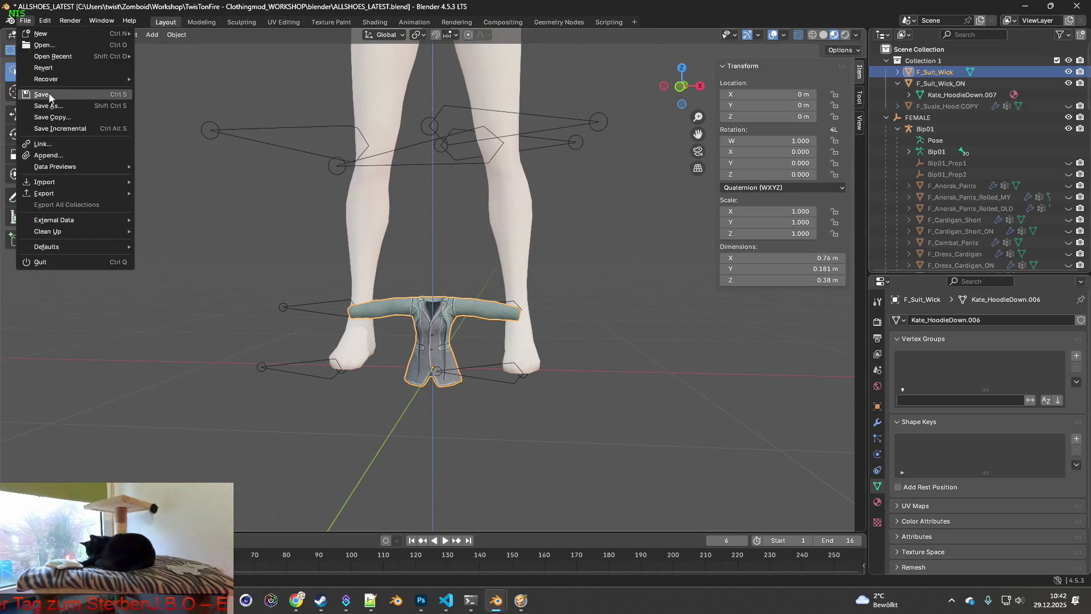
left_click(50, 96)
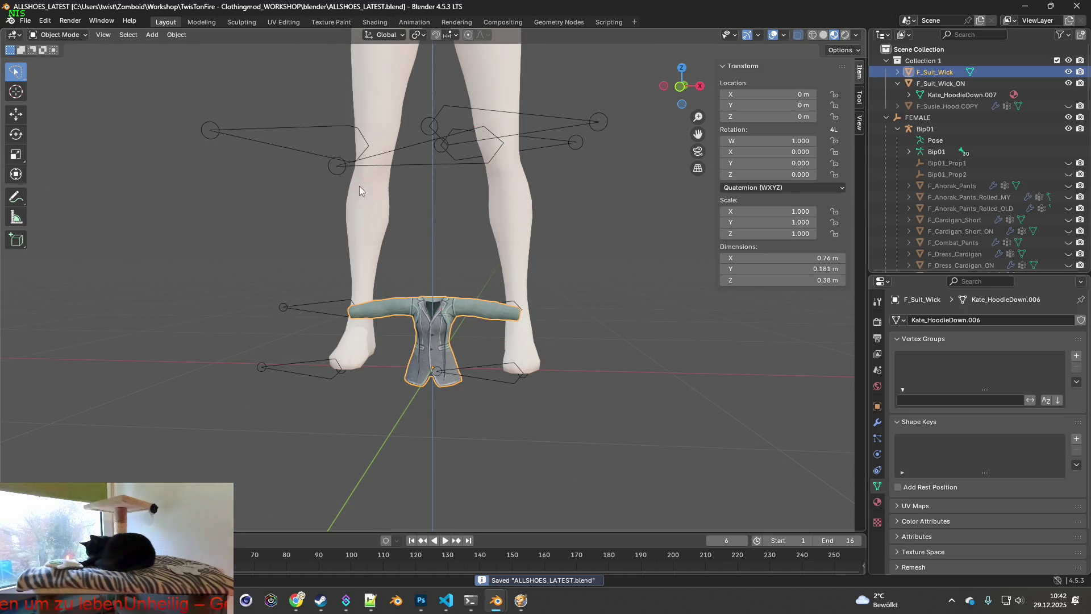
left_click(946, 84, "ctrl")
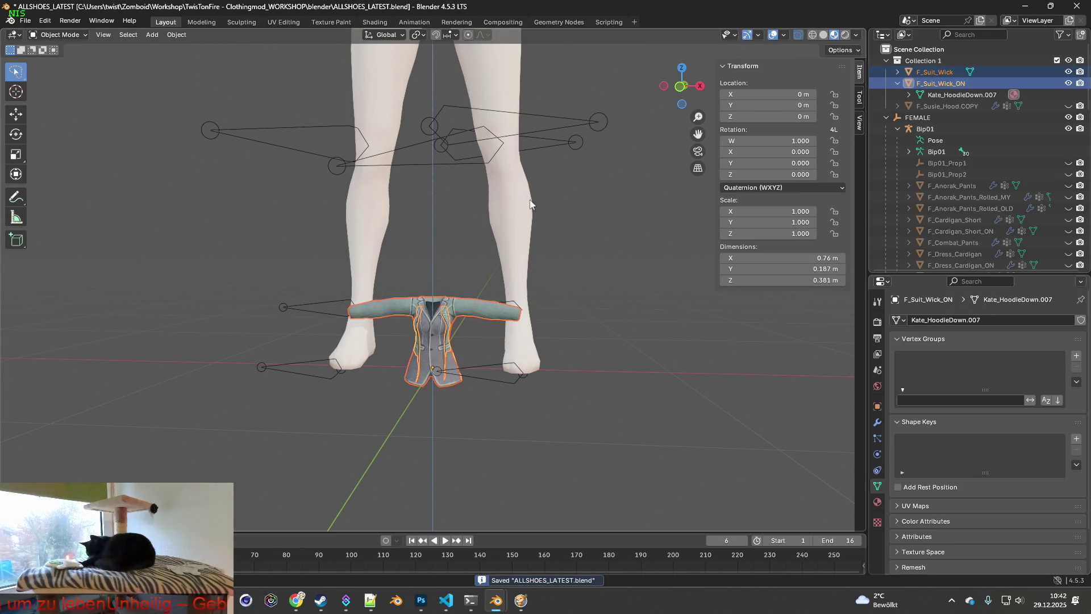
scroll(537, 198, "down", 2)
middle_click_drag(548, 199, 517, 194)
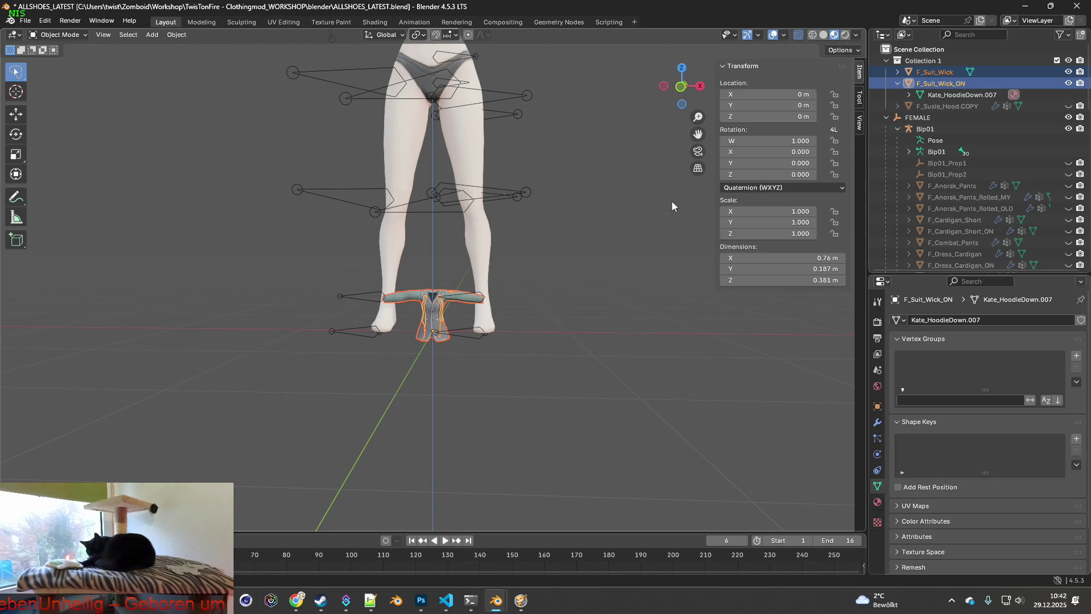
- Move both jacket meshes up along Z to the character's chest height
middle_click_drag(576, 180, 595, 246, "shift")
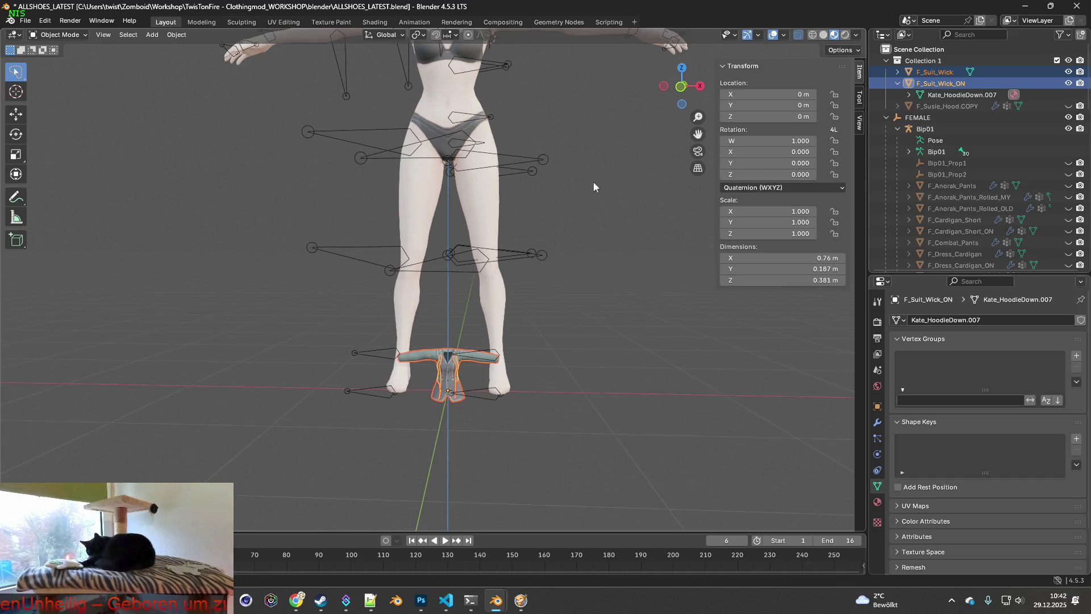
middle_click_drag(593, 186, 600, 260, "shift")
key("g")
key("z")
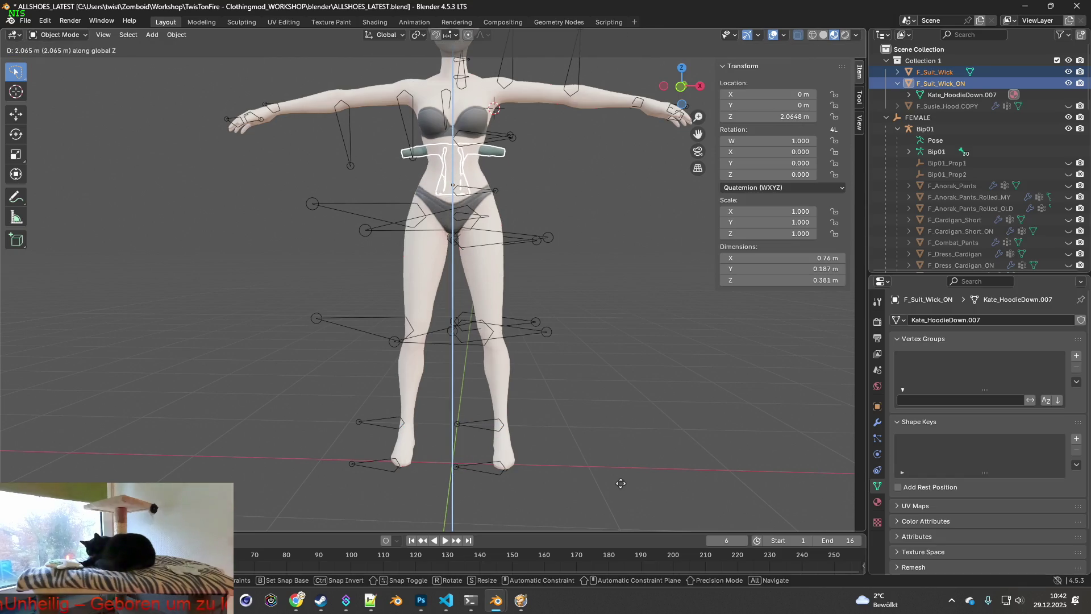
left_click(620, 482)
mouse_move(573, 460)
middle_mouse_down()
mouse_move(557, 398)
mouse_move(471, 418)
mouse_move(536, 408)
mouse_move(585, 350)
middle_mouse_up()
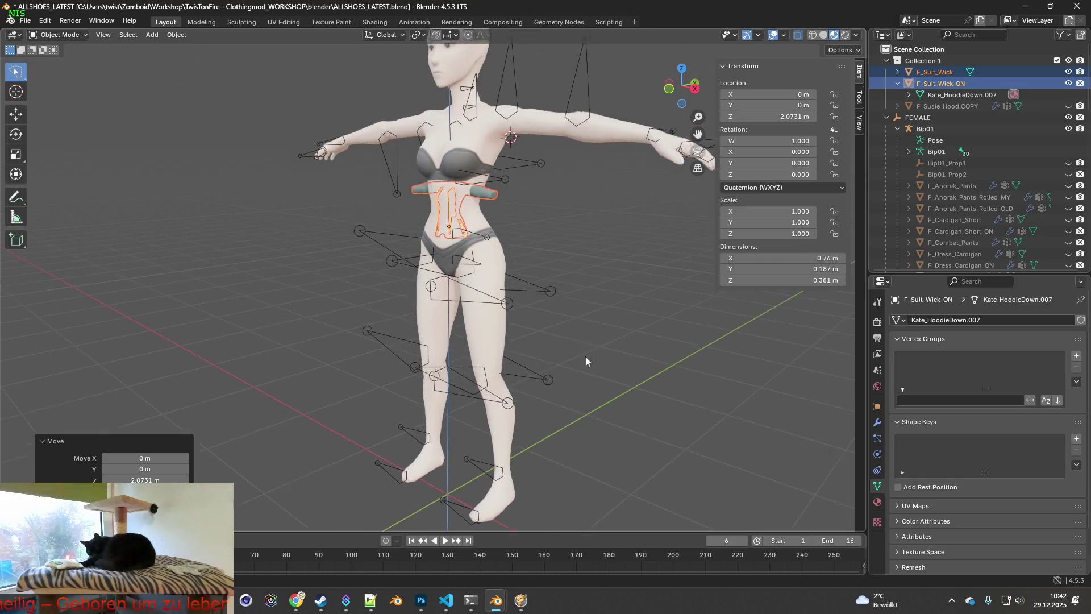
- Scale the jackets to about 3.48, lower them slightly on Z, then switch to Project Zomboid
key("s")
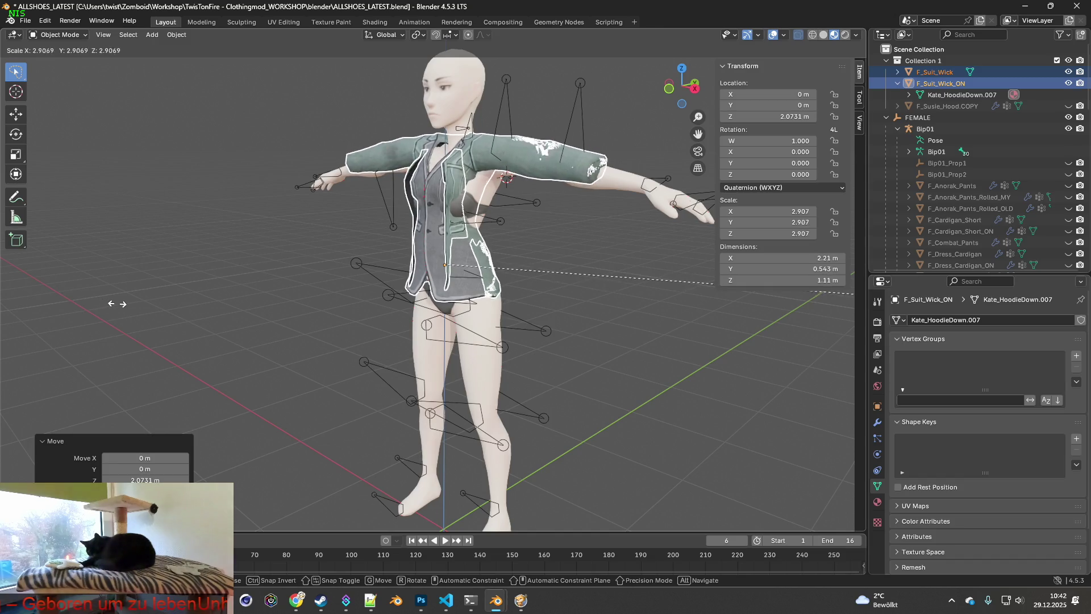
left_click(224, 311)
middle_click_drag(229, 323, 384, 319)
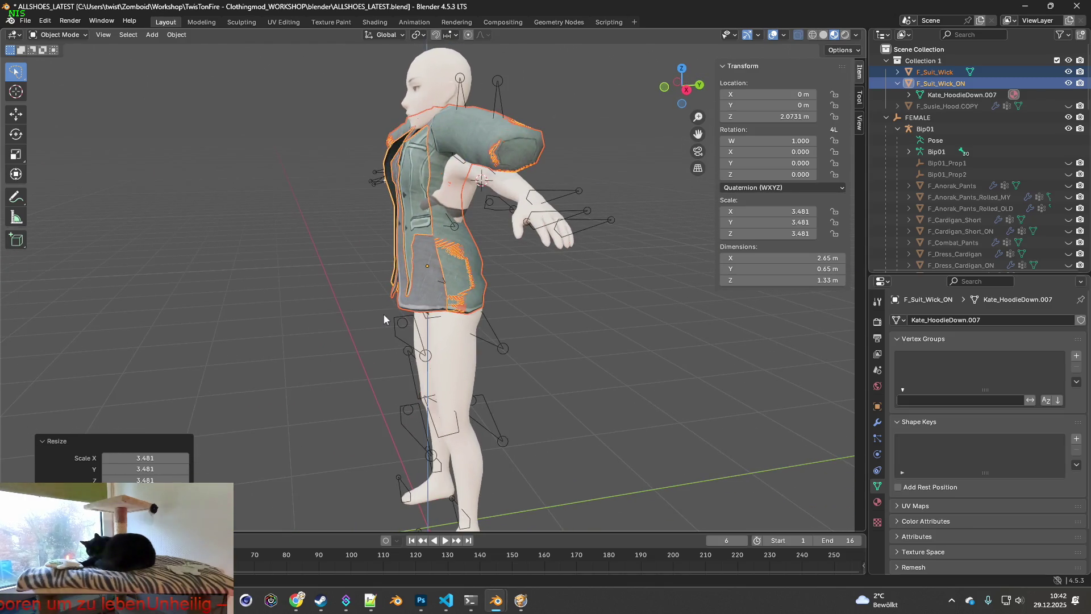
key("g")
key("z")
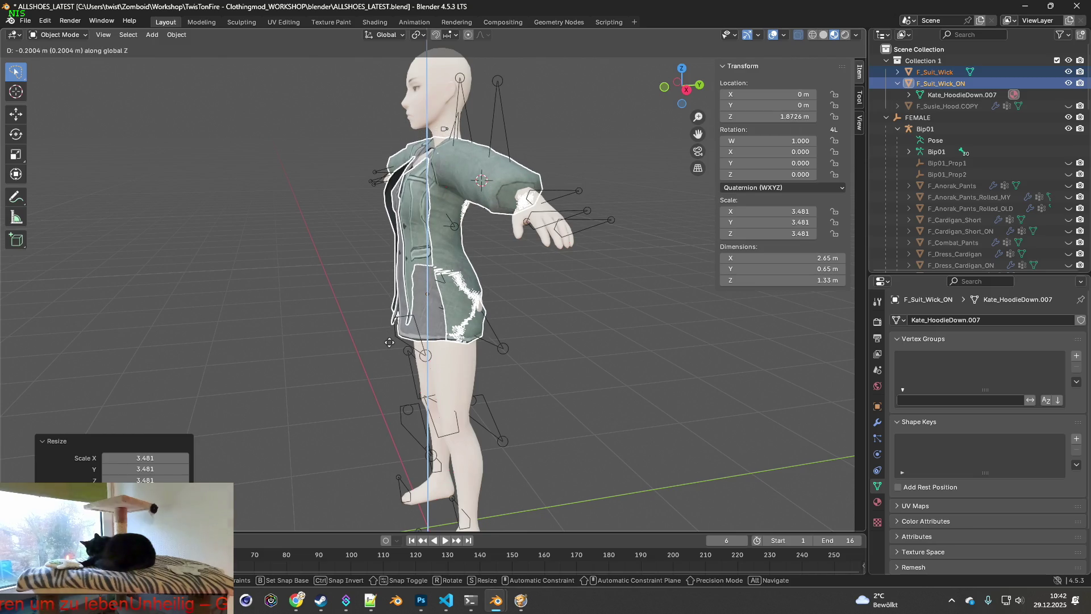
left_click(389, 342)
key("alt+Tab")
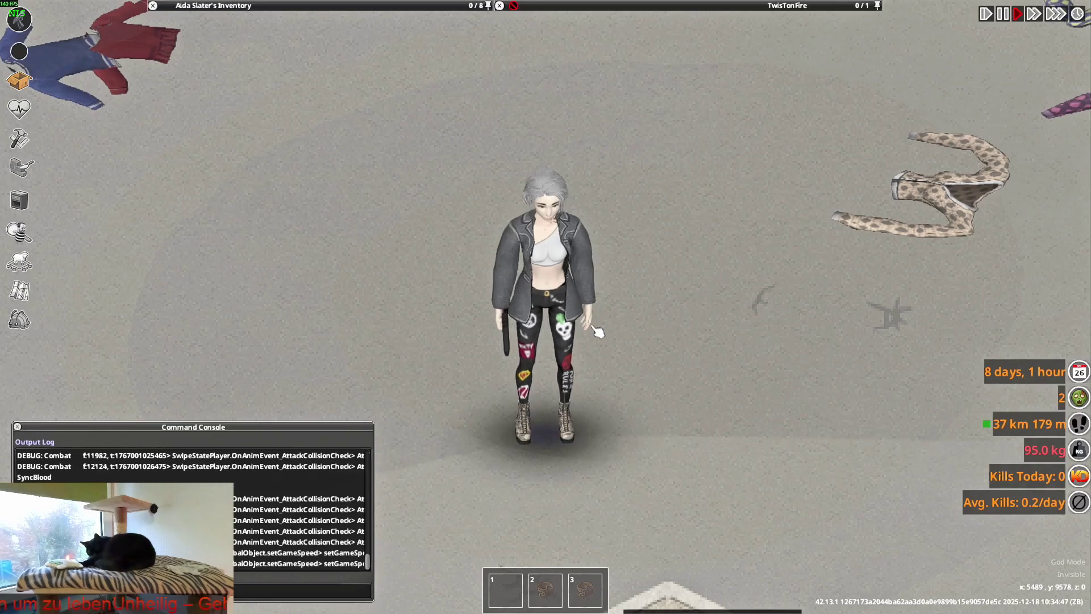
- Walk and turn the character to view the worn open jacket, then return to Blender
key("w")
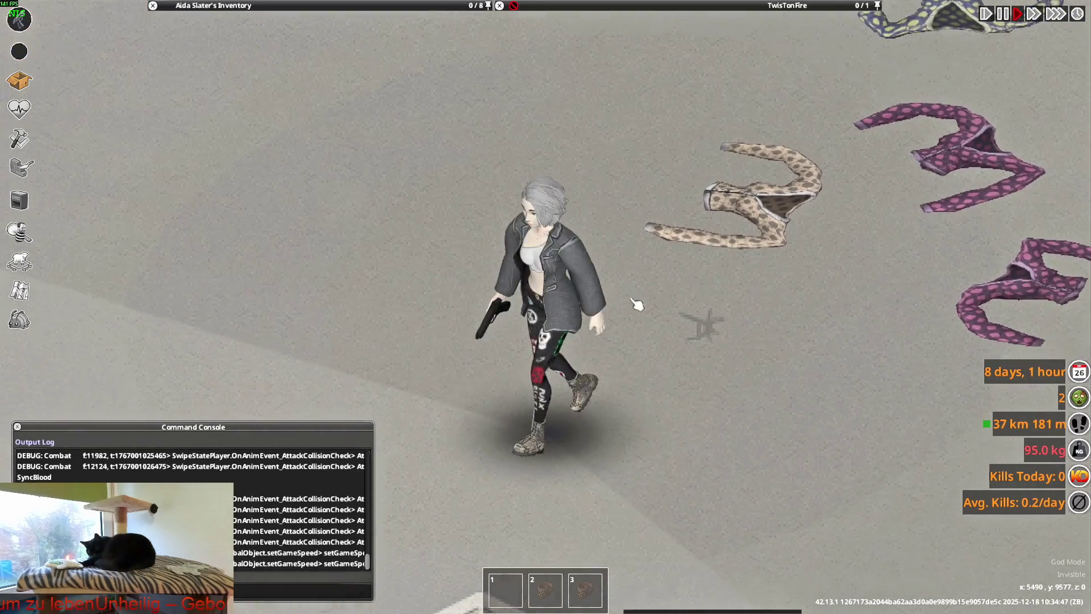
key("a")
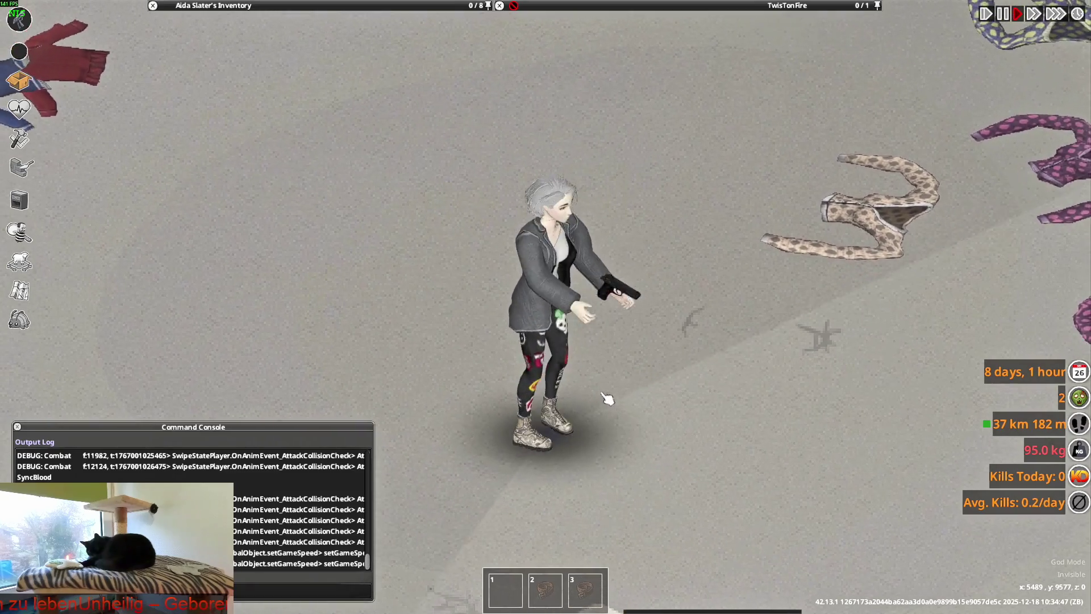
key("alt+Tab")
mouse_move(642, 249)
middle_mouse_down()
mouse_move(554, 282)
mouse_move(667, 265)
mouse_move(614, 189)
mouse_move(526, 239)
mouse_move(531, 293)
mouse_move(498, 286)
mouse_move(651, 240)
middle_mouse_up()
key("r")
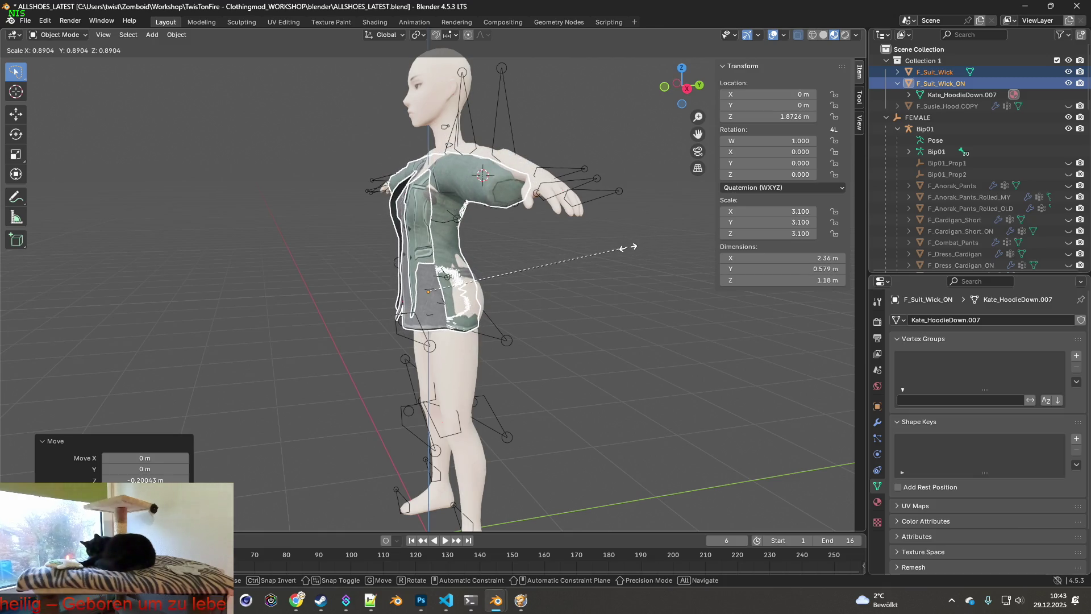
- Shrink the jackets to about 3.1 scale and shift them along Y onto the torso
left_click(628, 248)
mouse_move(578, 260)
middle_mouse_down()
mouse_move(512, 255)
mouse_move(539, 257)
middle_mouse_up()
key("g")
key("x")
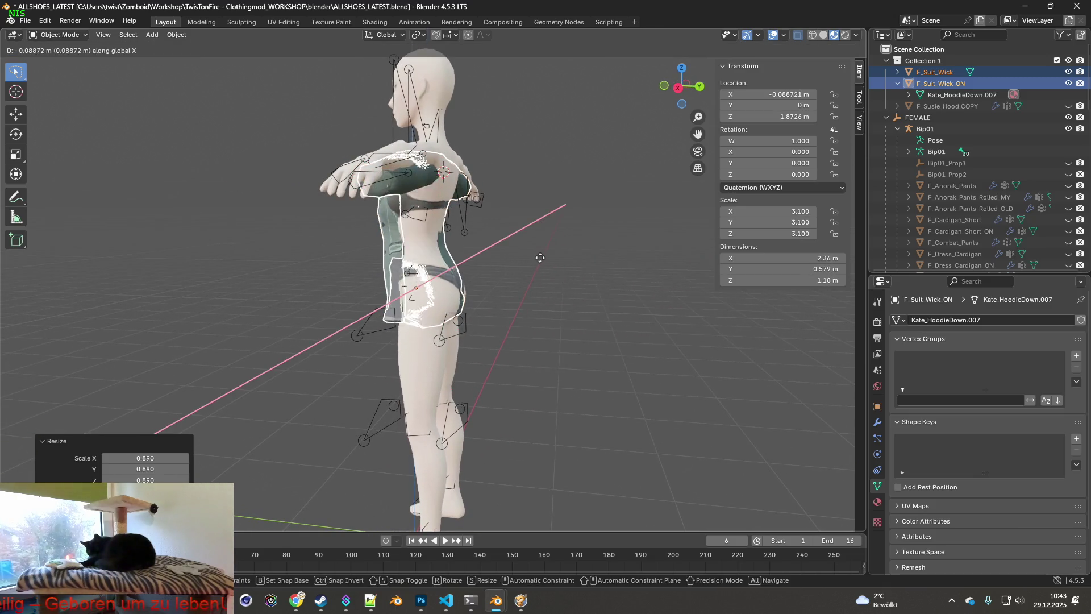
key("y")
left_click(542, 258)
- Raise the jackets slightly on Z, check from the front, then switch to the game
mouse_move(541, 258)
middle_mouse_down()
mouse_move(451, 261)
mouse_move(621, 263)
mouse_move(410, 275)
middle_mouse_up()
key("g")
key("z")
left_click(450, 252)
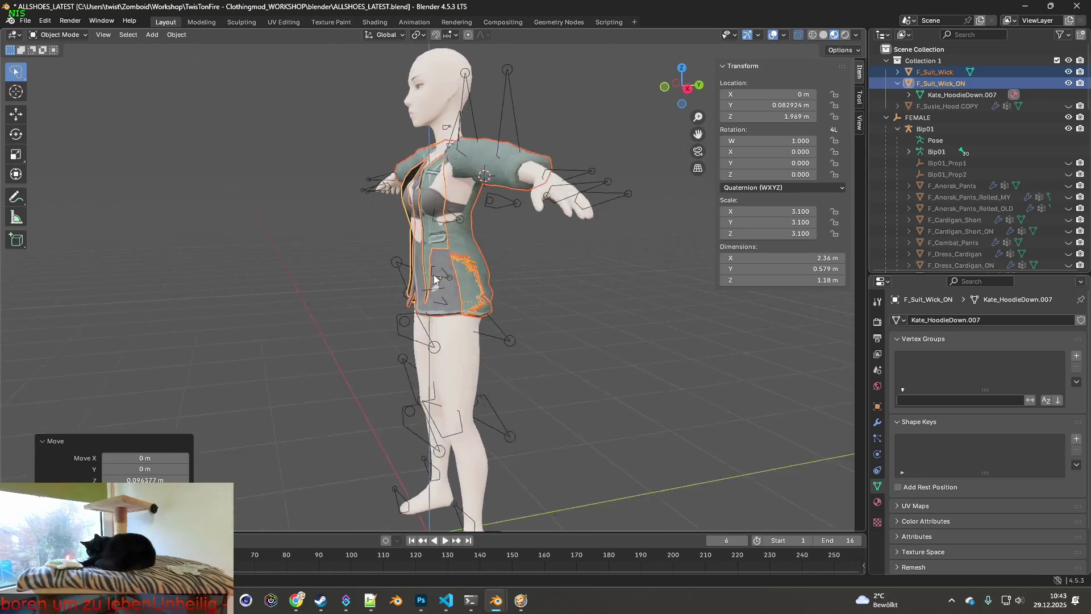
scroll(448, 270, "up", 2)
middle_click_drag(449, 269, 596, 281)
key("alt+Tab")
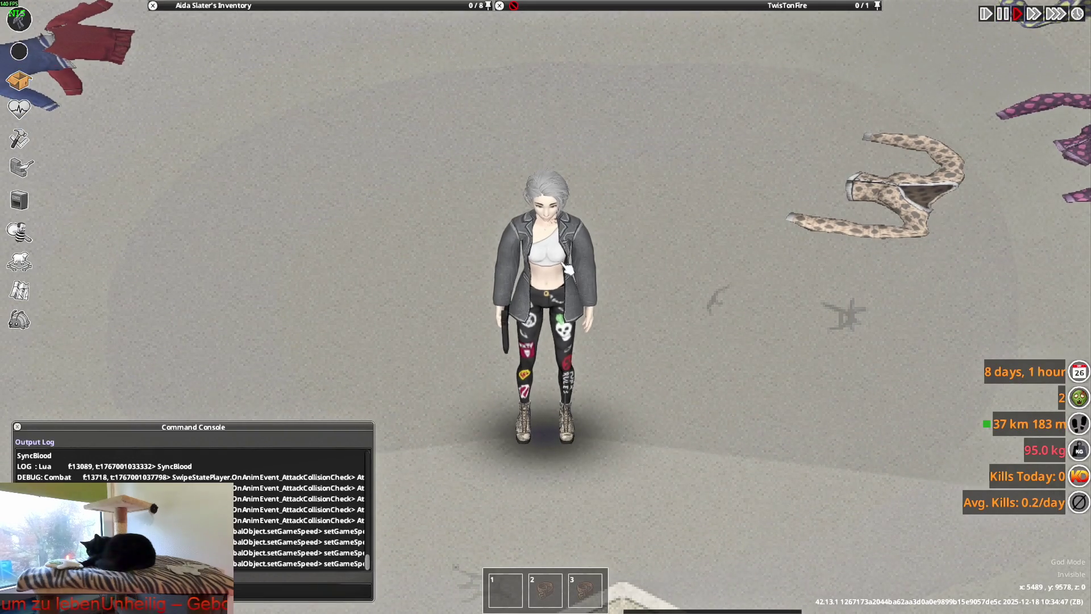
mouse_move(214, 5)
scroll(224, 159, "up", 2)
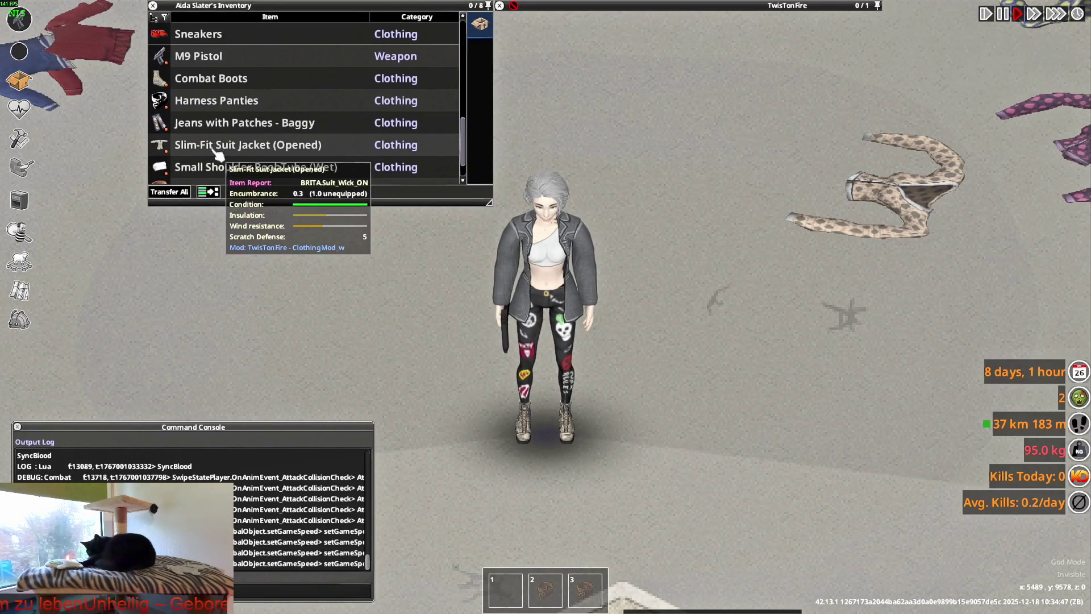
- Close the worn Slim-Fit Suit Jacket via its inventory menu, view it, and return to Blender
right_click(217, 152)
left_click(253, 183)
key("w")
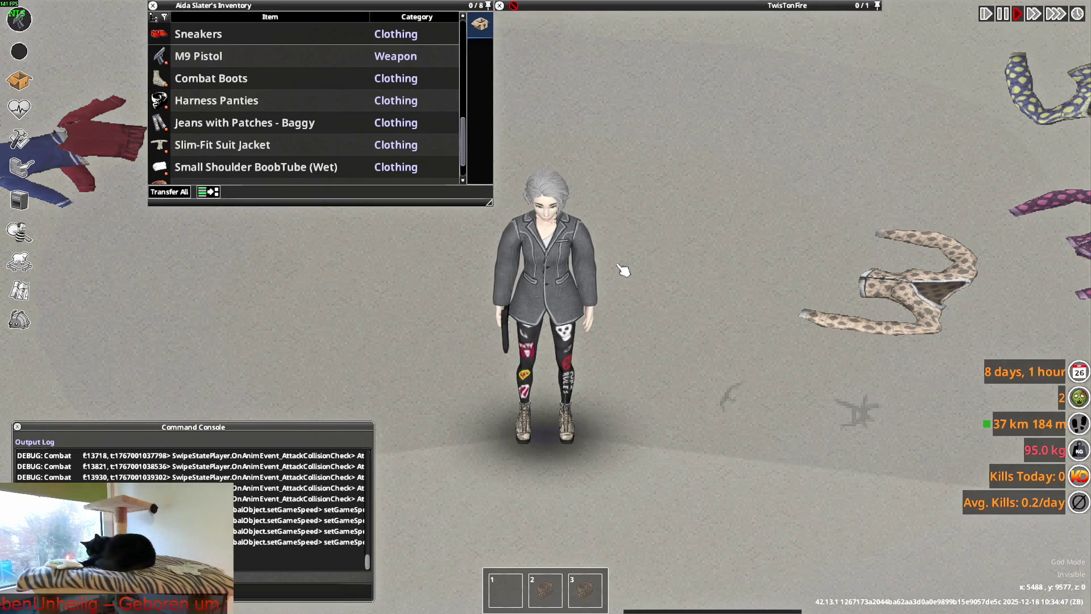
key("alt+Tab")
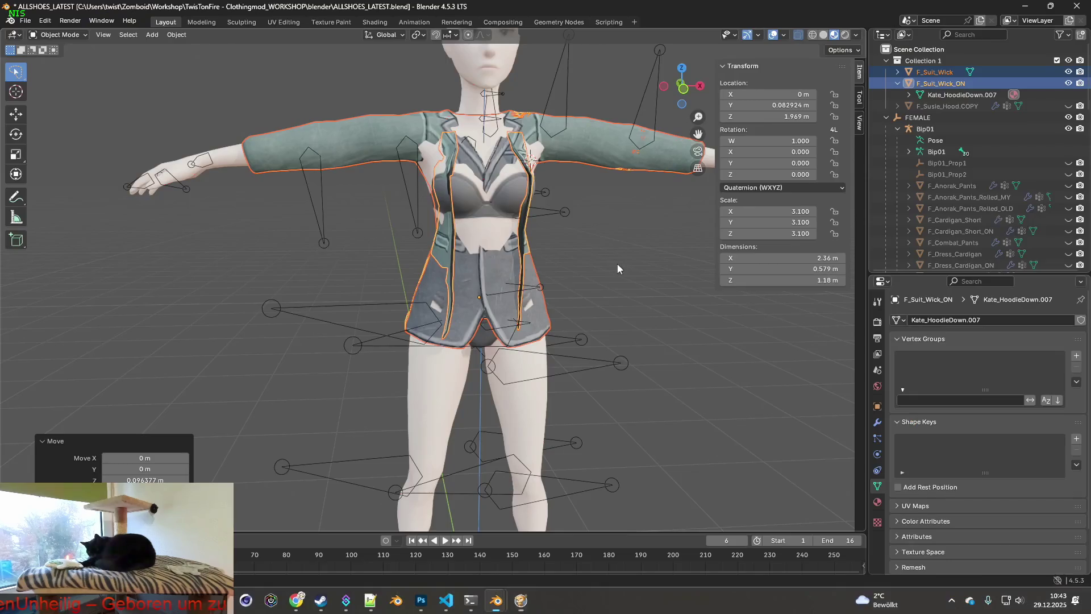
- Scale the jackets up by 1.159 to about 3.59 after a quick look at the game
key("alt+Tab")
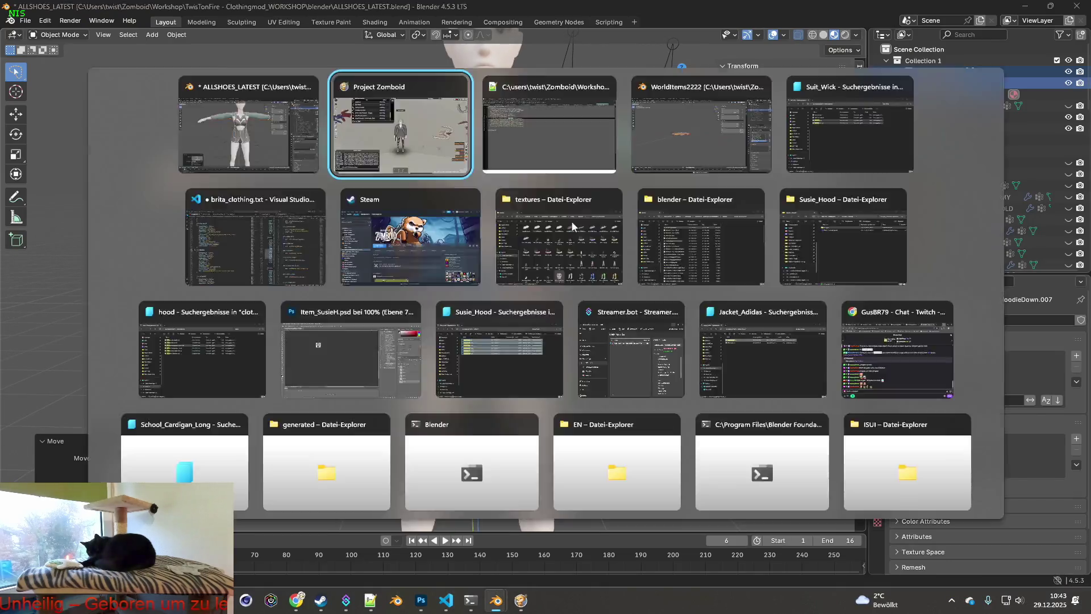
key("alt+Tab")
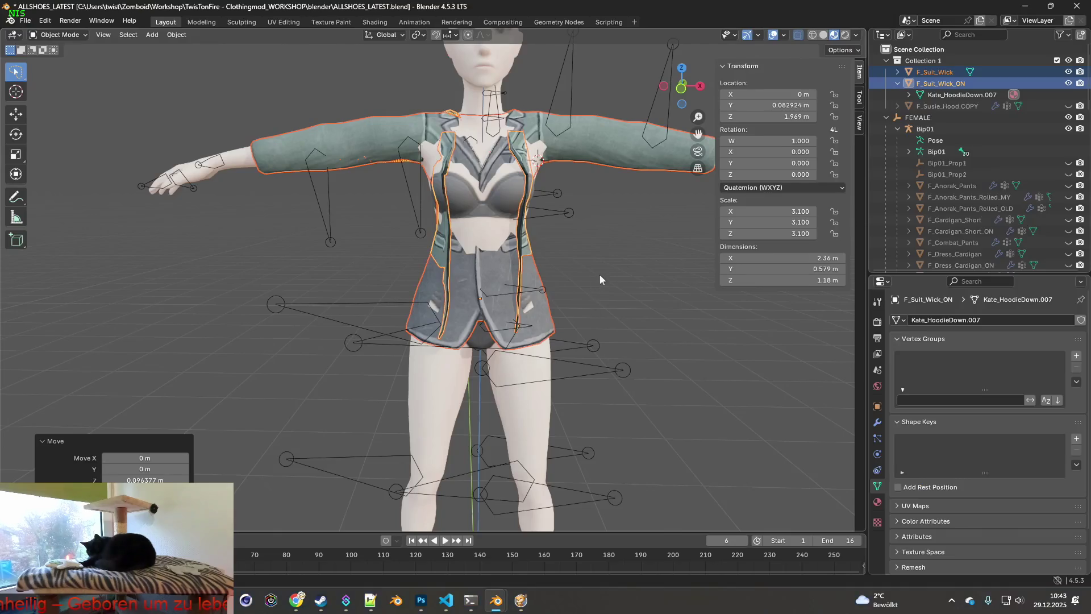
mouse_move(598, 276)
middle_mouse_down()
mouse_move(502, 252)
mouse_move(554, 254)
mouse_move(539, 251)
middle_mouse_up()
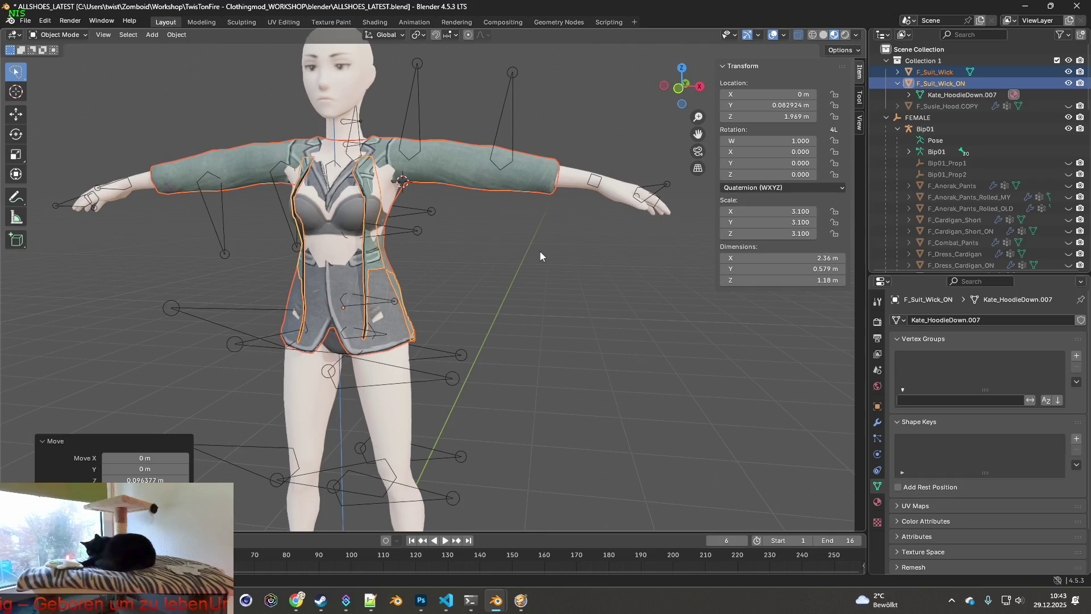
key("s")
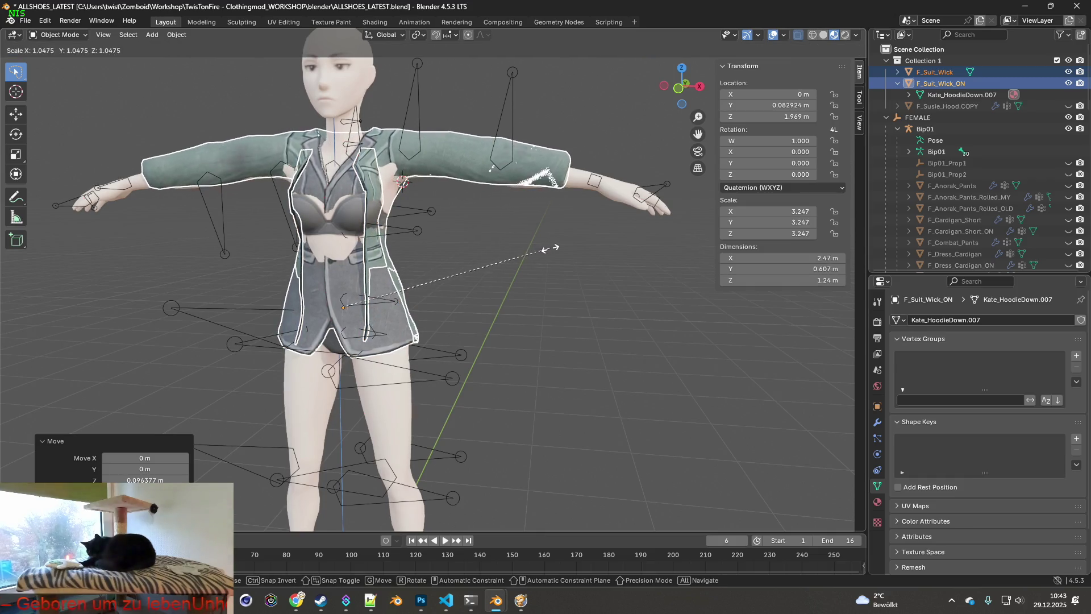
left_click(568, 242)
middle_click_drag(567, 242, 541, 243)
- Lower the jackets along Z and shift them backward along Y onto the body
key("g")
key("z")
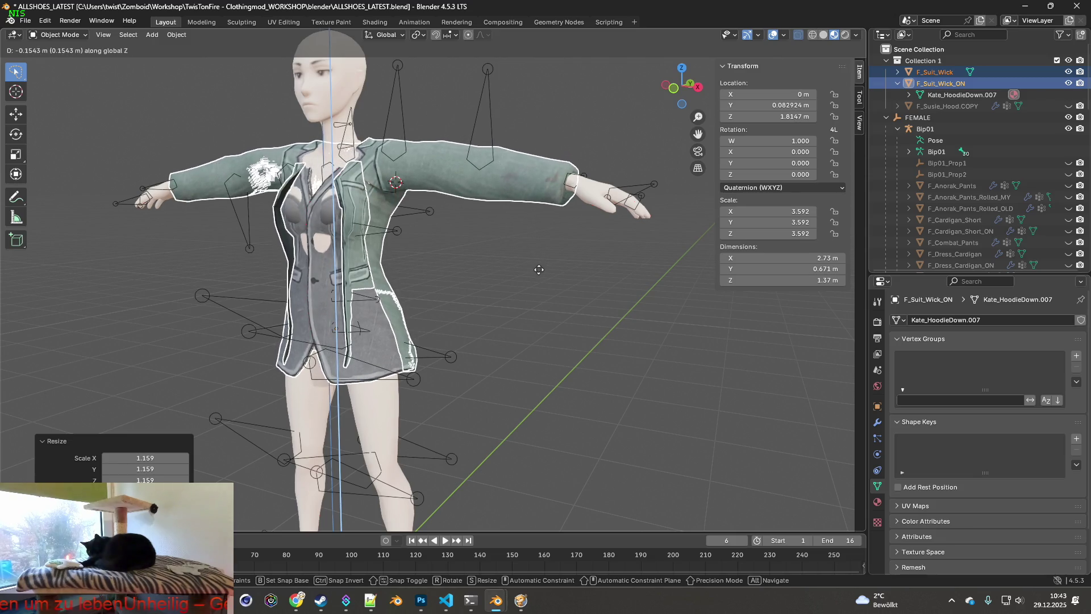
left_click(538, 269)
middle_click_drag(535, 267, 498, 264)
key("g")
key("y")
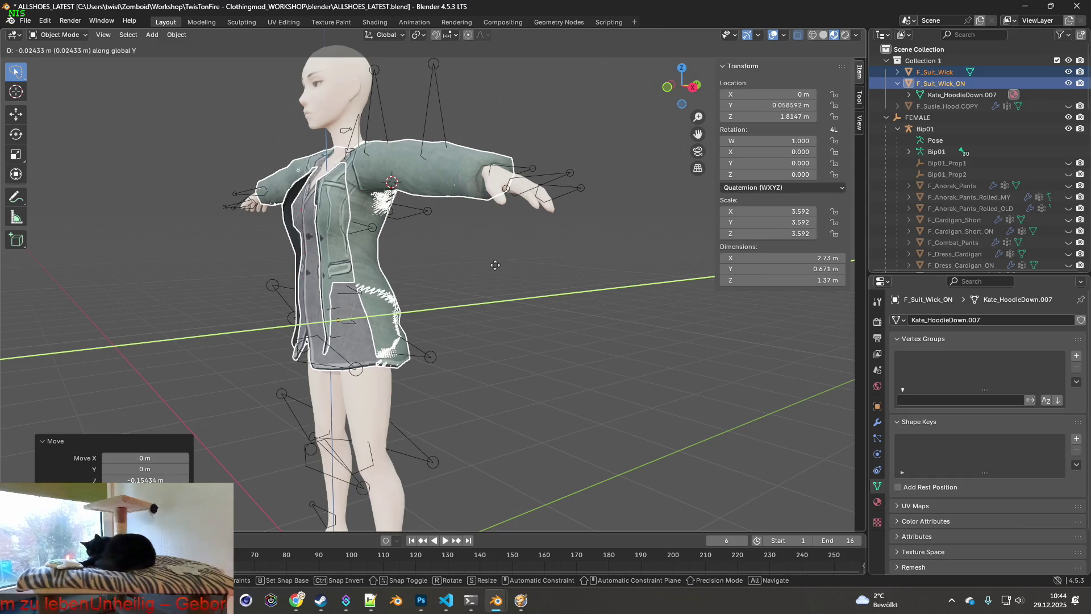
left_click(493, 265)
mouse_move(494, 266)
middle_mouse_down()
mouse_move(441, 263)
mouse_move(494, 298)
mouse_move(379, 320)
middle_mouse_up()
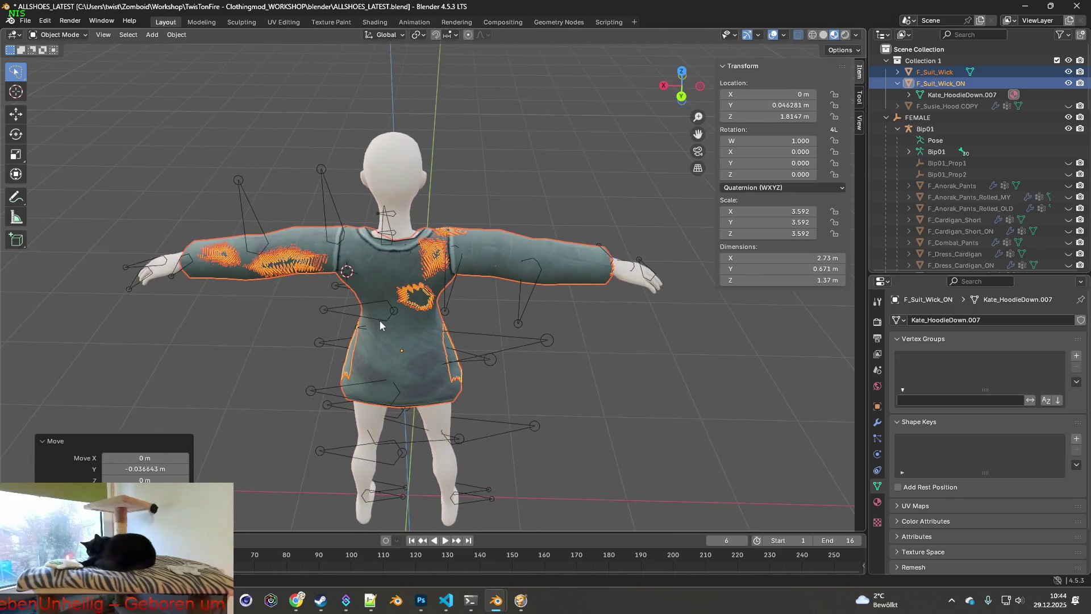
scroll(379, 319, "up", 2)
scroll(480, 365, "up", 2)
scroll(458, 330, "up", 2)
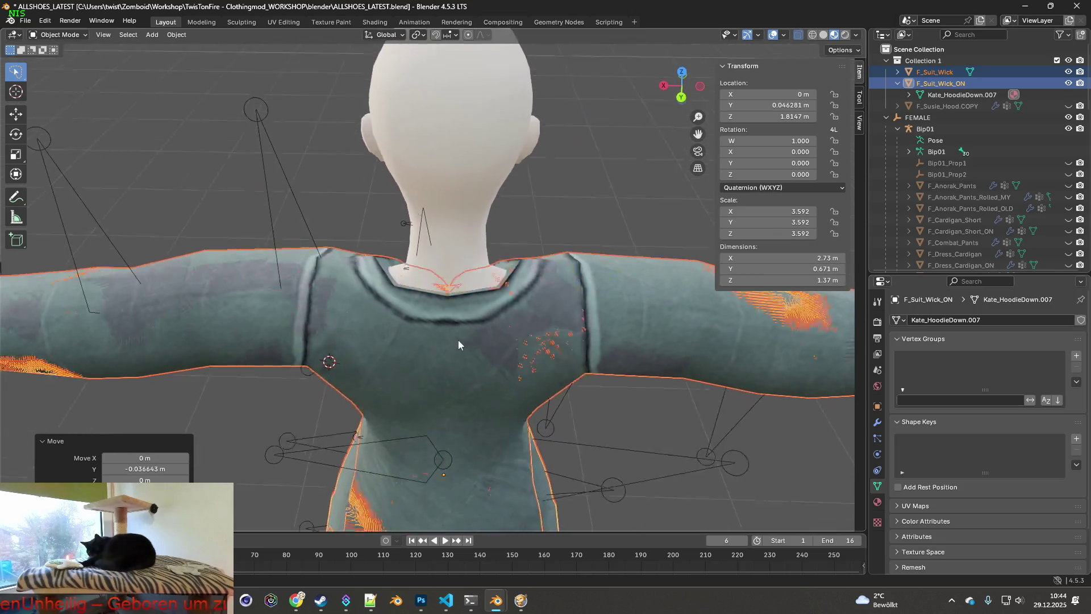
- Nudge the jackets along Y and inspect the fit from around the figure
key("g")
key("y")
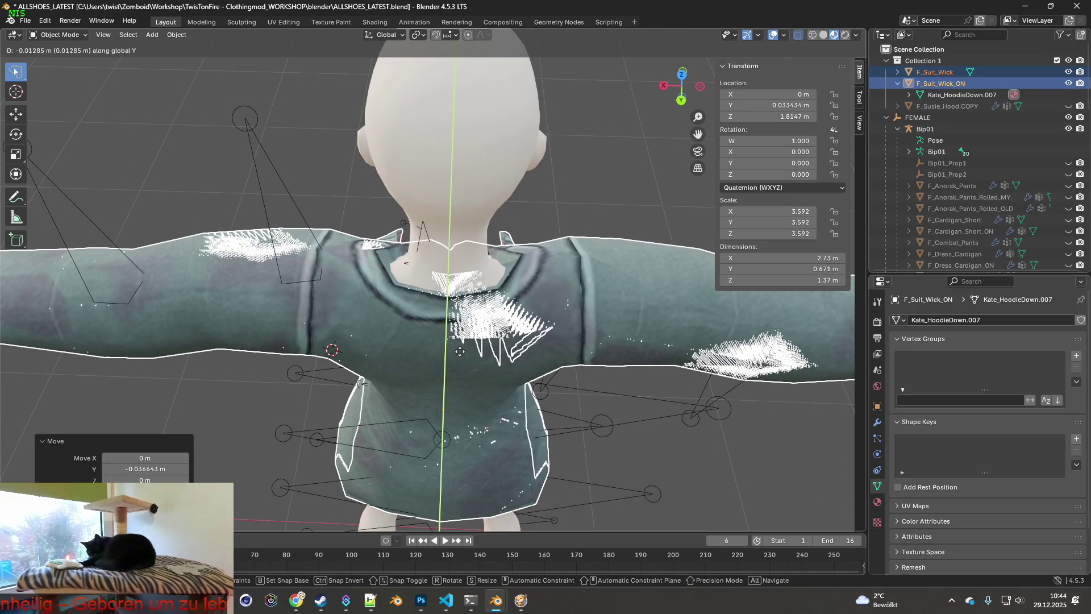
left_click(459, 351)
mouse_move(460, 352)
middle_mouse_down()
mouse_move(480, 283)
mouse_move(497, 343)
mouse_move(348, 328)
mouse_move(436, 367)
mouse_move(431, 262)
mouse_move(344, 264)
mouse_move(371, 246)
mouse_move(403, 181)
middle_mouse_up()
mouse_move(404, 165)
middle_mouse_down()
mouse_move(382, 215)
mouse_move(456, 277)
mouse_move(351, 288)
mouse_move(534, 289)
mouse_move(372, 296)
mouse_move(476, 262)
mouse_move(488, 184)
mouse_move(434, 254)
mouse_move(418, 296)
mouse_move(511, 279)
mouse_move(459, 275)
middle_mouse_up()
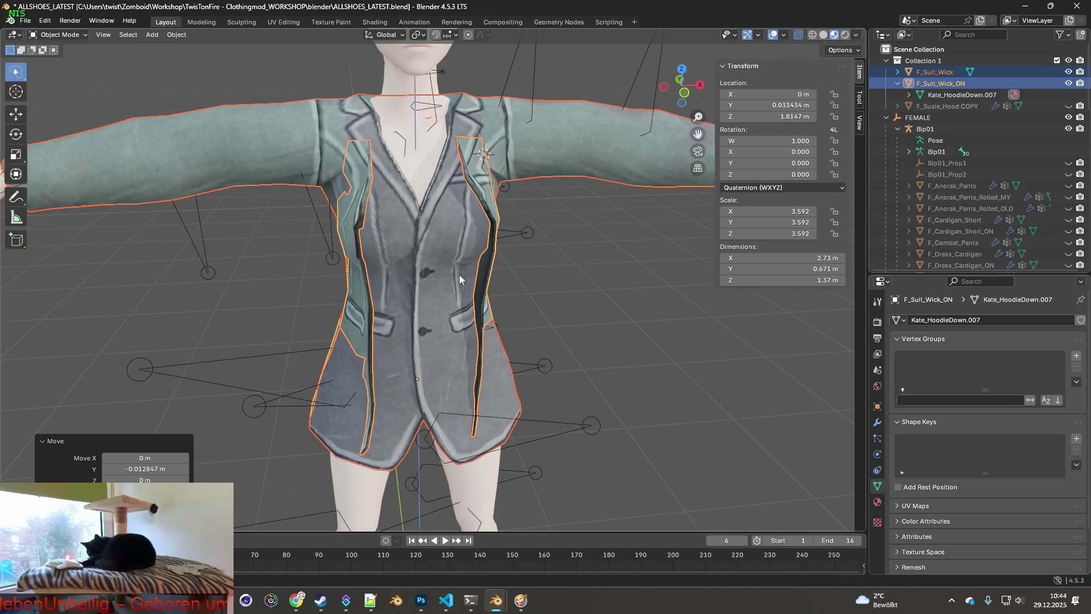
- Raise the jackets slightly to about 1.82 height and switch the viewport to wireframe shading
key("g")
key("z")
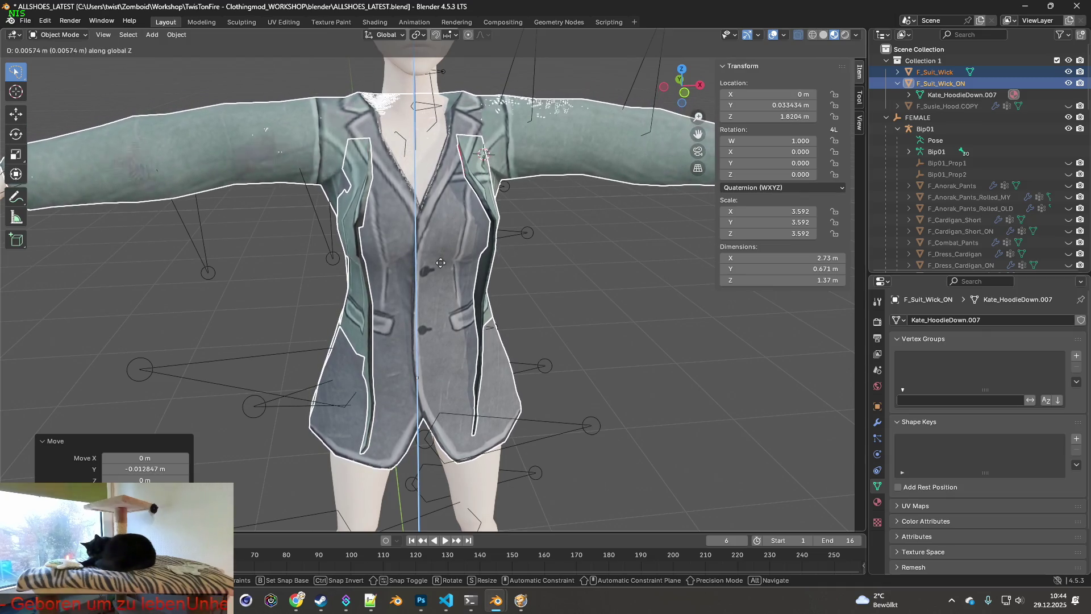
left_click(440, 263)
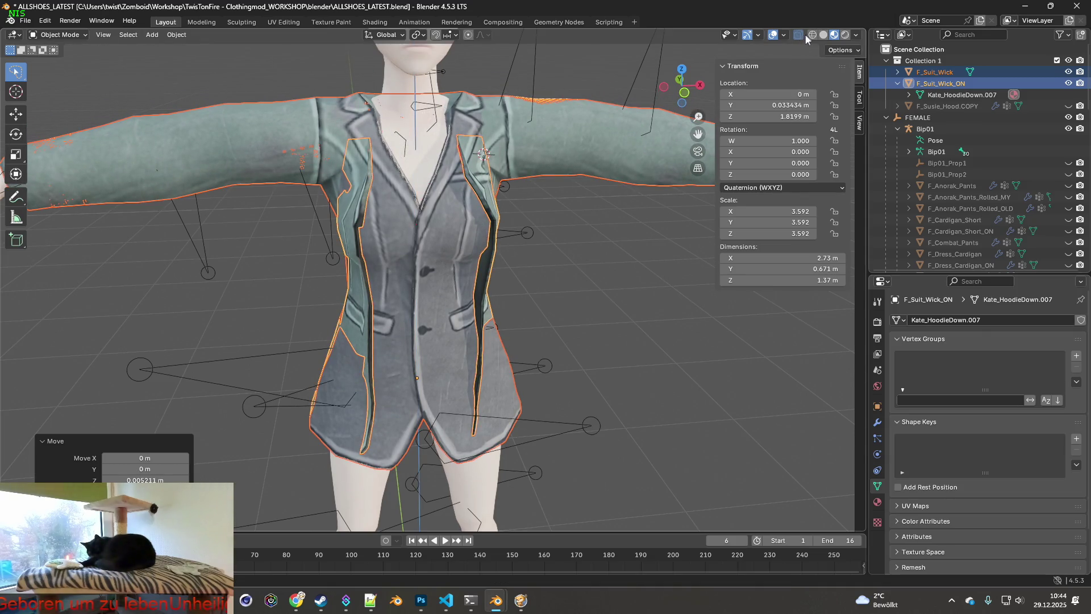
left_click(810, 35)
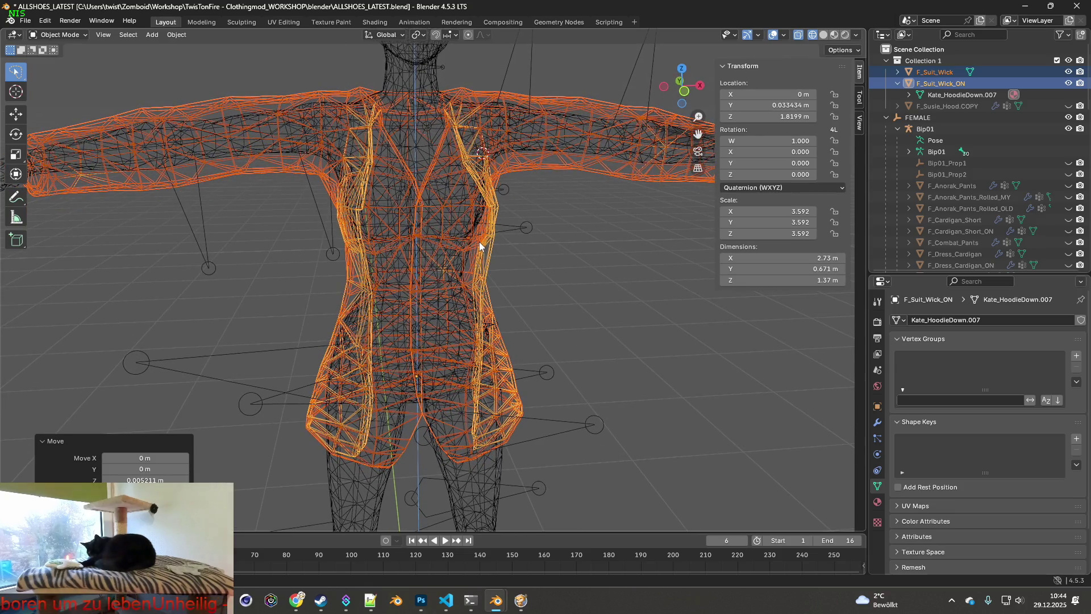
- Move the jackets on Z to a height of 1.8244 m
key("g")
key("z")
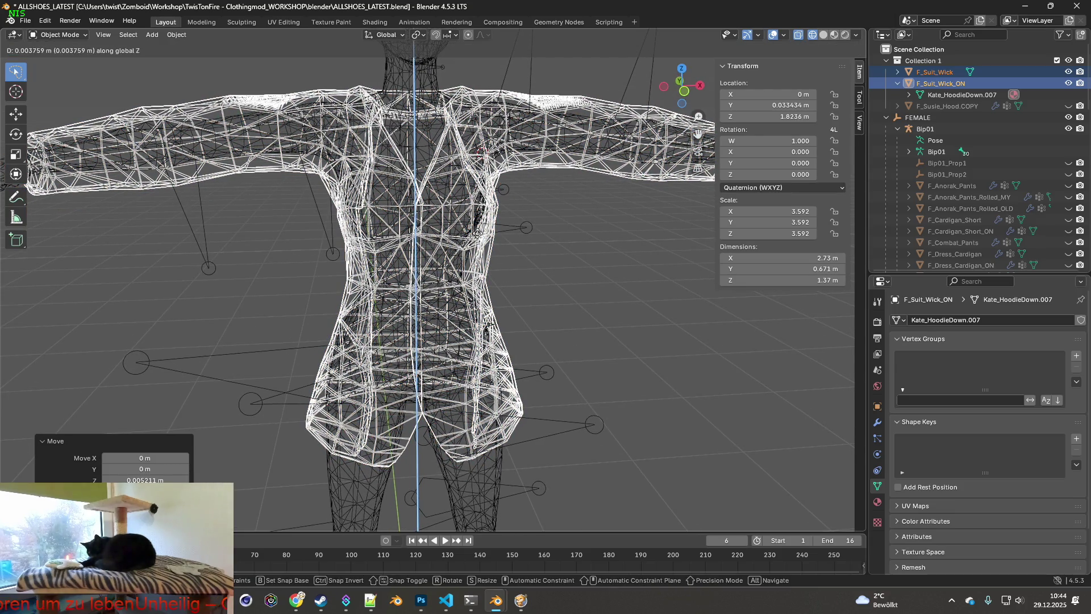
left_click(477, 232)
middle_click_drag(478, 231, 304, 222)
- Orbit to compare the jacket wireframe against the torso from the sides, then resume the game
mouse_move(500, 243)
middle_mouse_down()
mouse_move(392, 234)
mouse_move(353, 207)
mouse_move(413, 231)
mouse_move(413, 171)
mouse_move(413, 228)
mouse_move(392, 260)
mouse_move(316, 266)
mouse_move(488, 252)
mouse_move(366, 254)
mouse_move(385, 241)
mouse_move(455, 261)
mouse_move(441, 251)
mouse_move(418, 258)
mouse_move(427, 263)
middle_mouse_up()
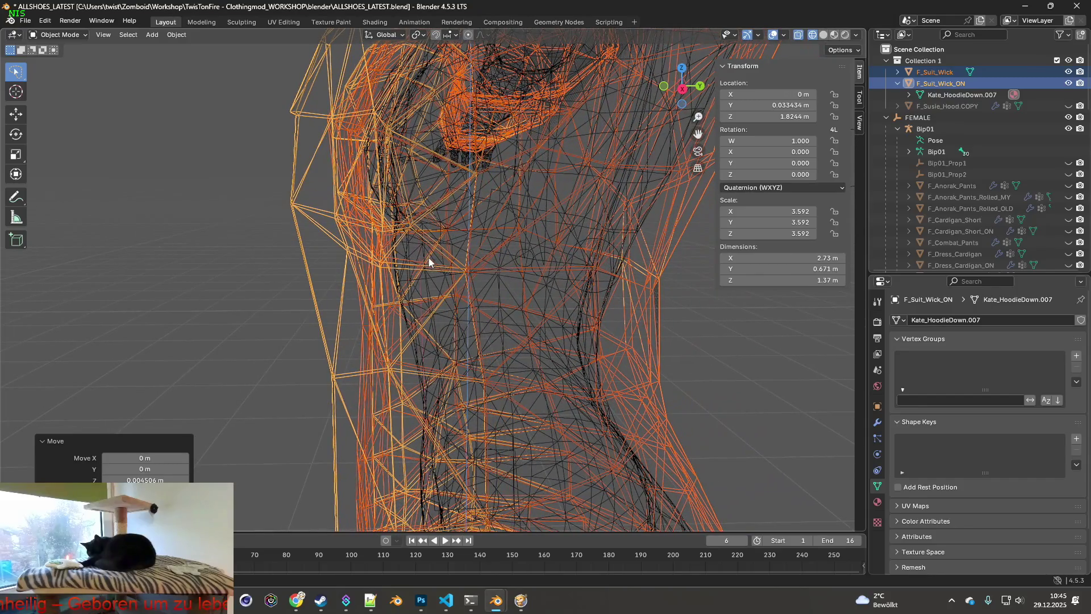
scroll(497, 262, "down", 3)
middle_click_drag(497, 261, 509, 262)
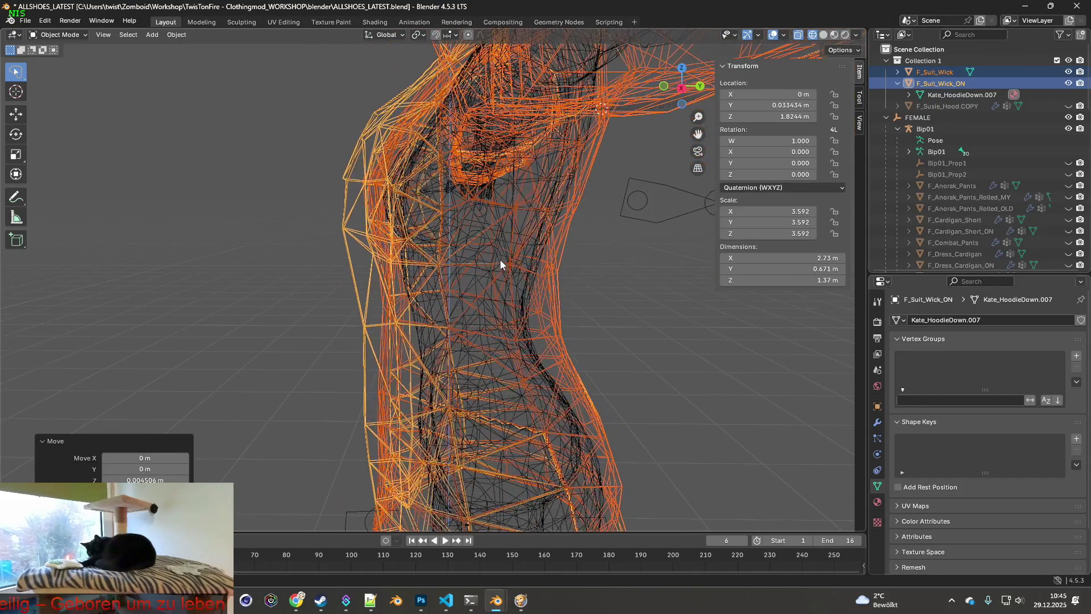
scroll(514, 262, "down", 2)
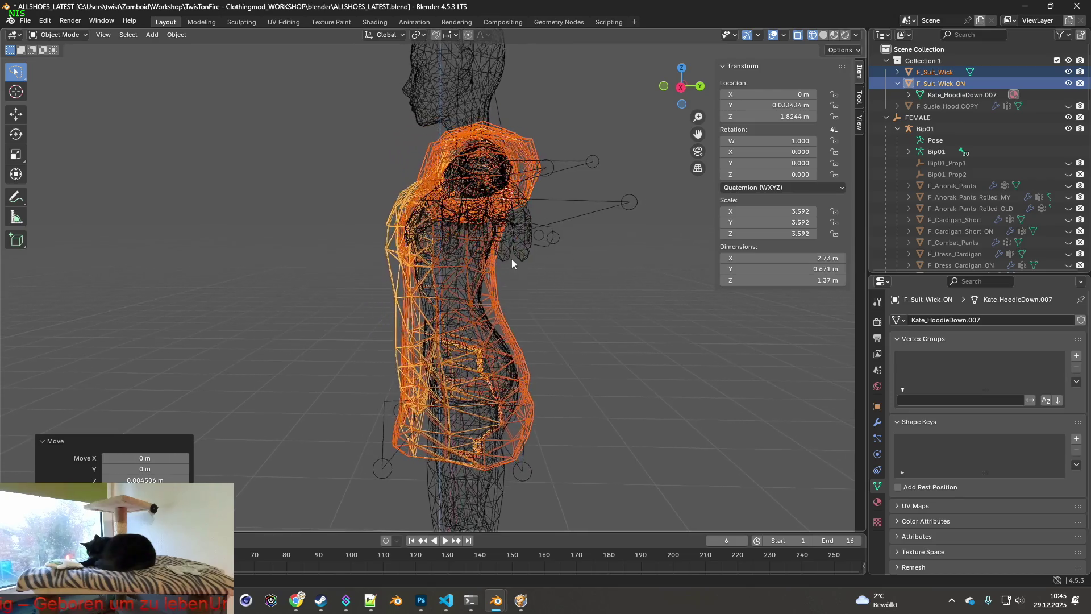
mouse_move(514, 258)
middle_mouse_down()
mouse_move(603, 265)
mouse_move(508, 261)
mouse_move(587, 259)
mouse_move(475, 310)
mouse_move(511, 284)
middle_mouse_up()
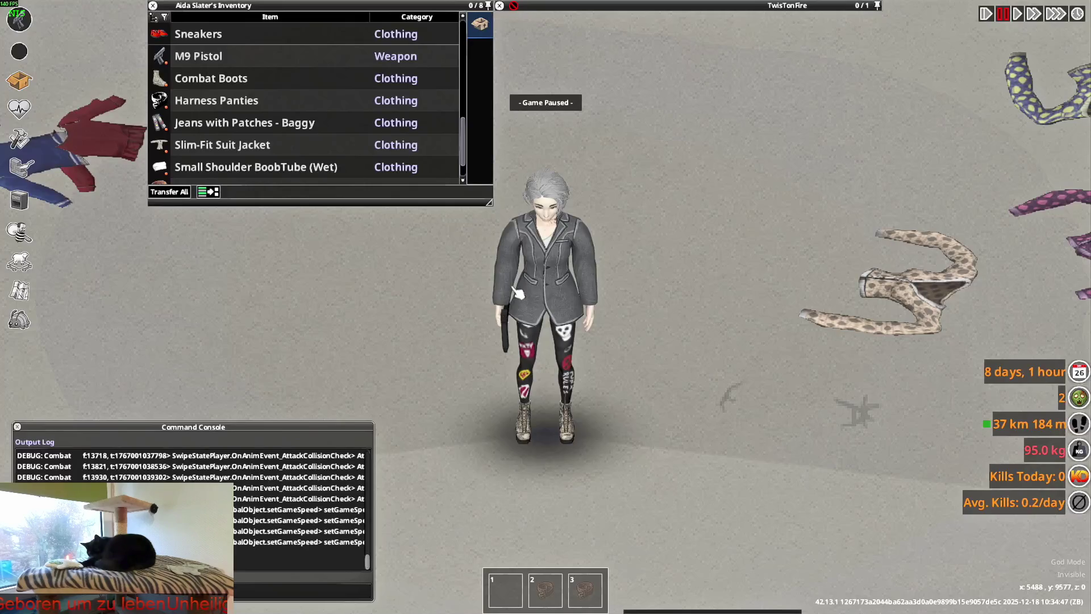
key("space")
key("d")
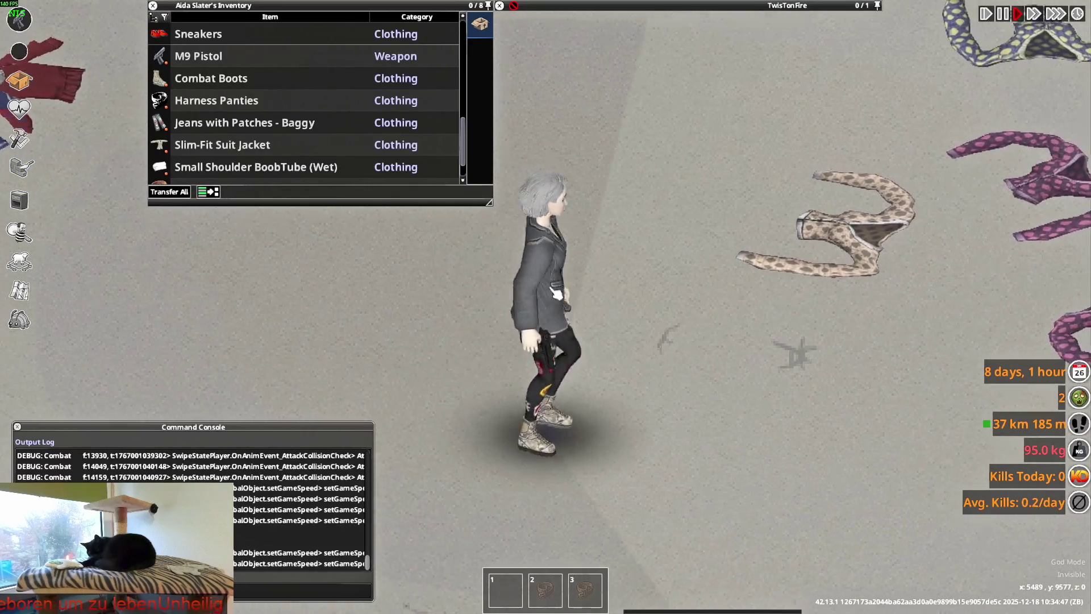
- Walk the character away and turn it to face the camera in the suit jacket
key("s")
key("w")
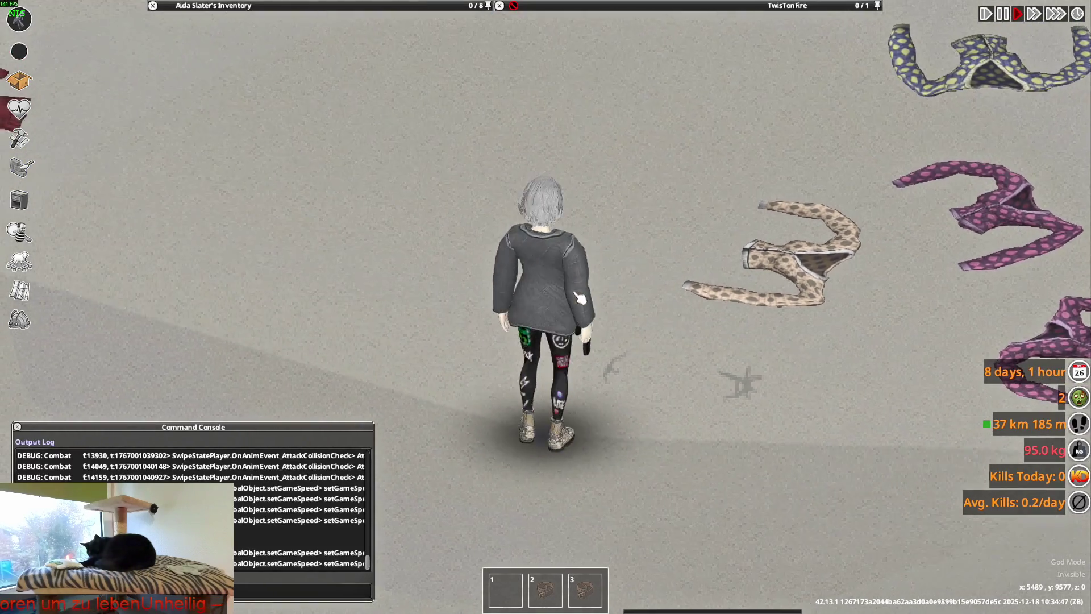
key("w")
key("s")
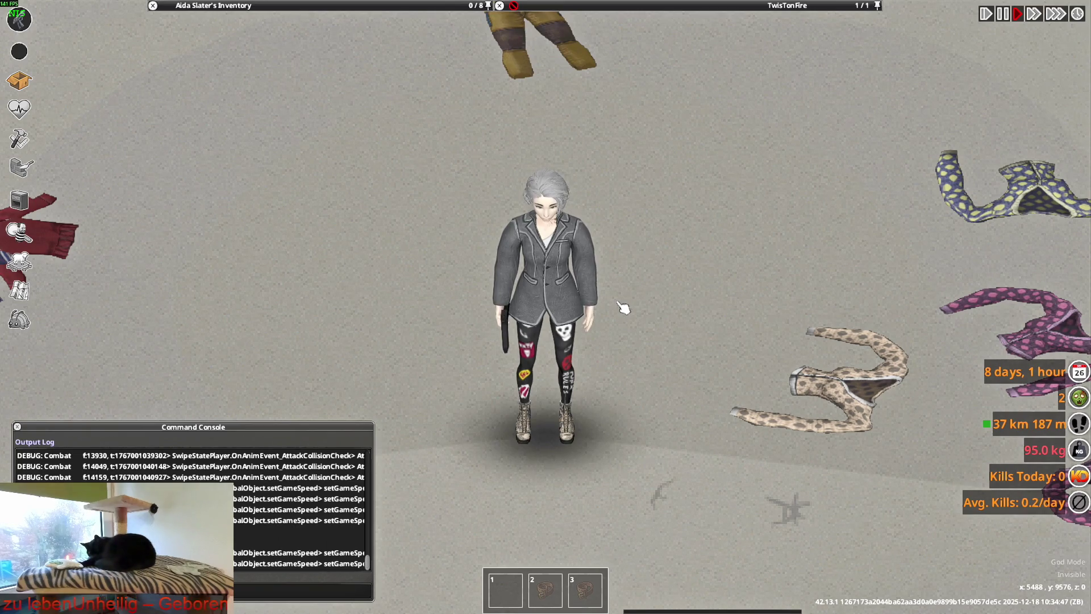
- Capture a Win+Shift+S screenshot of the character area and bring up the window list
key("super+shift+s")
mouse_move(426, 139)
left_mouse_down()
mouse_move(665, 390)
mouse_move(668, 475)
left_mouse_up()
key("alt+Tab")
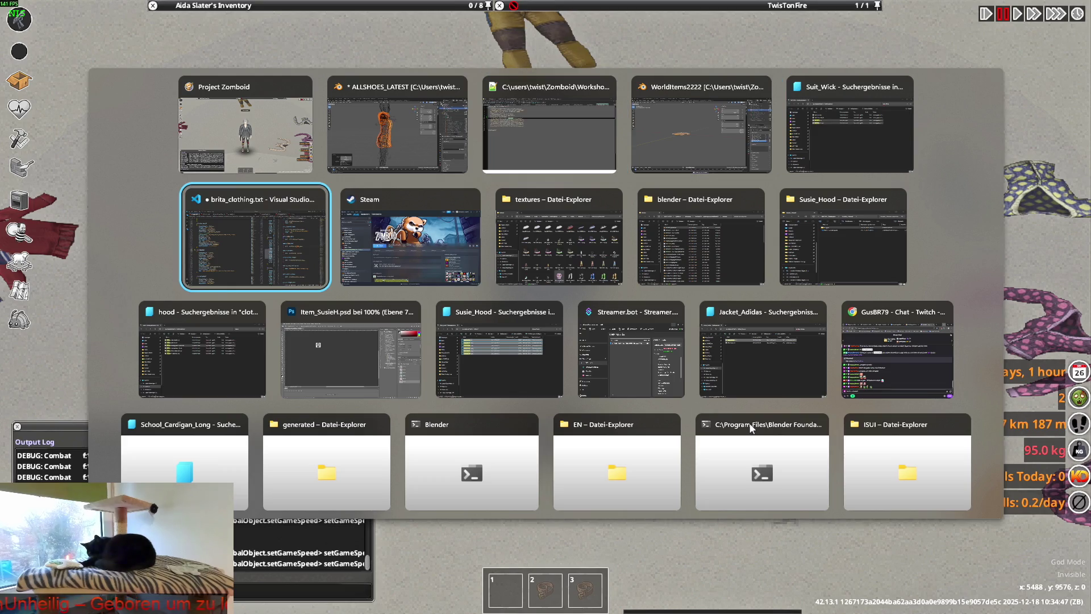
- Switch to Photoshop and close Item_SusieH.psd, answering Nein to saving
left_click(350, 319)
left_click(172, 43)
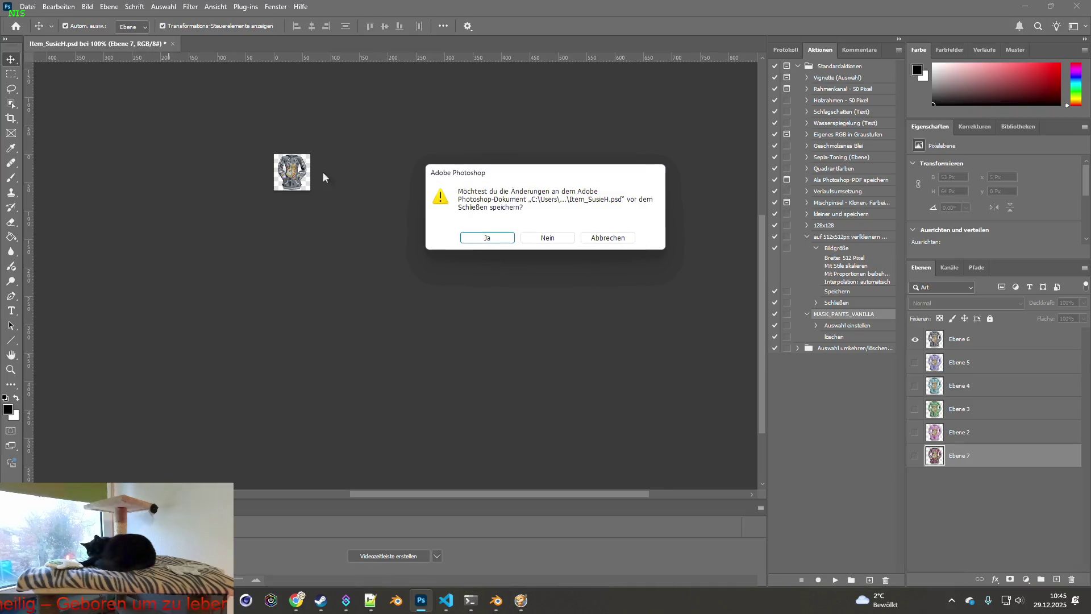
left_click(538, 241)
- Create a new Photoshop document, paste the screenshot into it, and return to Blender
left_click(44, 80)
left_click(693, 450)
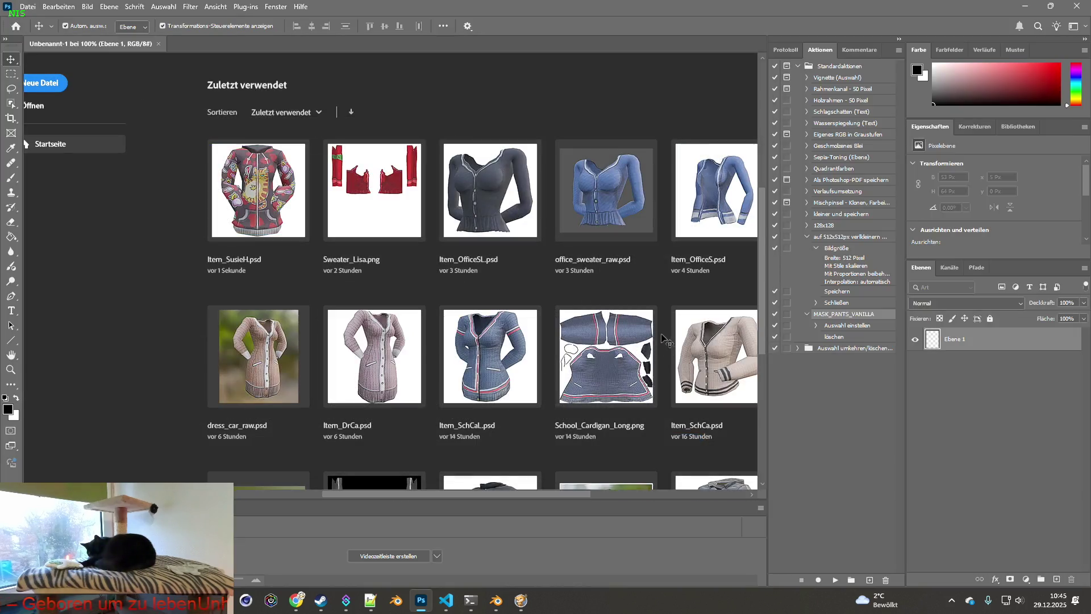
key("ctrl+v")
key("alt+Tab")
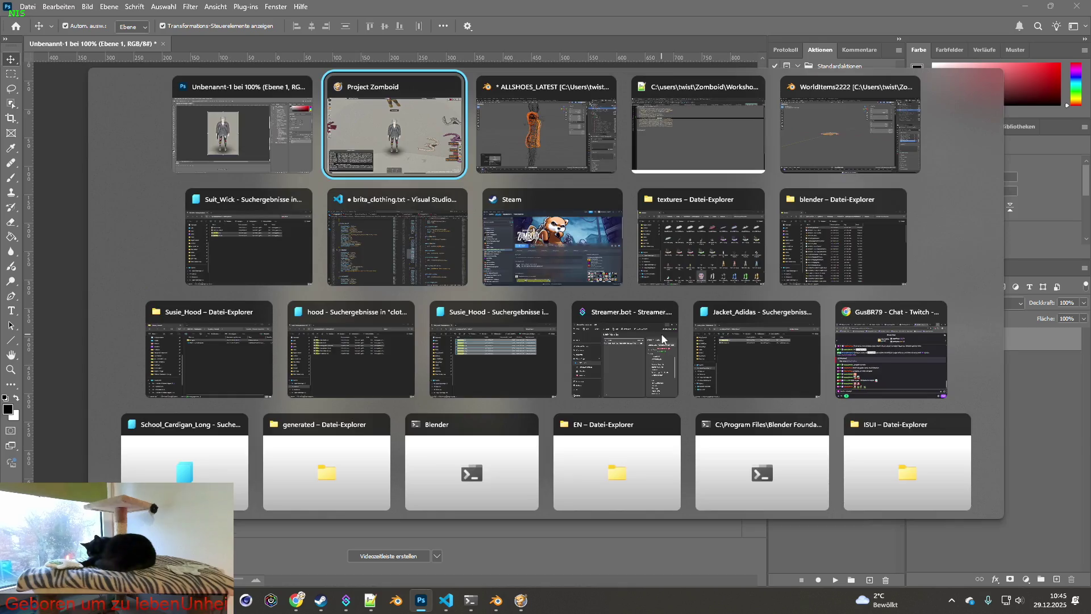
key("alt+Tab")
mouse_move(587, 295)
middle_mouse_down()
mouse_move(424, 288)
mouse_move(428, 296)
middle_mouse_up()
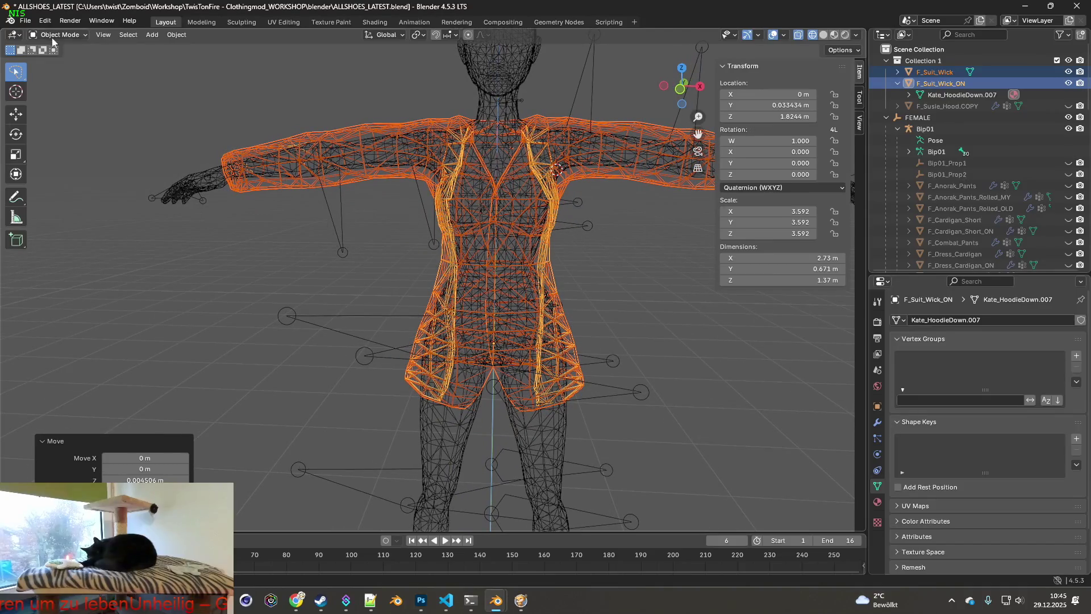
- Return the viewport to material preview shading and deselect the jacket to review its teal texture on the body
mouse_move(581, 219)
middle_mouse_down()
mouse_move(347, 215)
mouse_move(485, 230)
mouse_move(500, 208)
mouse_move(583, 210)
mouse_move(541, 220)
mouse_move(546, 214)
mouse_move(560, 206)
mouse_move(534, 254)
mouse_move(515, 232)
mouse_move(516, 244)
mouse_move(358, 232)
mouse_move(544, 233)
mouse_move(512, 229)
middle_mouse_up()
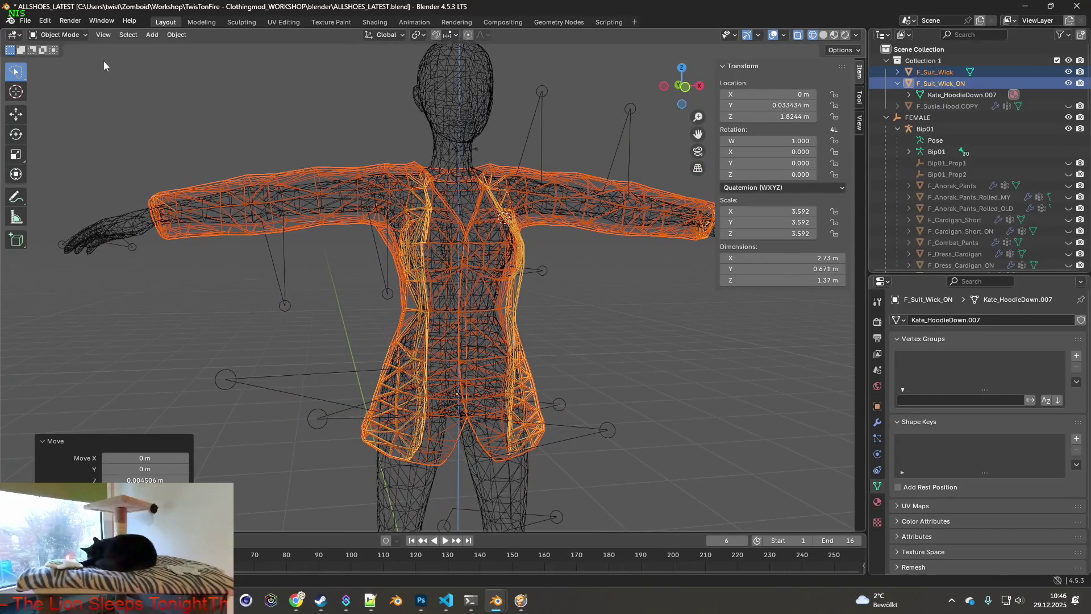
left_click(834, 35)
scroll(606, 211, "down", 2)
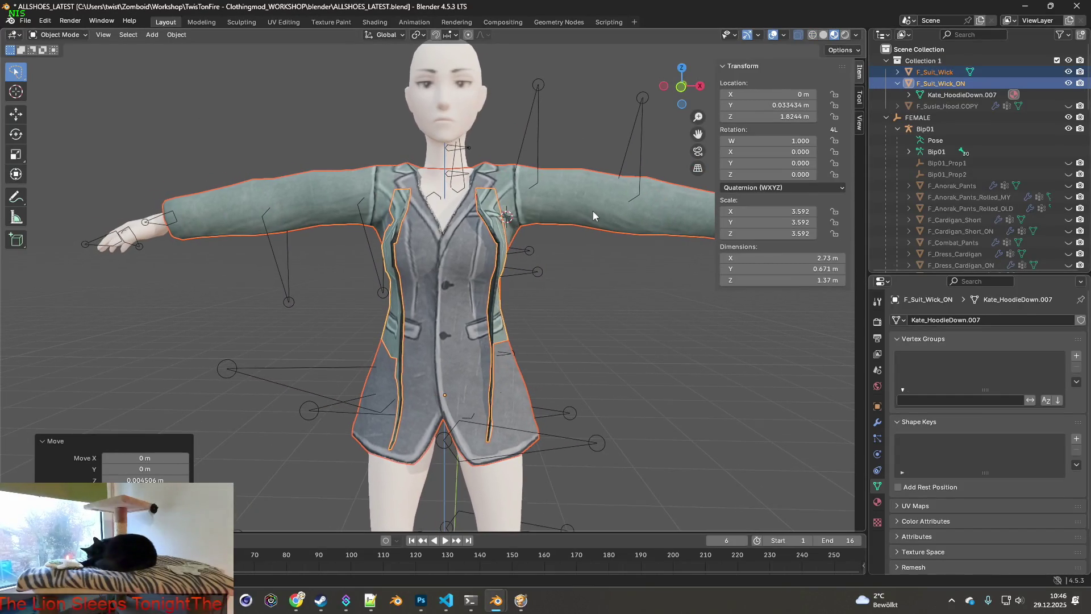
left_click(326, 158)
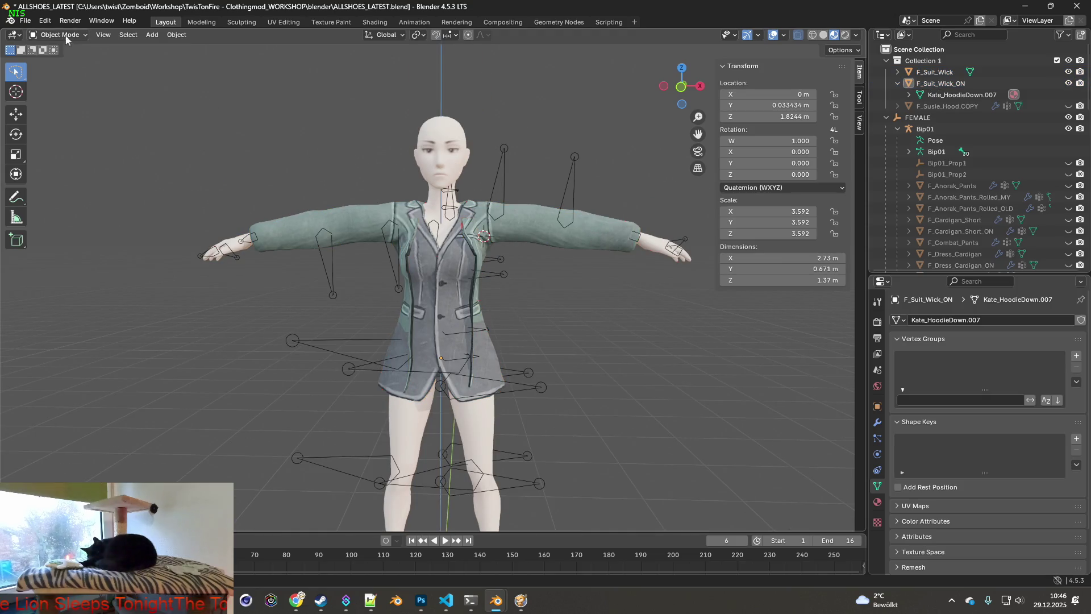
- Save the current .blend, write a copy as CRAZYTRY.blend, and inspect the collar and lapels close up
left_click(26, 20)
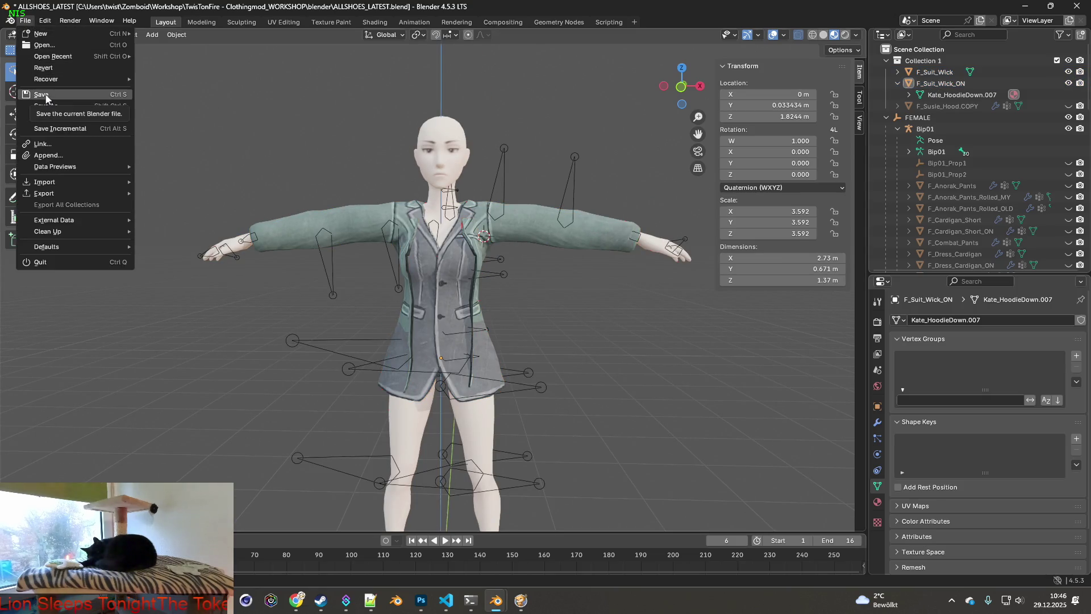
left_click(42, 95)
left_click(26, 23)
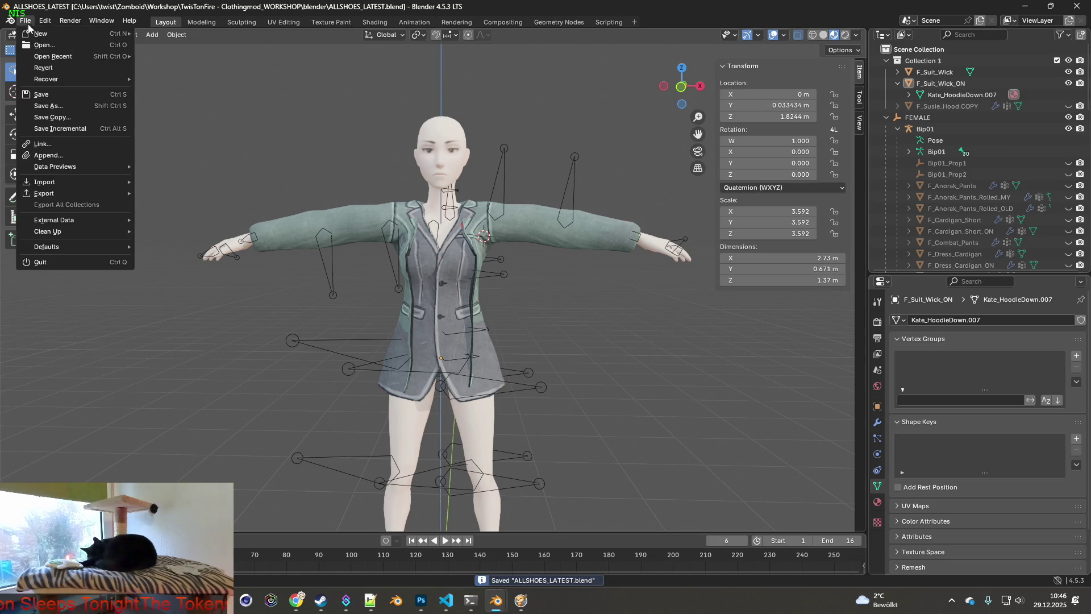
left_click(61, 119)
left_click(461, 195)
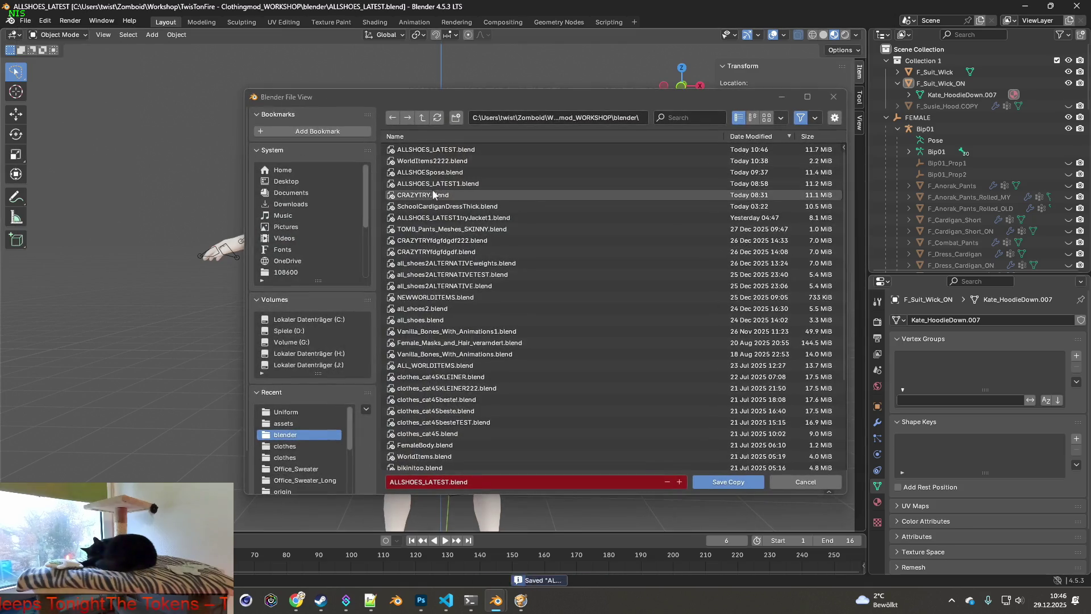
left_click(728, 483)
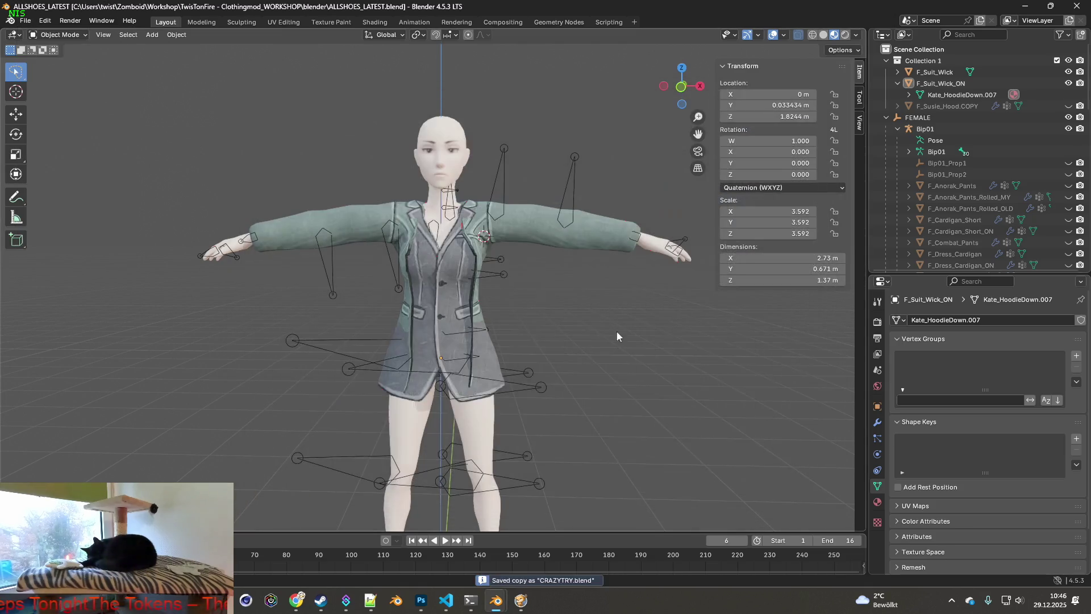
mouse_move(600, 314)
middle_mouse_down()
mouse_move(567, 319)
mouse_move(605, 314)
mouse_move(604, 359)
mouse_move(534, 305)
mouse_move(538, 282)
mouse_move(598, 278)
mouse_move(555, 288)
mouse_move(638, 296)
middle_mouse_up()
scroll(604, 355, "up", 3)
scroll(598, 342, "up", 2)
scroll(603, 279, "down", 2)
scroll(591, 261, "up", 3)
mouse_move(591, 260)
middle_mouse_down()
mouse_move(523, 334)
mouse_move(534, 304)
mouse_move(494, 295)
mouse_move(598, 292)
mouse_move(577, 253)
mouse_move(547, 233)
mouse_move(512, 256)
mouse_move(495, 292)
mouse_move(558, 299)
mouse_move(486, 299)
mouse_move(515, 303)
middle_mouse_up()
scroll(496, 293, "down", 2)
scroll(521, 292, "down", 3)
scroll(511, 298, "down", 2)
- Merge F_Suit_Wick's overlapping vertices by distance, removing 307, and return to Object Mode
left_click(938, 73)
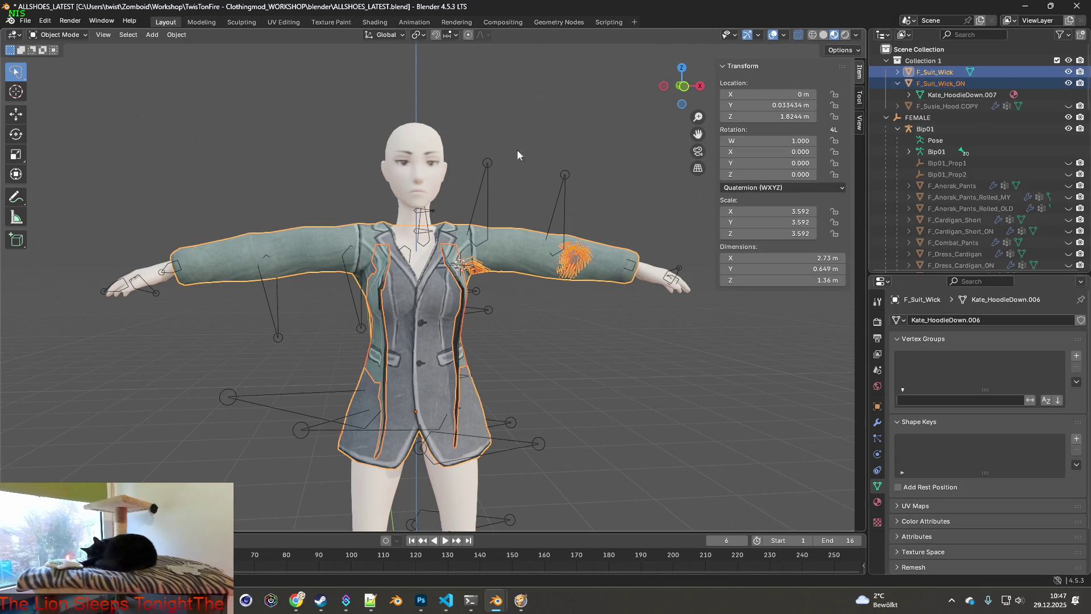
left_click(73, 35)
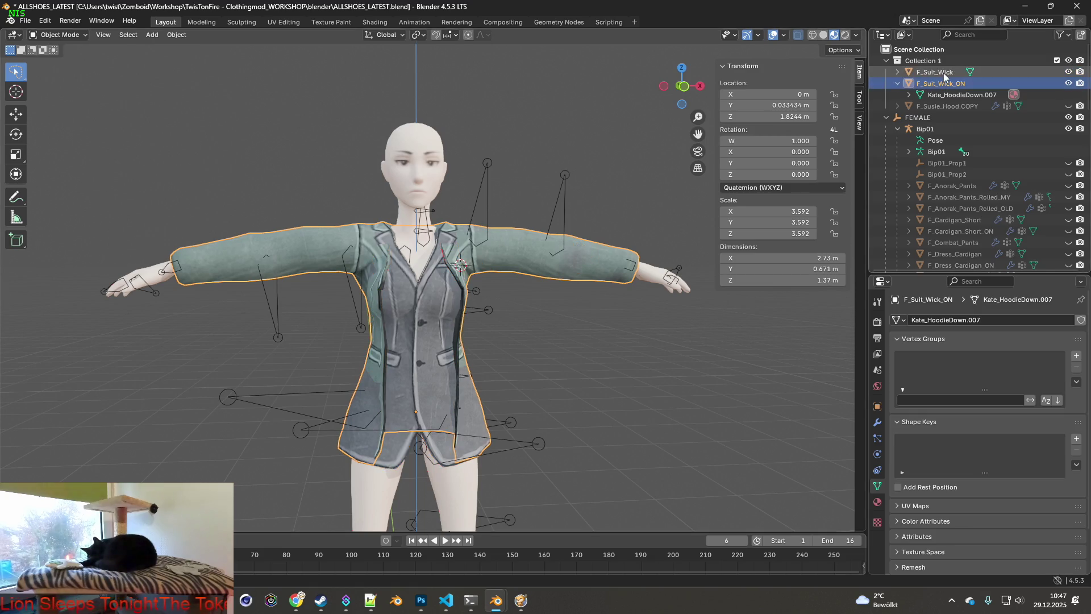
left_click(67, 60)
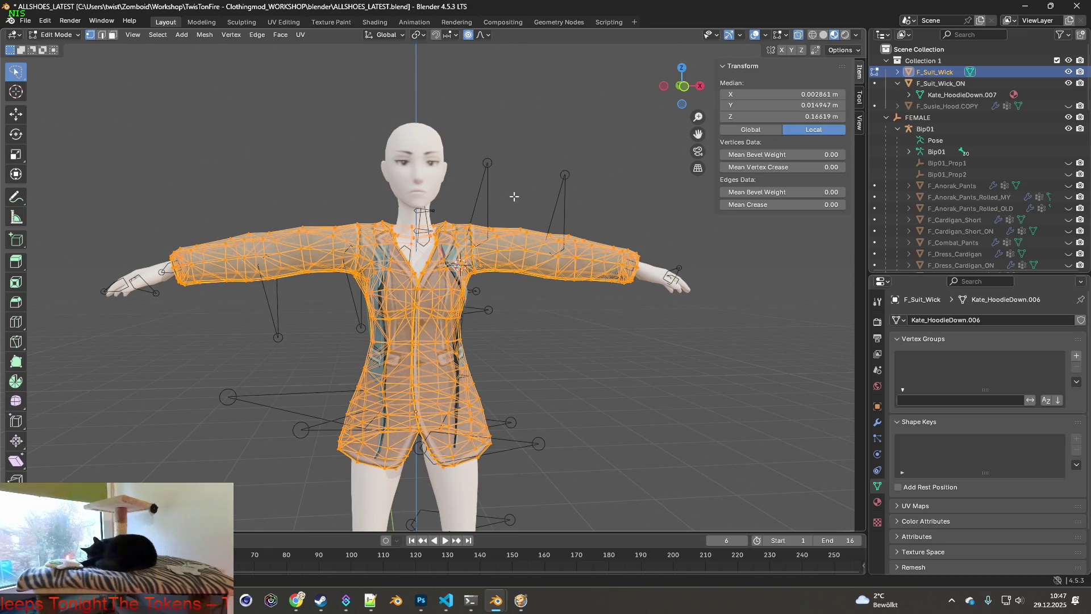
left_click(473, 236)
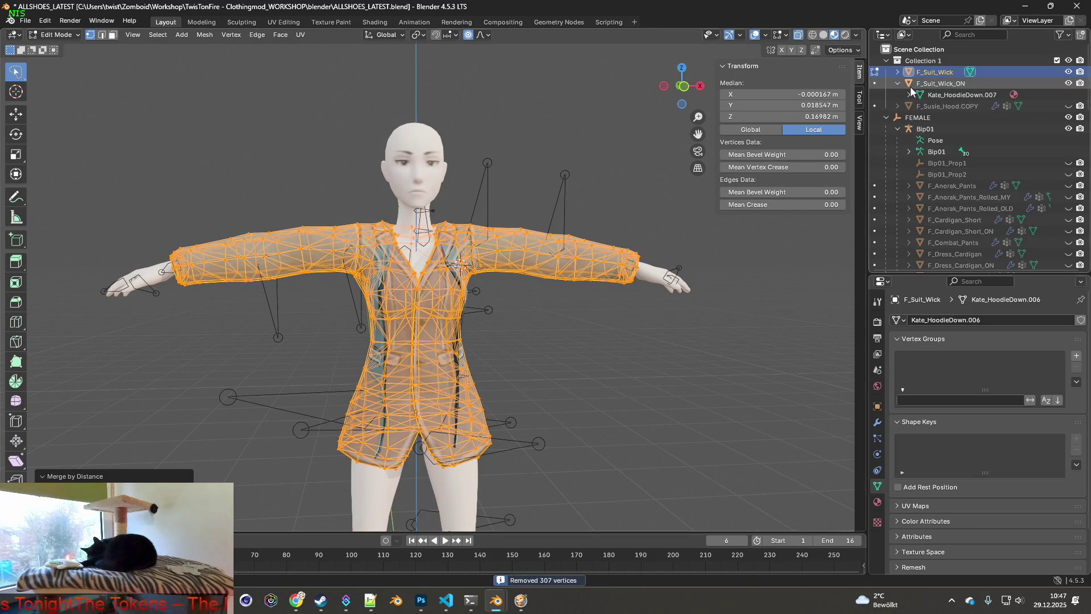
left_click(58, 35)
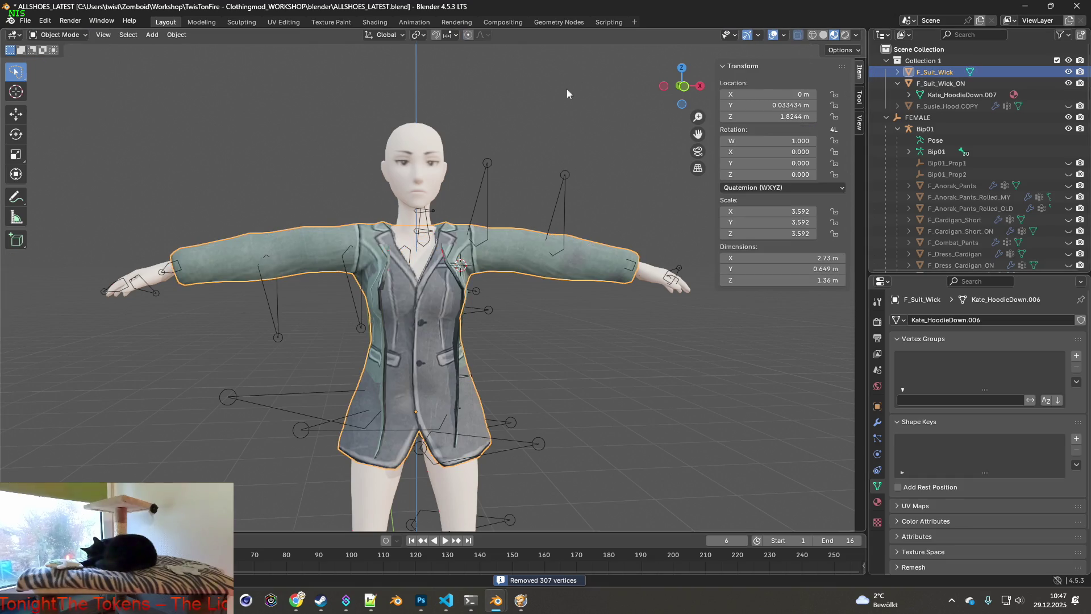
- Merge F_Suit_Wick_ON's overlapping vertices by distance, removing 306, and return to Object Mode
left_click(937, 84)
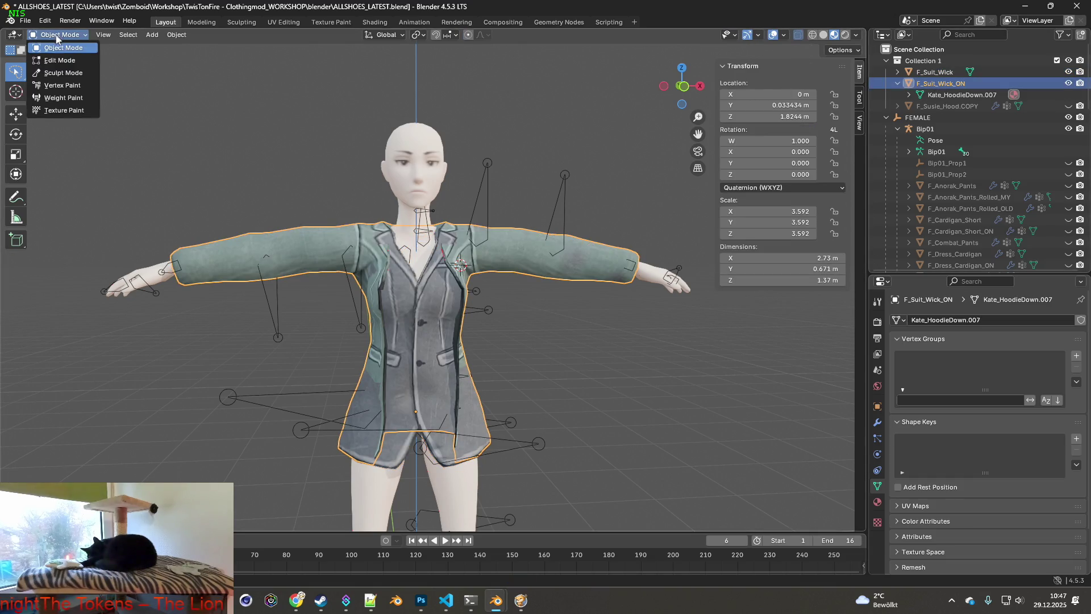
left_click(57, 59)
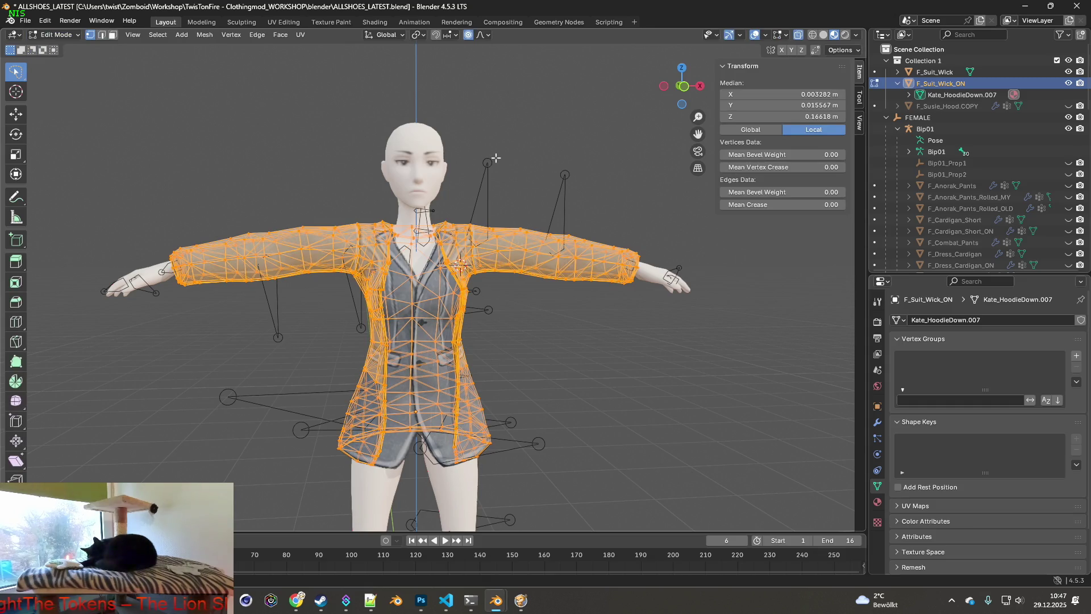
left_click(461, 159)
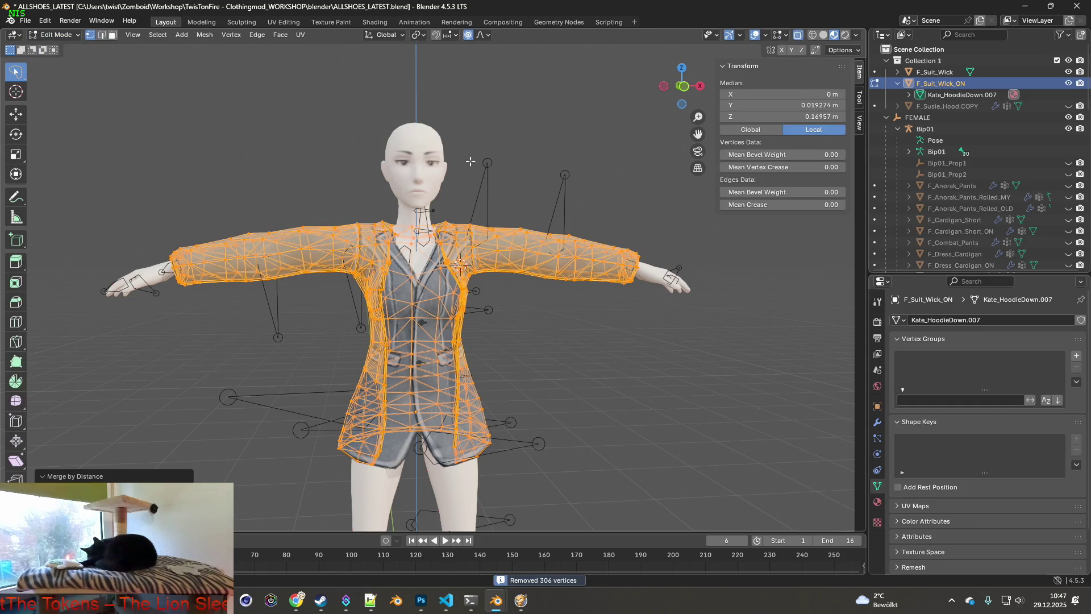
left_click(57, 35)
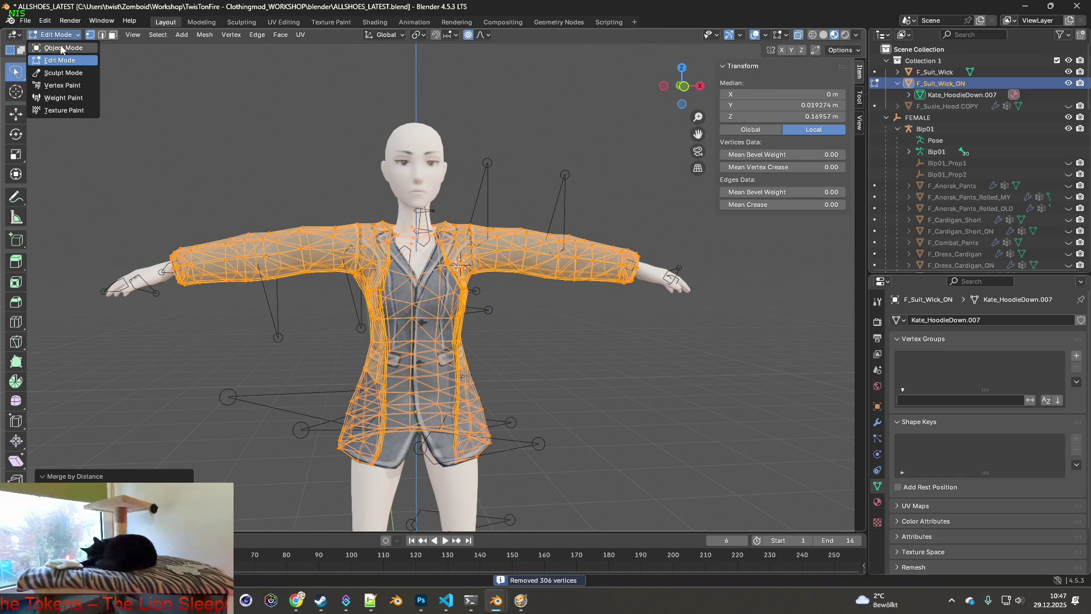
- Make F_Suit_Wick active again and enter Edit Mode on its mesh
left_click(923, 74, "ctrl")
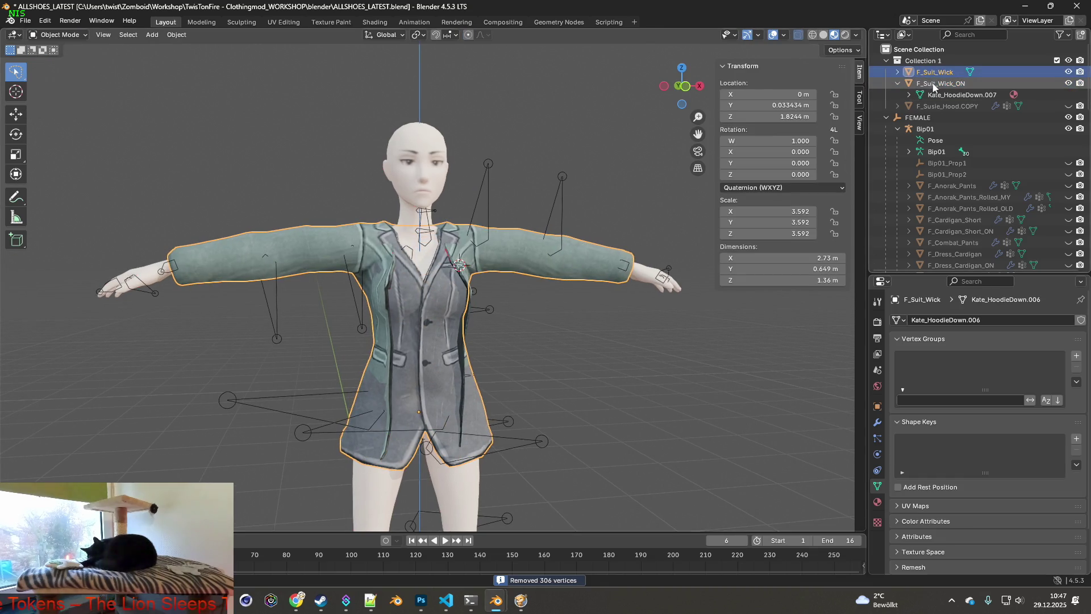
left_click(53, 34)
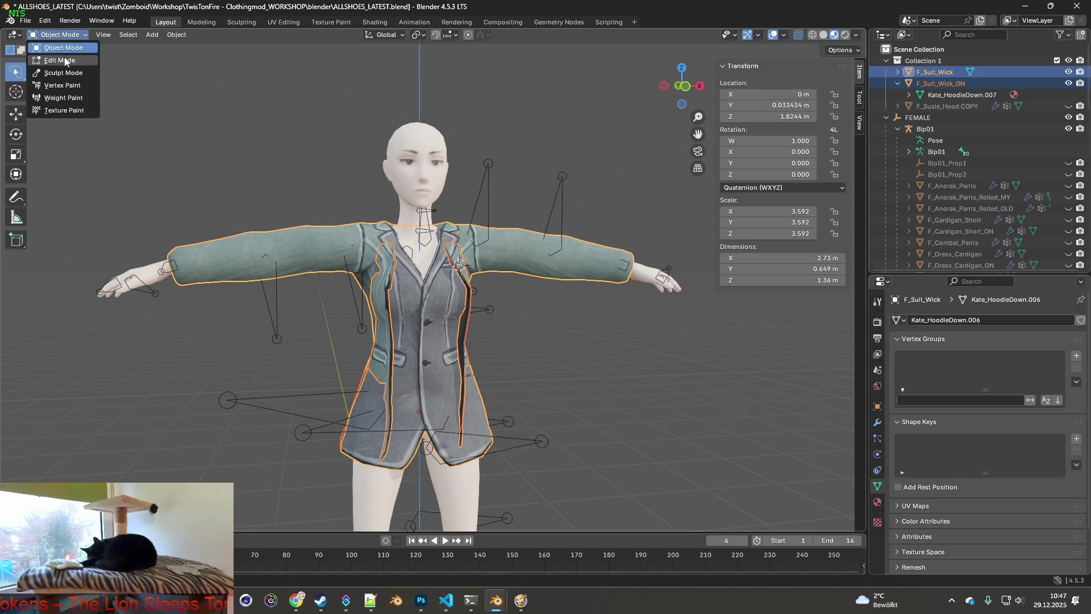
left_click(55, 60)
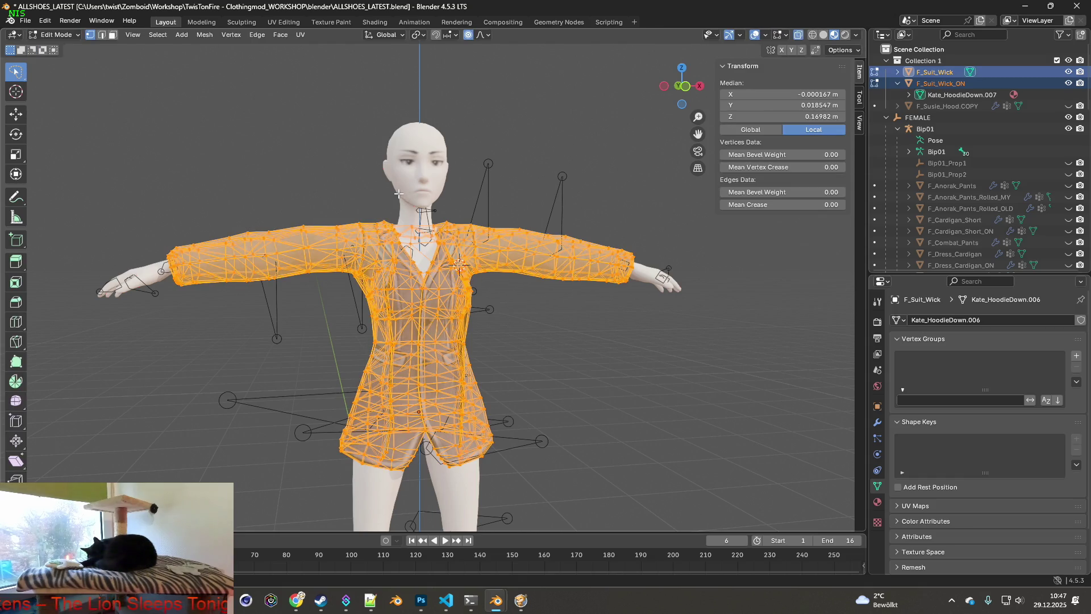
- Show the scene as see-through wireframe from the front and clear the vertex selection
middle_click_drag(486, 210, 385, 153)
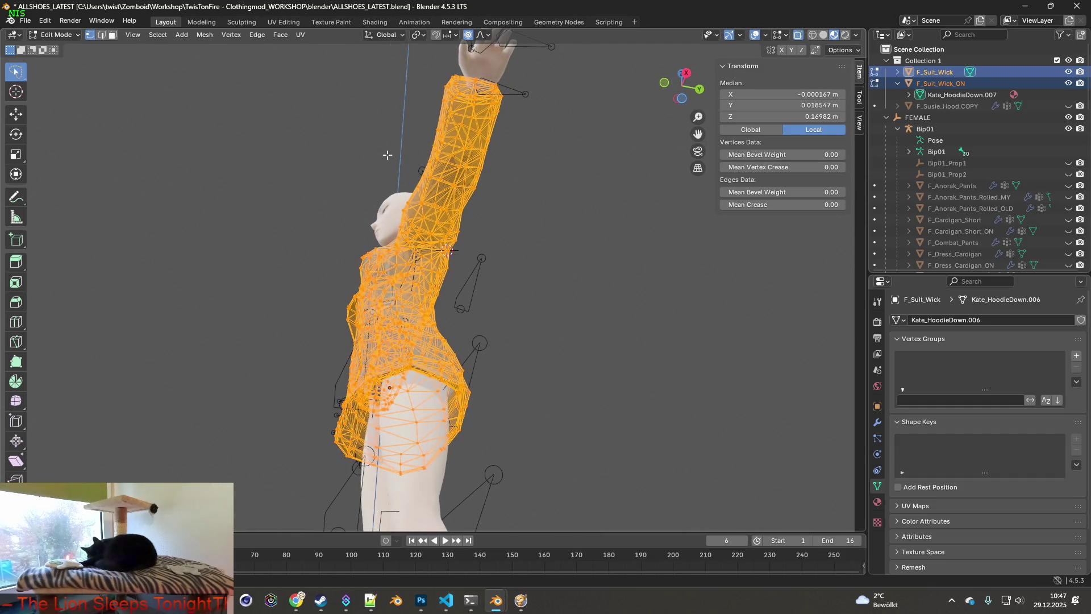
middle_click_drag(429, 186, 556, 245)
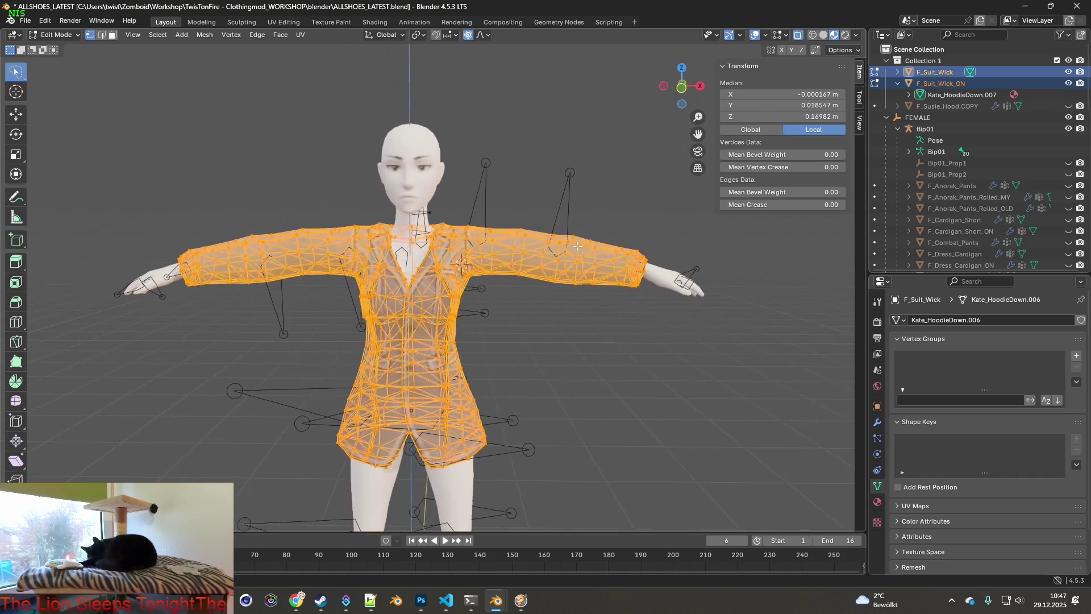
scroll(556, 245, "up", 1)
left_click(811, 35)
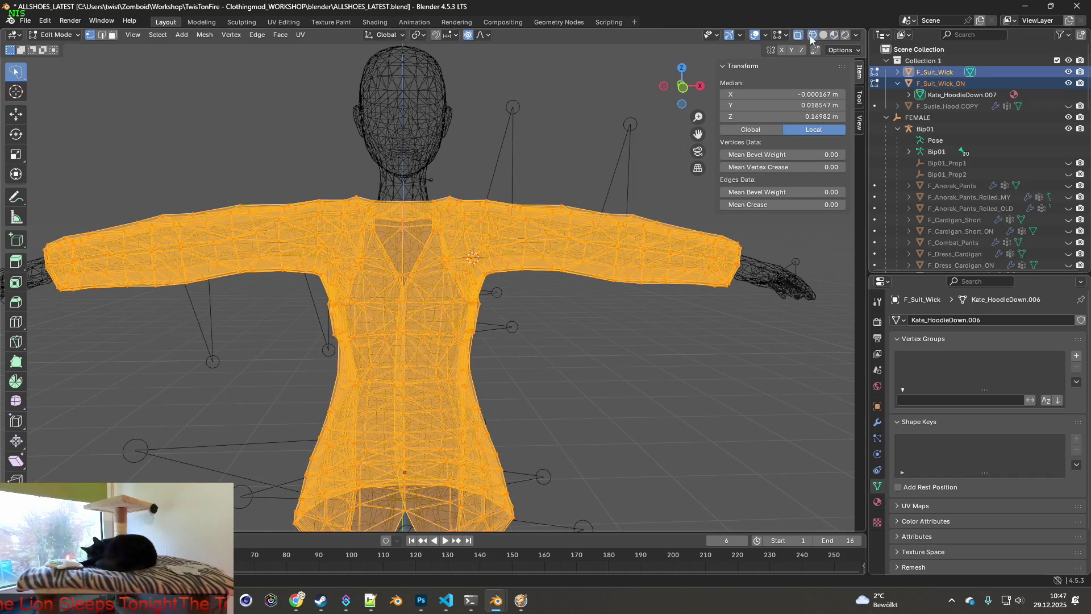
scroll(502, 248, "up", 1)
scroll(491, 257, "up", 1)
scroll(495, 249, "up", 1)
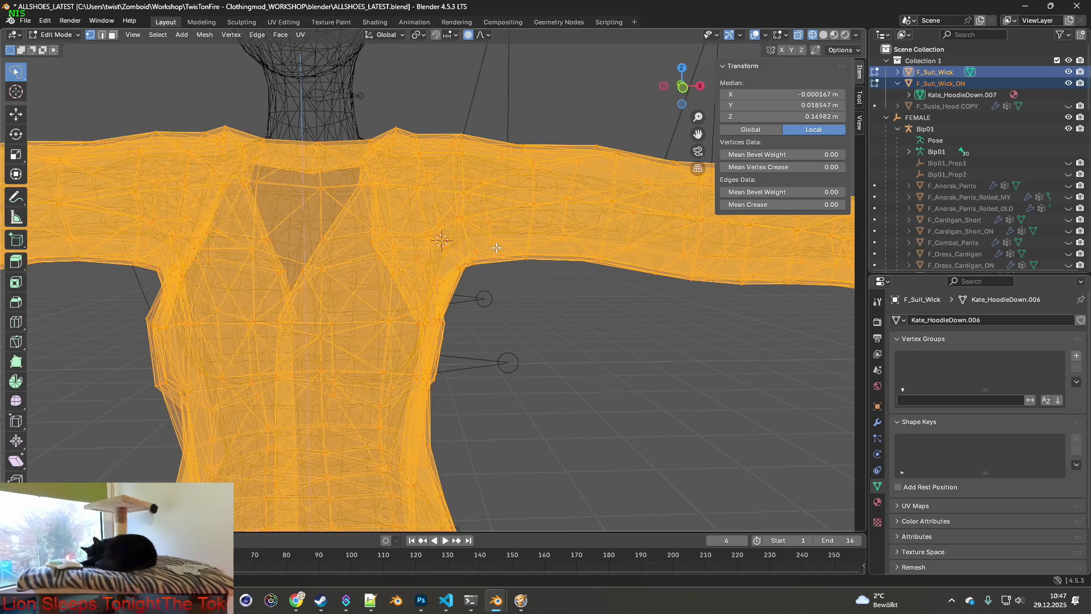
left_click(517, 290)
- Orbit in around the shoulder, arm and torso to inspect the sleeves over the arms
mouse_move(554, 280)
middle_mouse_down()
mouse_move(492, 256)
mouse_move(420, 255)
middle_mouse_up()
mouse_move(358, 248)
middle_mouse_down()
mouse_move(388, 263)
mouse_move(479, 262)
mouse_move(426, 265)
middle_mouse_up()
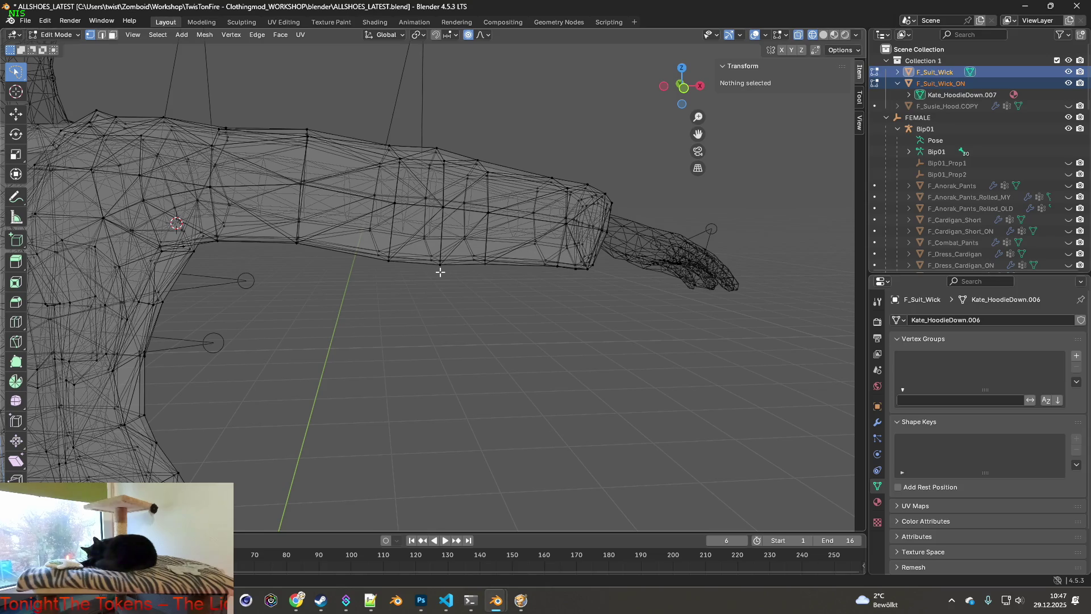
mouse_move(492, 278)
middle_mouse_down()
mouse_move(404, 277)
mouse_move(498, 269)
mouse_move(460, 264)
mouse_move(488, 274)
middle_mouse_up()
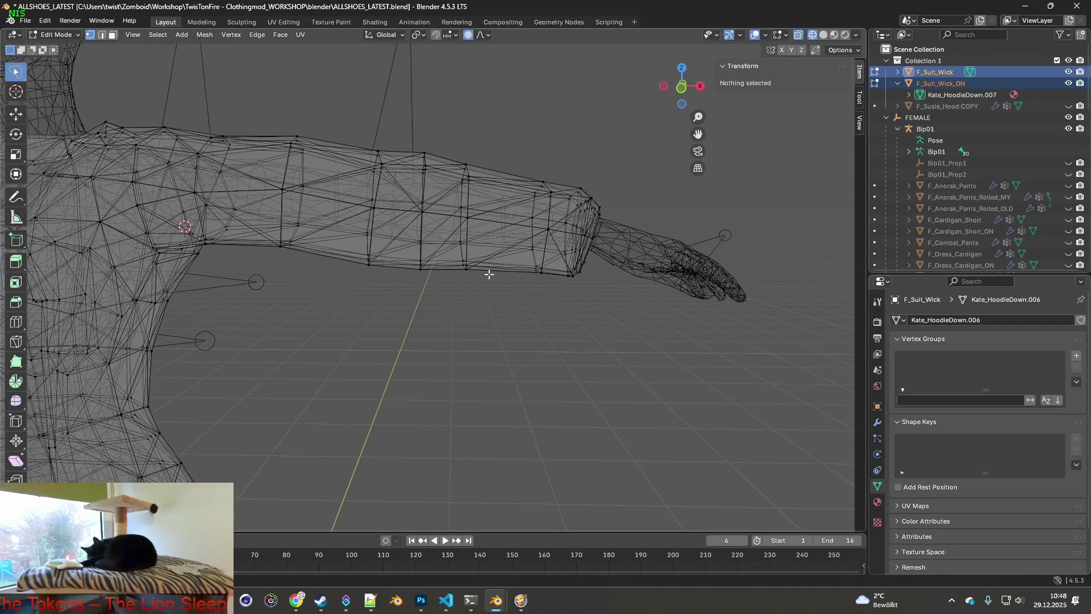
middle_click_drag(446, 245, 462, 269)
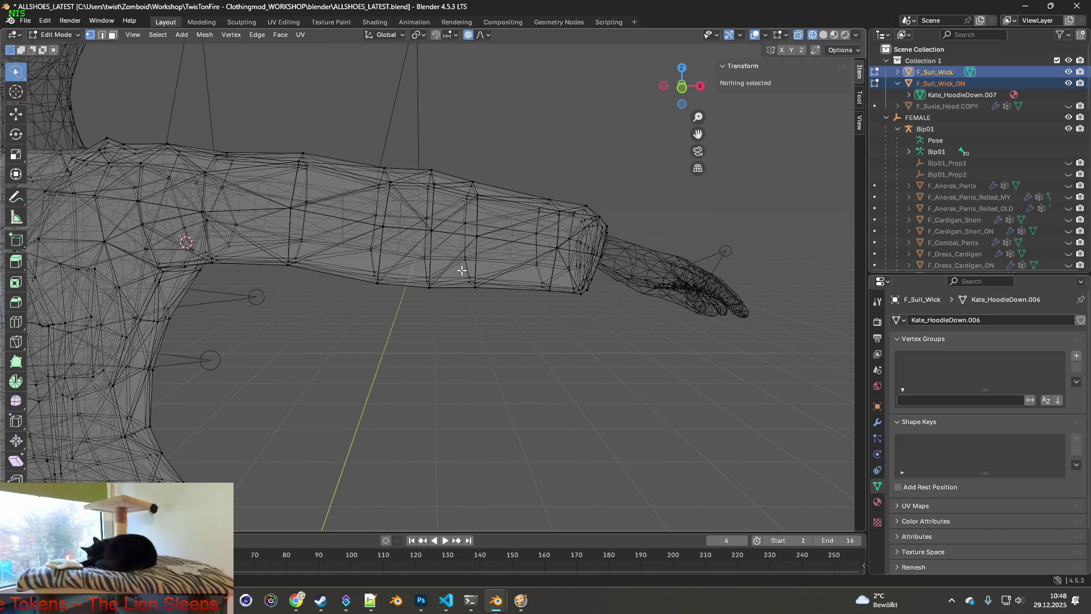
mouse_move(405, 319)
middle_mouse_down()
mouse_move(446, 310)
mouse_move(310, 292)
mouse_move(469, 302)
mouse_move(361, 291)
mouse_move(469, 275)
middle_mouse_up()
scroll(523, 285, "down", 3)
mouse_move(555, 298)
middle_mouse_down()
mouse_move(429, 305)
mouse_move(586, 289)
mouse_move(503, 297)
middle_mouse_up()
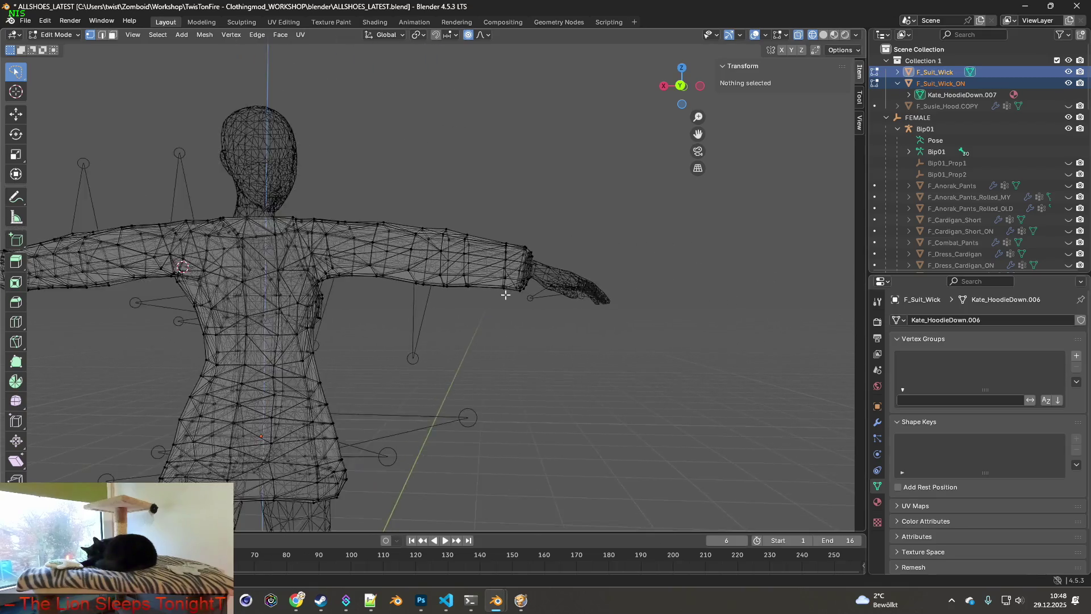
scroll(511, 300, "up", 5)
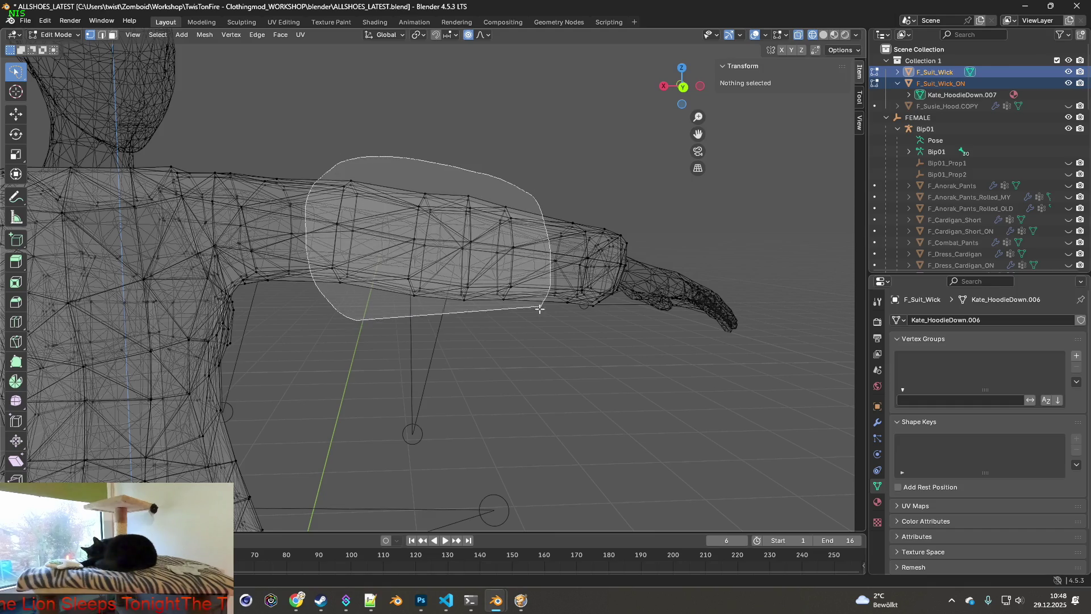
- Trial-select the upper sleeves and wrist vertices on both arms while framing the left arm closely
left_click_drag(324, 296, 477, 307)
mouse_move(344, 295)
middle_mouse_down()
mouse_move(474, 260)
mouse_move(369, 249)
middle_mouse_up()
mouse_move(301, 120)
left_mouse_down("shift")
mouse_move(294, 317)
mouse_move(157, 200)
mouse_move(334, 174)
left_mouse_up("shift")
mouse_move(432, 219)
middle_mouse_down()
mouse_move(391, 233)
mouse_move(509, 249)
mouse_move(487, 255)
middle_mouse_up()
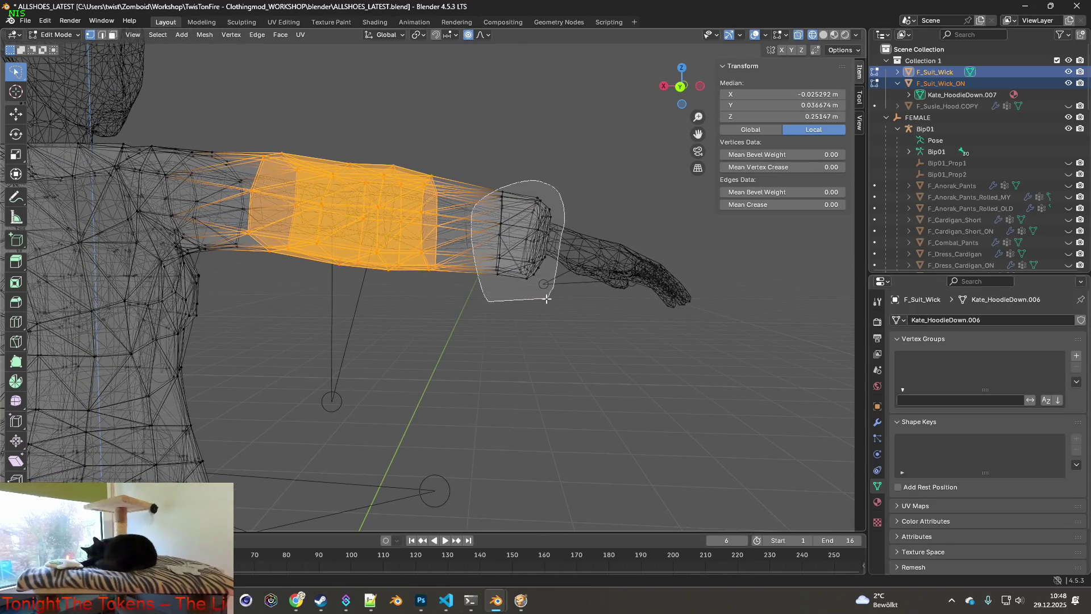
right_click_drag(488, 300, 493, 300, "ctrl")
key("KP_Decimal")
middle_click_drag(546, 263, 523, 244)
right_click_drag(361, 293, 367, 248, "ctrl")
middle_click_drag(451, 207, 394, 211)
mouse_move(628, 239)
middle_mouse_down()
mouse_move(542, 233)
mouse_move(557, 227)
middle_mouse_up()
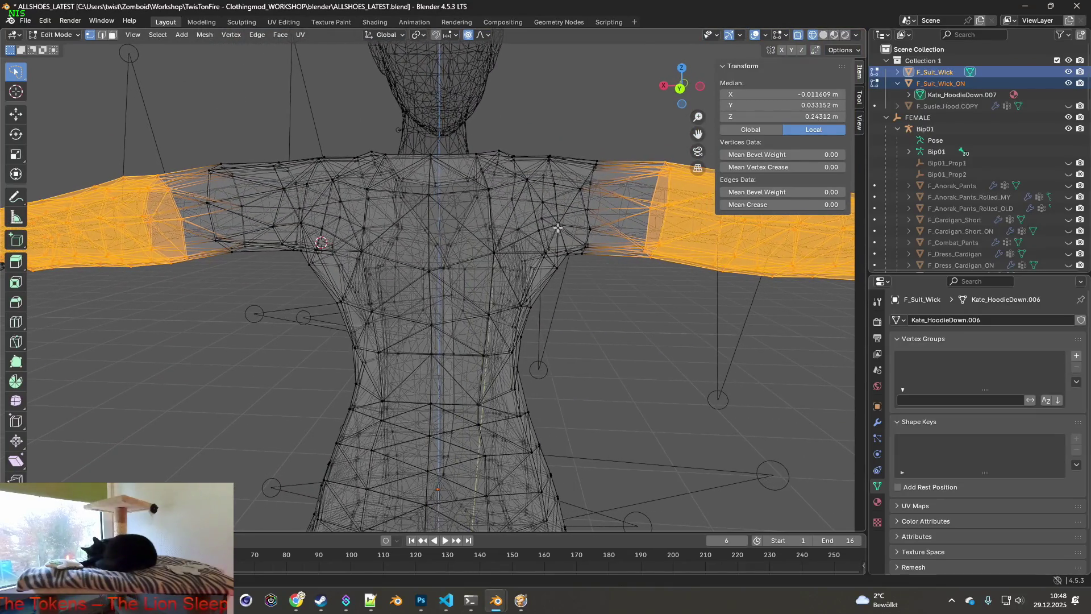
mouse_move(607, 204)
middle_mouse_down()
mouse_move(384, 183)
mouse_move(465, 185)
middle_mouse_up()
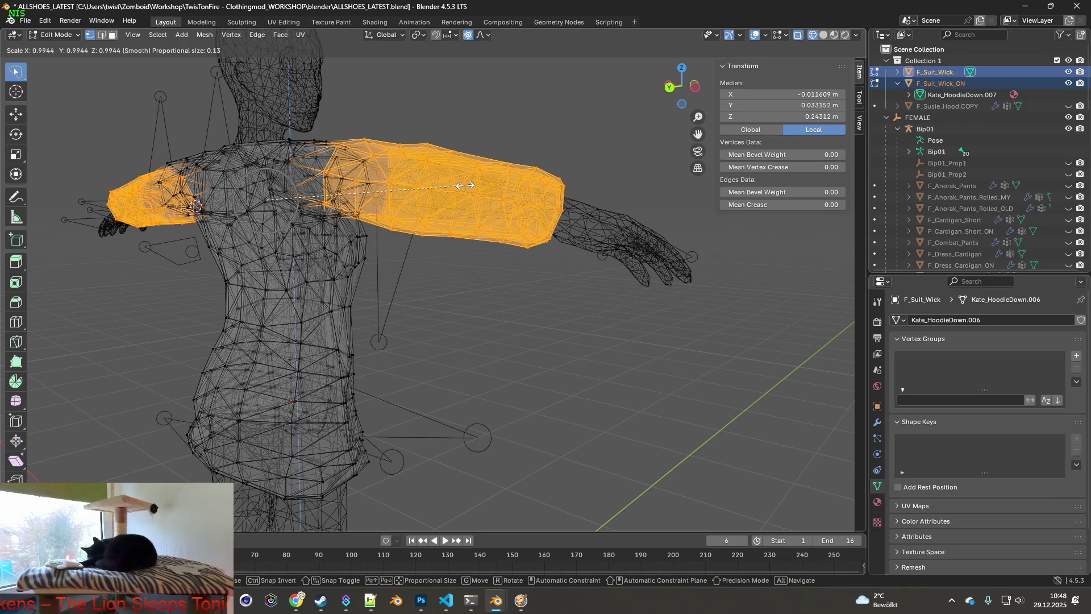
middle_click_drag(465, 185, 537, 216)
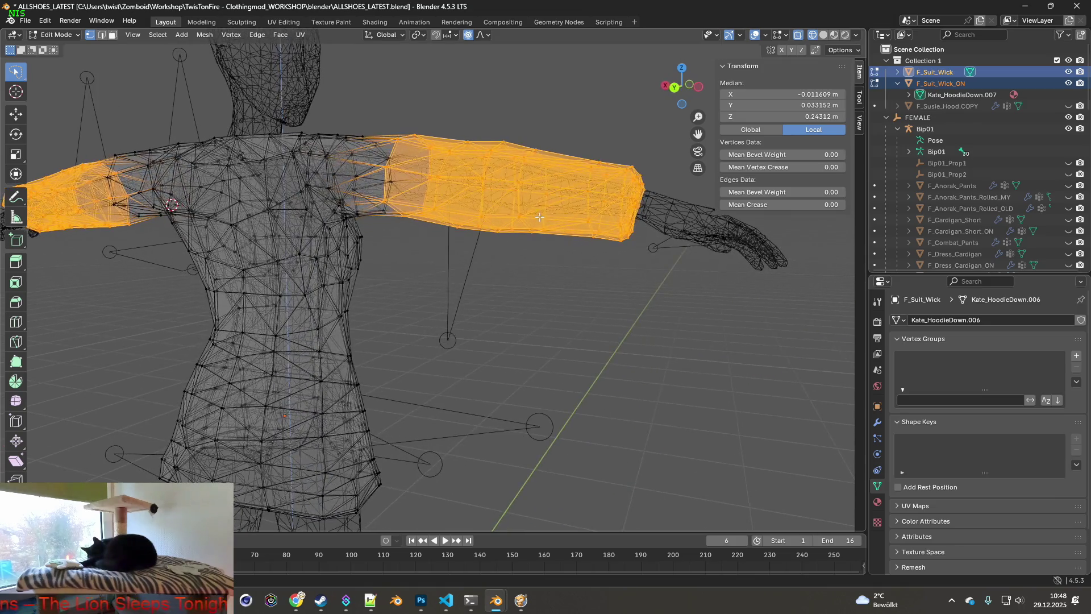
- Select a band of upper-sleeve vertices instead and shrink it to about 0.935 with smooth proportional falloff
left_click(545, 235)
middle_click_drag(629, 222, 490, 275, "shift")
mouse_move(441, 280)
right_mouse_down("ctrl")
mouse_move(431, 154)
mouse_move(520, 229)
right_mouse_up("ctrl")
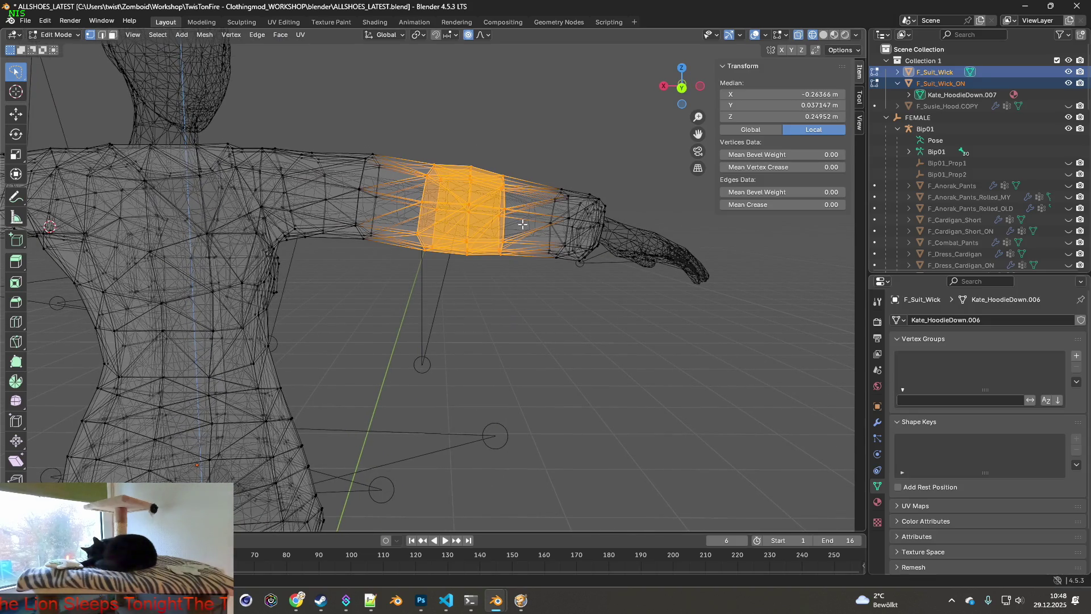
key("s")
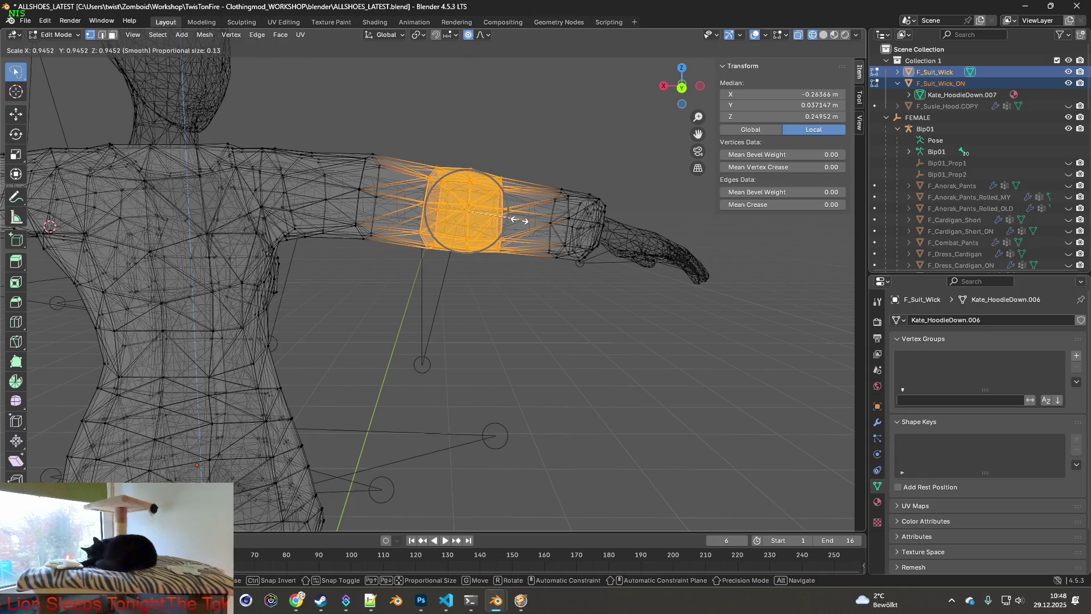
left_click(515, 219)
middle_click_drag(515, 220, 491, 217)
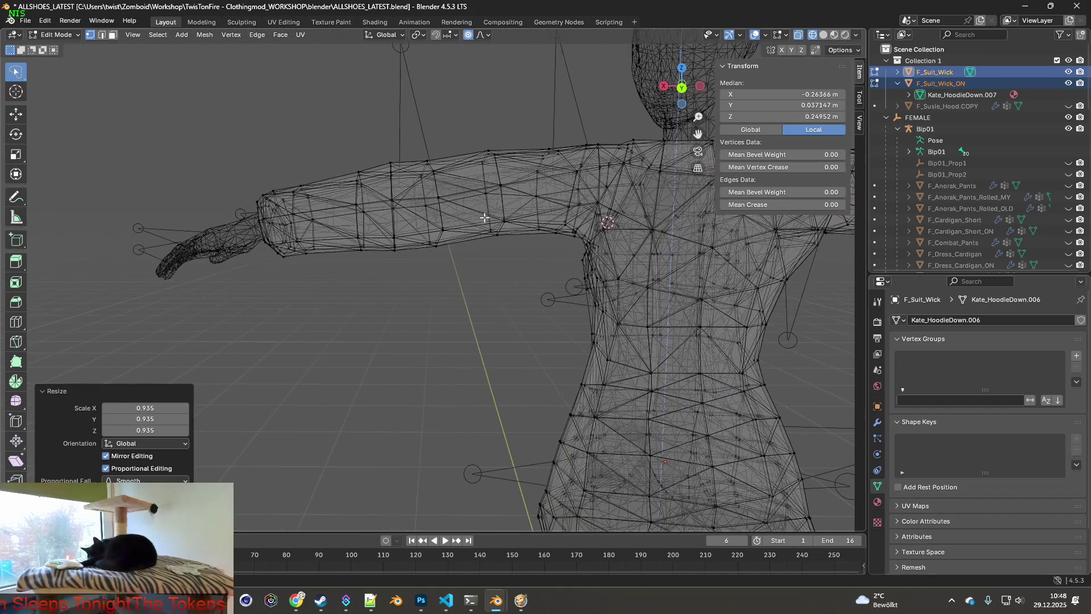
- Shrink a band on the other upper sleeve with smooth proportional falloff enabled
left_click_drag(384, 283, 464, 256)
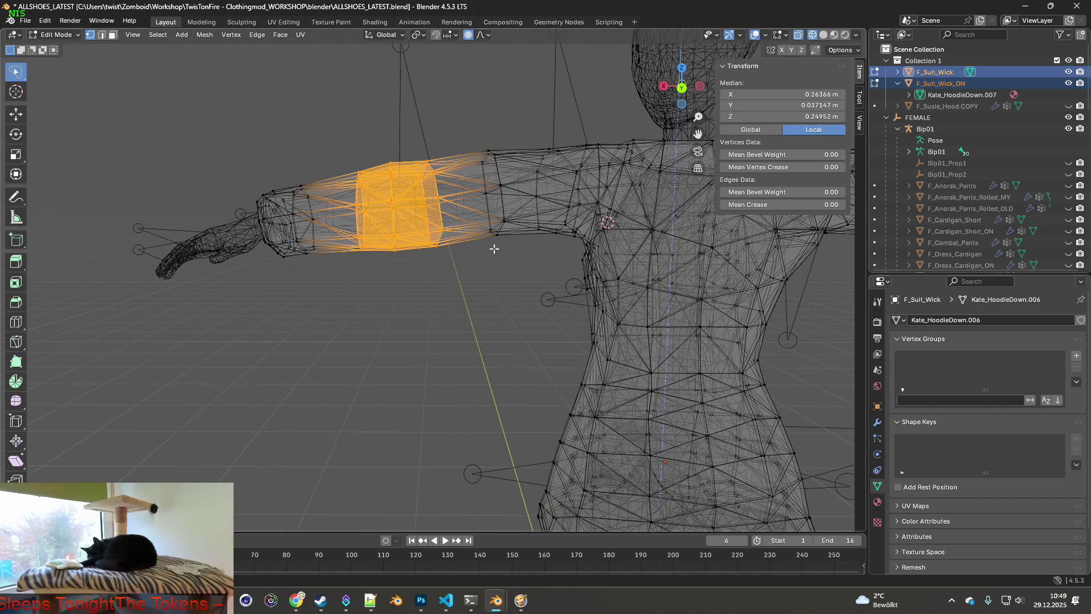
key("s")
key("o")
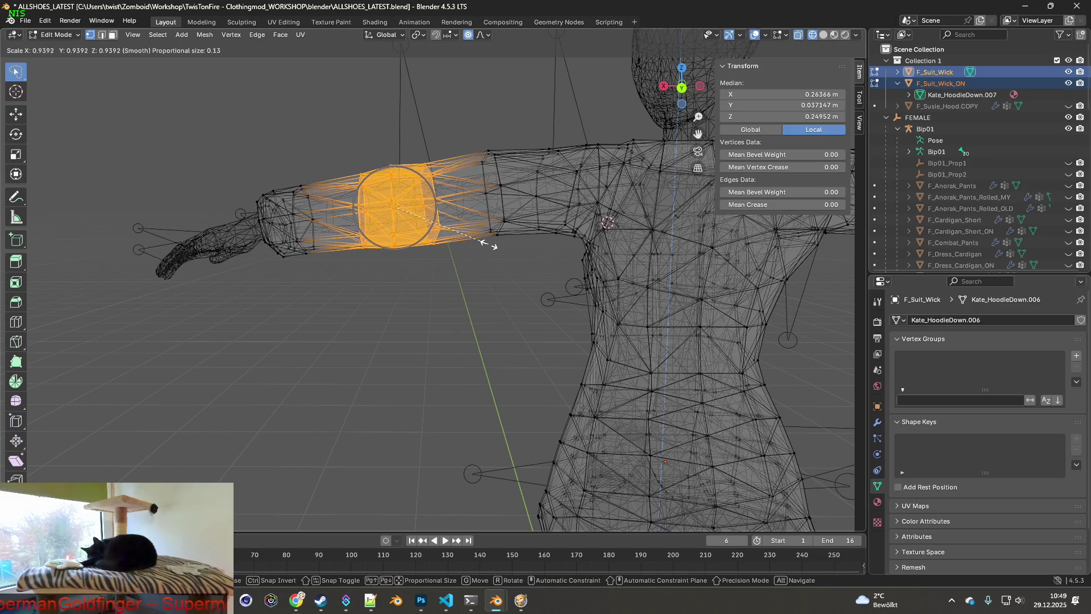
left_click(486, 244)
middle_click_drag(486, 245, 440, 243)
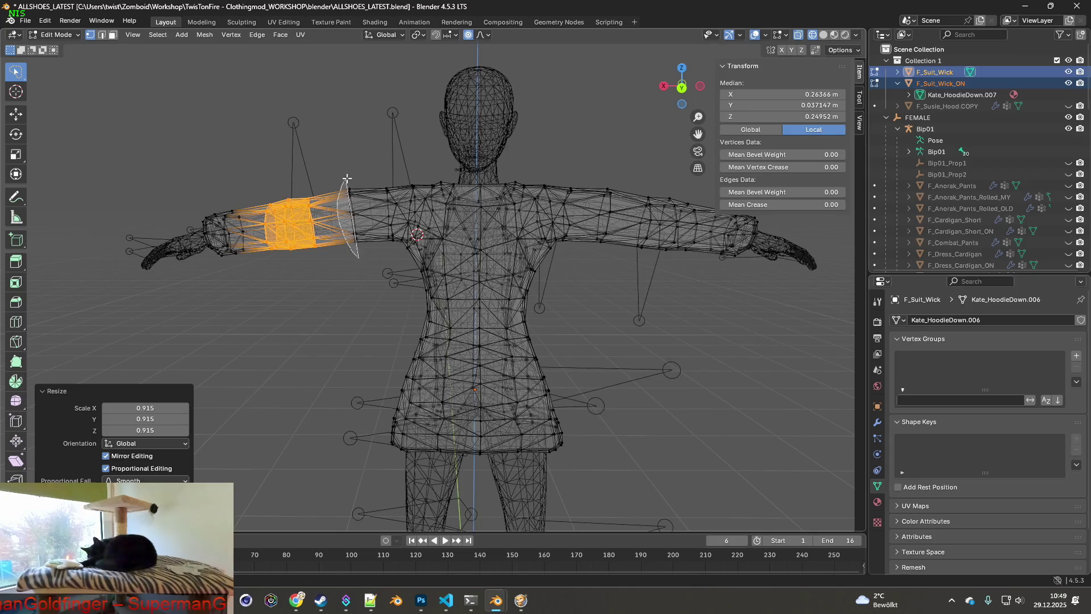
- Slim the shoulder loop, then scale the matching loop on the other sleeve down and slightly back up
left_click(359, 194, "alt")
key("g")
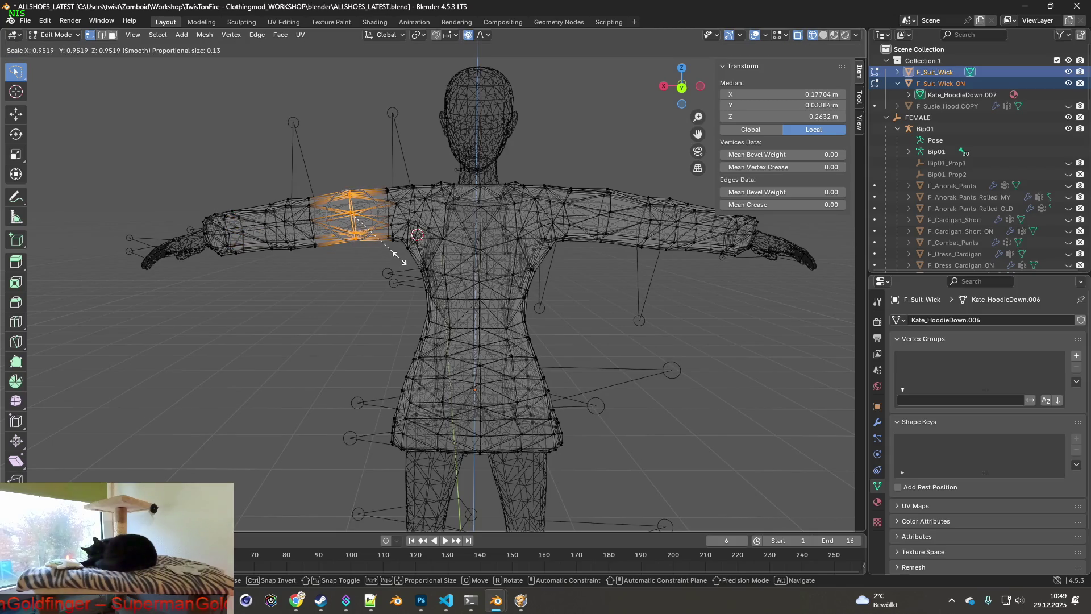
left_click(396, 255)
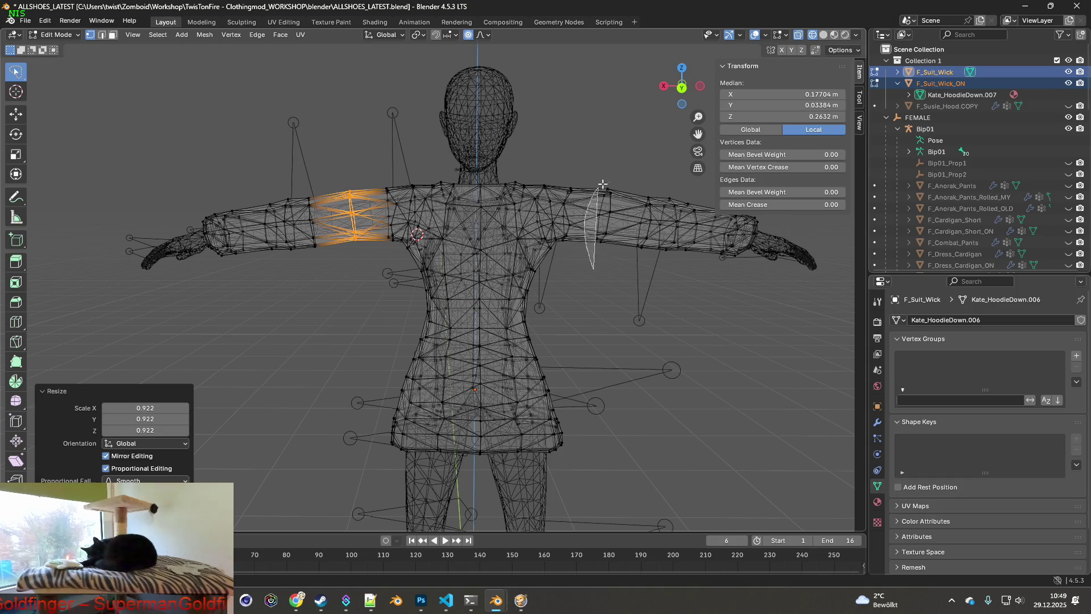
left_click(597, 220, "alt")
middle_click_drag(631, 247, 570, 255, "shift")
key("s")
left_click(582, 243)
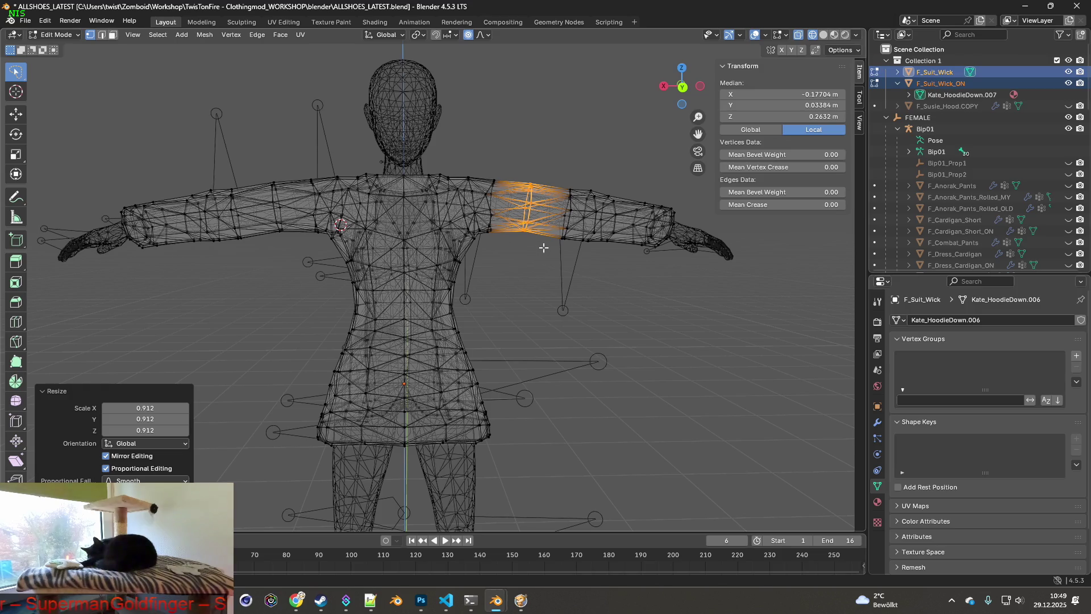
key("s")
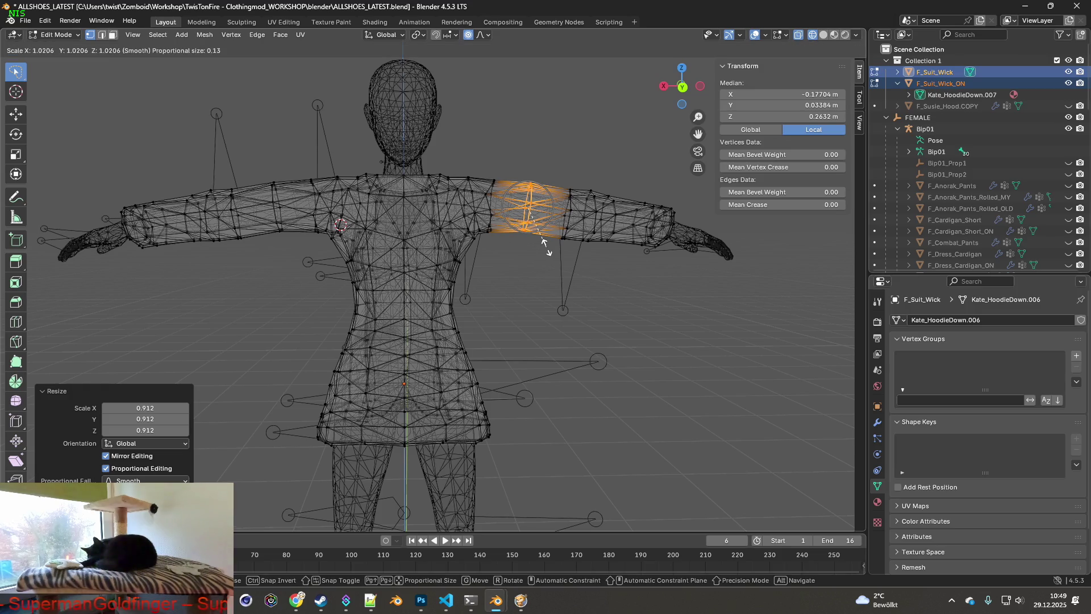
left_click(543, 243)
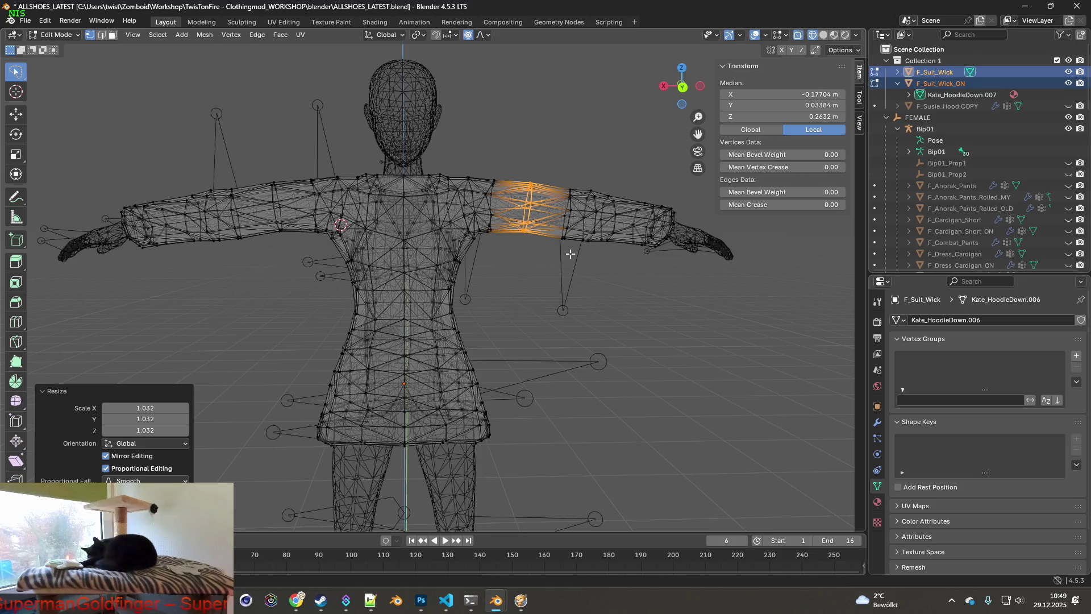
middle_click_drag(570, 253, 562, 249)
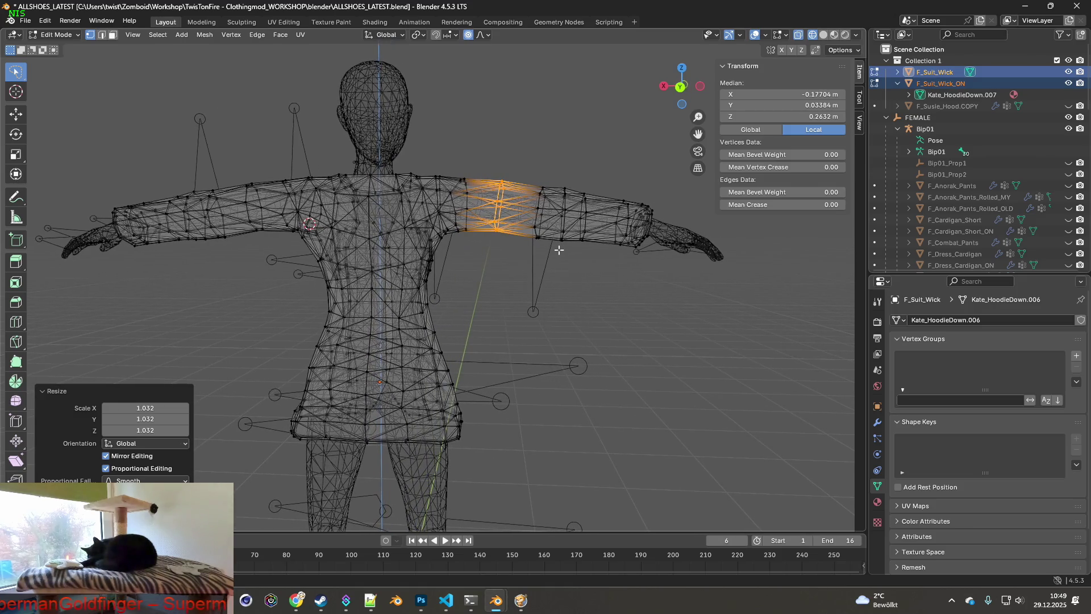
- Shrink the elbow band and a loop further along the arm slightly
key("g")
left_click(582, 248)
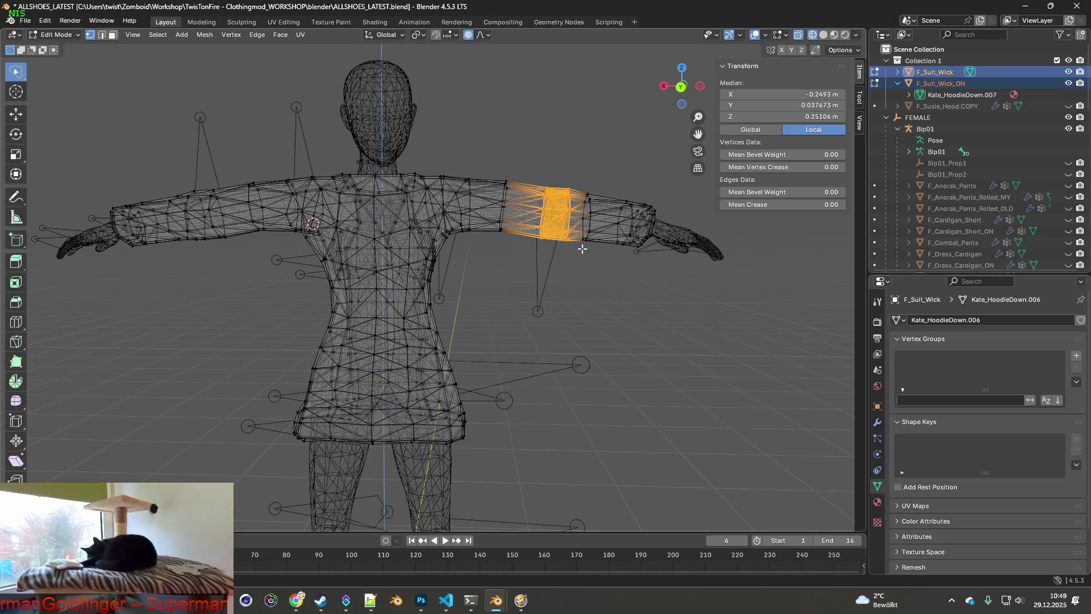
middle_click_drag(599, 258, 546, 255, "shift")
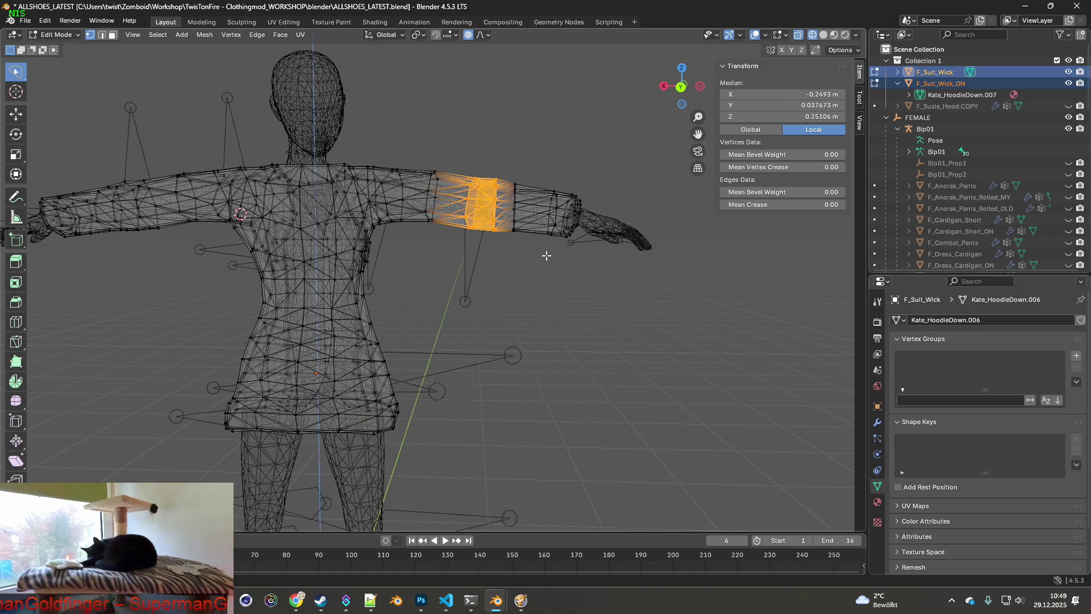
key("s")
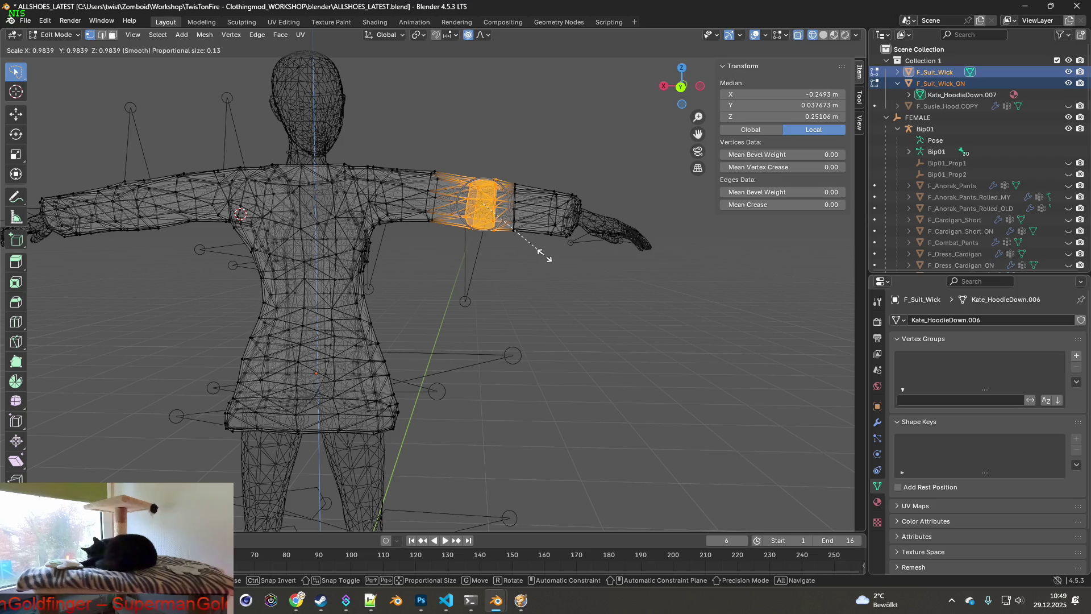
left_click(542, 254)
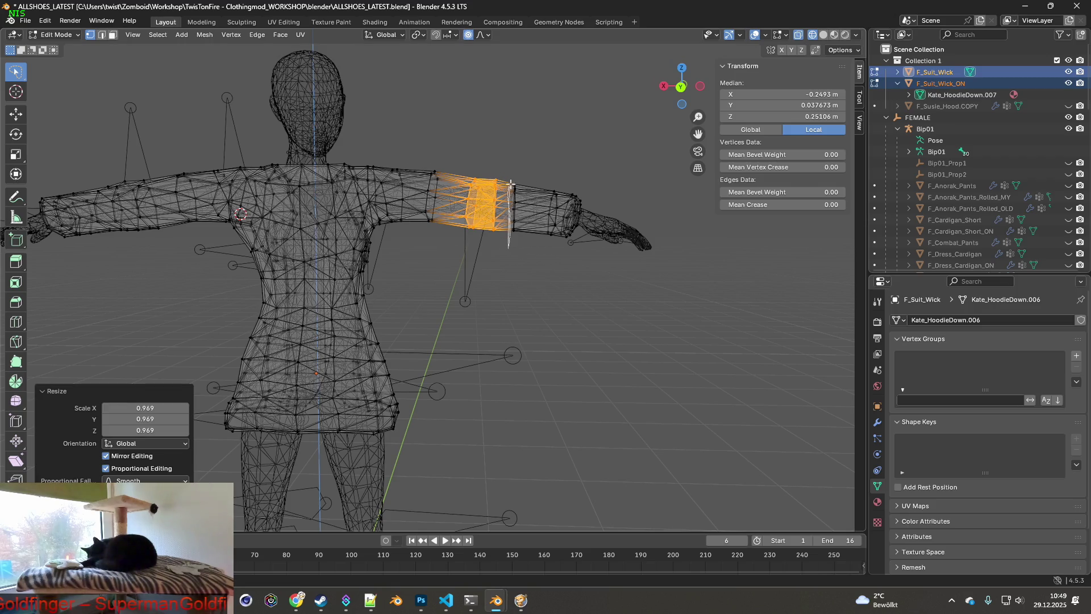
left_click(530, 169, "alt")
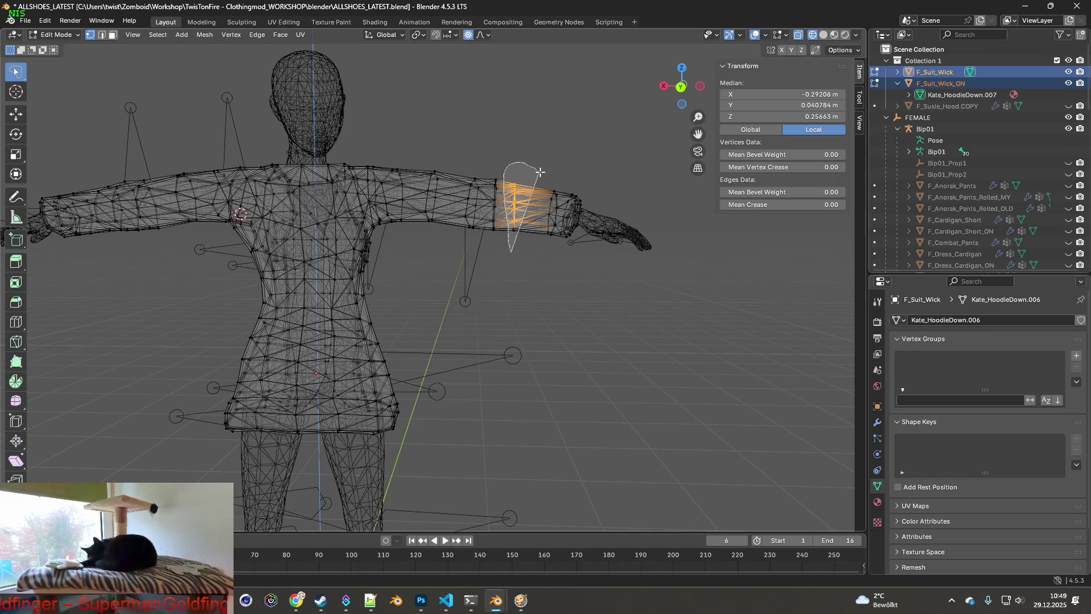
key("s")
left_click(528, 260)
middle_click_drag(528, 260, 457, 246)
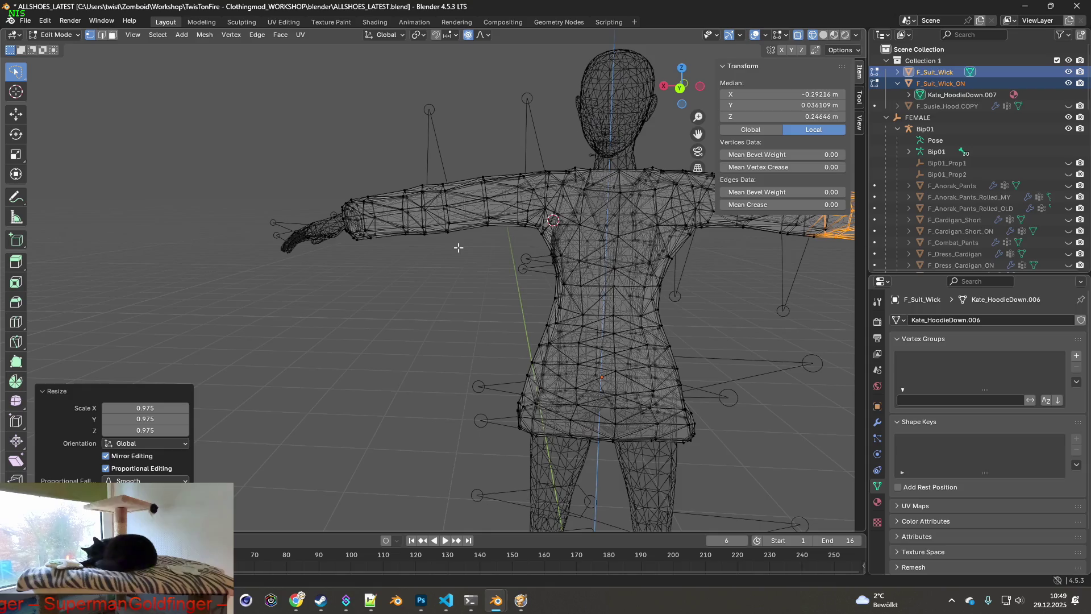
- Slim a loop on the other upper arm, then a second two-loop band on that arm
left_click(435, 203, "alt")
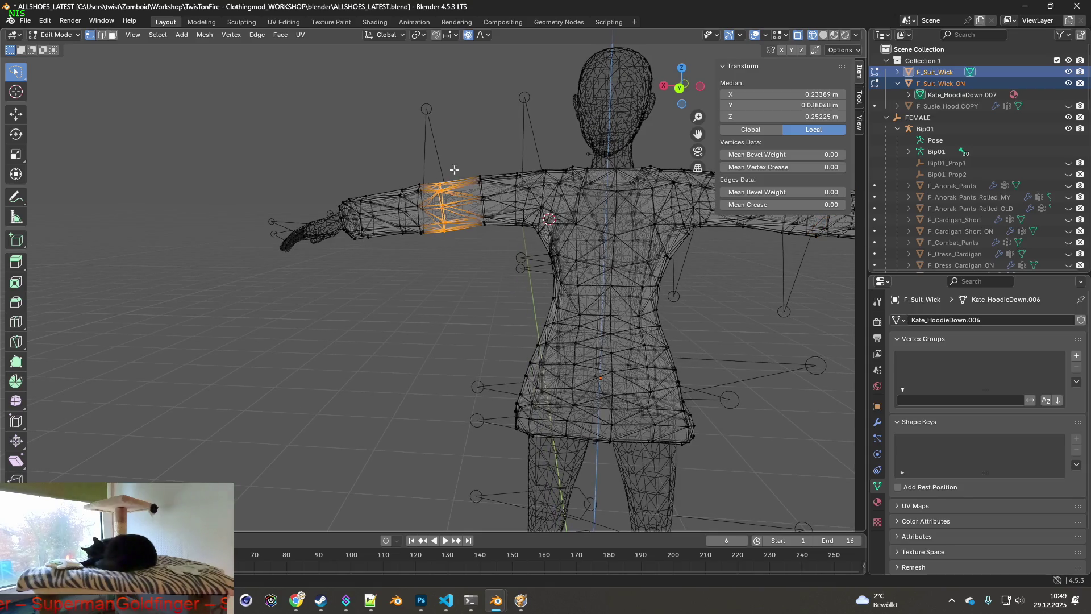
key("s")
left_click(463, 241)
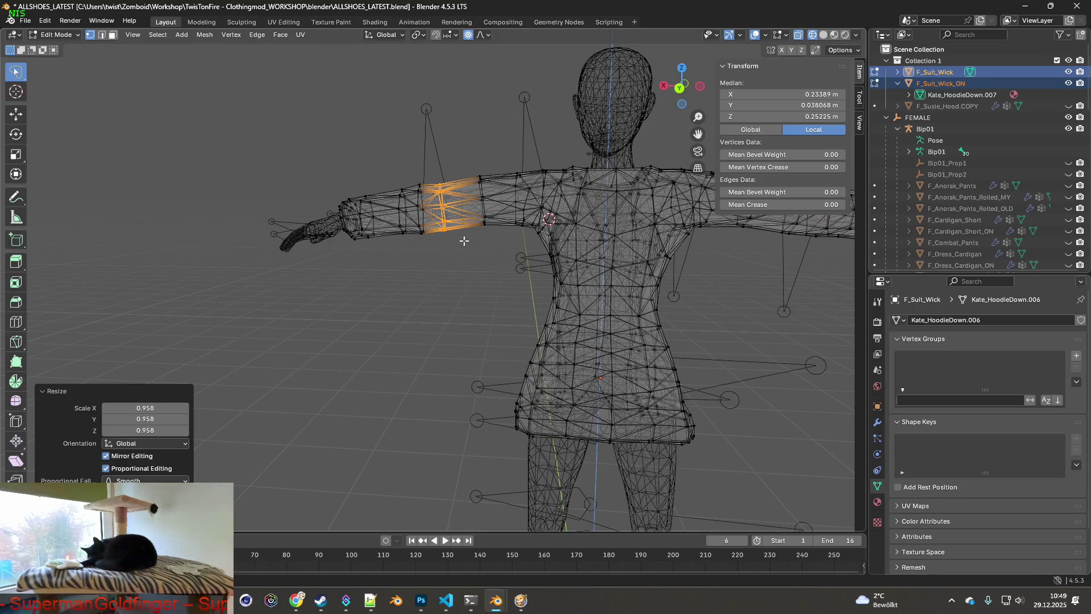
scroll(464, 244, "up", 3)
scroll(465, 245, "up", 1)
scroll(464, 244, "up", 1)
middle_click_drag(465, 245, 458, 236)
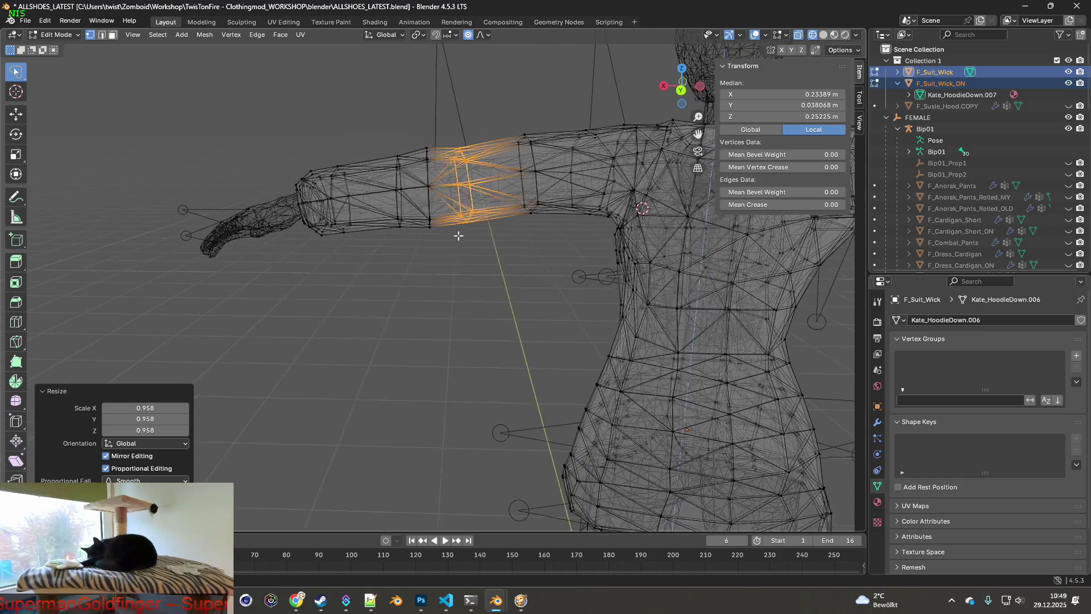
left_click(452, 174, "alt+shift")
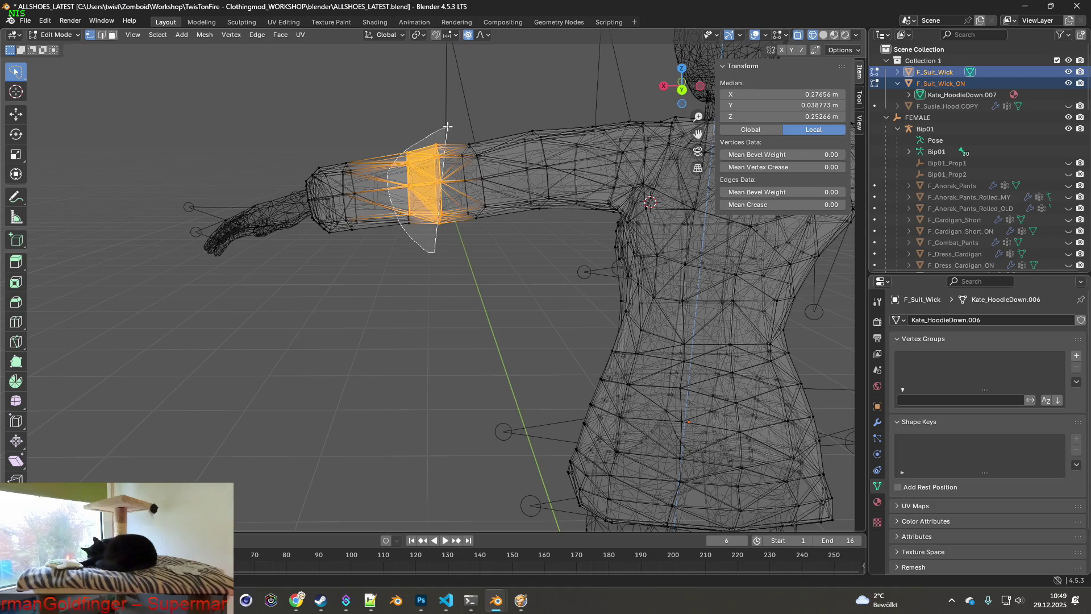
left_click(464, 222, "alt+shift")
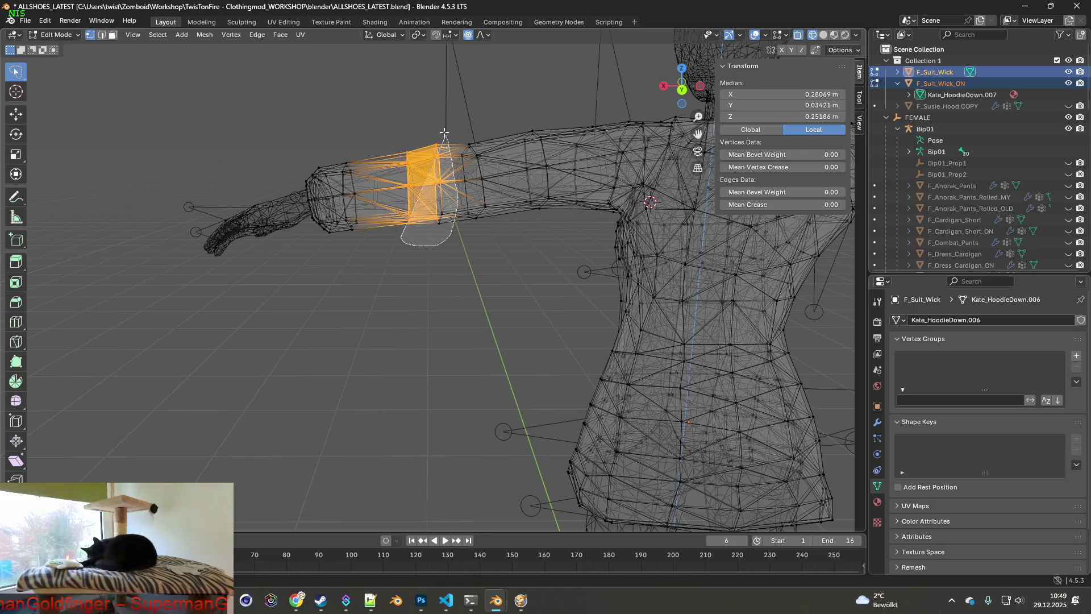
key("s")
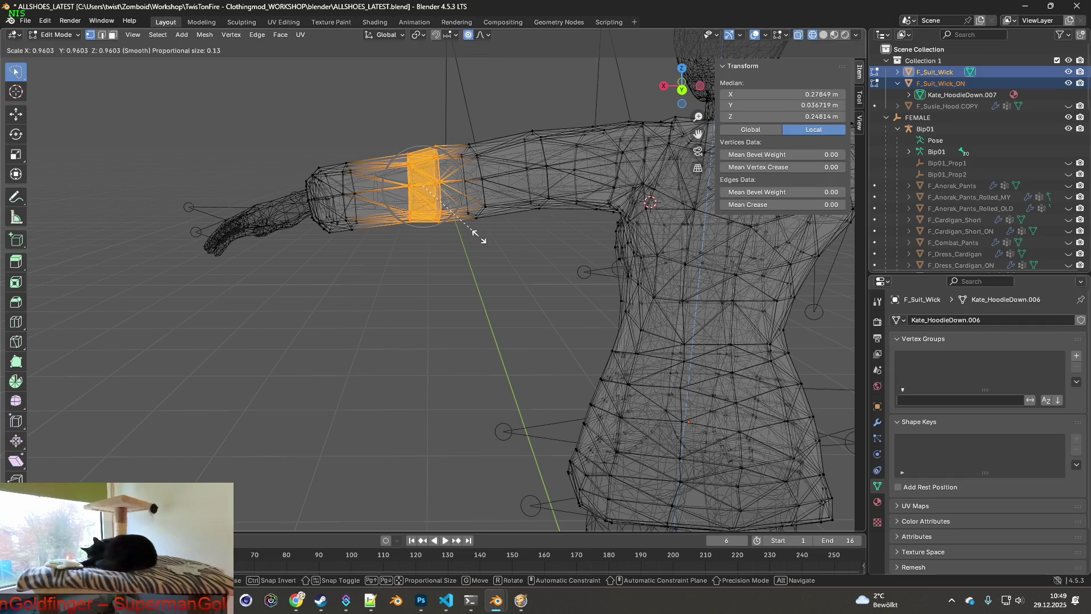
left_click(477, 237)
middle_click_drag(478, 236, 474, 226)
- Tilt the arm band about 3.5° around Y after abandoning a Z rotation, then select a thin sleeve ring
key("r")
key("z")
key("Escape")
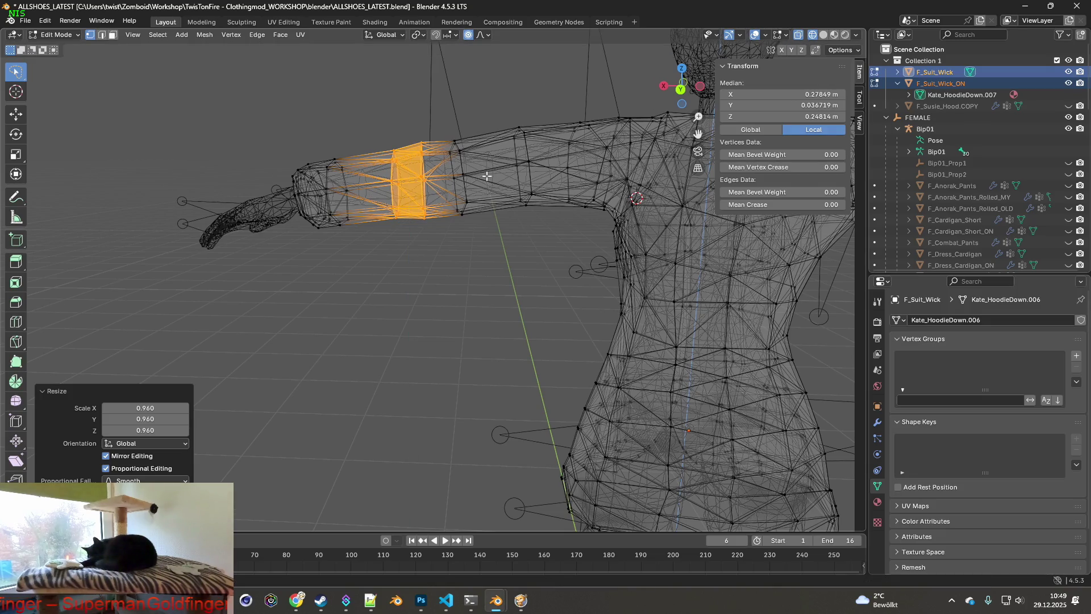
key("r")
key("y")
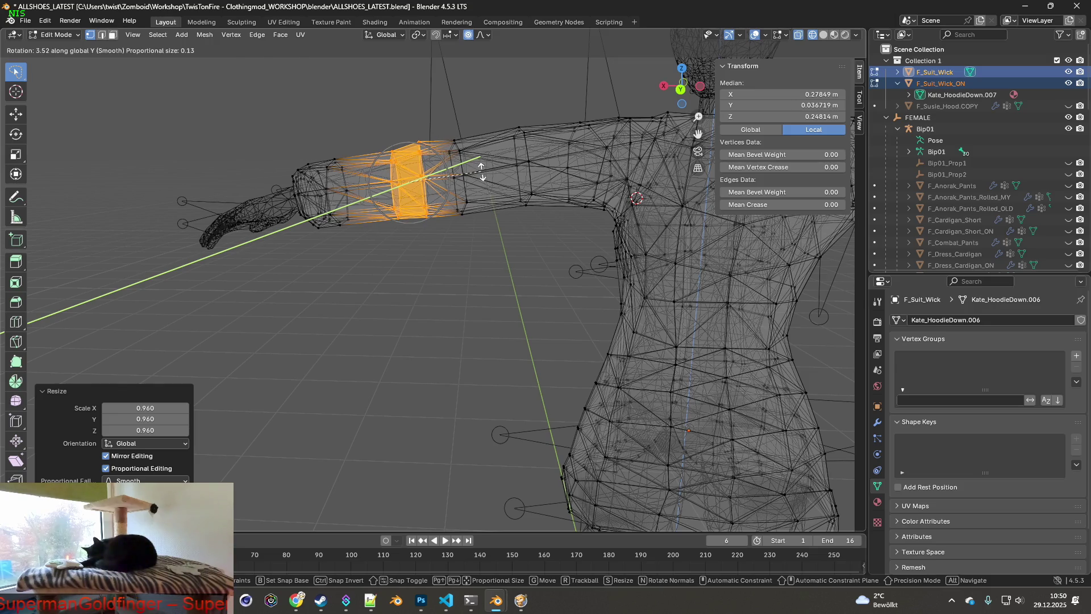
left_click(481, 171)
mouse_move(482, 170)
middle_mouse_down()
mouse_move(498, 187)
mouse_move(438, 236)
middle_mouse_up()
left_click(436, 236)
left_click_drag(433, 237, 425, 121)
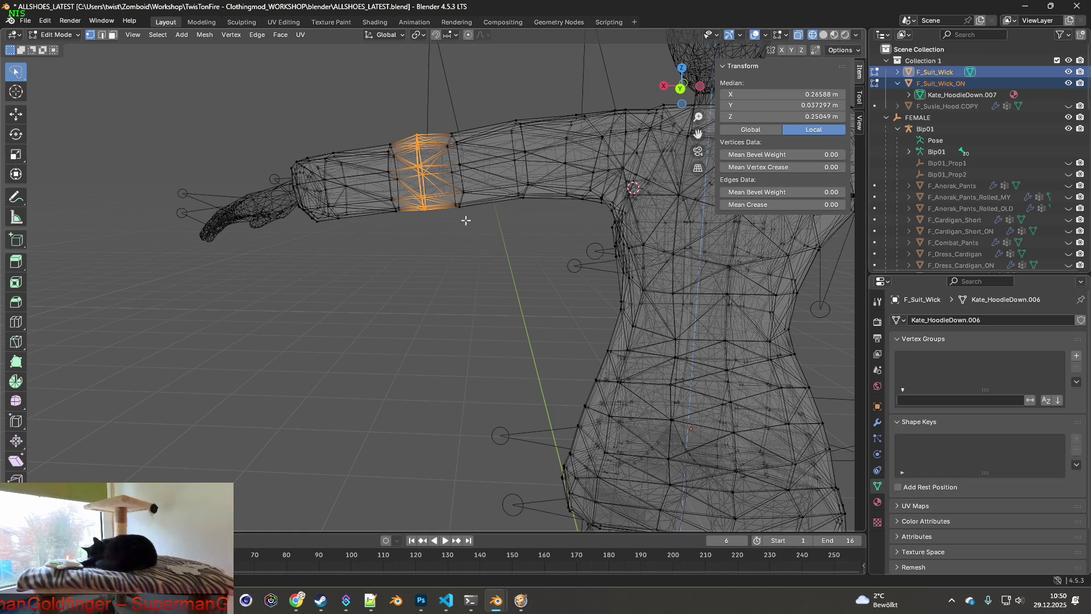
- Shrink the selected sleeve ring and orbit to view the arm from behind
key("s")
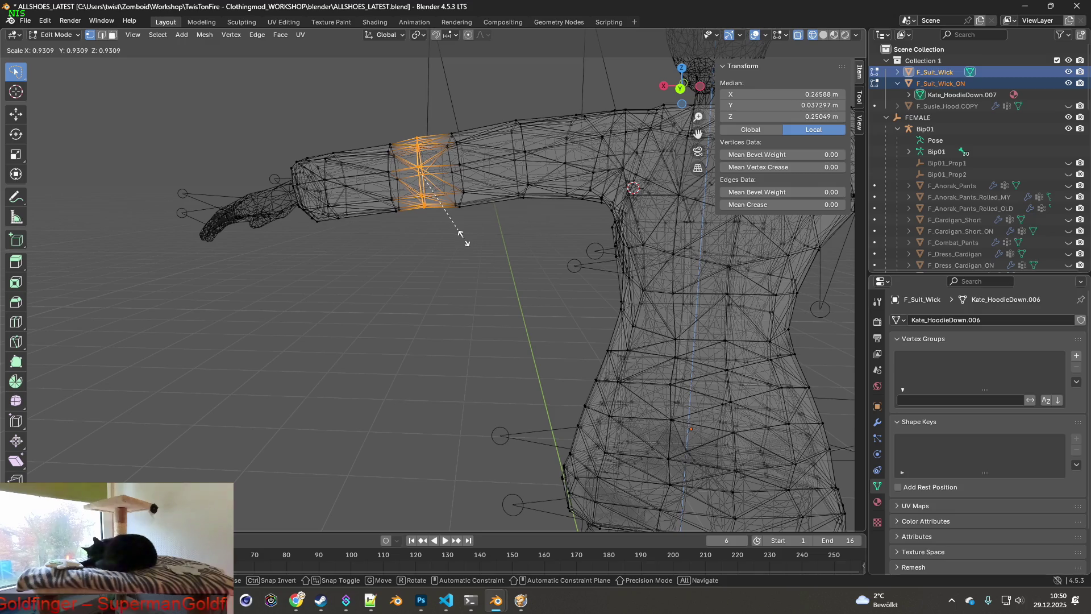
left_click(462, 239)
mouse_move(504, 242)
middle_mouse_down()
mouse_move(560, 251)
mouse_move(450, 218)
mouse_move(483, 220)
mouse_move(516, 163)
middle_mouse_up()
- Grow an upper-arm loop into a three-loop band, tilt it about -3.46° around Y and shrink it to 0.917
left_click(482, 192, "alt")
key("ctrl+KP_Add")
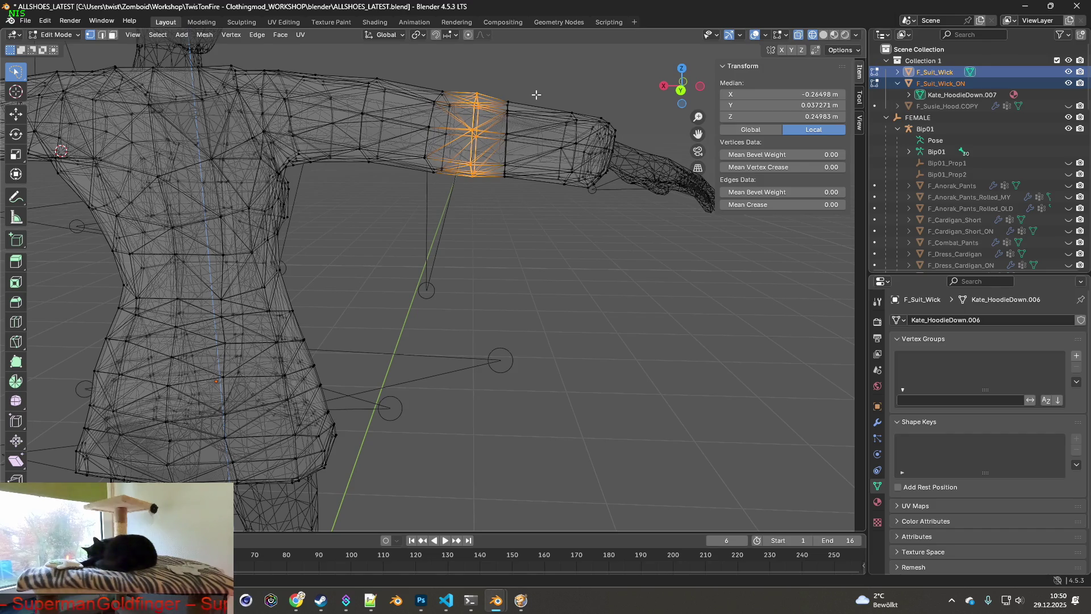
key("r")
key("y")
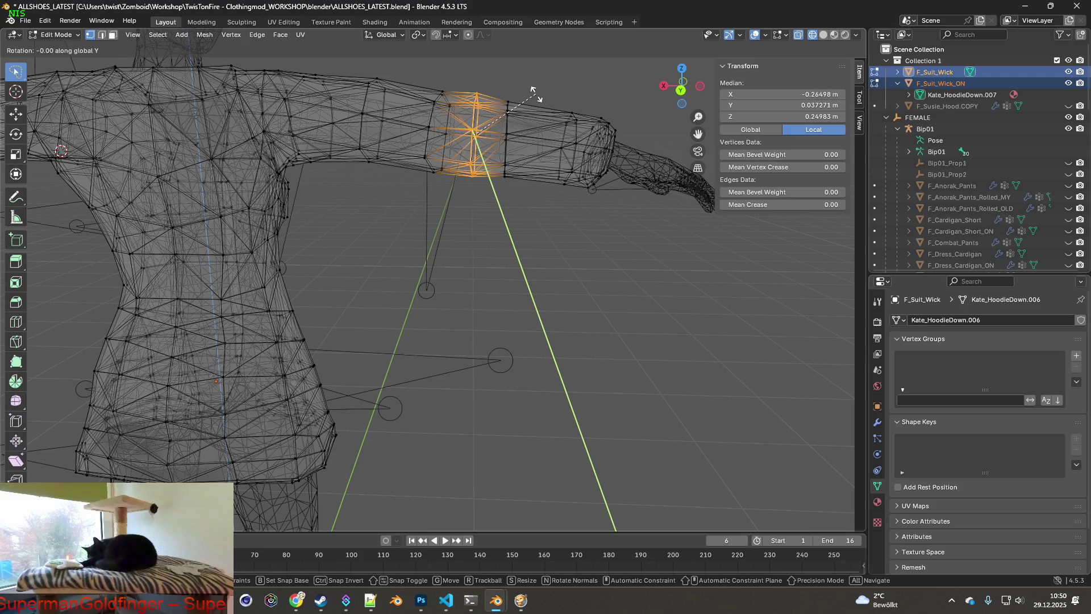
left_click(539, 97)
middle_click_drag(539, 97, 550, 124)
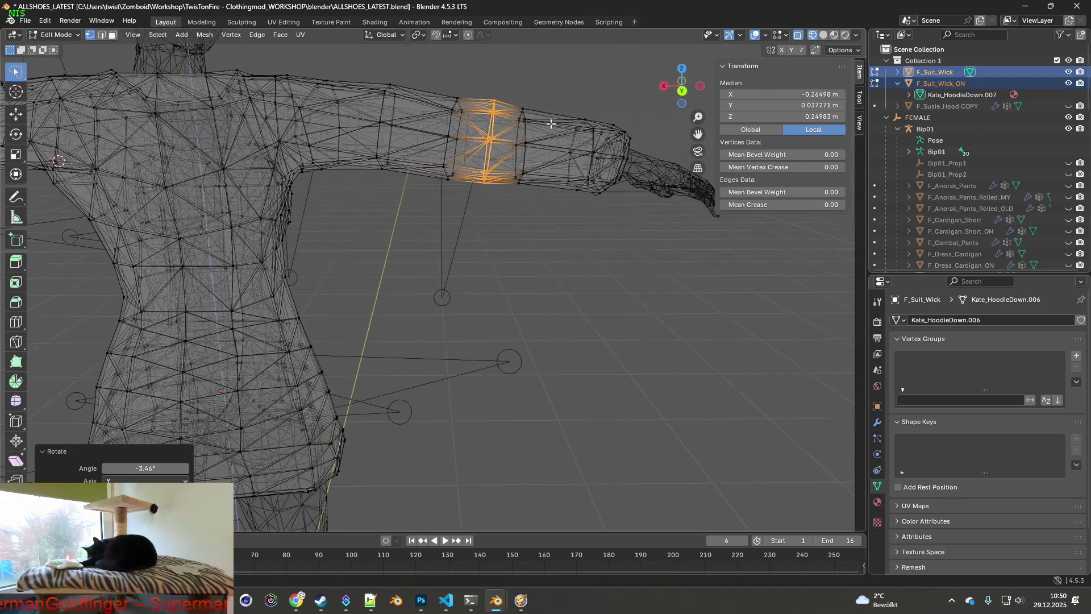
key("s")
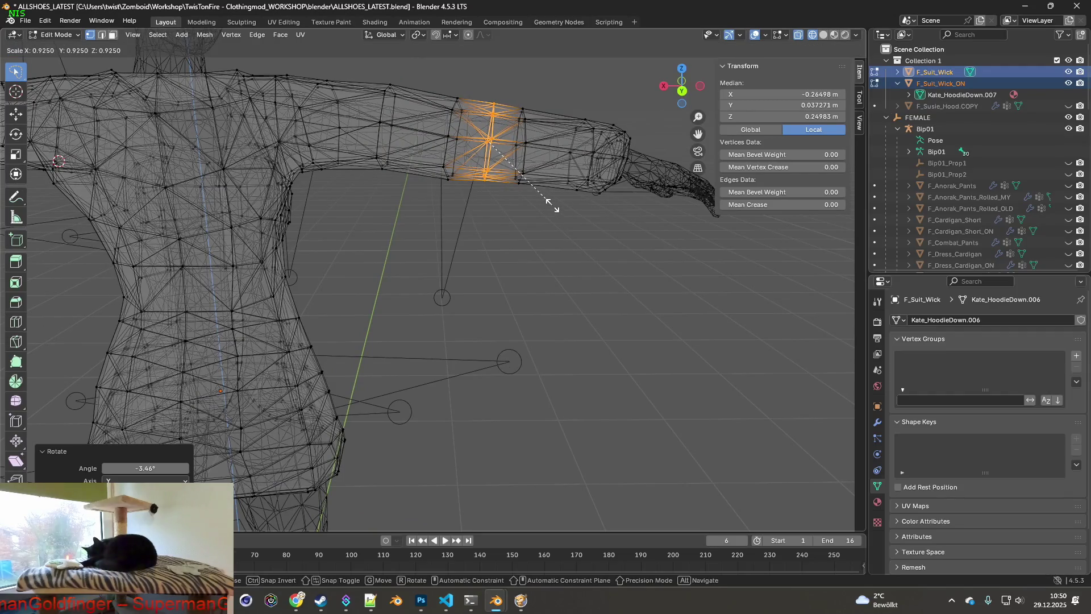
left_click(552, 205)
mouse_move(546, 207)
middle_mouse_down()
mouse_move(506, 206)
mouse_move(552, 200)
mouse_move(494, 196)
middle_mouse_up()
scroll(477, 198, "up", 2)
scroll(487, 207, "up", 2)
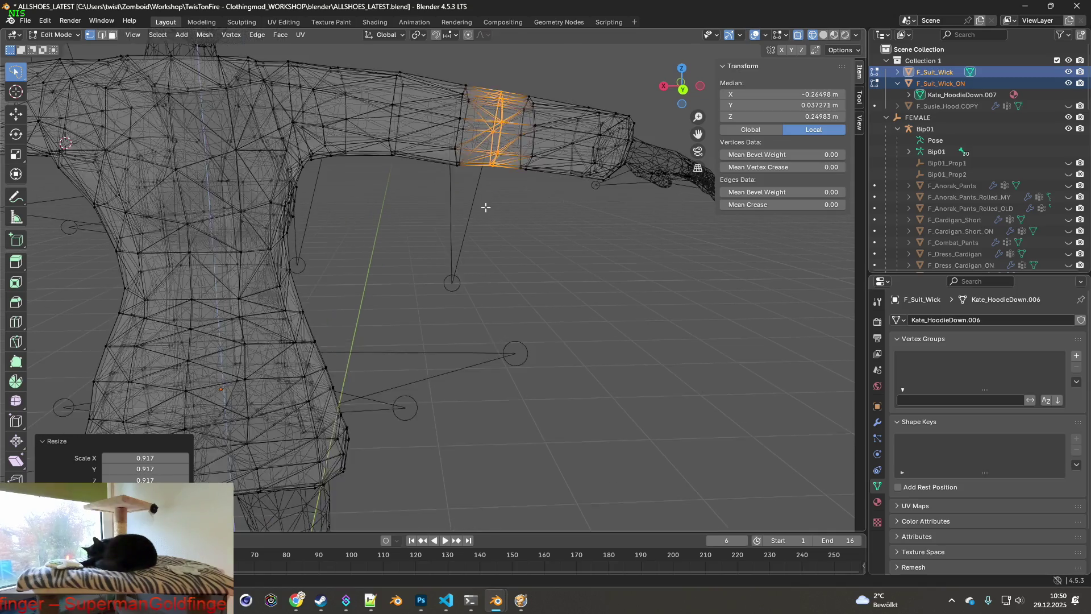
scroll(524, 191, "up", 2)
scroll(453, 229, "up", 2)
scroll(482, 237, "up", 2)
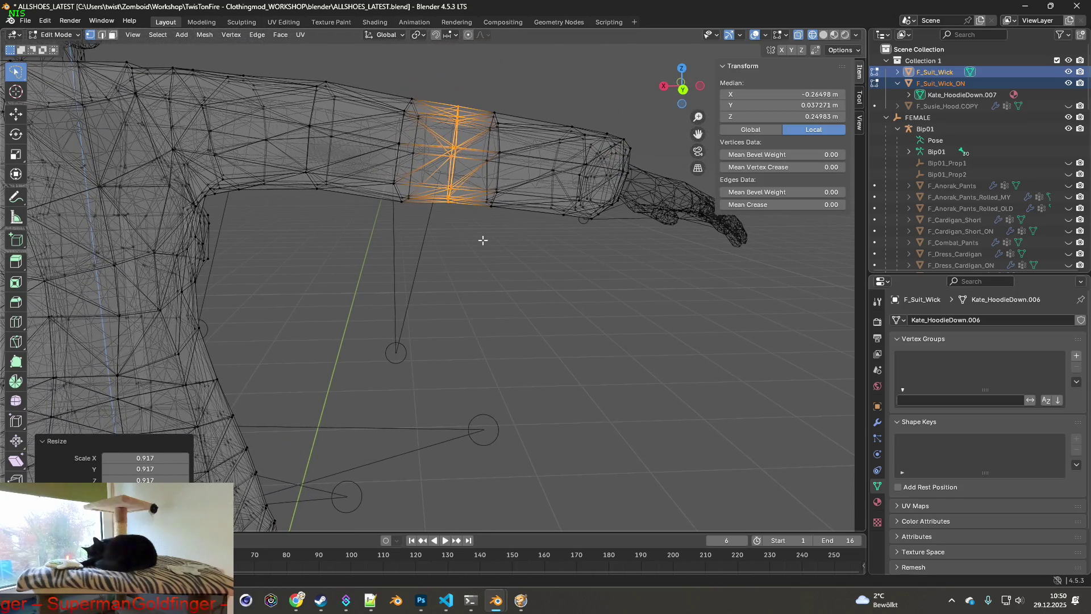
scroll(483, 239, "up", 2)
scroll(481, 223, "up", 2)
- Shrink two upper sleeve loops to about 0.96 and nudge them slightly up along Z
mouse_move(481, 223)
middle_mouse_down("shift")
mouse_move(474, 244)
mouse_move(556, 250)
mouse_move(481, 252)
mouse_move(495, 242)
middle_mouse_up("shift")
key("g")
left_click(501, 86)
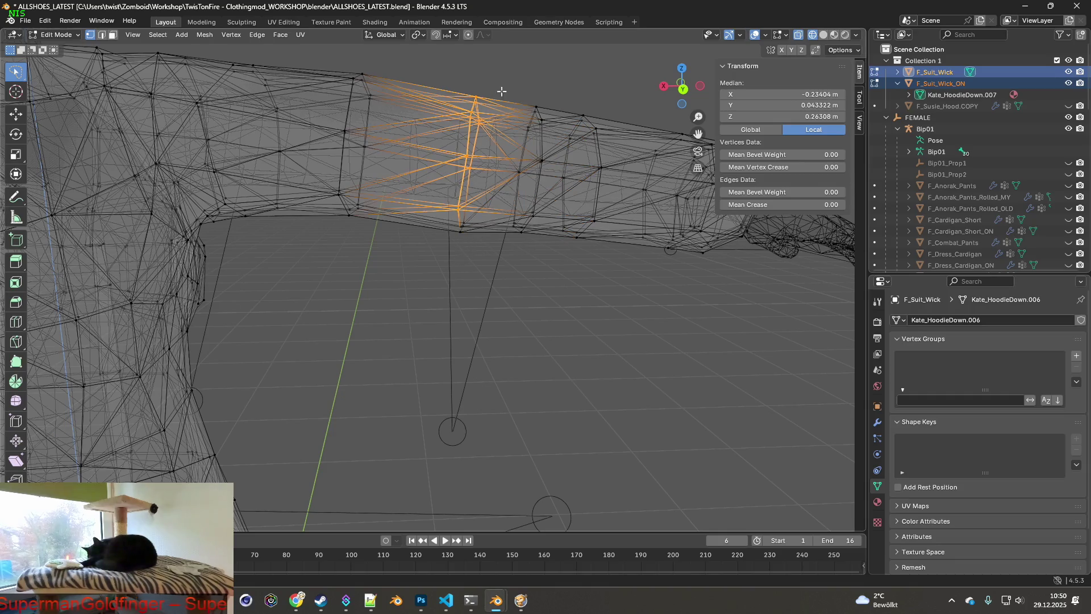
left_click(517, 179, "alt+shift")
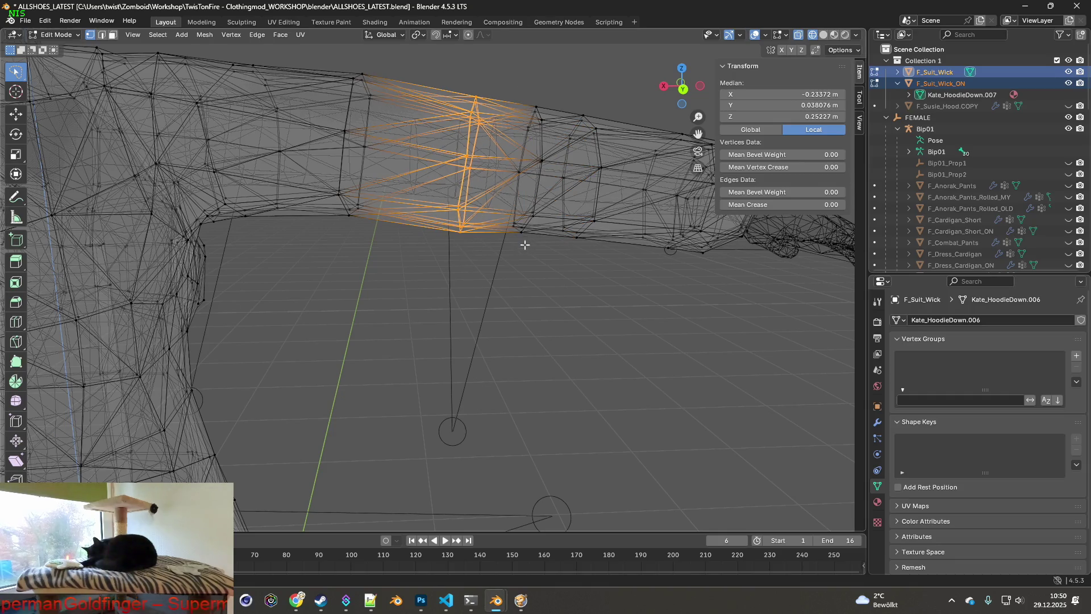
key("s")
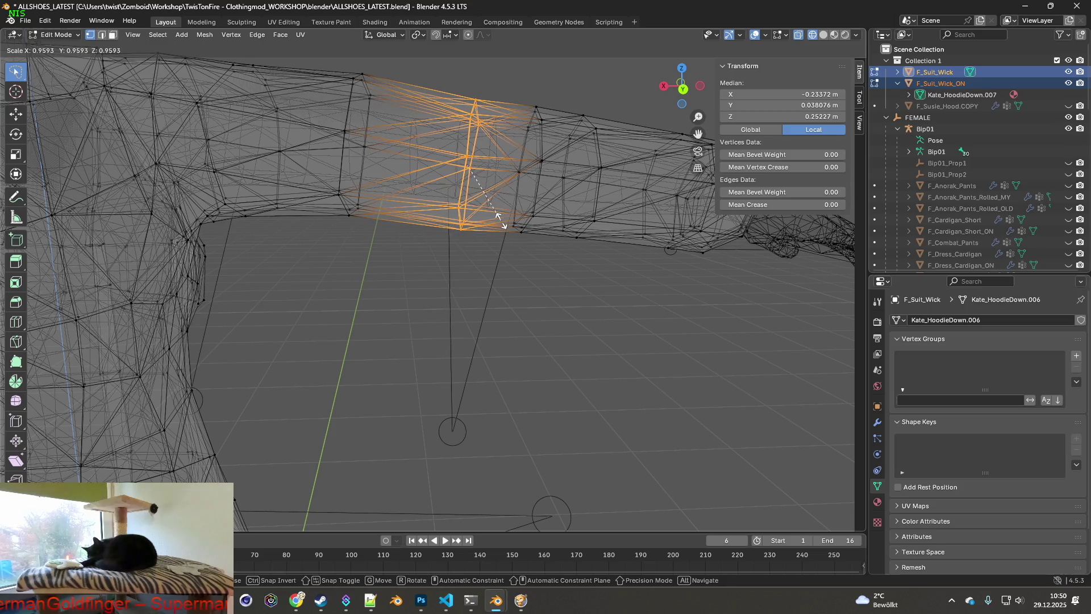
left_click(500, 225)
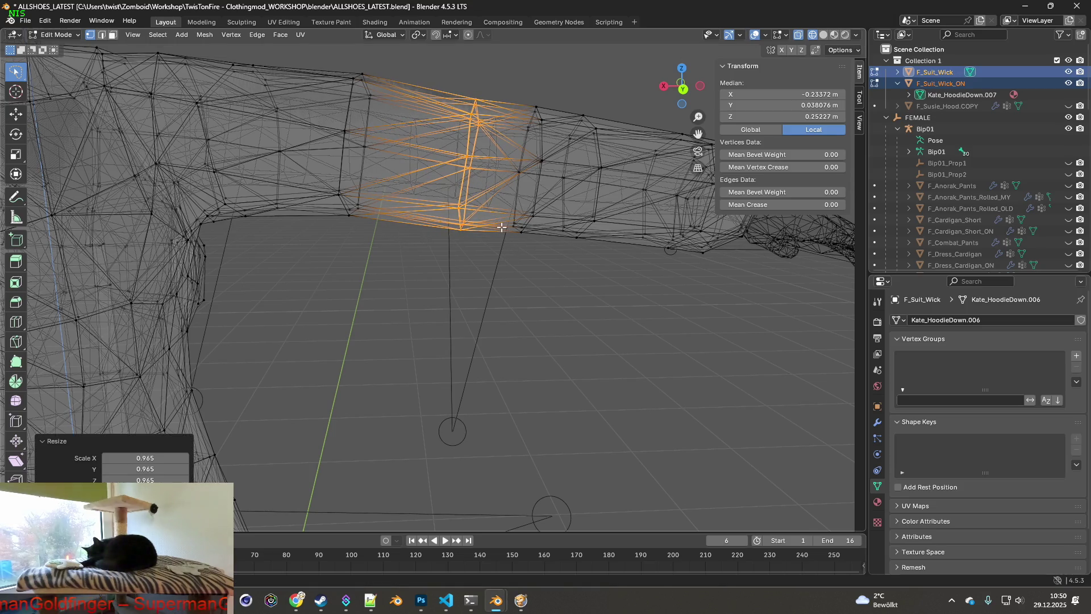
key("g")
key("z")
left_click(485, 259)
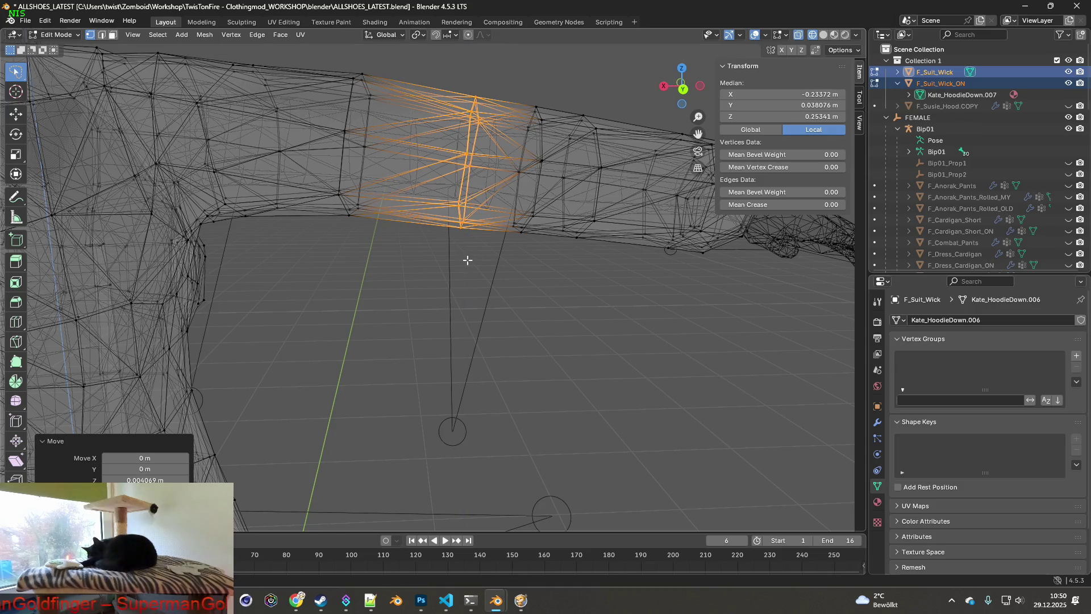
scroll(453, 241, "down", 4)
- Grow the upper-arm loop into a face band, slim it and move it slightly vertically
mouse_move(453, 241)
middle_mouse_down()
mouse_move(371, 243)
mouse_move(409, 236)
middle_mouse_up()
left_click(416, 237, "alt")
key("ctrl+KP_Add")
key("s")
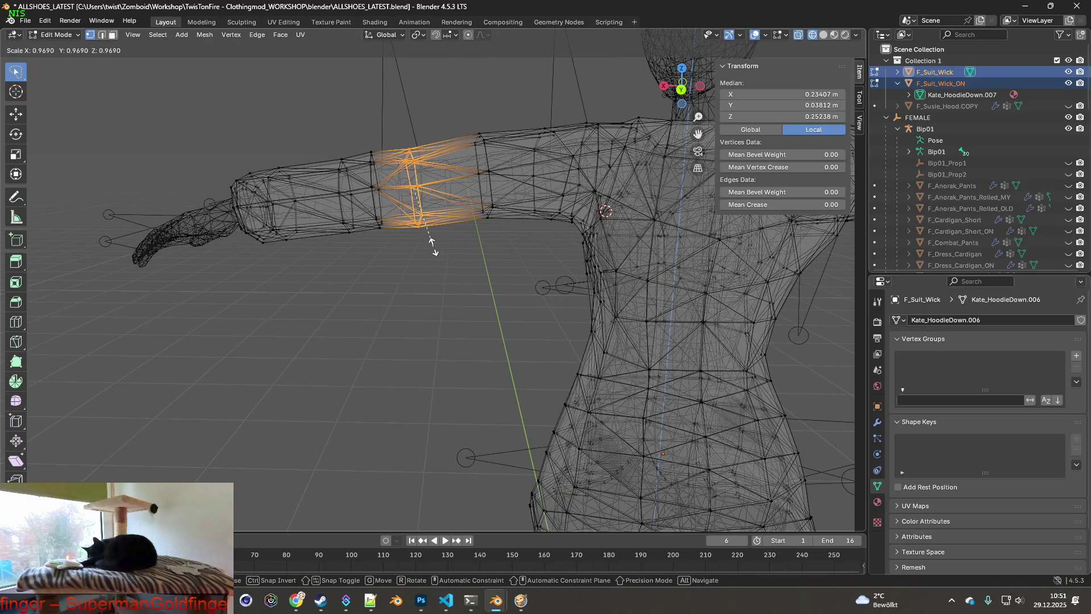
left_click(435, 246)
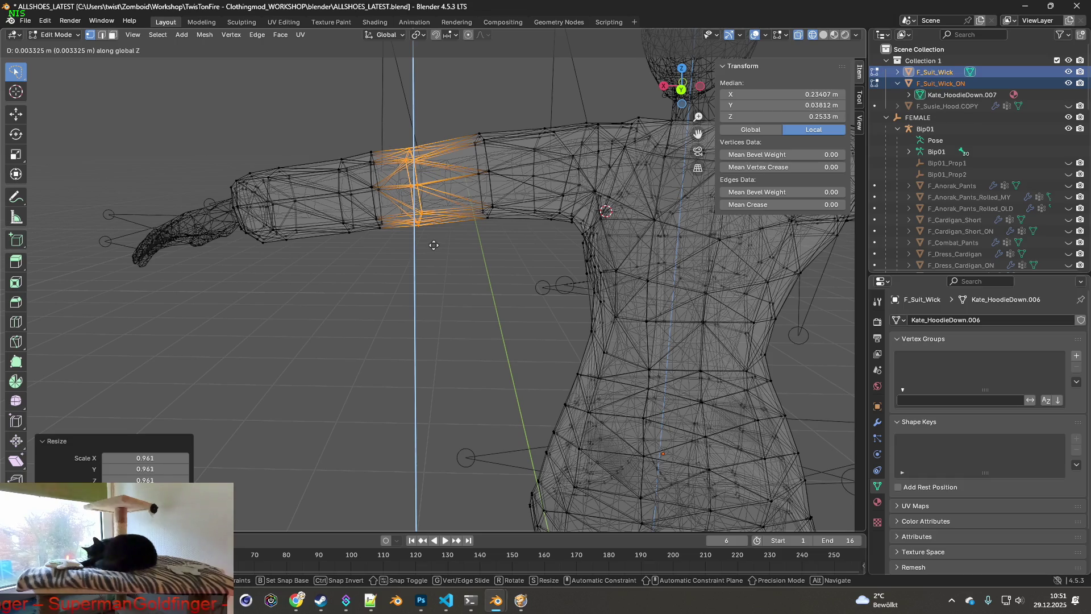
left_click(434, 245)
scroll(434, 239, "up", 2)
mouse_move(434, 236)
middle_mouse_down()
mouse_move(472, 225)
mouse_move(418, 241)
mouse_move(448, 249)
middle_mouse_up()
scroll(472, 225, "down", 2)
scroll(473, 225, "up", 2)
scroll(418, 240, "up", 2)
scroll(417, 240, "down", 2)
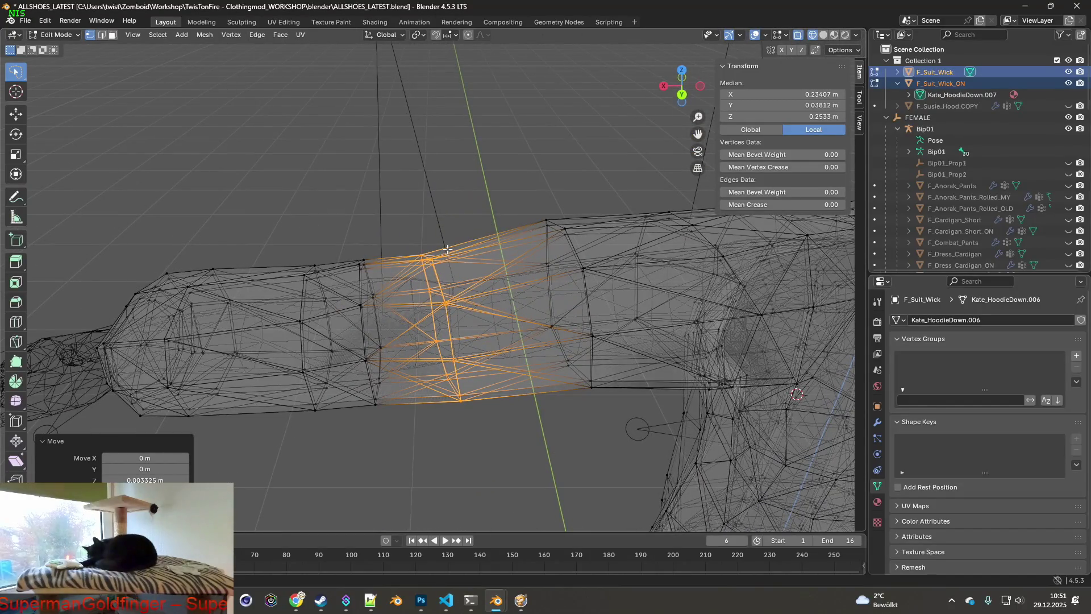
- Tilt the sleeve band with a free trackball rotation, then a small X-axis rotation
key("y")
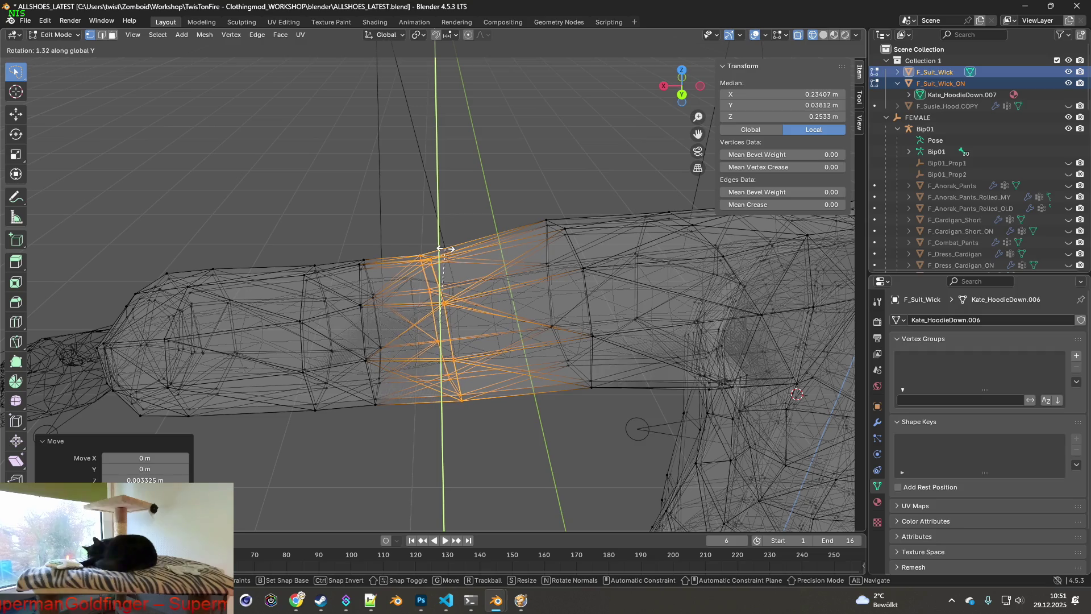
right_click(445, 248)
right_click(499, 186)
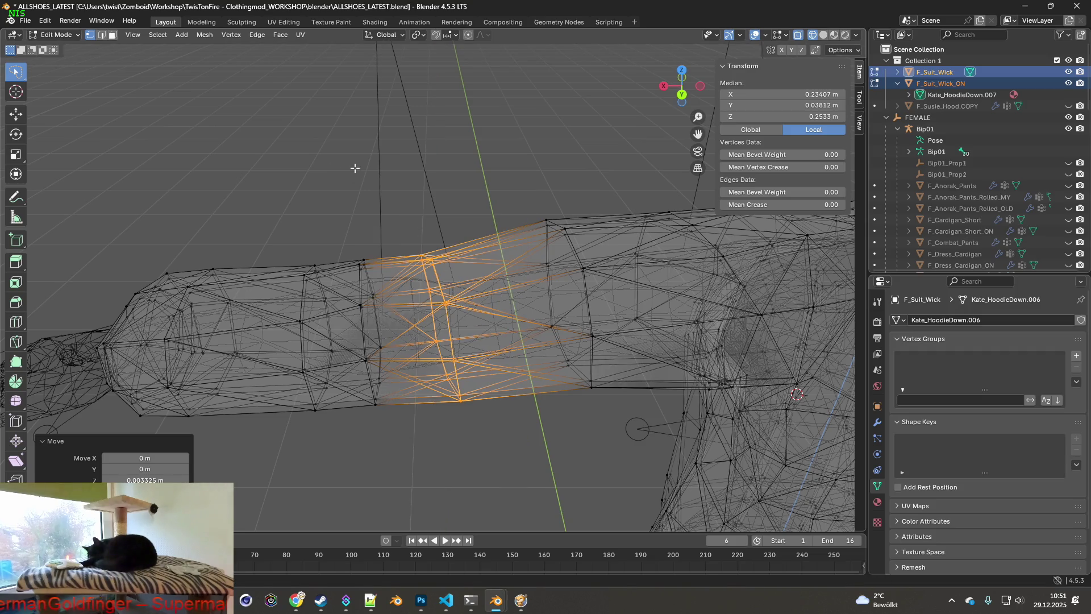
key("r")
key("y")
key("r")
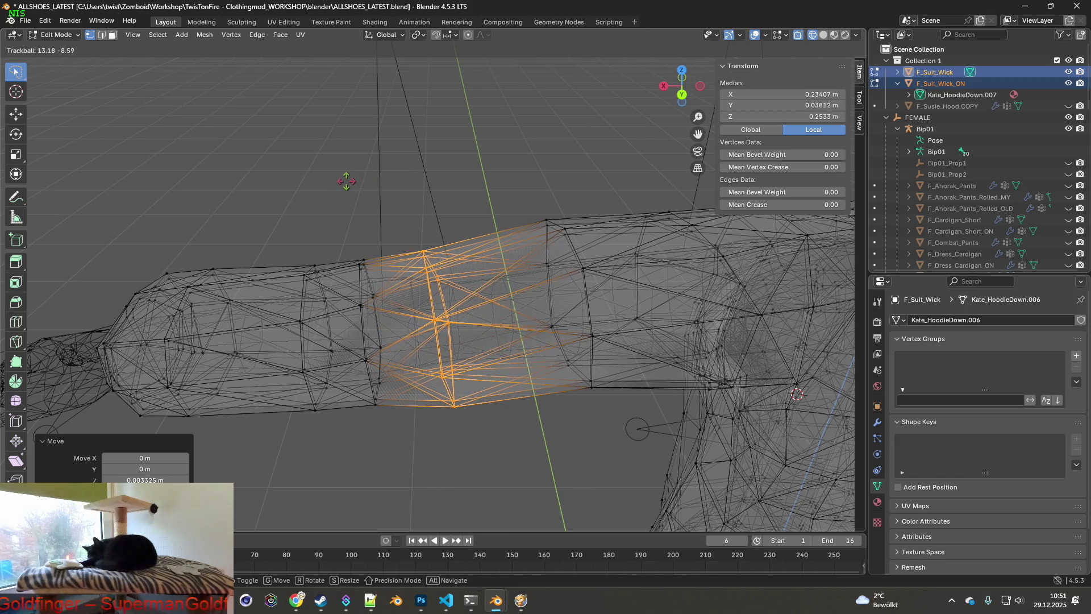
left_click(346, 181)
mouse_move(346, 181)
middle_mouse_down()
mouse_move(412, 159)
mouse_move(433, 170)
middle_mouse_up()
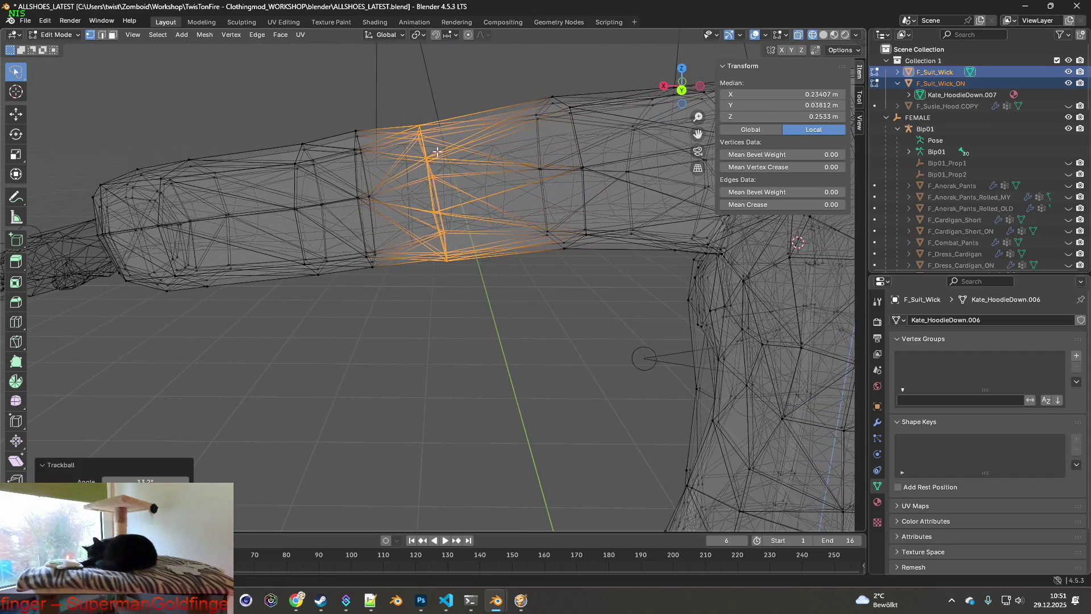
key("r")
key("x")
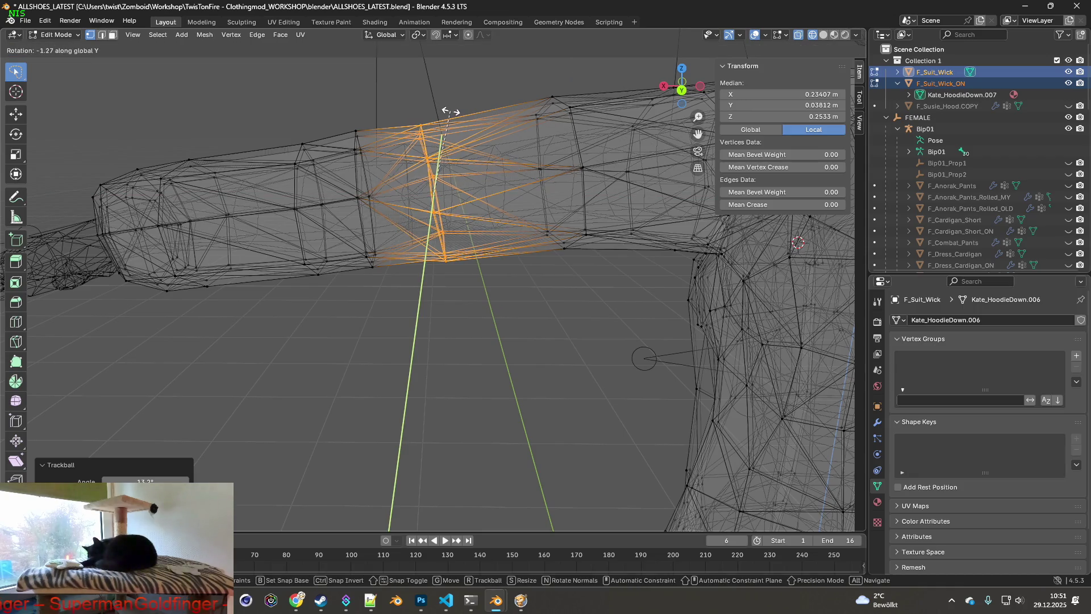
left_click(458, 113)
mouse_move(457, 113)
middle_mouse_down()
mouse_move(487, 163)
mouse_move(475, 188)
mouse_move(408, 158)
mouse_move(416, 181)
mouse_move(404, 209)
mouse_move(350, 204)
mouse_move(535, 197)
middle_mouse_up()
scroll(443, 170, "down", 3)
- Clear the selection and review the jacket in material preview shading from the front
left_click(461, 239)
mouse_move(460, 239)
middle_mouse_down()
mouse_move(536, 235)
mouse_move(460, 217)
mouse_move(504, 156)
middle_mouse_up()
scroll(460, 219, "down", 3)
left_click(843, 37)
mouse_move(546, 213)
middle_mouse_down()
mouse_move(536, 214)
mouse_move(560, 207)
mouse_move(528, 214)
mouse_move(512, 261)
mouse_move(529, 253)
mouse_move(531, 236)
mouse_move(528, 258)
mouse_move(606, 253)
mouse_move(513, 253)
mouse_move(642, 245)
mouse_move(387, 250)
middle_mouse_up()
scroll(528, 214, "down", 1)
scroll(606, 252, "up", 2)
scroll(643, 245, "down", 2)
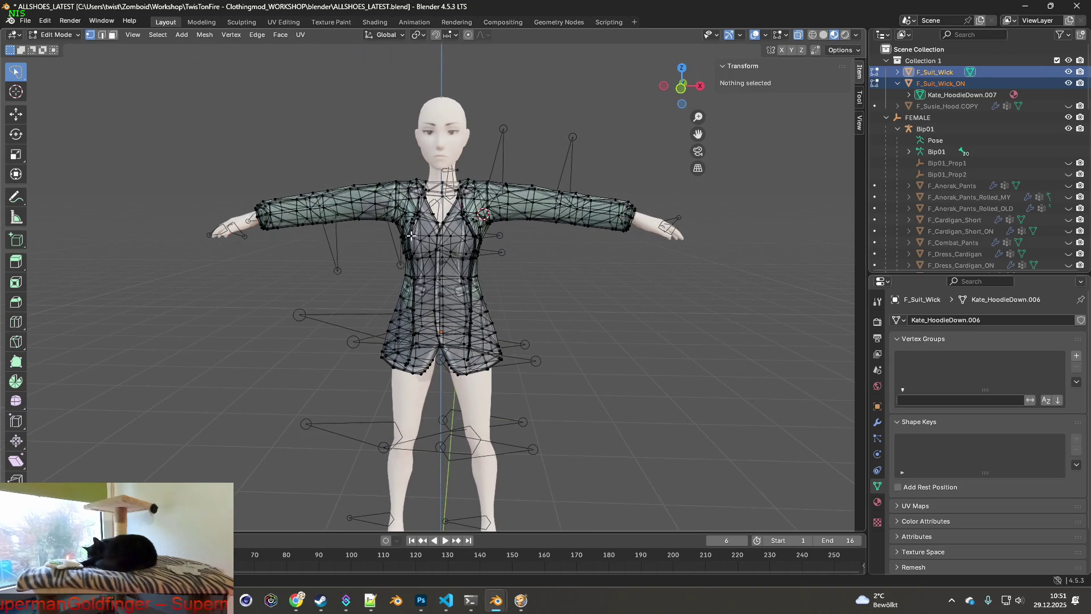
- Shrink the first arm's upper sleeve band to about 0.97 with two scaling passes
left_click_drag(363, 173, 374, 174)
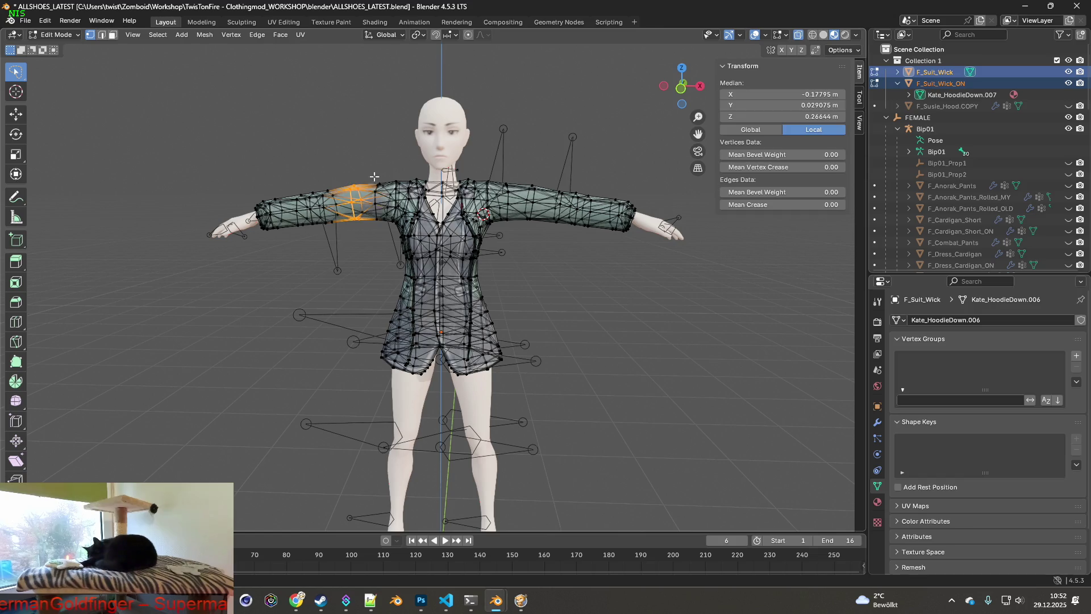
key("s")
left_click(380, 242)
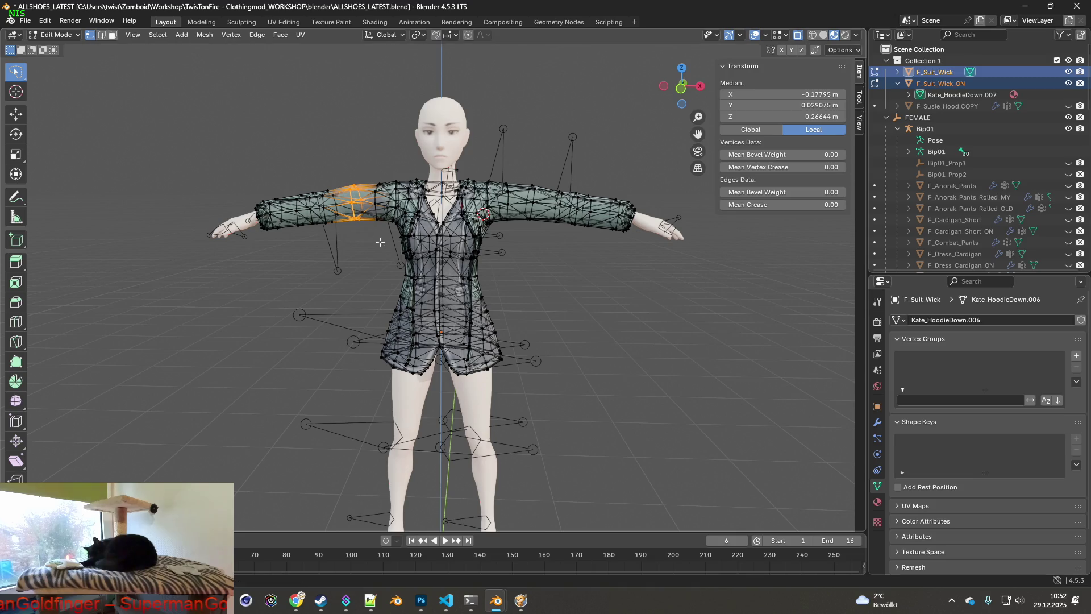
middle_click_drag(366, 246, 358, 245)
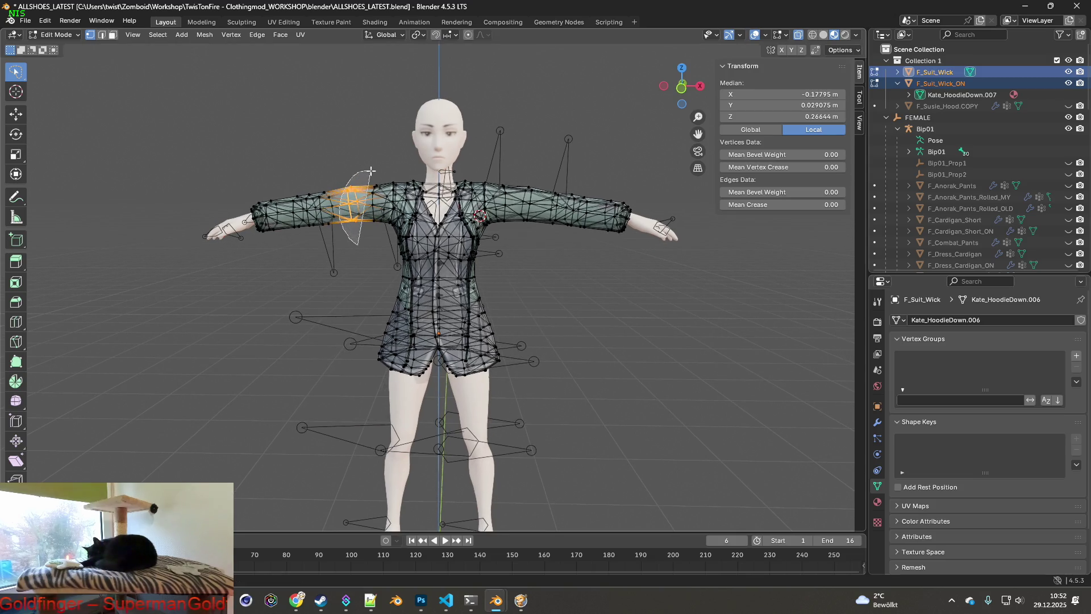
key("s")
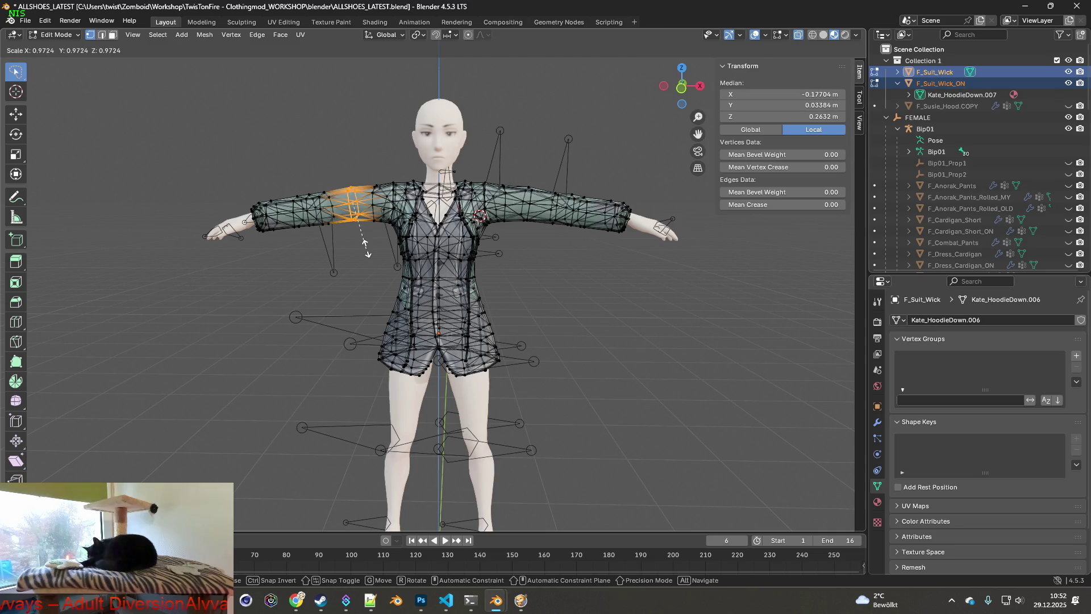
left_click(365, 239)
- Shrink the other arm's upper sleeve to about 0.955 and check the jacket from behind and the side
middle_click_drag(366, 242, 388, 249)
left_click(388, 249)
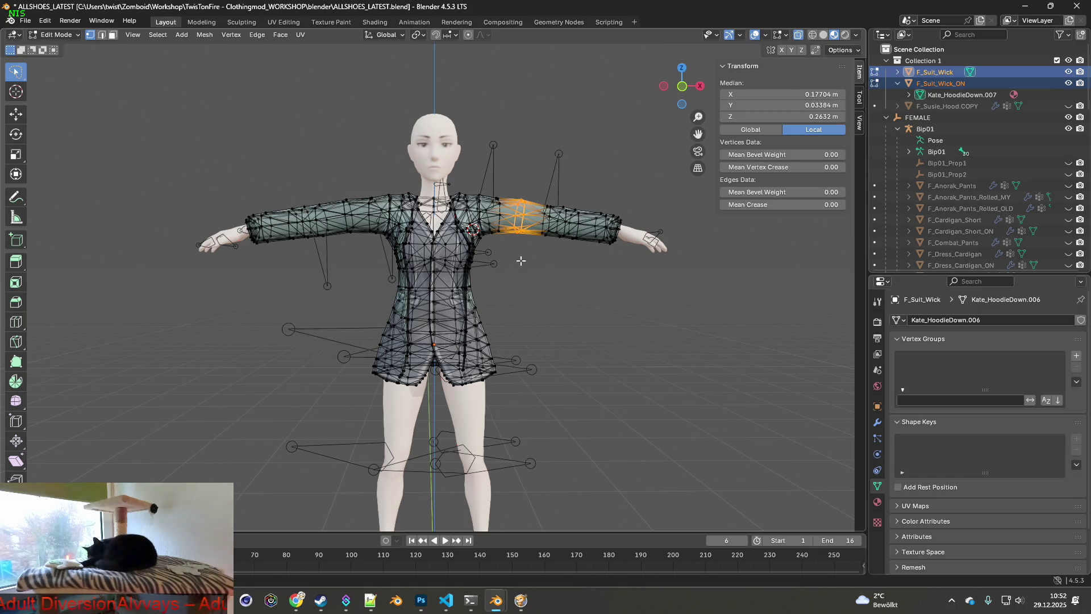
key("s")
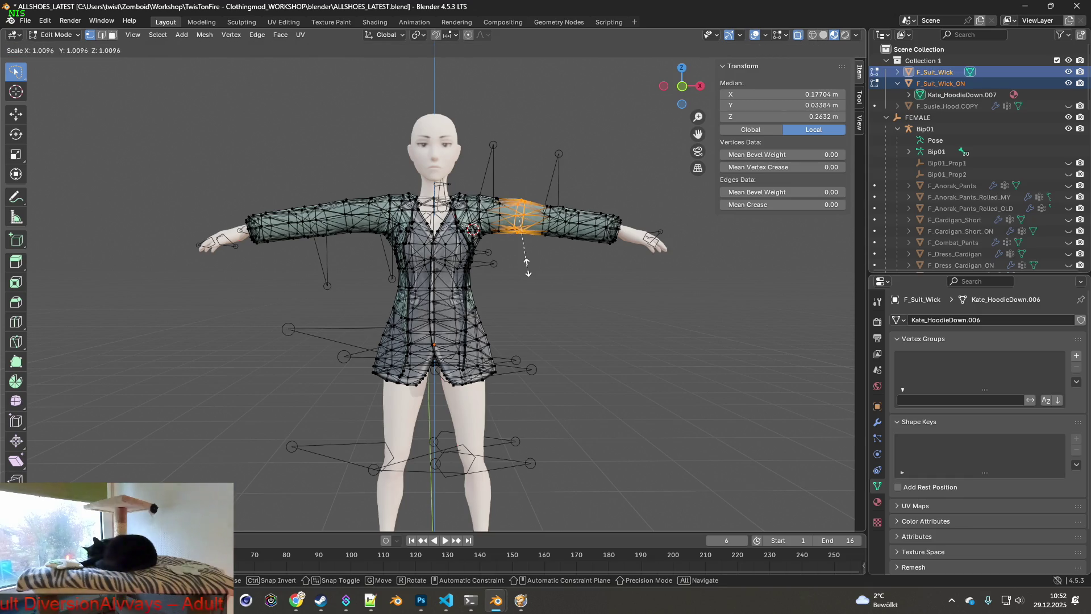
left_click(525, 230)
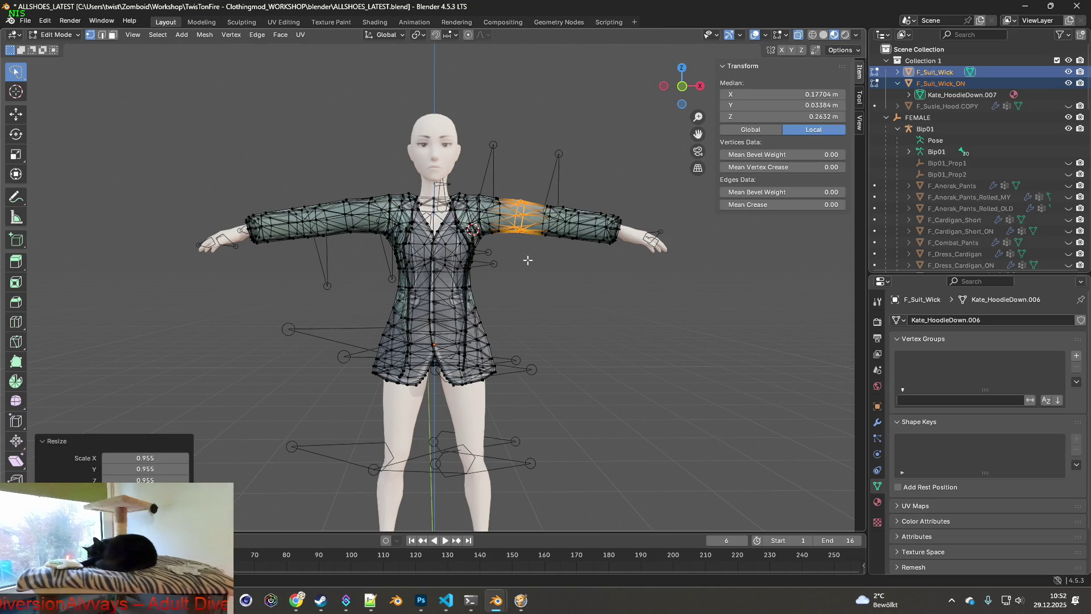
left_click(529, 260)
mouse_move(532, 262)
middle_mouse_down()
mouse_move(694, 267)
mouse_move(554, 284)
mouse_move(535, 249)
middle_mouse_up()
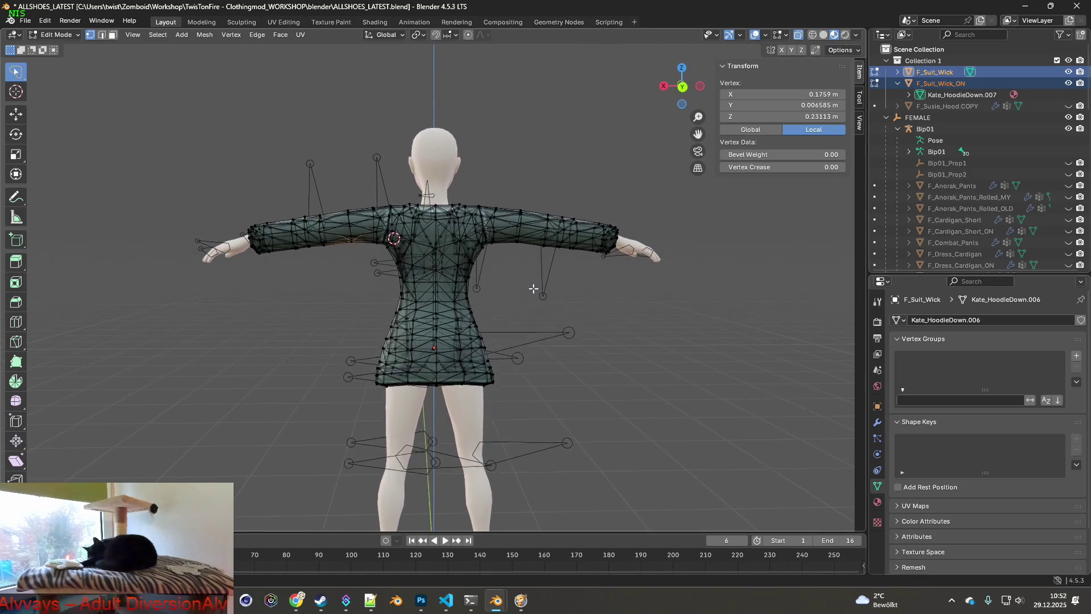
mouse_move(535, 250)
middle_mouse_down()
mouse_move(624, 289)
mouse_move(348, 279)
middle_mouse_up()
key("alt+Tab")
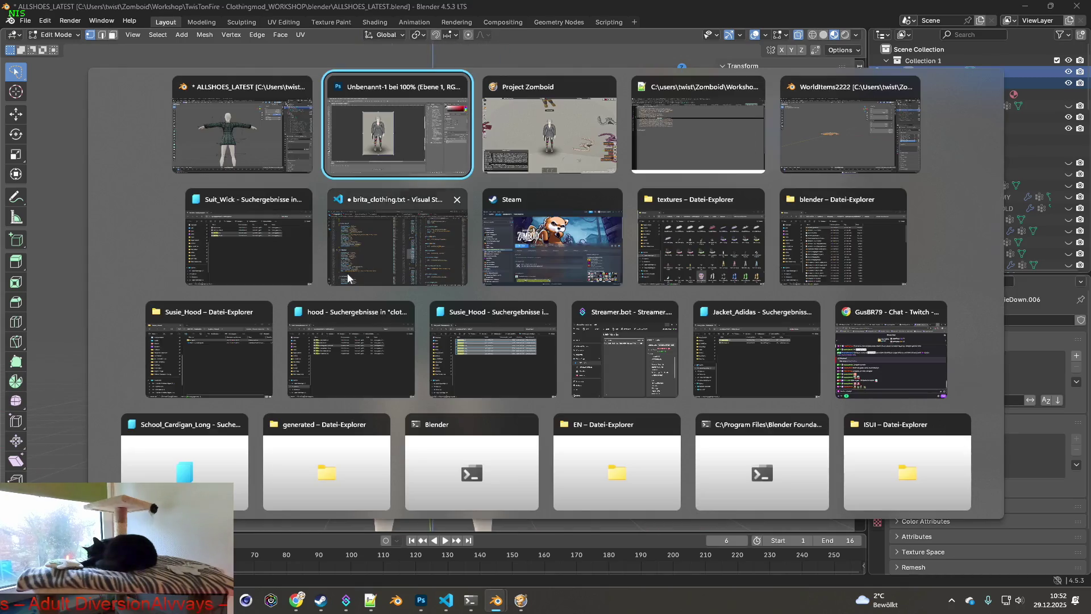
- Return to Project Zomboid and walk the character a couple of steps north
key("alt+Tab")
key("w")
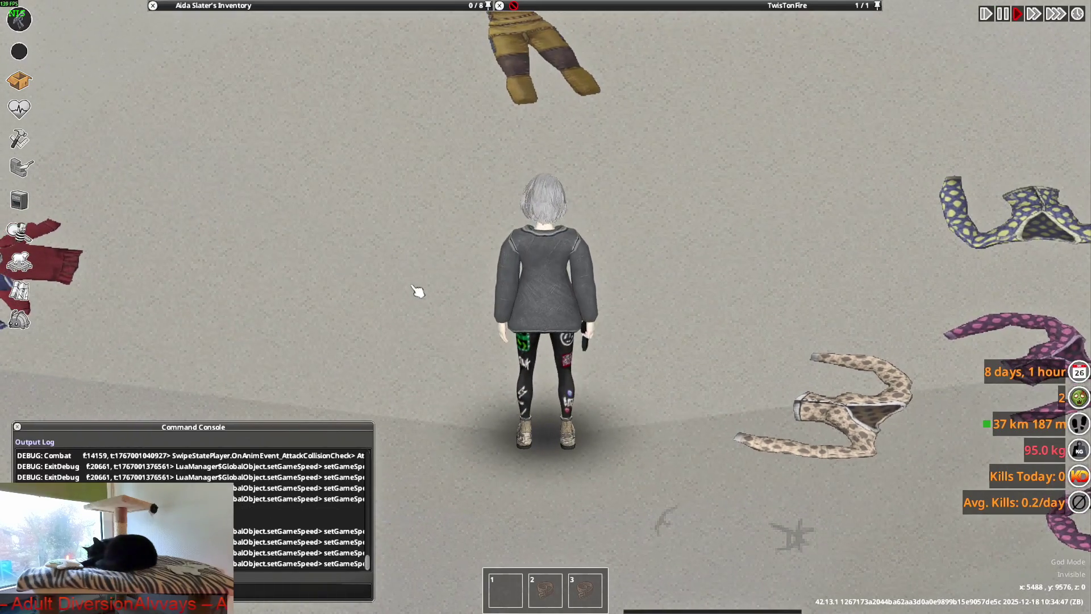
key("w")
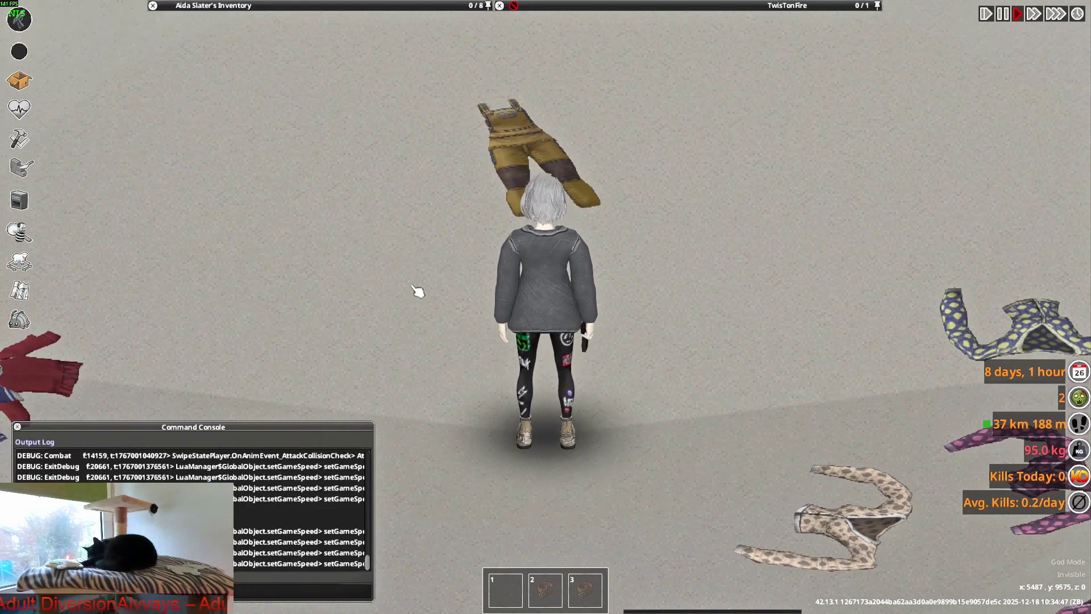
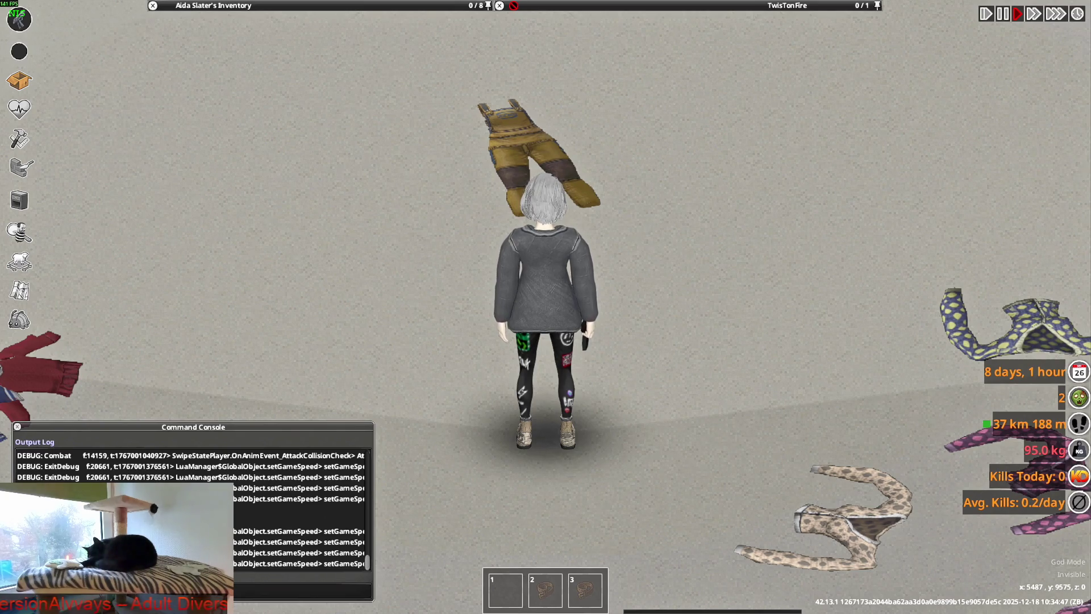
- Snip the region around the character's back view and switch over to Photoshop
key("super+shift+s")
left_click_drag(384, 142, 679, 472)
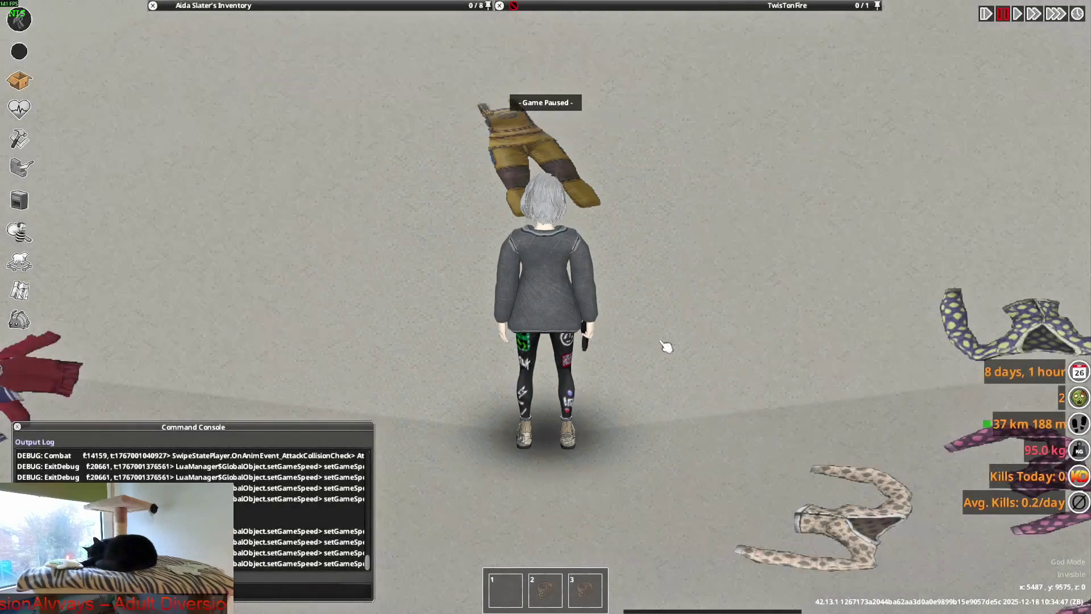
key("alt+Tab")
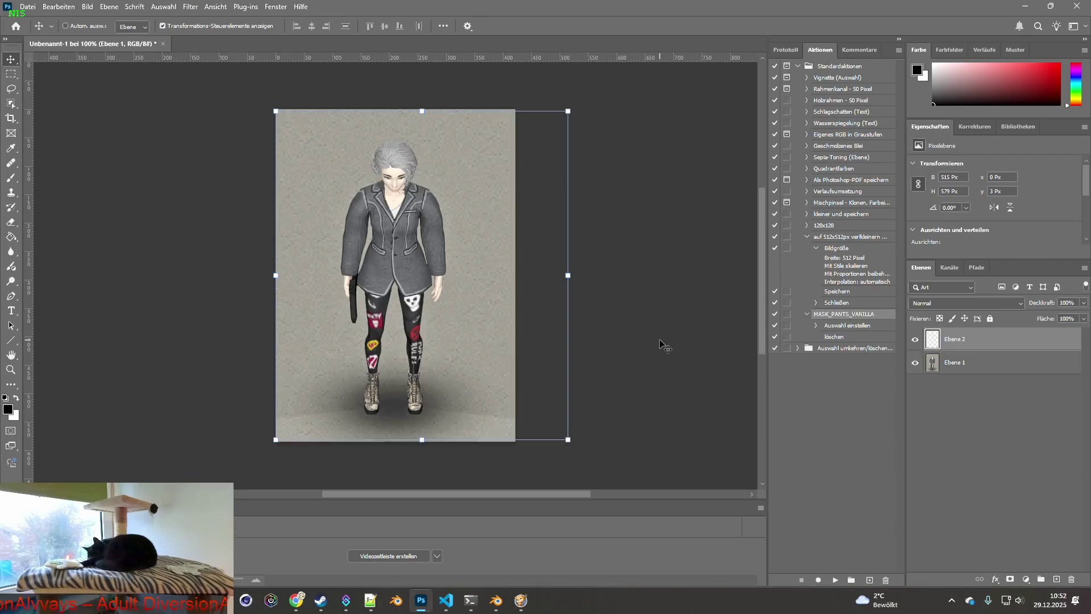
- Paste the back-view snapshot as a new layer and shift it left to line up with the front view
key("ctrl+v")
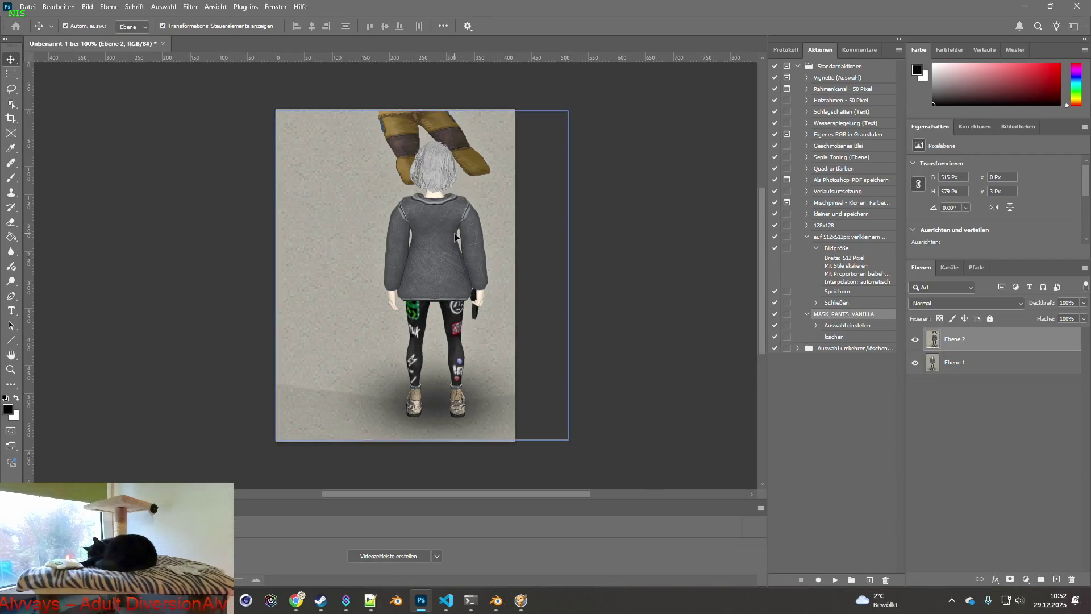
left_click_drag(454, 237, 432, 237)
left_click(914, 339)
left_click_drag(407, 250, 392, 251)
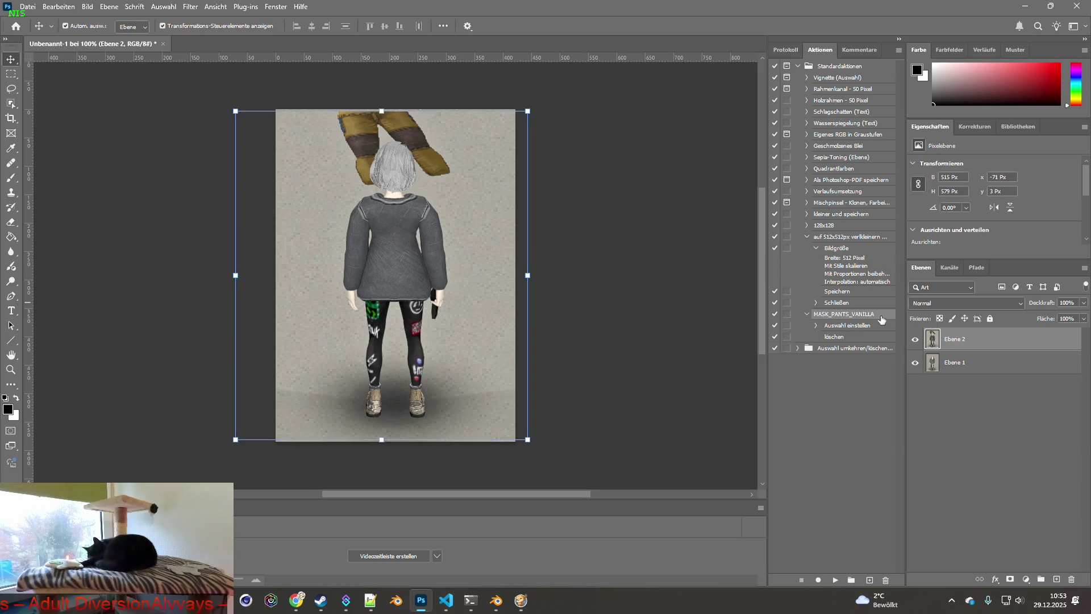
- Toggle the back-view layer's visibility repeatedly to compare it against the front view
left_click(916, 339)
left_click(917, 340)
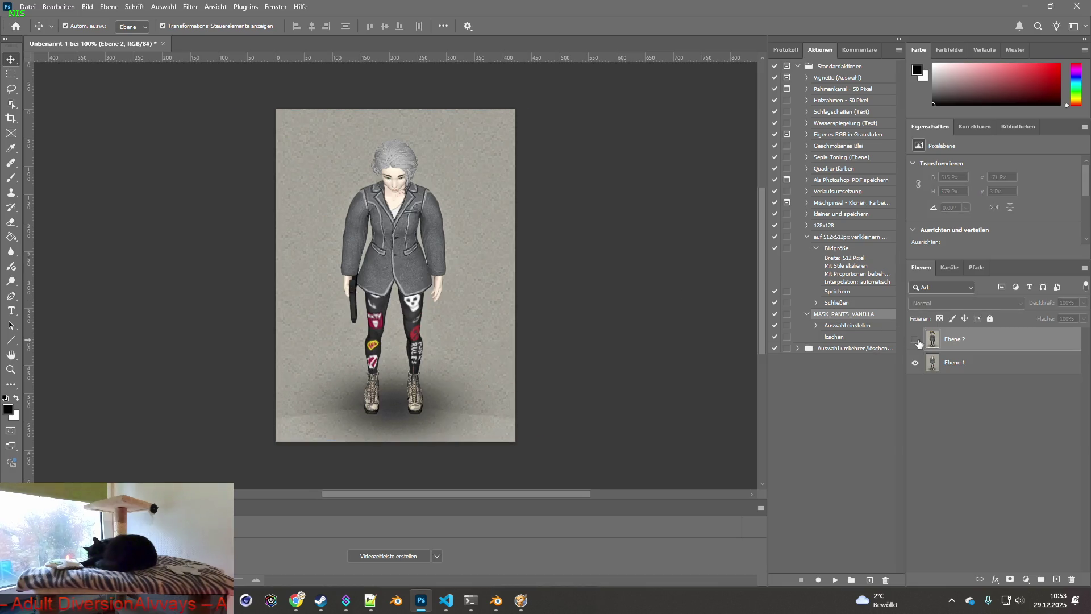
left_click(916, 340)
left_click(915, 340)
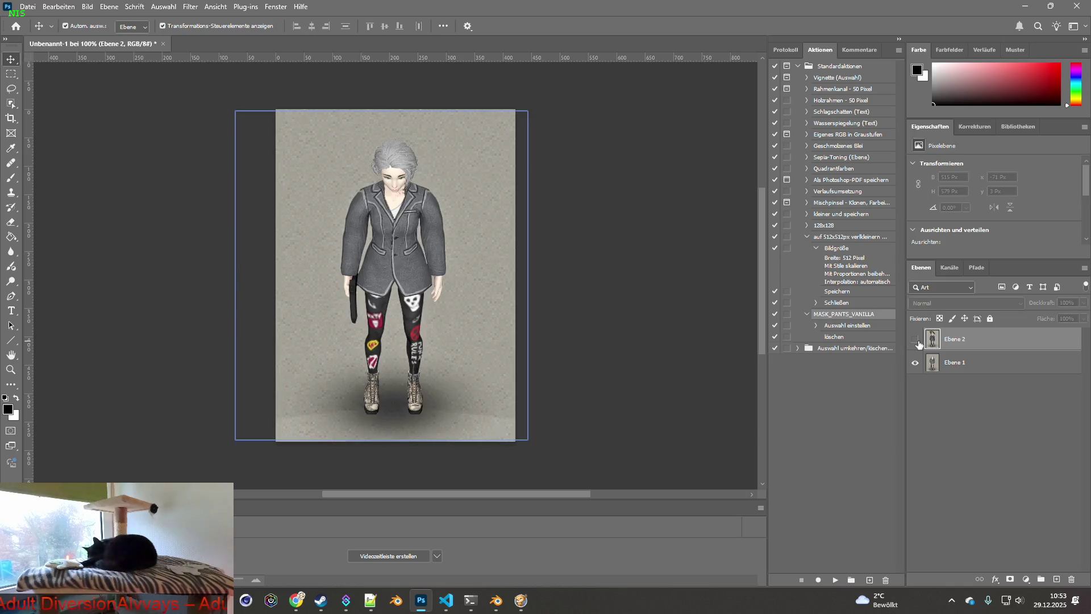
left_click(917, 340)
left_click(917, 340)
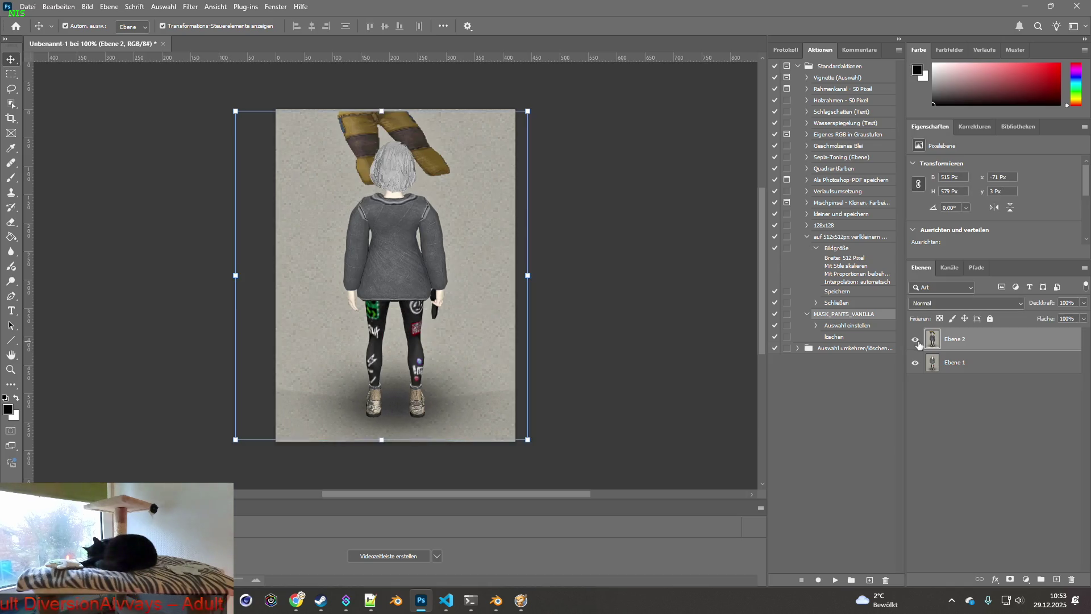
left_click(917, 340)
left_click(916, 341)
left_click(917, 341)
left_click(917, 341)
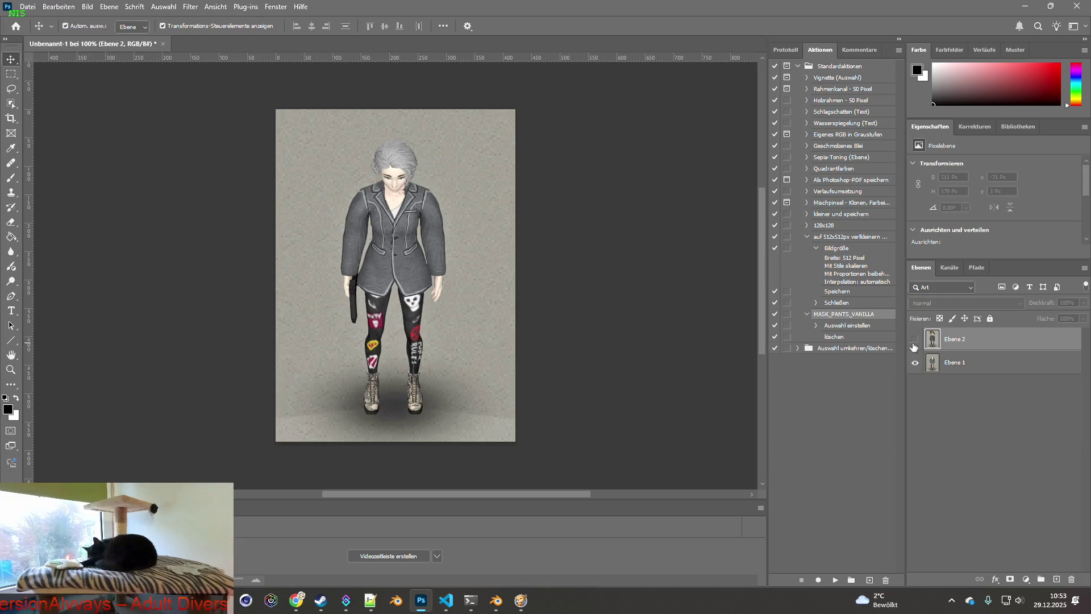
- Switch through the game to Blender and orbit the model to face its front
key("alt+Tab")
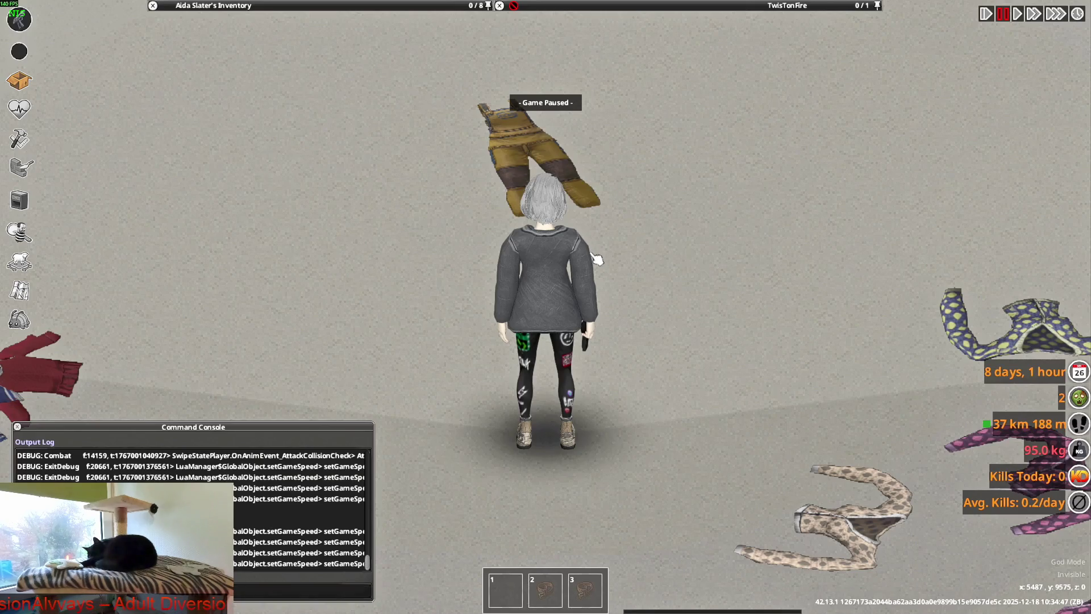
key("alt+Tab")
middle_click_drag(585, 261, 457, 273)
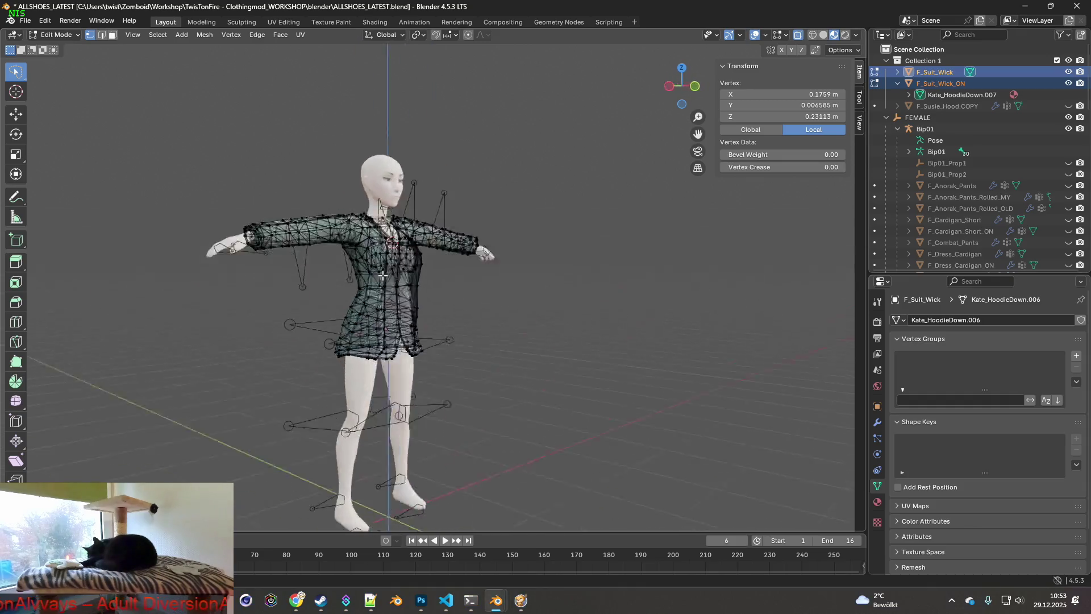
scroll(460, 273, "up", 1)
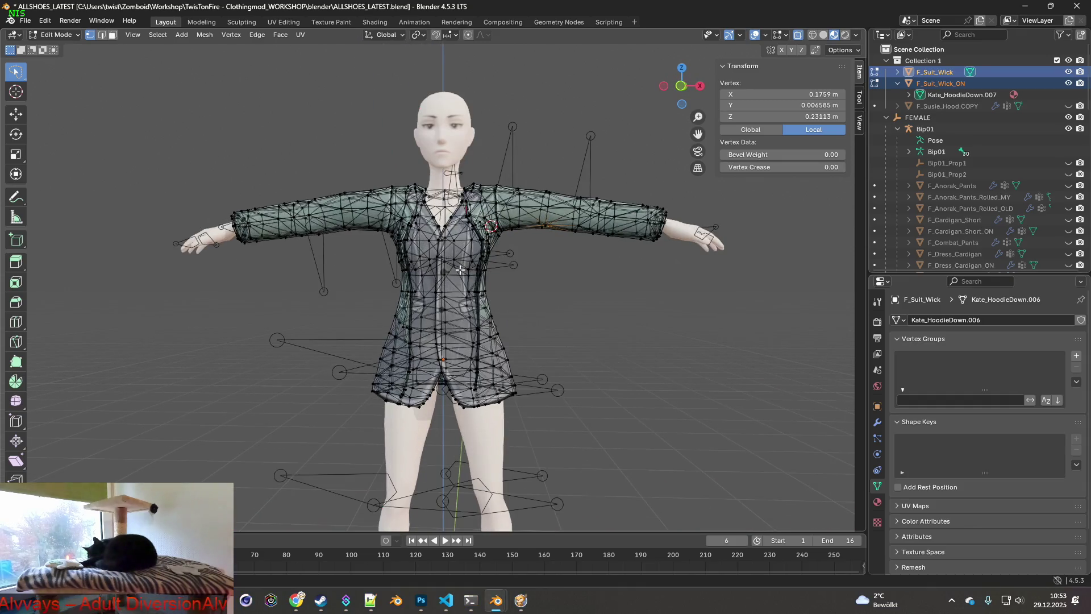
scroll(464, 273, "up", 1)
scroll(471, 273, "up", 1)
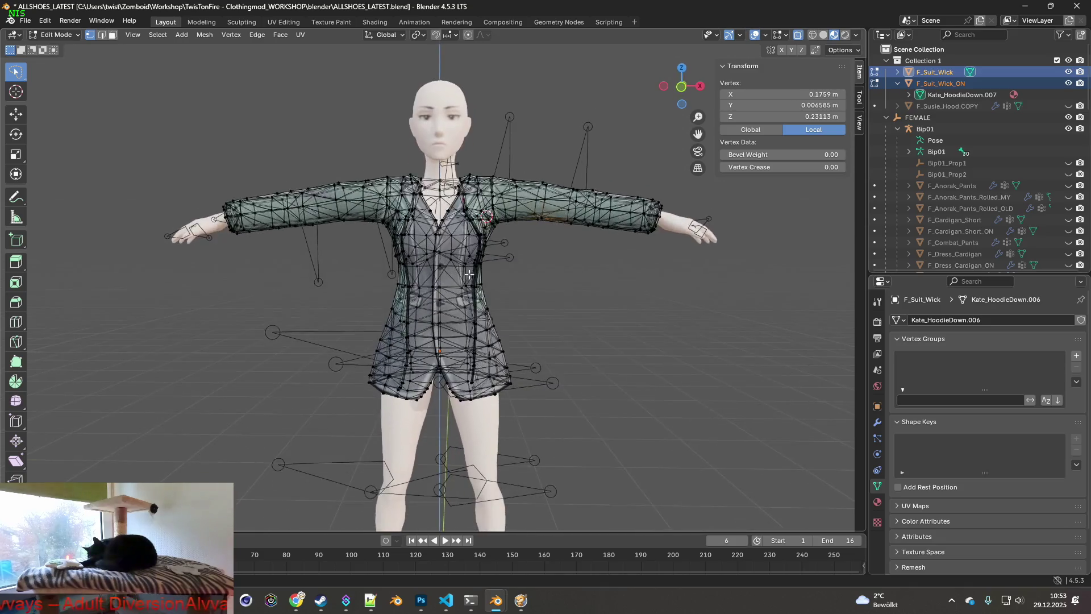
scroll(473, 270, "up", 1)
scroll(475, 265, "up", 1)
- Show the meshes as wireframe and orbit around the torso, waist and chest to inspect them
mouse_move(478, 247)
middle_mouse_down()
mouse_move(366, 248)
mouse_move(467, 273)
mouse_move(604, 202)
middle_mouse_up()
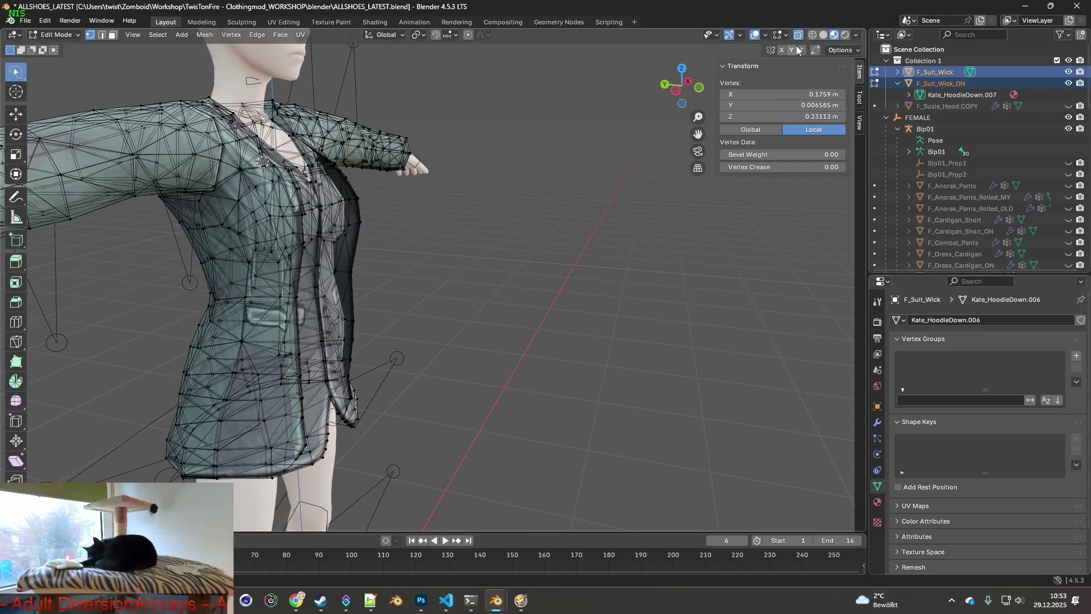
left_click(811, 35)
mouse_move(545, 293)
middle_mouse_down()
mouse_move(404, 319)
mouse_move(435, 303)
middle_mouse_up()
scroll(430, 302, "up", 3)
scroll(418, 302, "up", 1)
scroll(373, 271, "up", 2)
mouse_move(373, 271)
middle_mouse_down()
mouse_move(316, 267)
mouse_move(646, 287)
mouse_move(597, 256)
mouse_move(577, 221)
mouse_move(378, 349)
mouse_move(420, 321)
mouse_move(455, 248)
mouse_move(390, 272)
mouse_move(541, 268)
mouse_move(343, 299)
mouse_move(555, 299)
mouse_move(522, 318)
mouse_move(500, 383)
middle_mouse_up()
mouse_move(477, 286)
middle_mouse_down("shift")
mouse_move(522, 387)
mouse_move(520, 343)
middle_mouse_up("shift")
scroll(553, 396, "down", 3)
scroll(518, 313, "down", 2)
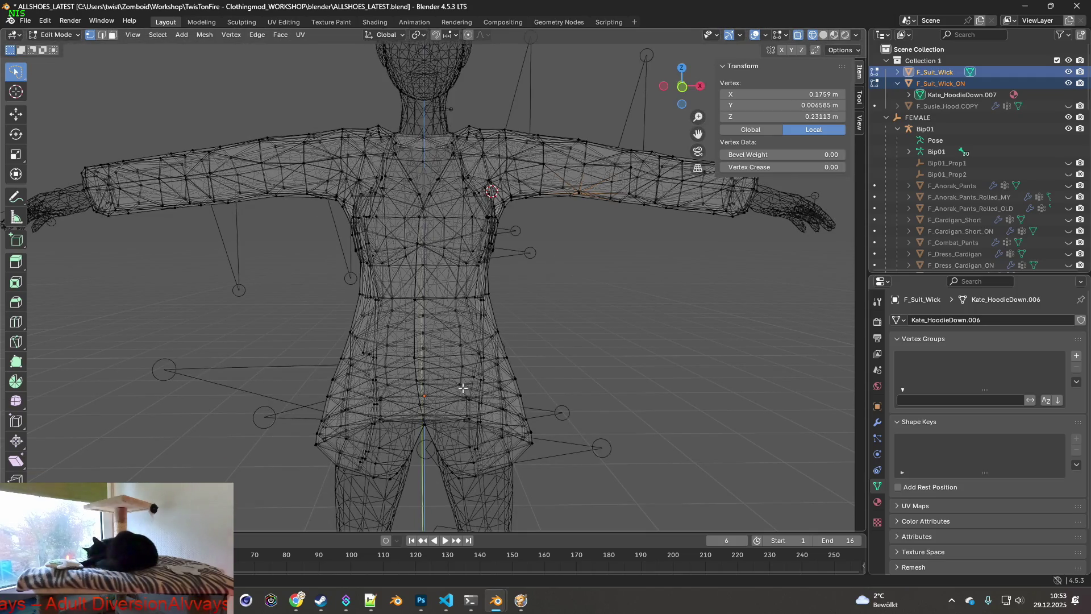
scroll(463, 389, "down", 2)
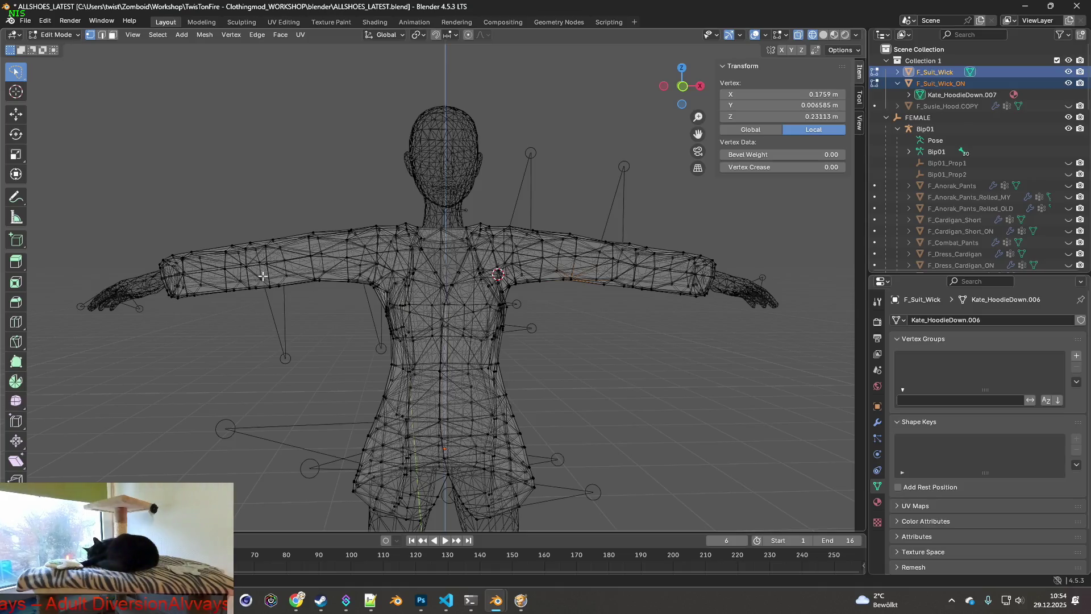
scroll(261, 276, "up", 3)
scroll(272, 273, "up", 2)
scroll(290, 271, "up", 2)
scroll(302, 272, "up", 1)
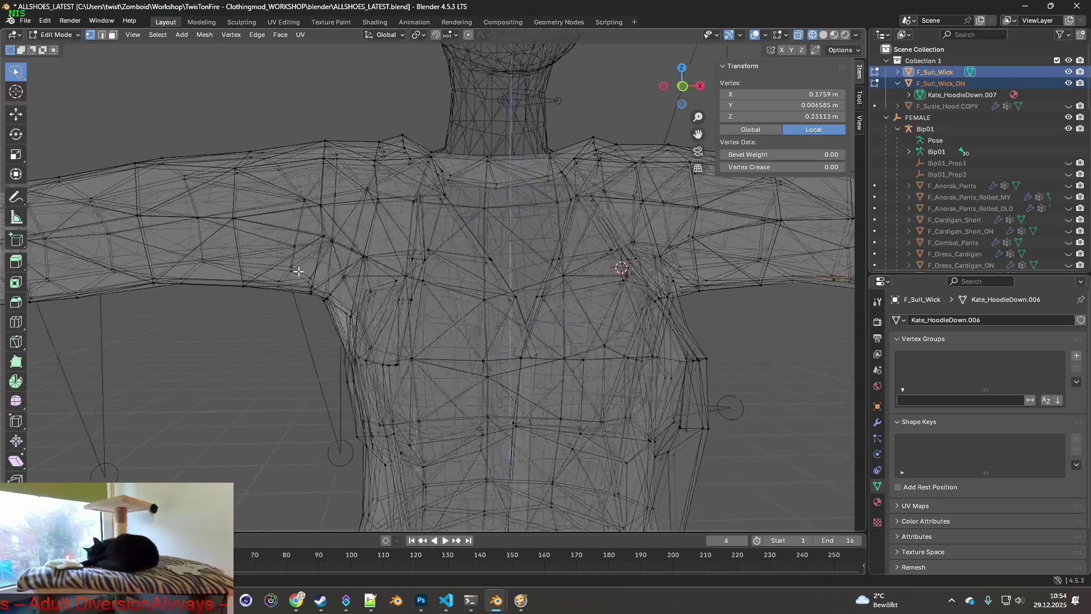
- Orbit around the head, shoulders and torso, then switch to face select mode on the jacket mesh
middle_click_drag(303, 271, 156, 266, "shift")
mouse_move(382, 282)
middle_mouse_down()
mouse_move(190, 325)
mouse_move(145, 299)
mouse_move(296, 316)
mouse_move(133, 304)
mouse_move(377, 317)
mouse_move(389, 306)
mouse_move(467, 336)
mouse_move(463, 316)
mouse_move(432, 300)
mouse_move(282, 307)
mouse_move(341, 322)
middle_mouse_up()
middle_click_drag(425, 307, 409, 319)
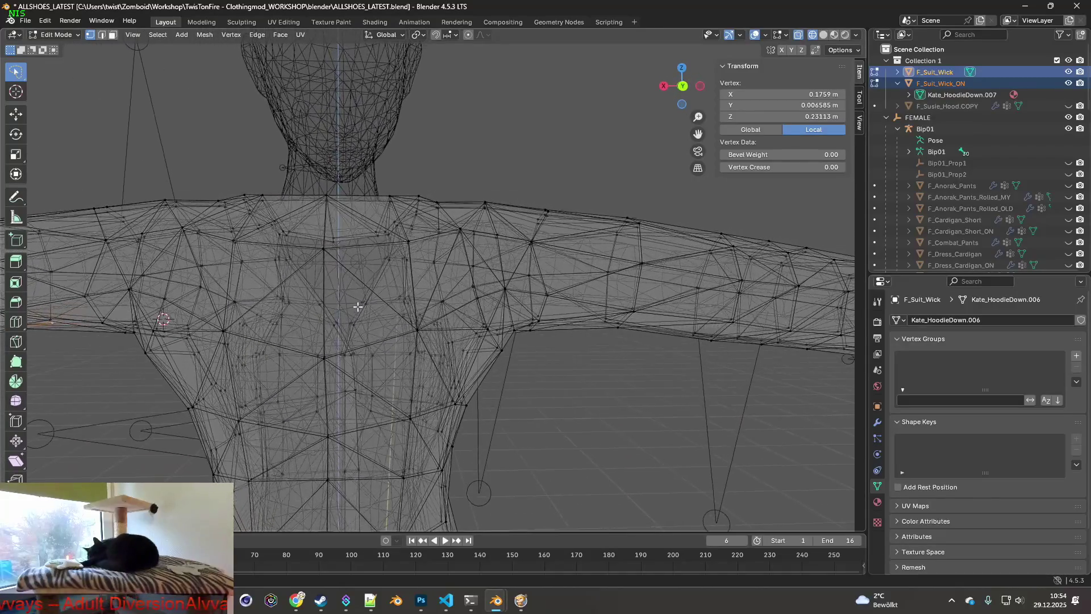
mouse_move(314, 317)
middle_mouse_down()
mouse_move(291, 304)
mouse_move(324, 298)
mouse_move(263, 309)
mouse_move(263, 319)
mouse_move(366, 320)
mouse_move(467, 302)
mouse_move(455, 324)
mouse_move(390, 328)
mouse_move(273, 304)
mouse_move(347, 314)
middle_mouse_up()
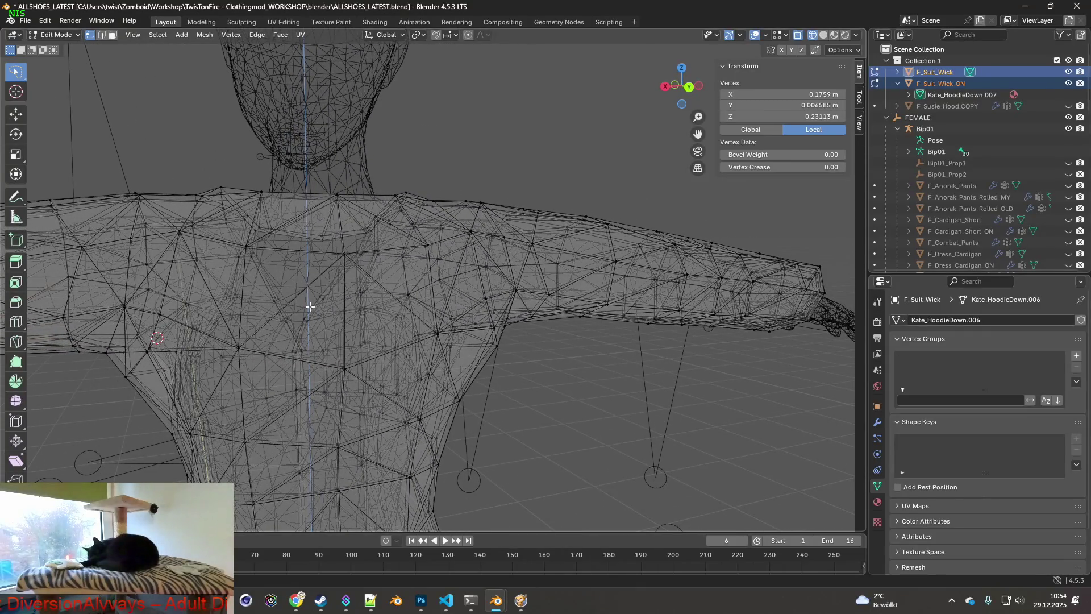
left_click(112, 34)
middle_click_drag(293, 307, 295, 309)
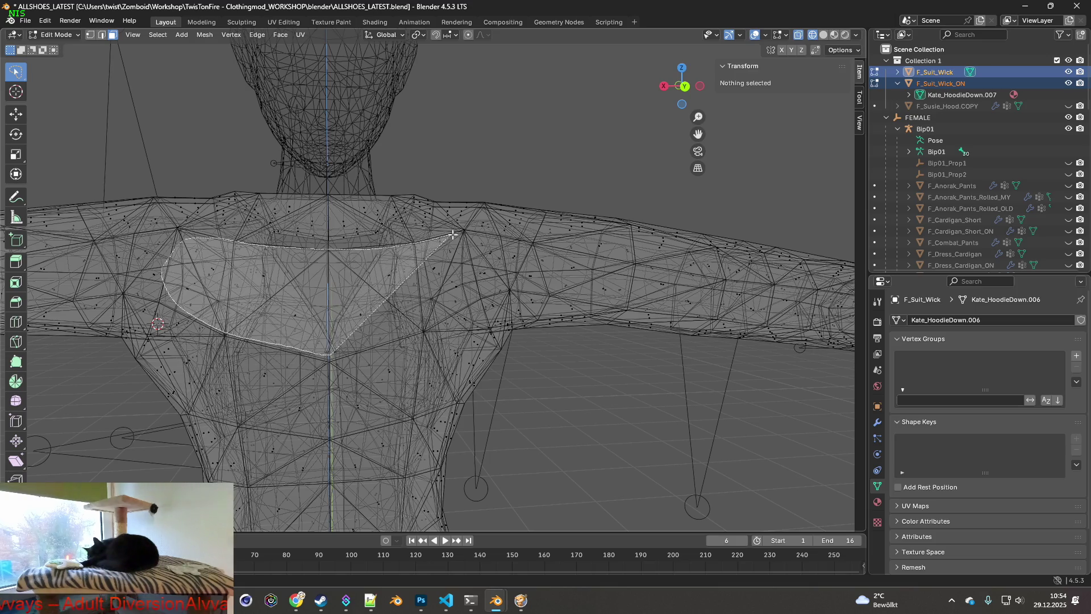
- Pick a shoulder face on F_Suit_Wick_ON, outline the chest region and select all faces inside it
left_click_drag(492, 234, 493, 234)
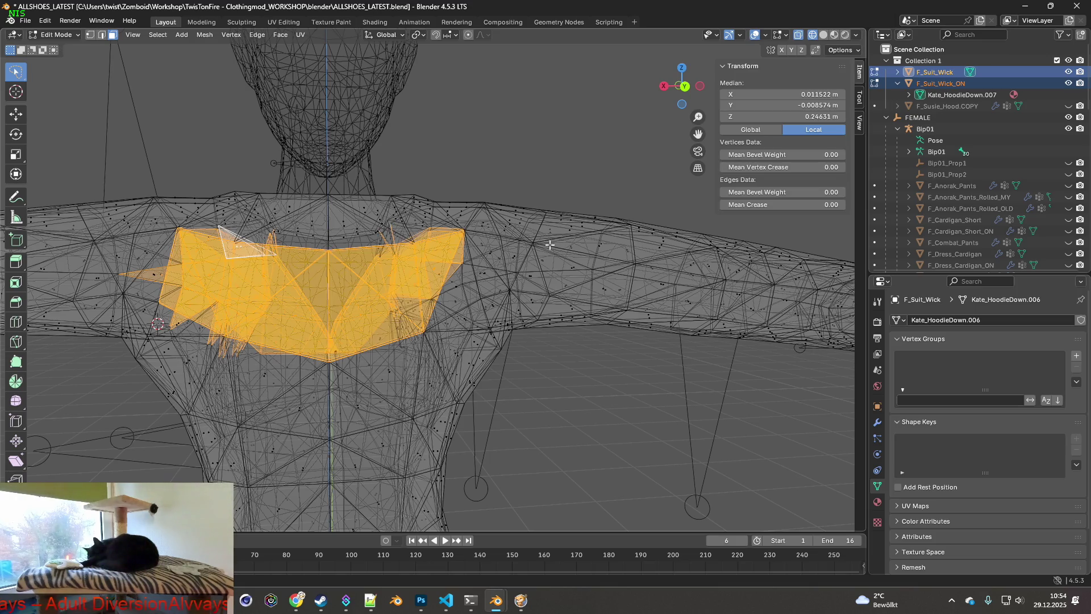
left_click(527, 243)
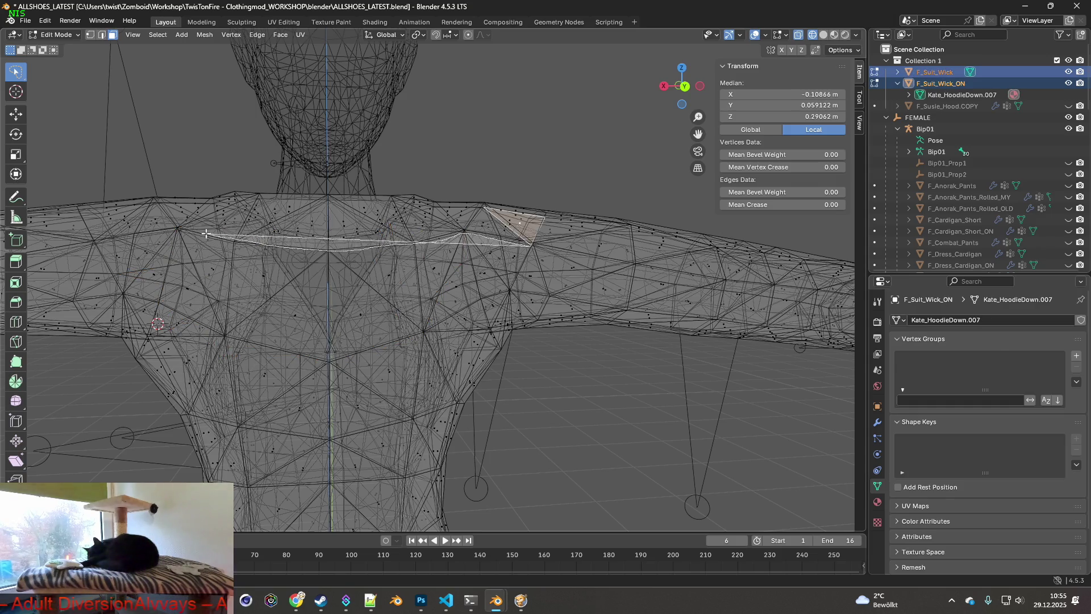
left_click_drag(182, 231, 158, 309)
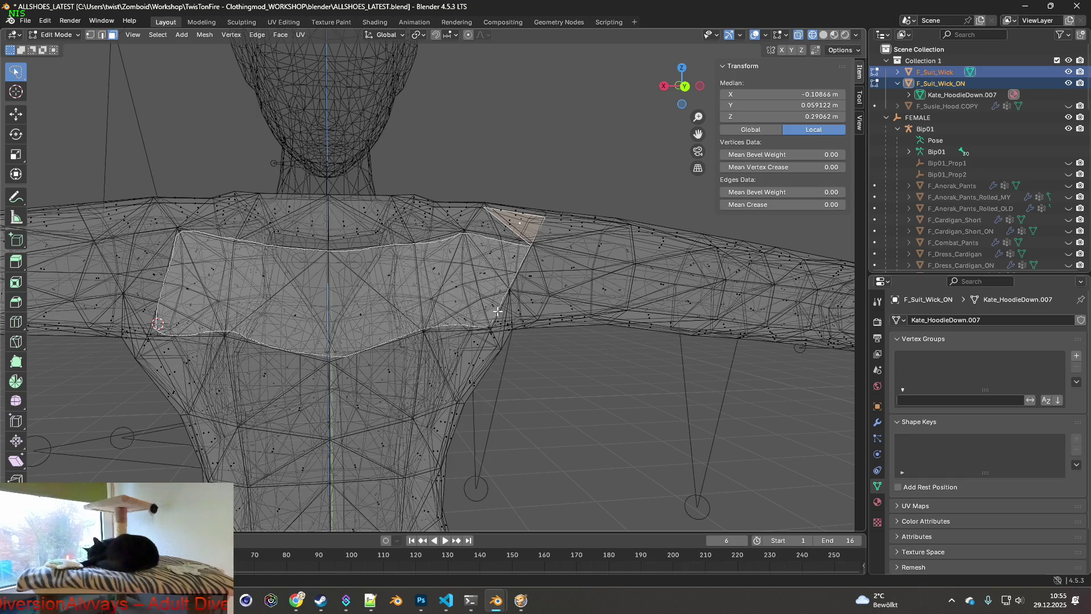
key("ctrl+l")
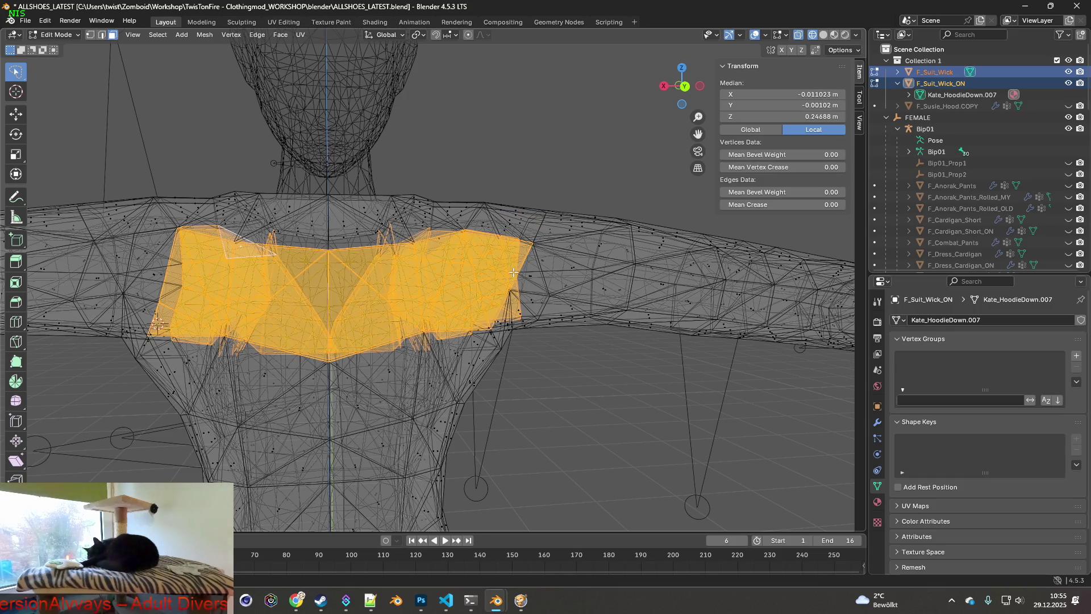
- Orbit around the shoulder and chest to inspect the selected chest faces from several angles
middle_click_drag(481, 271, 351, 288)
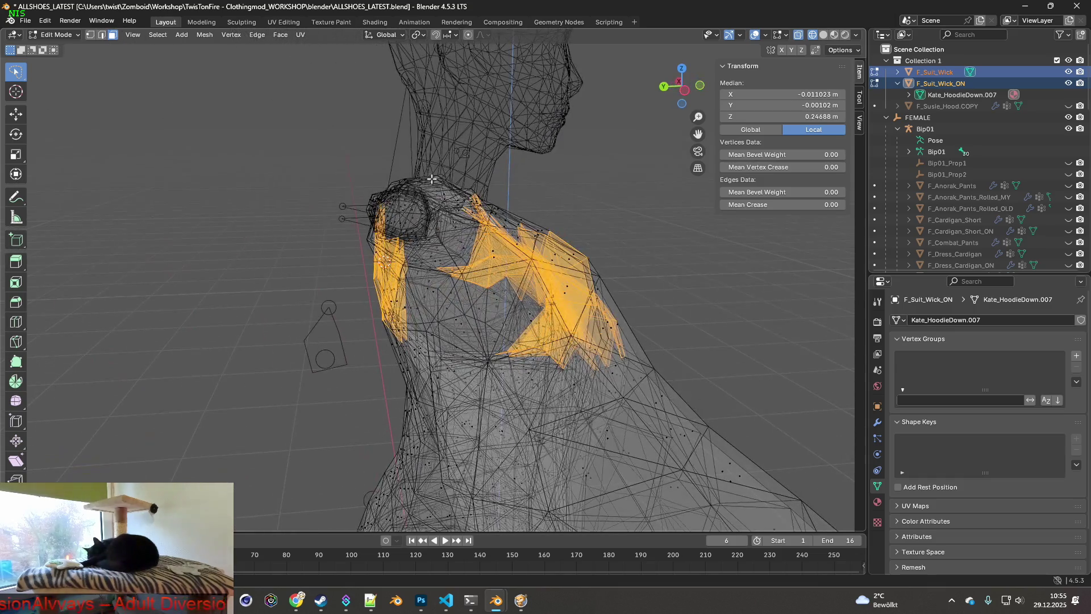
mouse_move(450, 367)
middle_mouse_down()
mouse_move(426, 230)
mouse_move(464, 253)
middle_mouse_up()
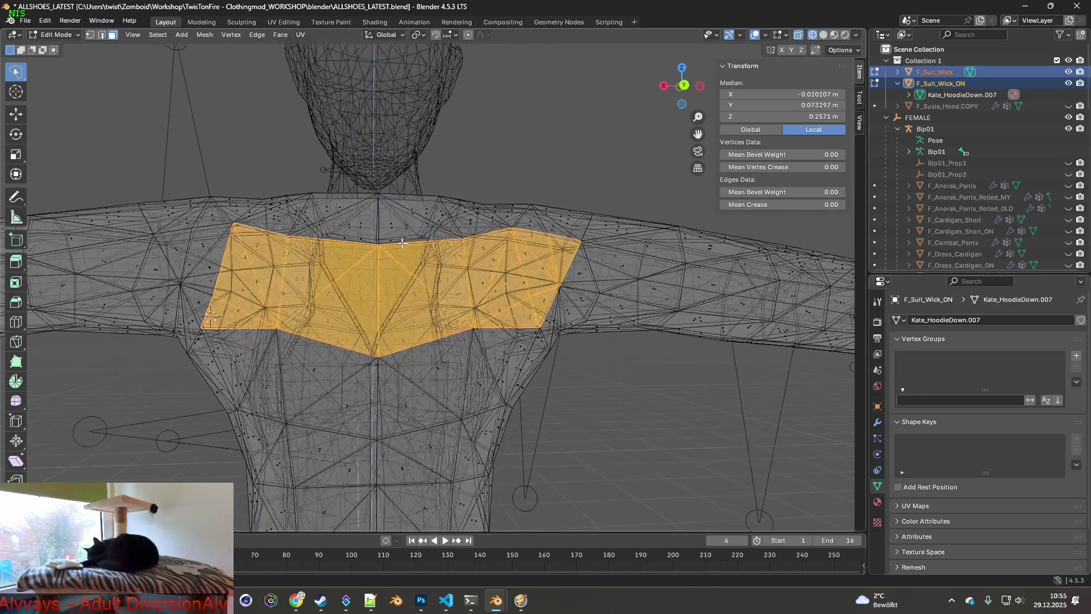
mouse_move(388, 262)
middle_mouse_down()
mouse_move(366, 261)
mouse_move(384, 252)
mouse_move(372, 261)
middle_mouse_up()
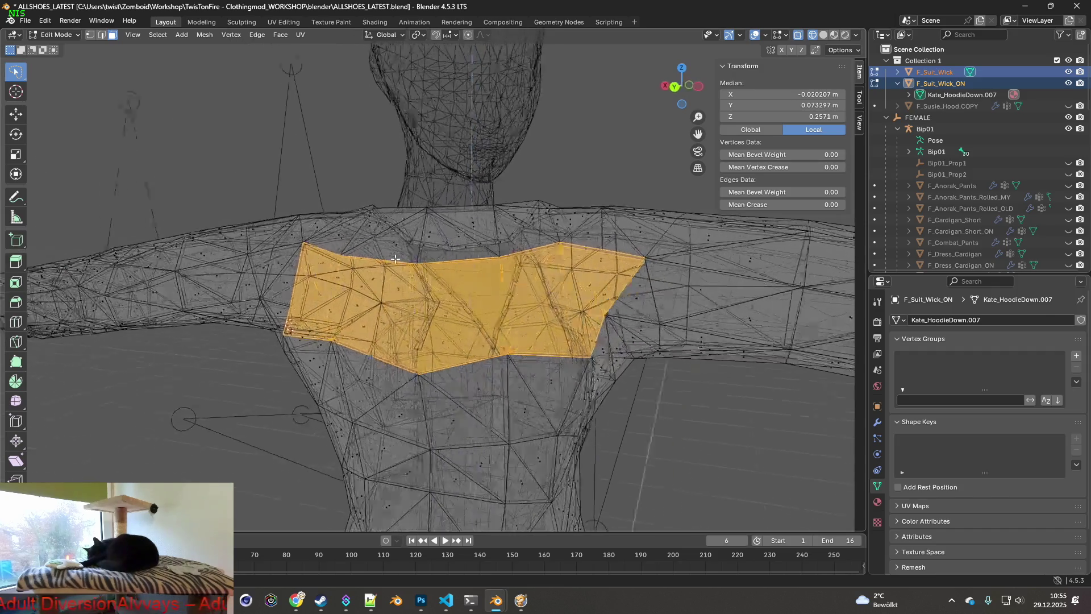
mouse_move(424, 247)
middle_mouse_down()
mouse_move(448, 253)
mouse_move(376, 258)
middle_mouse_up()
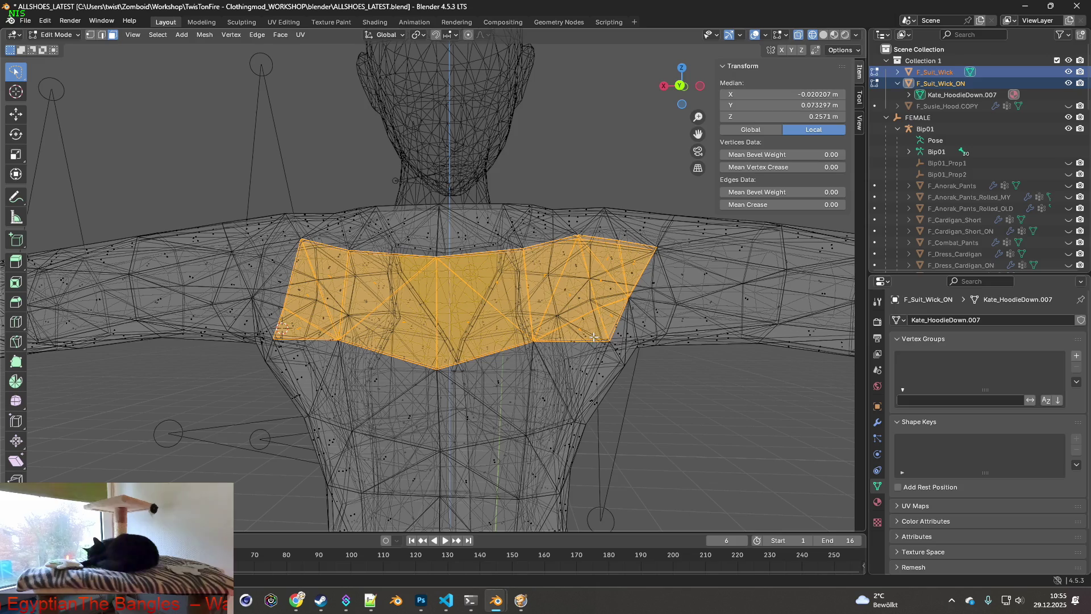
middle_click_drag(292, 314, 286, 315)
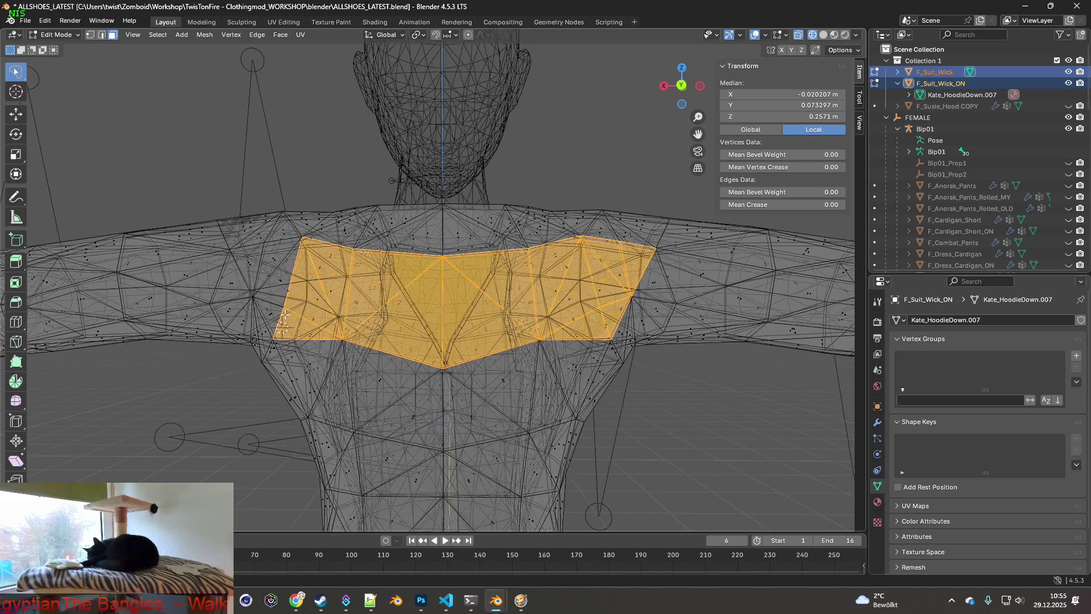
middle_click_drag(616, 308, 614, 259)
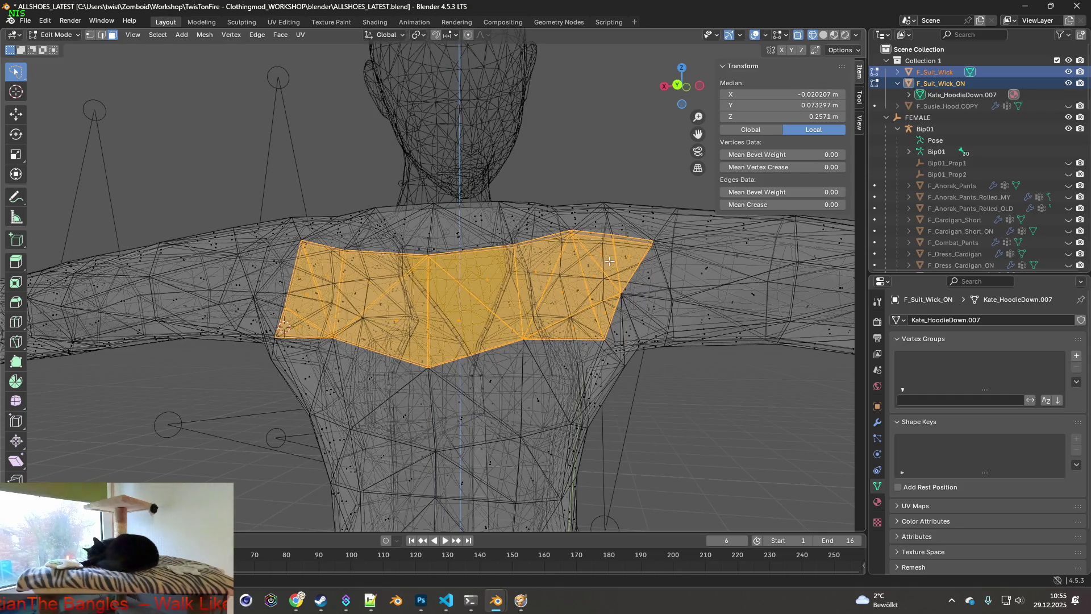
middle_click_drag(604, 292, 611, 281)
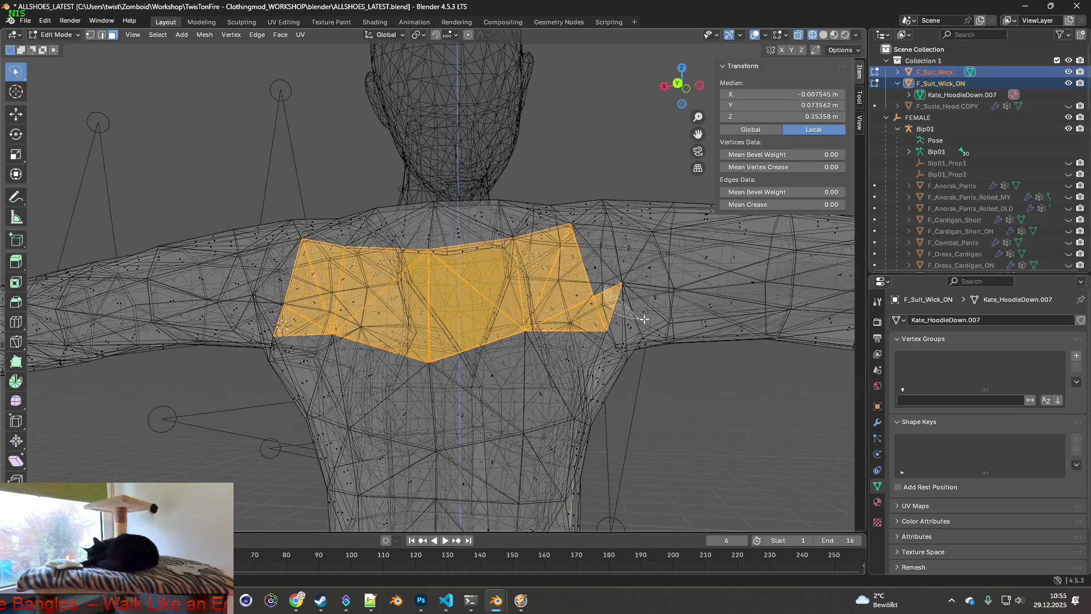
mouse_move(523, 342)
middle_mouse_down()
mouse_move(476, 360)
mouse_move(521, 345)
mouse_move(597, 352)
mouse_move(460, 351)
mouse_move(546, 377)
mouse_move(426, 378)
mouse_move(460, 366)
mouse_move(410, 375)
mouse_move(435, 374)
mouse_move(443, 355)
middle_mouse_up()
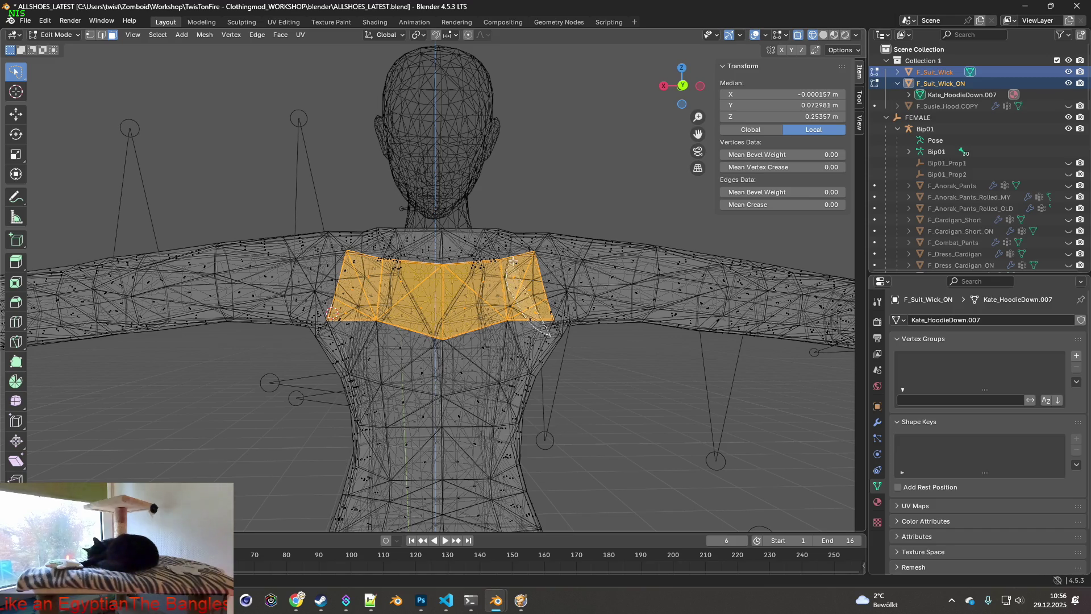
- Deselect the right-side chest faces, check the front view, then return the mesh to object mode
right_click_drag(512, 265, 524, 305, "ctrl+shift")
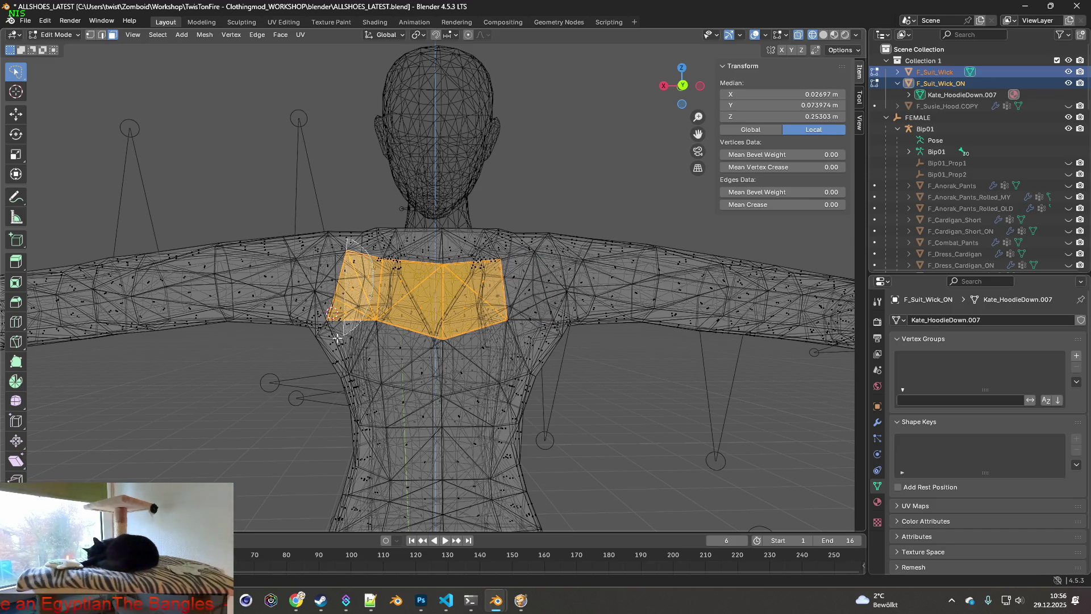
mouse_move(373, 304)
middle_mouse_down()
mouse_move(326, 310)
mouse_move(351, 290)
mouse_move(563, 376)
mouse_move(315, 384)
mouse_move(289, 192)
middle_mouse_up()
left_click(568, 384)
left_click(56, 34)
left_click(81, 58)
scroll(407, 268, "down", 2)
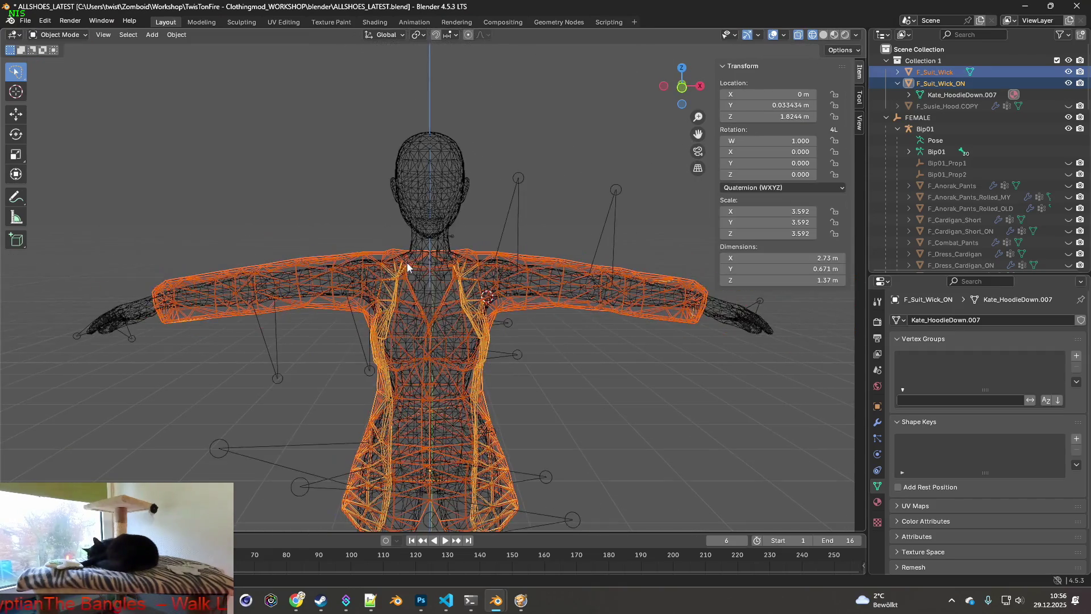
- Clear the selection, switch to material preview shading and orbit around the textured figure
left_click(554, 197)
left_click(835, 34)
scroll(577, 224, "down", 2)
mouse_move(576, 224)
middle_mouse_down()
mouse_move(489, 211)
mouse_move(550, 217)
mouse_move(435, 224)
mouse_move(410, 212)
mouse_move(418, 167)
mouse_move(436, 156)
mouse_move(513, 179)
mouse_move(507, 226)
mouse_move(472, 231)
mouse_move(487, 236)
mouse_move(478, 293)
mouse_move(467, 249)
mouse_move(372, 247)
mouse_move(362, 226)
mouse_move(273, 230)
mouse_move(349, 252)
mouse_move(592, 266)
mouse_move(573, 269)
middle_mouse_up()
scroll(587, 269, "up", 2)
scroll(490, 261, "up", 2)
middle_click_drag(490, 261, 271, 132)
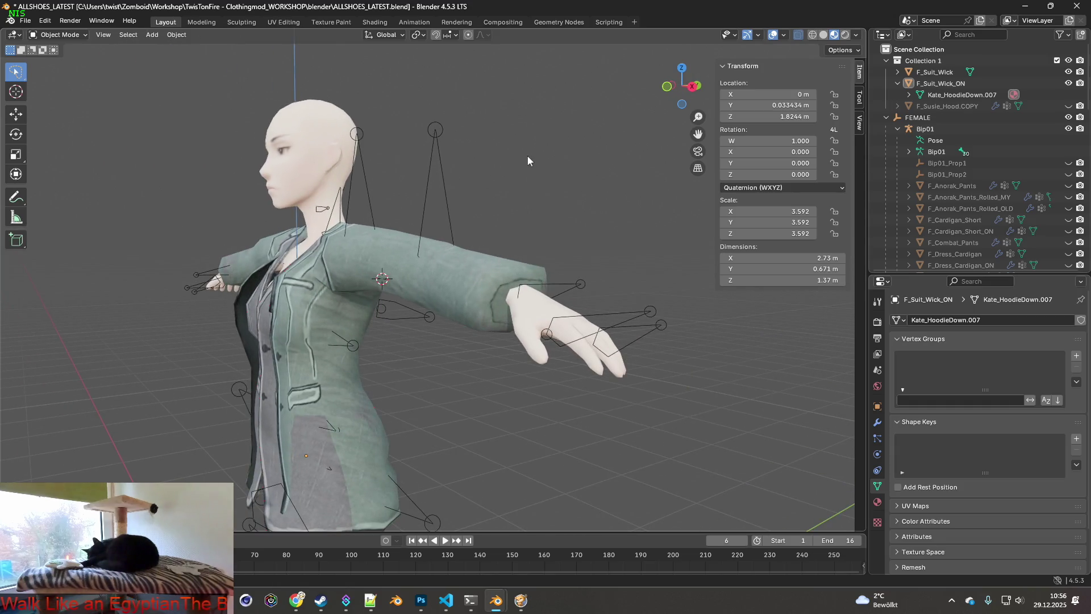
mouse_move(568, 225)
middle_mouse_down()
mouse_move(516, 224)
mouse_move(542, 225)
mouse_move(528, 269)
mouse_move(543, 283)
mouse_move(644, 293)
mouse_move(647, 311)
mouse_move(604, 280)
mouse_move(572, 286)
mouse_move(670, 294)
mouse_move(381, 276)
mouse_move(562, 285)
mouse_move(409, 277)
mouse_move(535, 281)
mouse_move(372, 263)
mouse_move(471, 268)
mouse_move(284, 146)
middle_mouse_up()
- Select F_Suit_Wick and F_Suit_Wick_ON together in the Outliner
left_click(935, 71)
left_click(940, 83, "ctrl")
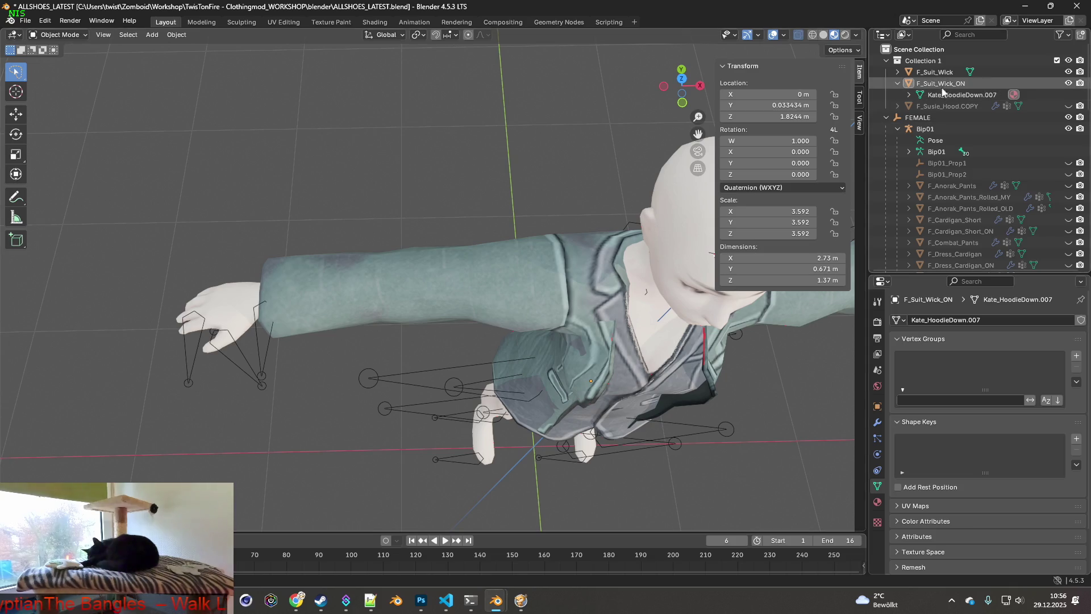
left_click(58, 34)
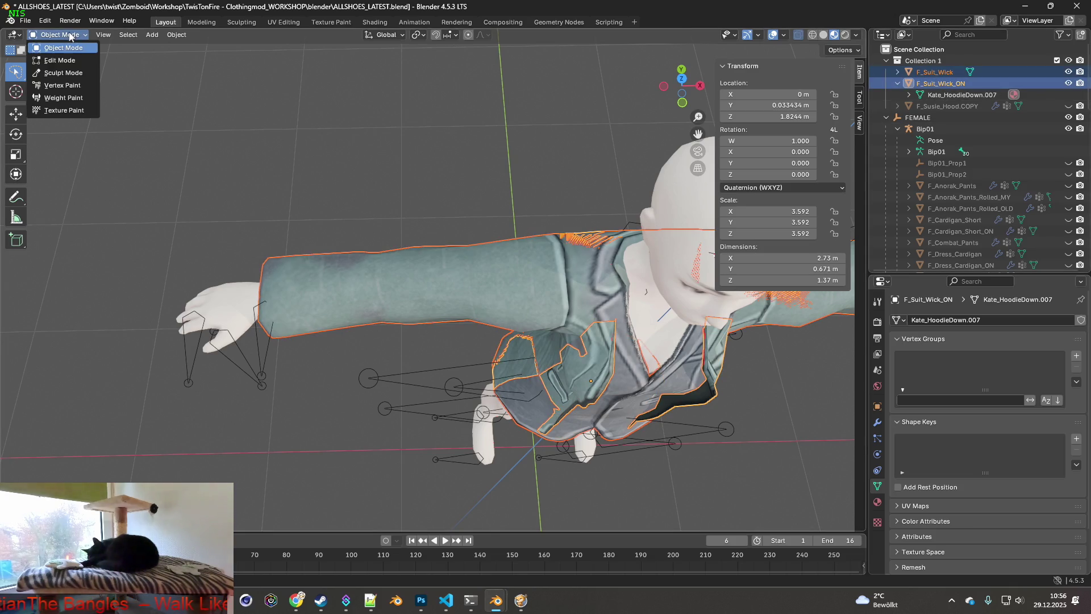
- Enter edit mode with vertex select and select the vertices around the sleeve cuffs
left_click(69, 61)
middle_click_drag(278, 219, 445, 205, "shift")
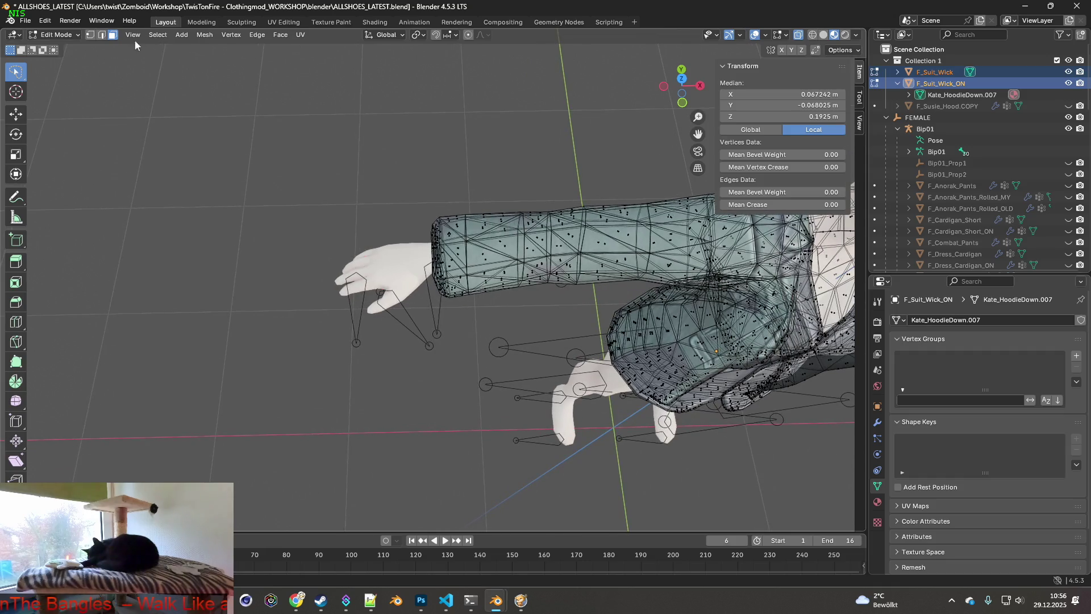
left_click(91, 35)
mouse_move(383, 281)
middle_mouse_down()
mouse_move(396, 274)
mouse_move(437, 293)
middle_mouse_up()
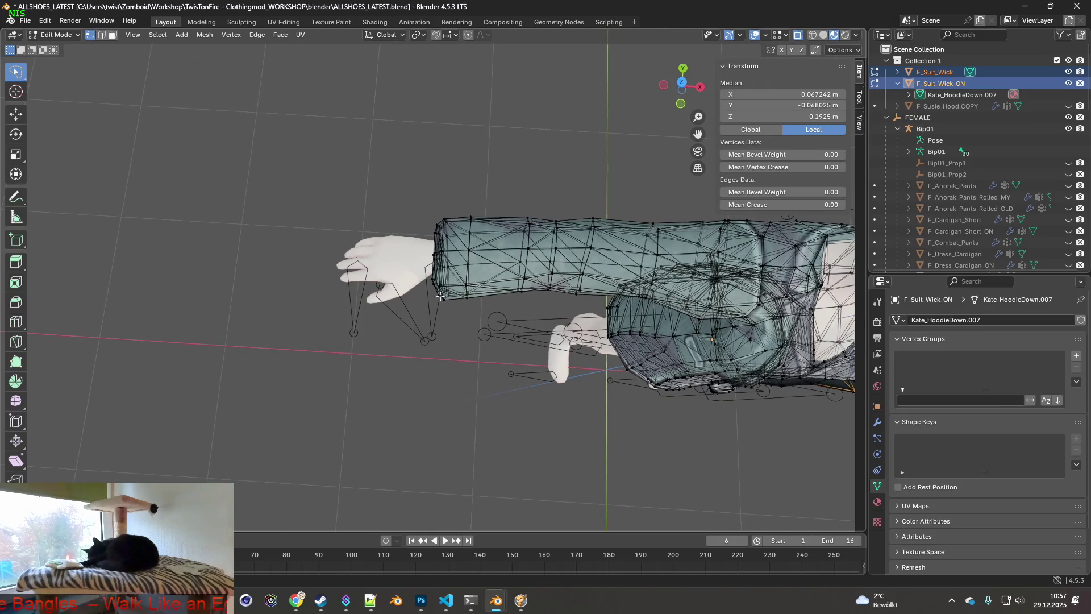
left_click(485, 322)
mouse_move(486, 322)
middle_mouse_down()
mouse_move(531, 234)
mouse_move(541, 294)
middle_mouse_up()
scroll(532, 235, "down", 5)
scroll(542, 294, "up", 5)
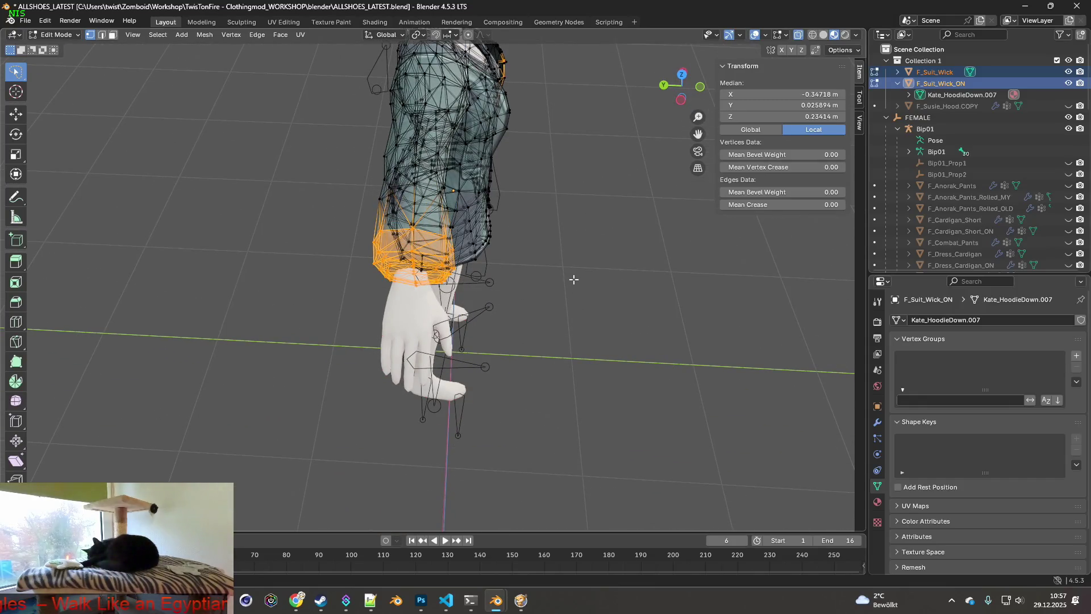
middle_click_drag(582, 258, 441, 247)
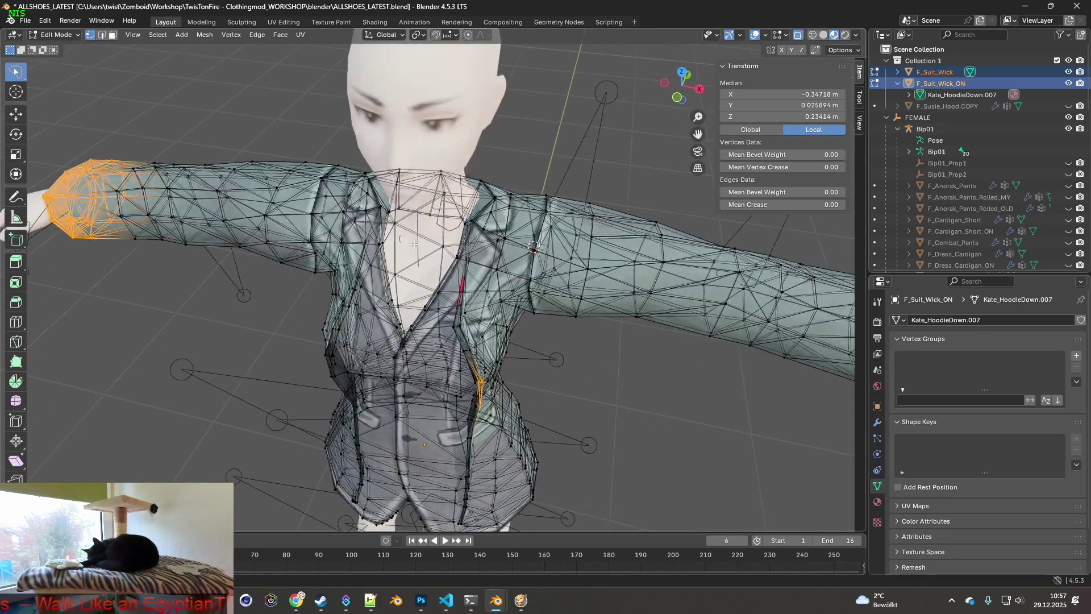
left_click_drag(456, 327, 519, 388)
mouse_move(519, 387)
middle_mouse_down()
mouse_move(419, 340)
mouse_move(512, 237)
middle_mouse_up()
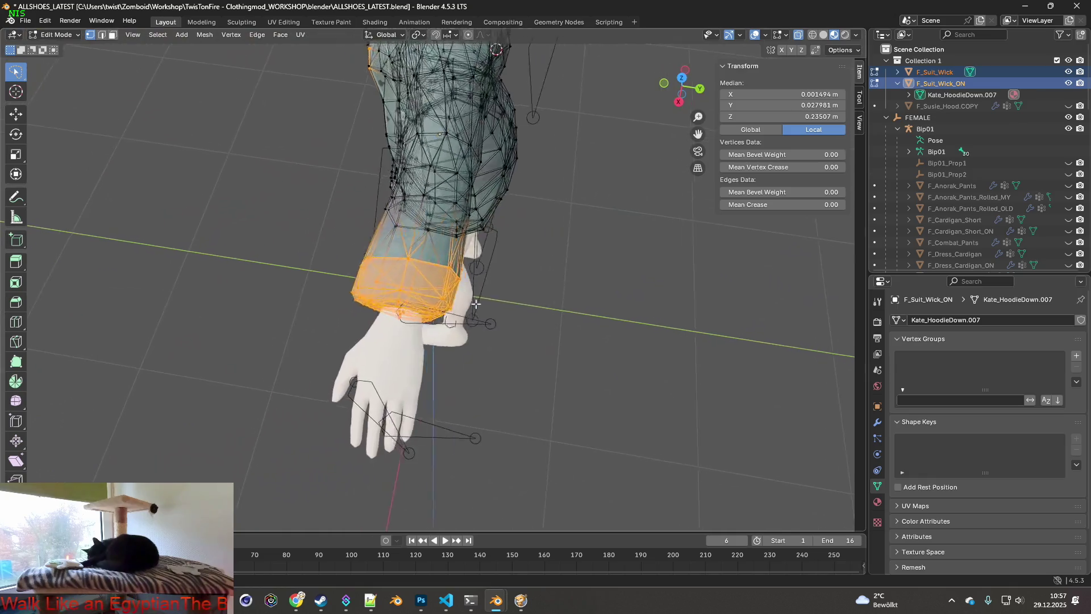
mouse_move(367, 177)
middle_mouse_down()
mouse_move(326, 242)
mouse_move(323, 274)
middle_mouse_up()
middle_click_drag(595, 273, 574, 297, "shift")
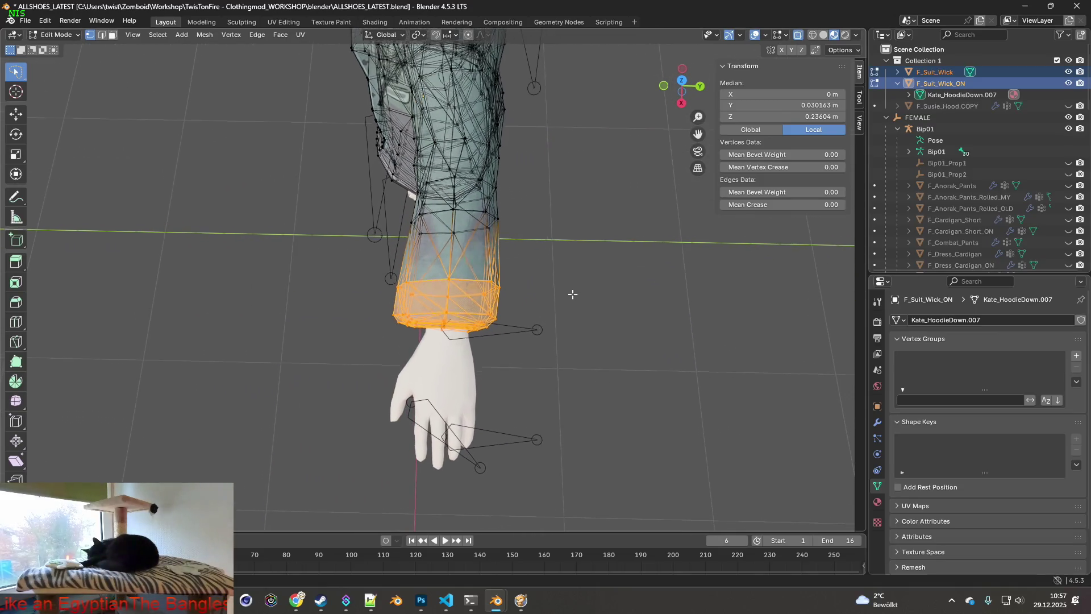
- Scale the selected cuff vertices down slightly to 0.985
key("s")
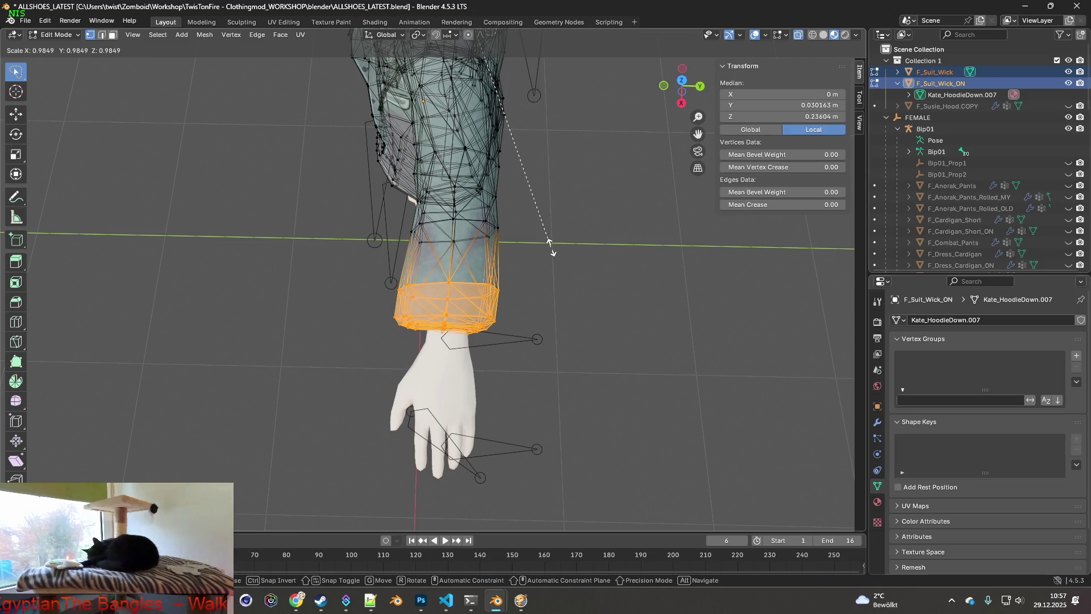
left_click(549, 243)
mouse_move(553, 247)
middle_mouse_down()
mouse_move(568, 170)
mouse_move(554, 170)
middle_mouse_up()
- Nudge the cuffs into place around the wrists with small moves along X, Y and Z
key("g")
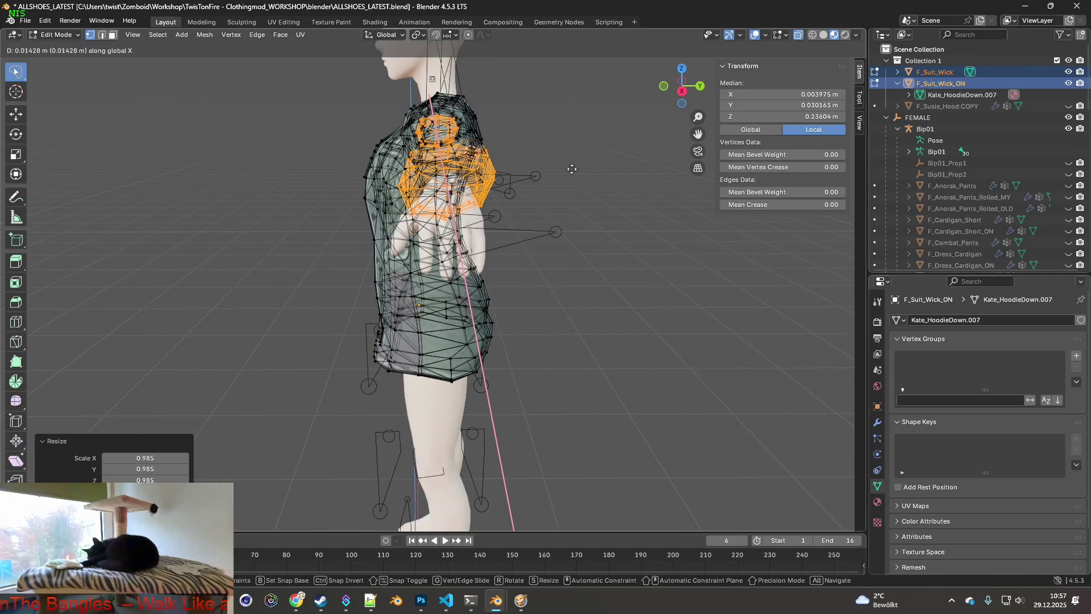
key("Escape")
key("g")
key("y")
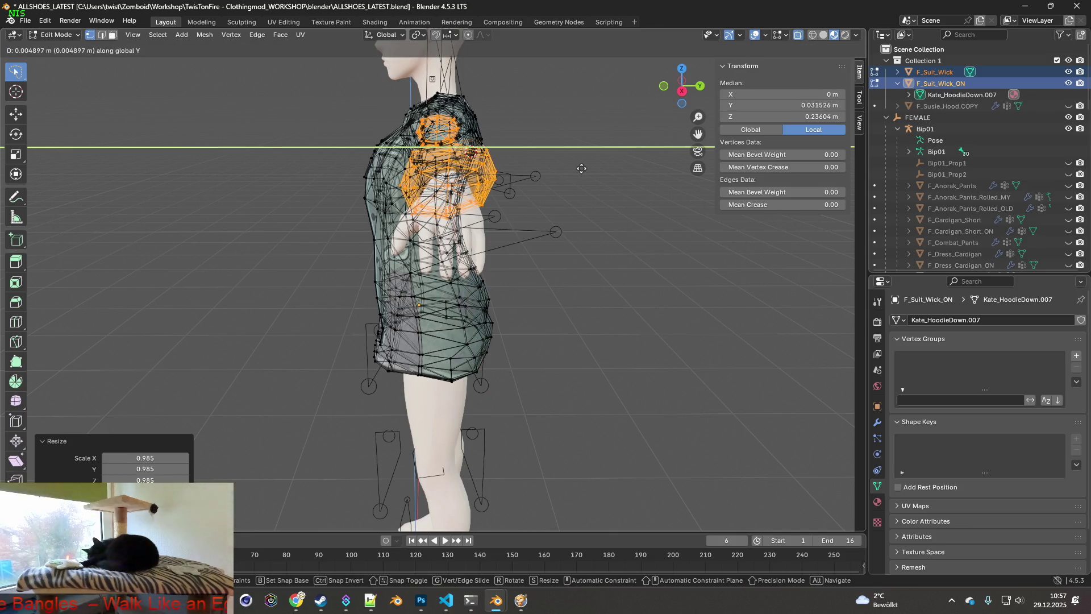
left_click(581, 168)
mouse_move(408, 193)
middle_mouse_down()
mouse_move(512, 213)
mouse_move(397, 214)
mouse_move(376, 253)
mouse_move(183, 236)
mouse_move(250, 233)
mouse_move(203, 229)
middle_mouse_up()
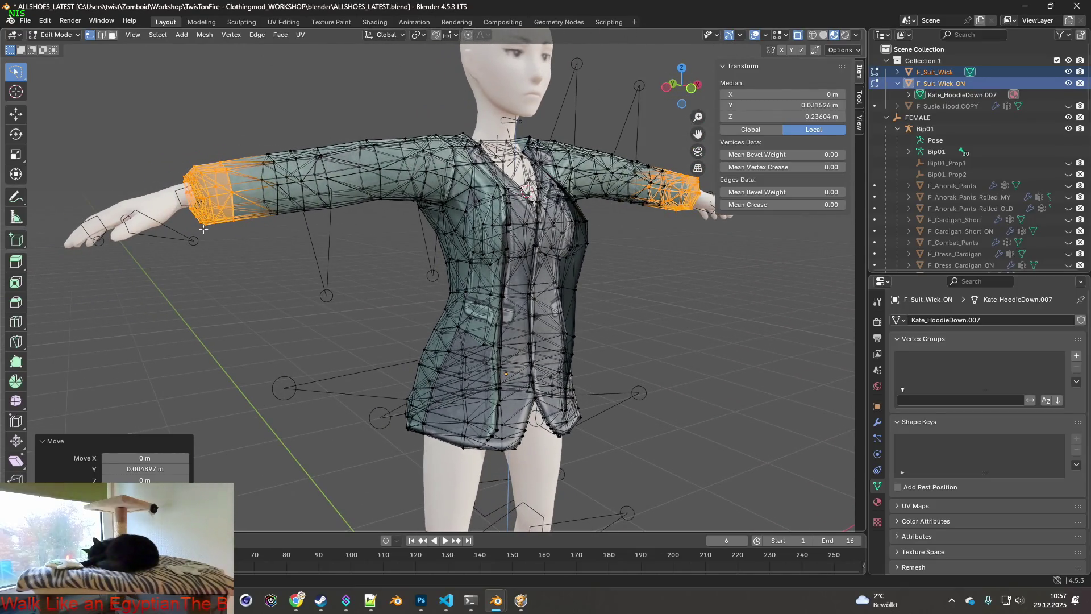
key("g")
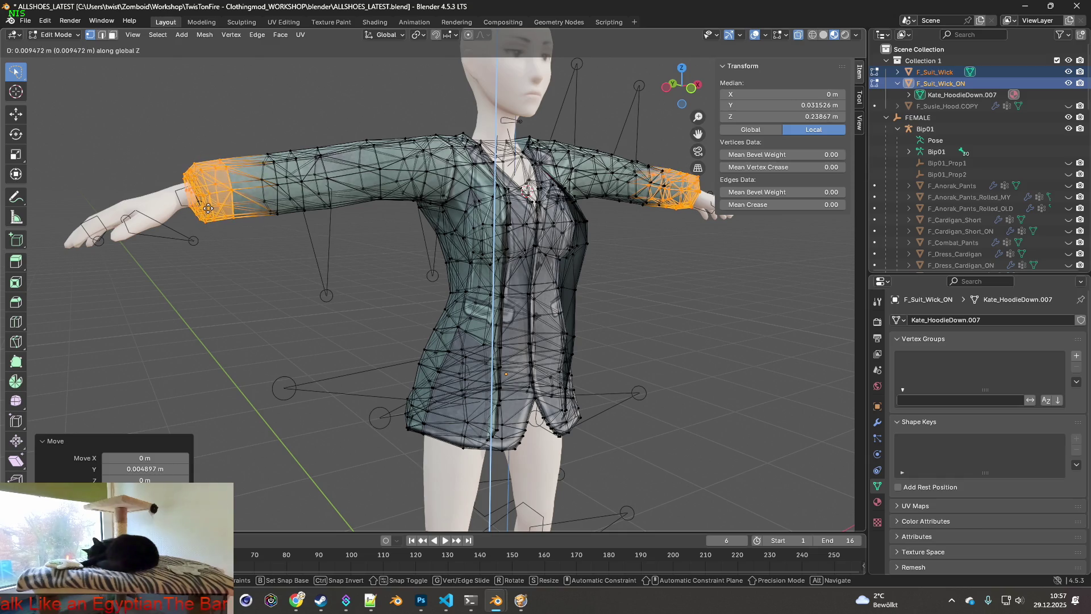
left_click(208, 210)
mouse_move(208, 210)
middle_mouse_down()
mouse_move(238, 236)
mouse_move(357, 254)
mouse_move(426, 284)
mouse_move(438, 261)
middle_mouse_up()
scroll(238, 237, "down", 3)
scroll(356, 255, "up", 4)
left_click(427, 284)
scroll(438, 260, "down", 3)
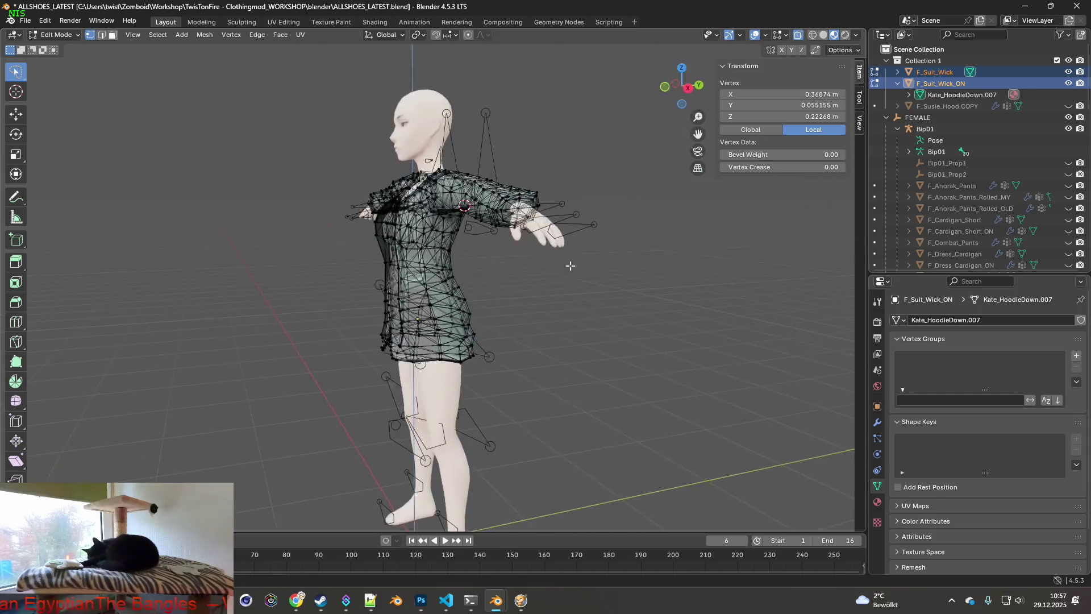
scroll(406, 235, "up", 3)
- Return to object mode, orbit around the jacket from several sides and clear the selection
left_click(55, 36)
left_click(69, 52)
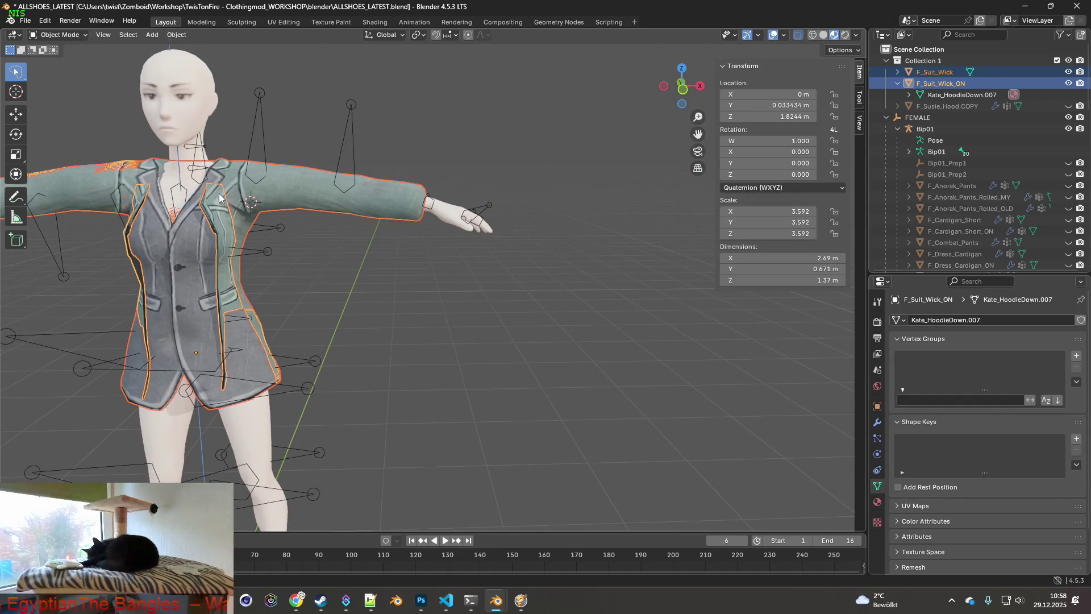
scroll(217, 198, "down", 3)
mouse_move(217, 198)
middle_mouse_down()
mouse_move(383, 208)
mouse_move(341, 234)
mouse_move(379, 230)
mouse_move(294, 213)
mouse_move(429, 226)
mouse_move(439, 214)
mouse_move(369, 221)
middle_mouse_up()
scroll(383, 208, "up", 3)
middle_click_drag(325, 221, 335, 190)
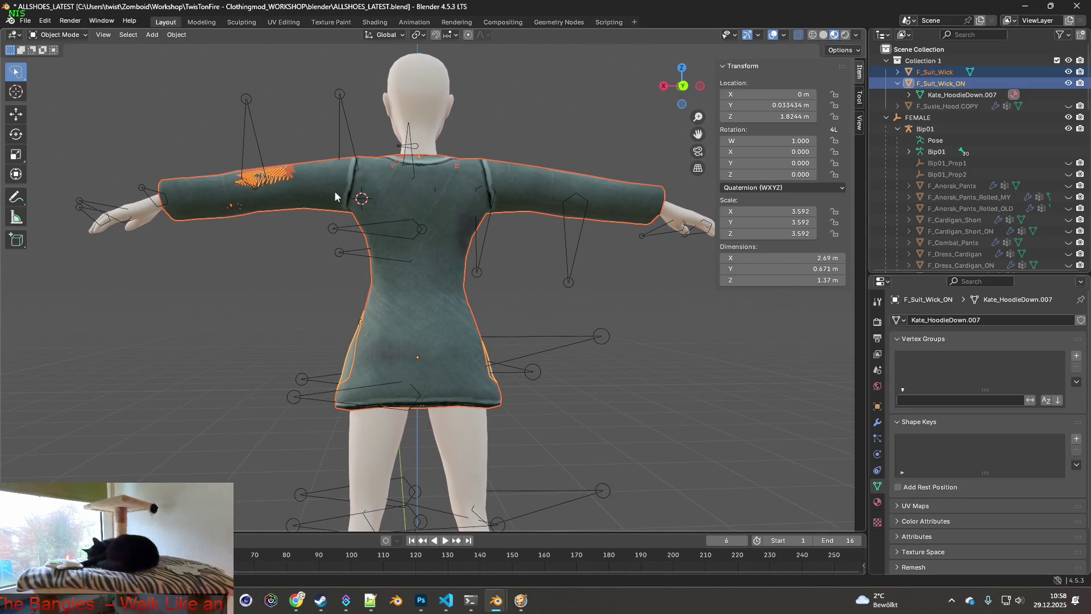
mouse_move(400, 184)
middle_mouse_down()
mouse_move(364, 187)
mouse_move(388, 187)
mouse_move(300, 152)
middle_mouse_up()
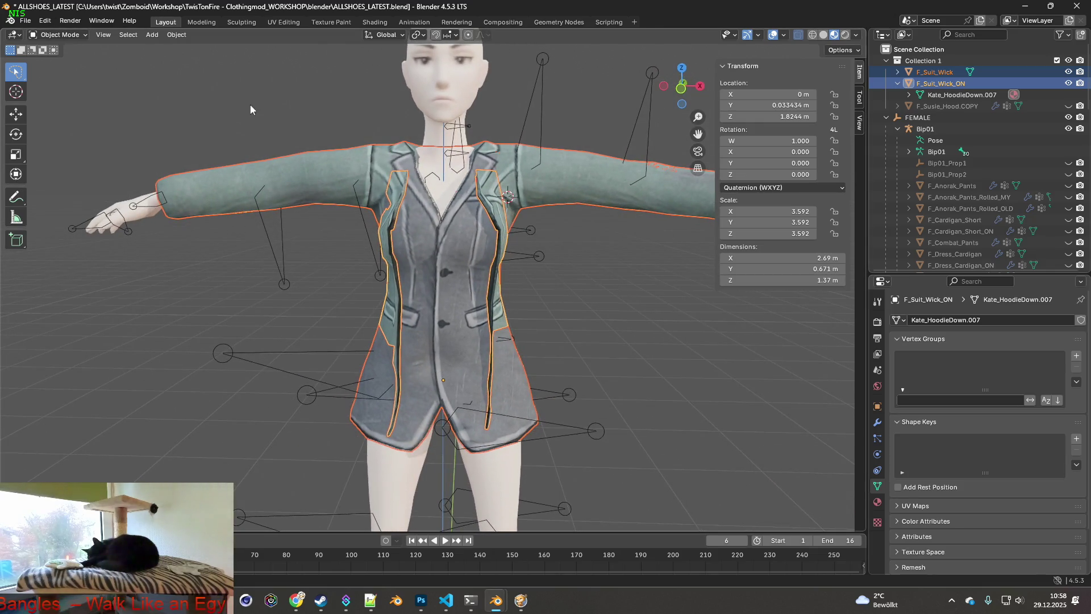
left_click(312, 139)
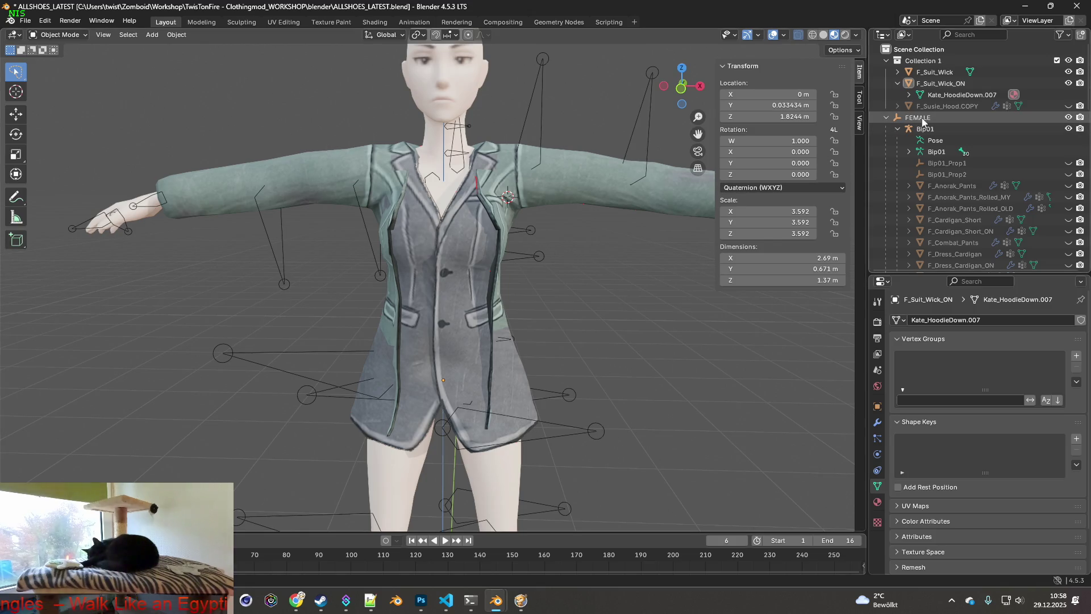
- Collapse the F_Suit_Wick_ON entry and hide the Female body mesh so only the jacket shows
left_click(896, 83)
left_click(897, 83)
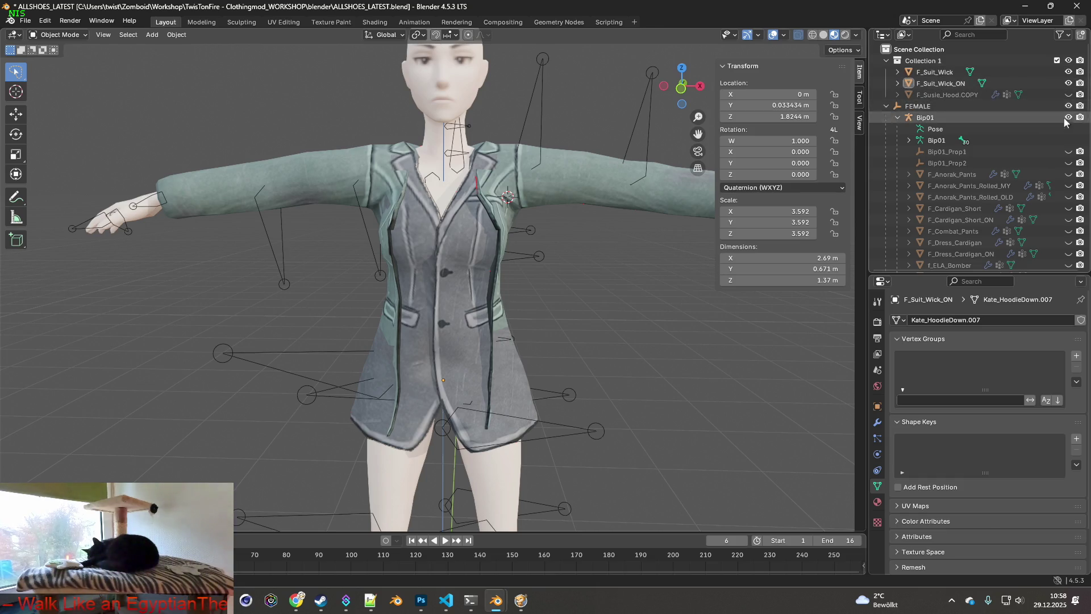
scroll(1044, 154, "down", 5)
scroll(1043, 182, "down", 3)
left_click(1068, 197)
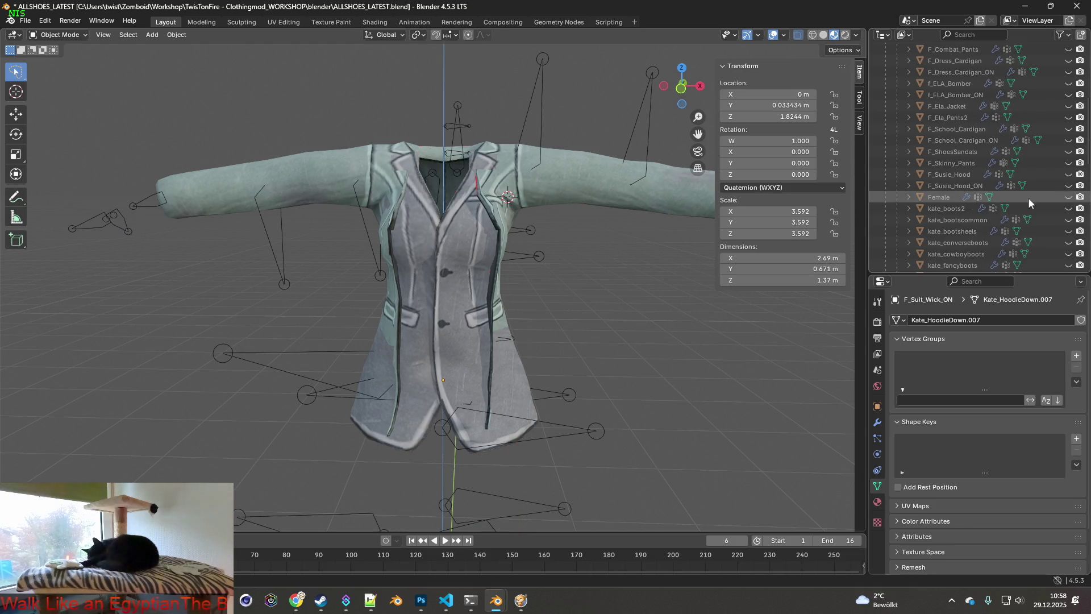
scroll(1057, 195, "up", 3)
scroll(974, 186, "up", 5)
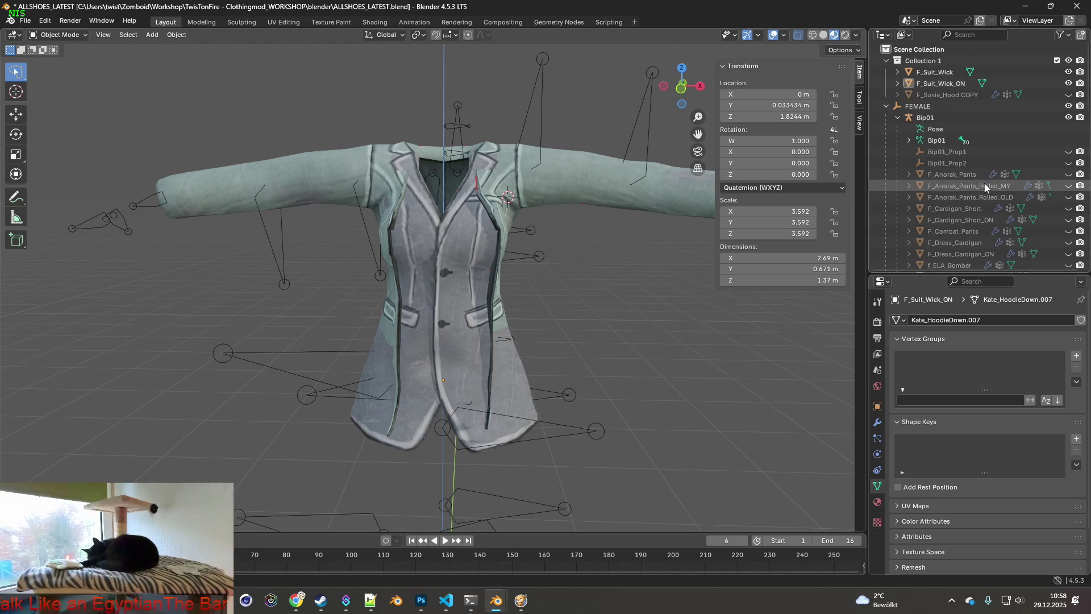
- Add a DataTransfer modifier to F_Suit_Wick with Female as source and vertex data enabled
left_click(938, 72)
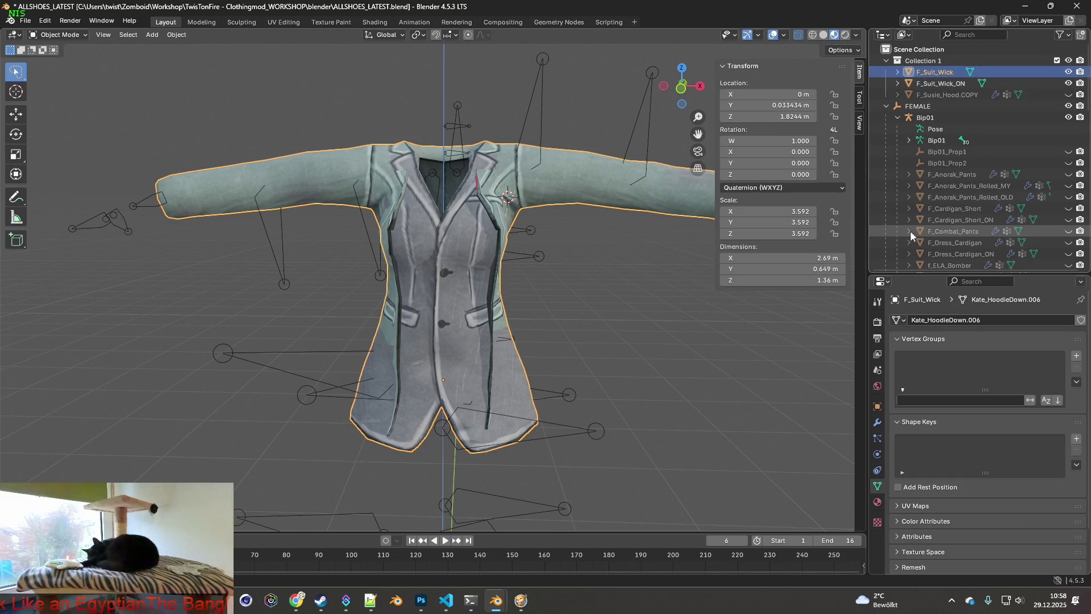
left_click(877, 422)
left_click(980, 321)
mouse_move(935, 320)
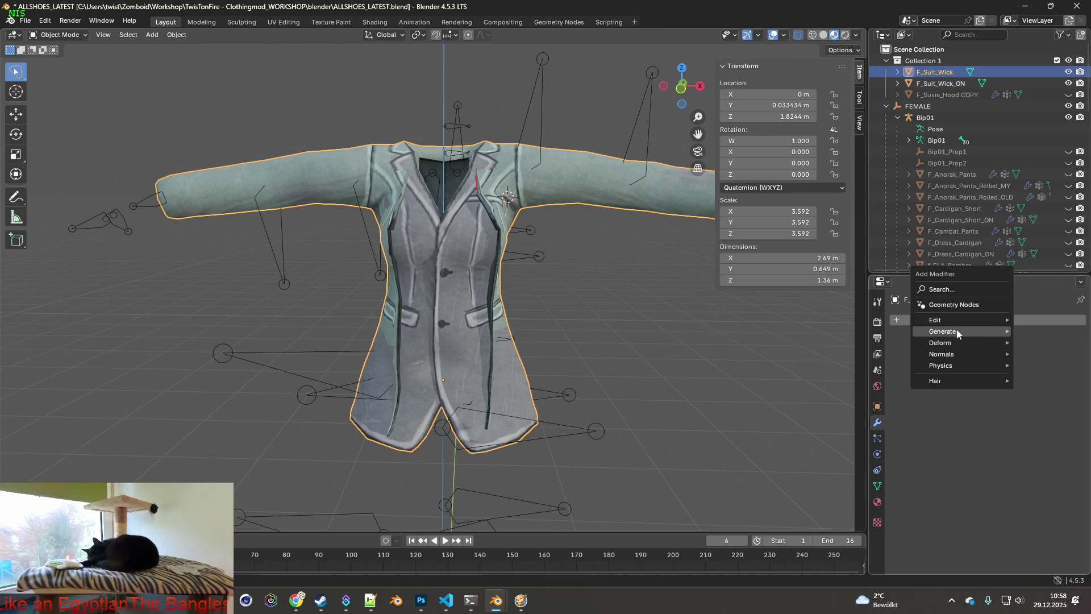
left_click(838, 316)
left_click(981, 356)
scroll(1002, 460, "down", 5)
scroll(1002, 460, "down", 5)
scroll(1001, 461, "down", 5)
scroll(997, 427, "up", 5)
left_click(992, 388)
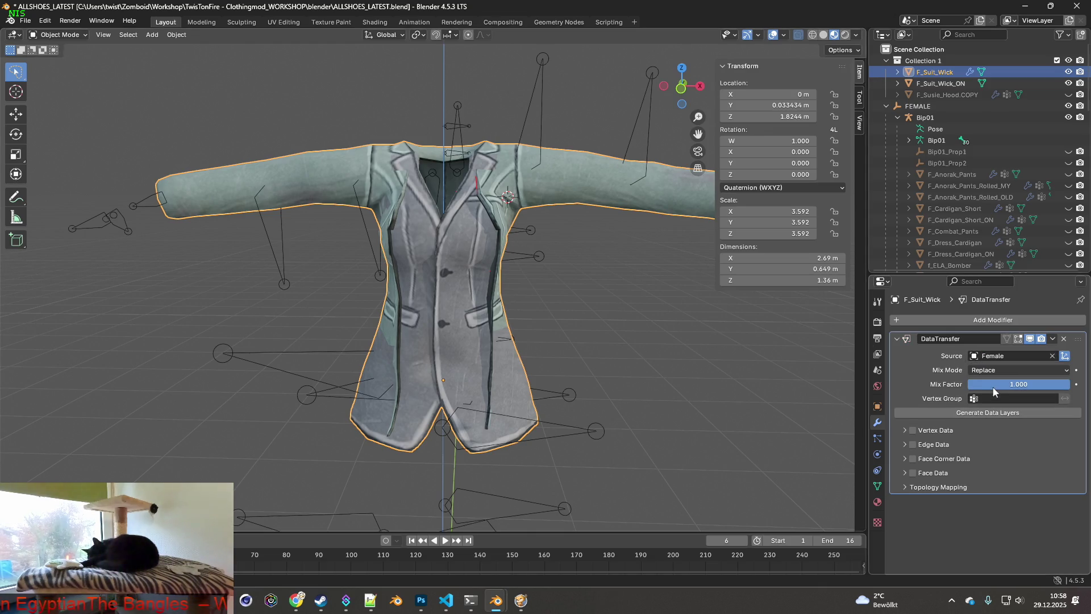
left_click(912, 428)
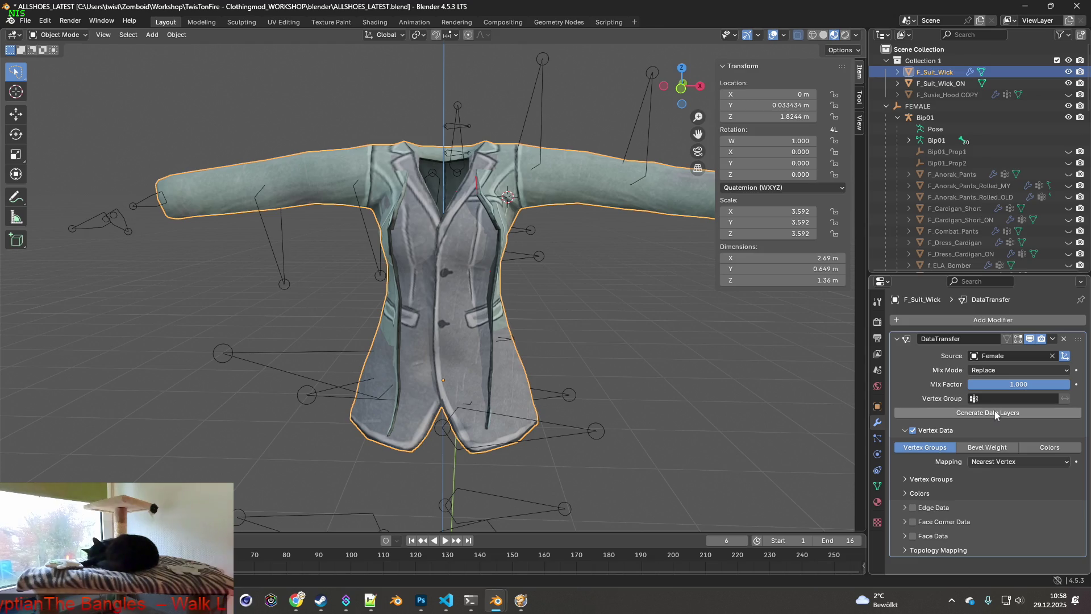
- Add the same DataTransfer modifier to F_Suit_Wick_ON, sourcing vertex data from Female
left_click(945, 83)
left_click(964, 312)
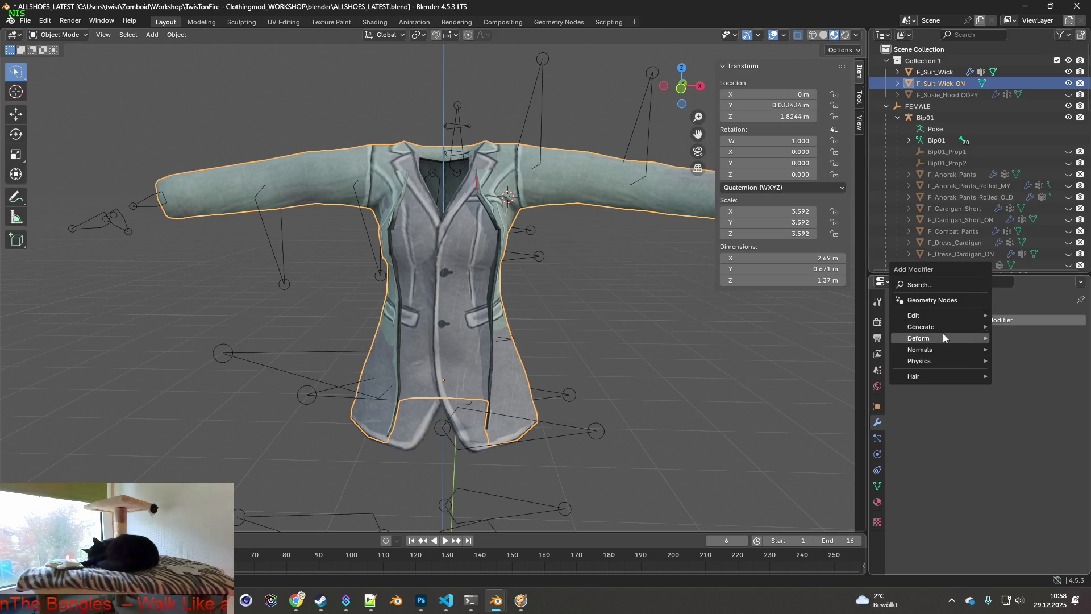
left_click(816, 318)
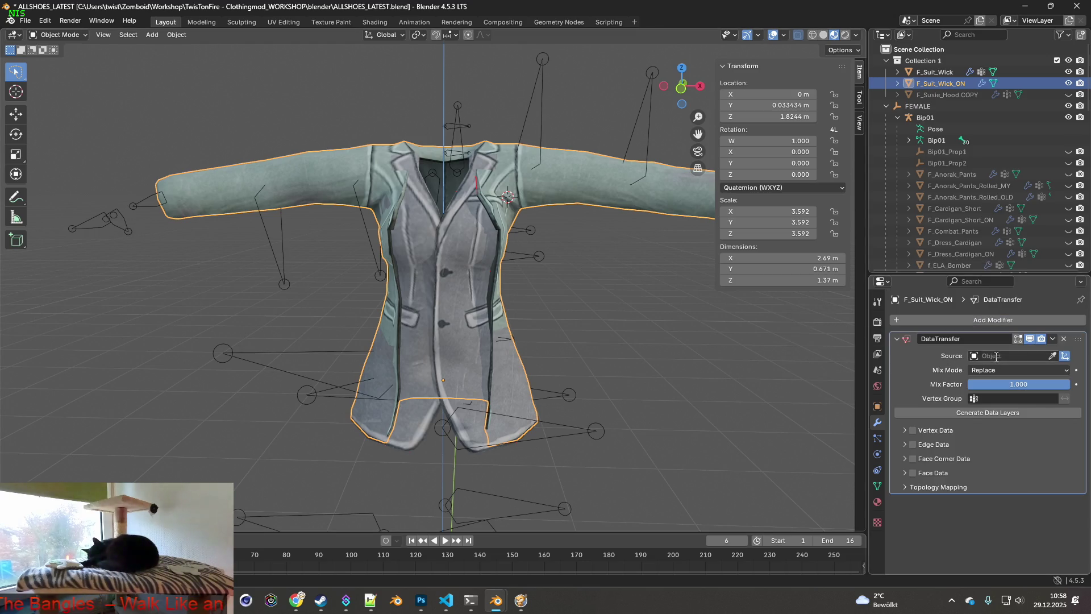
left_click(1014, 356)
scroll(997, 421, "down", 5)
scroll(997, 422, "down", 3)
scroll(996, 416, "down", 3)
scroll(994, 409, "down", 3)
scroll(989, 396, "down", 3)
left_click(989, 396)
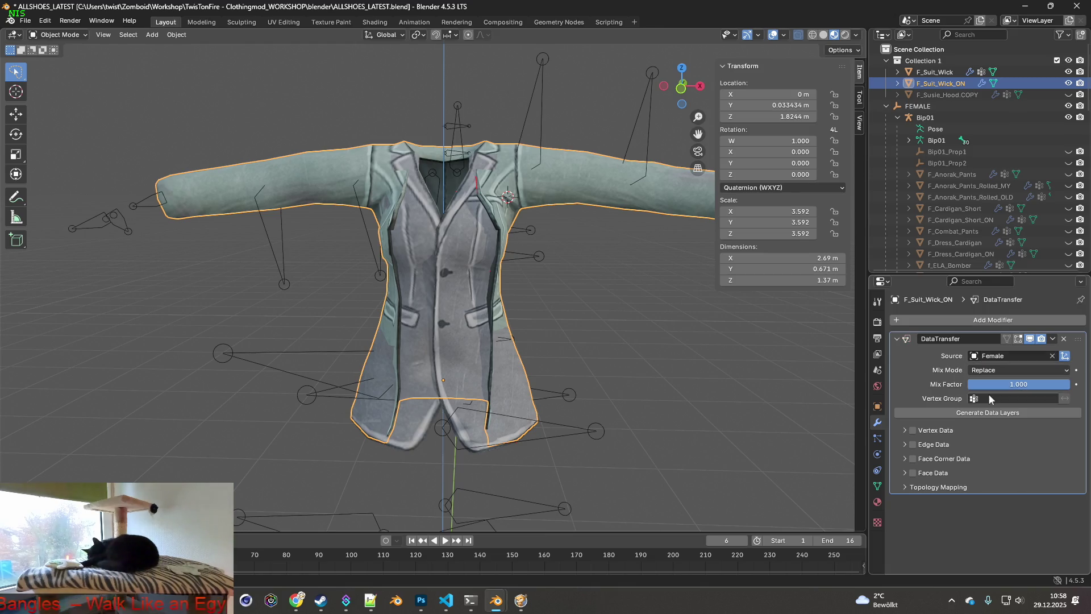
left_click(911, 430)
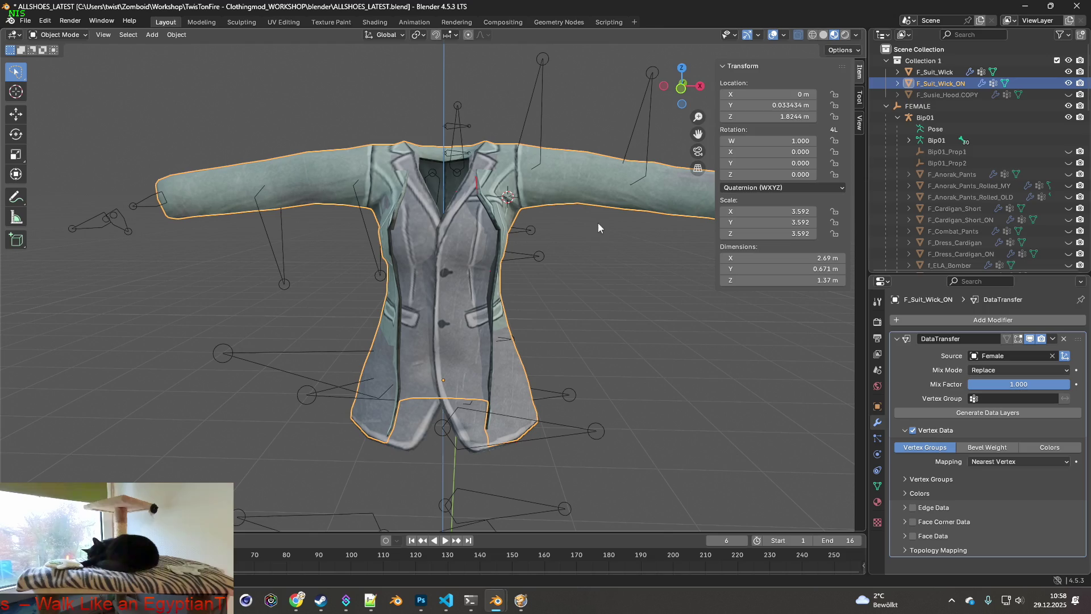
left_click(931, 74)
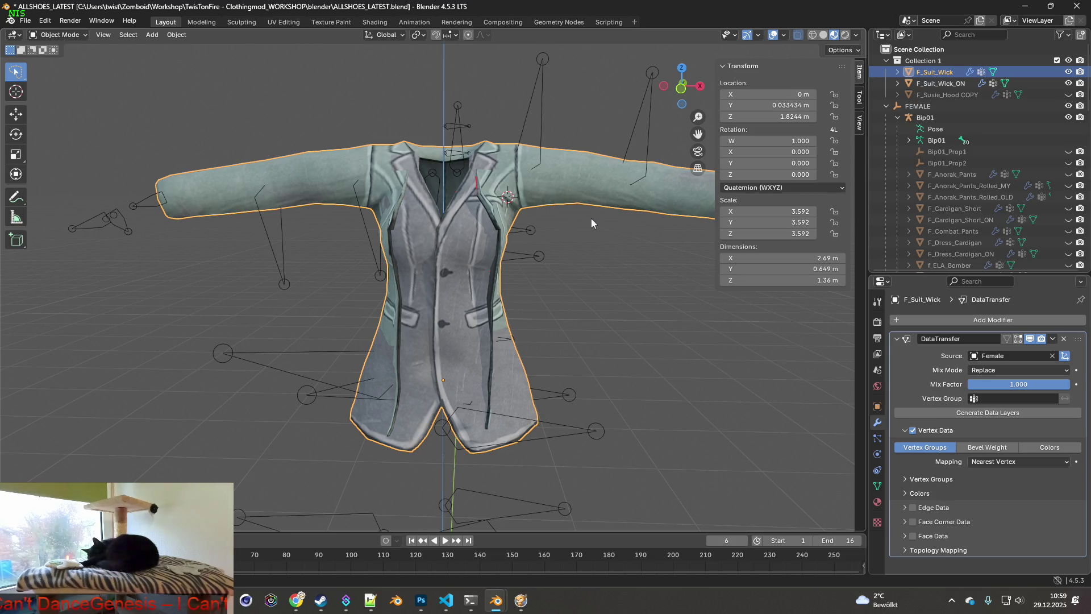
- Apply all transforms to both F_Suit_Wick and F_Suit_Wick_ON meshes
key("ctrl+a")
left_click(552, 221)
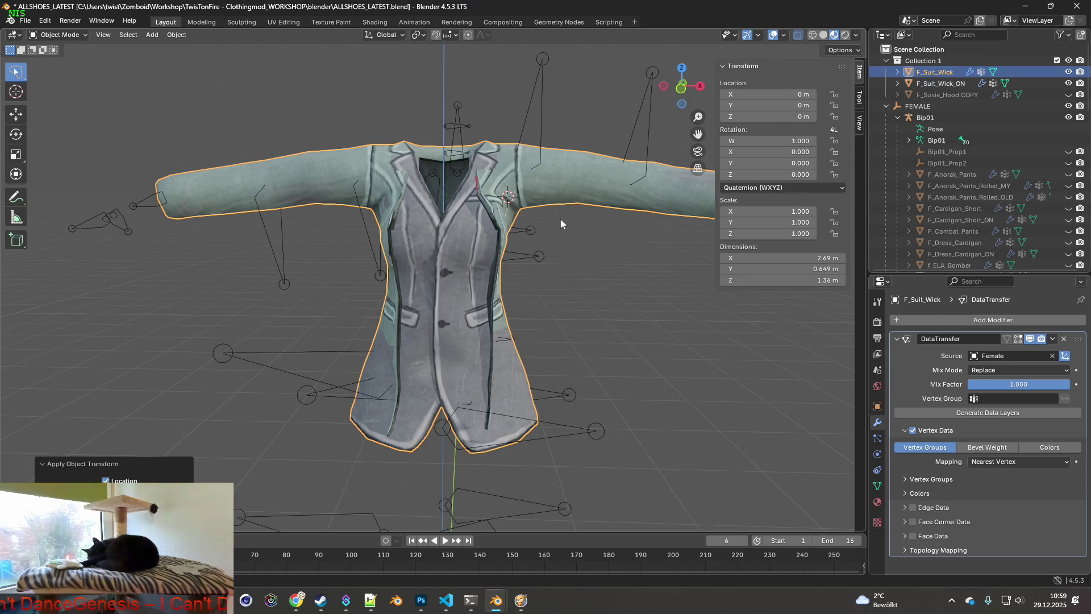
left_click(959, 85)
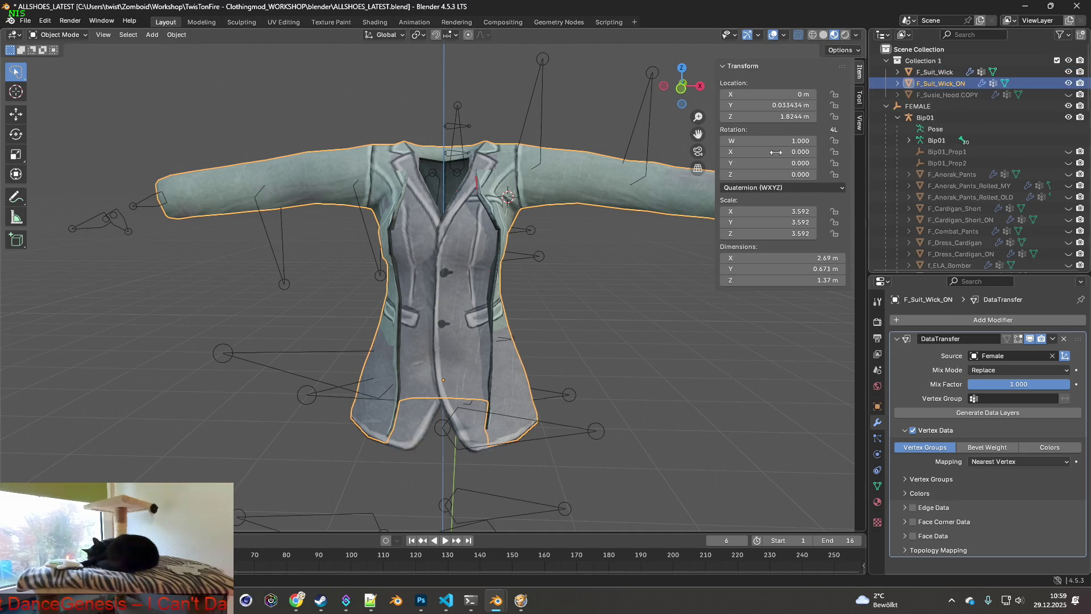
key("ctrl+a")
left_click(615, 190)
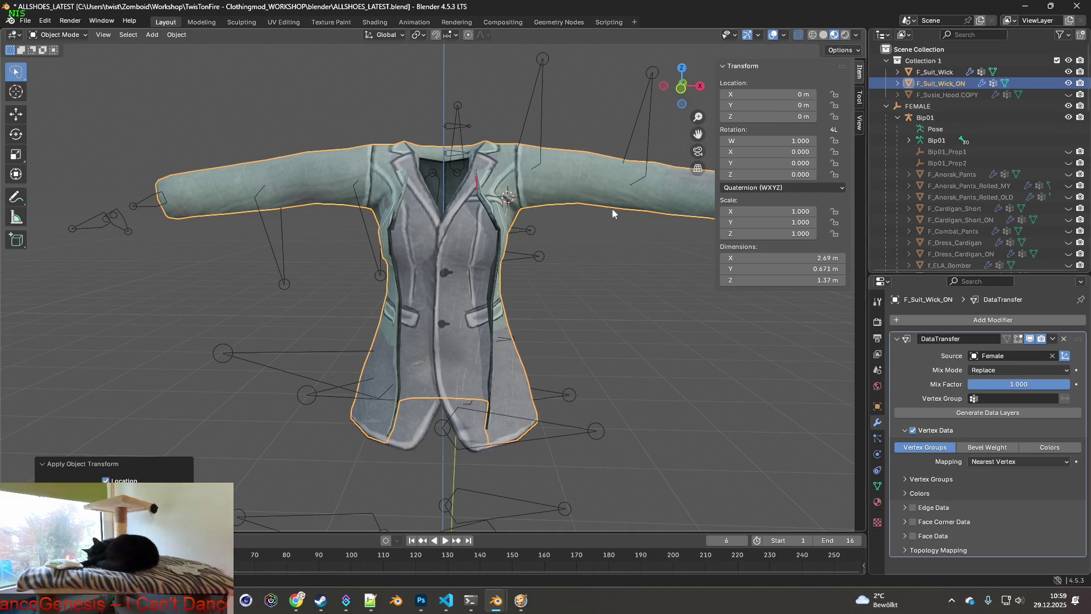
- Parent F_Suit_Wick and F_Suit_Wick_ON to the Bip01 armature with empty groups
left_click(937, 73)
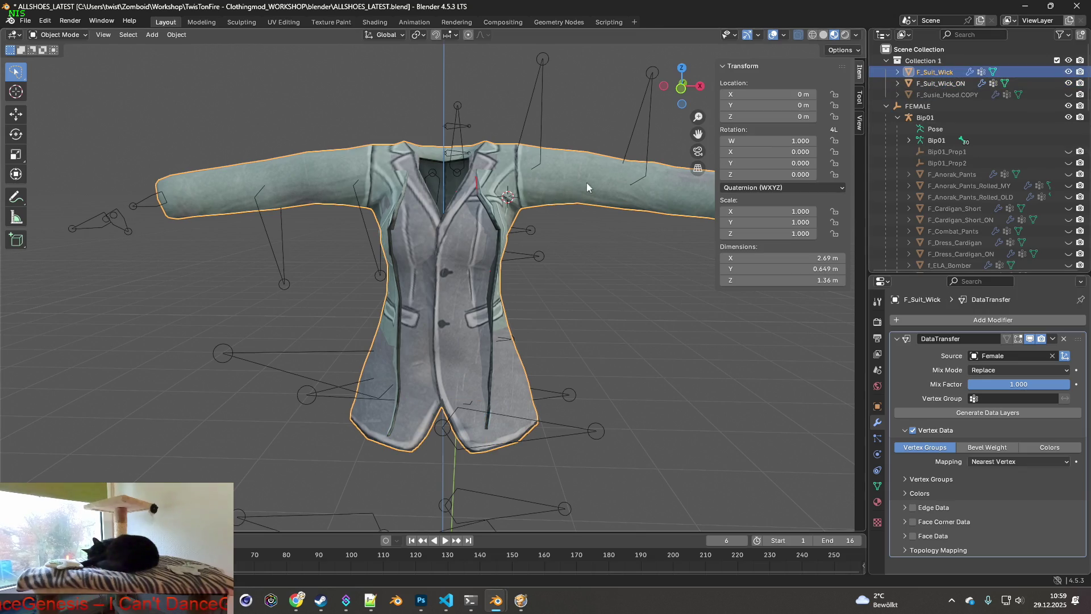
left_click(535, 116, "shift")
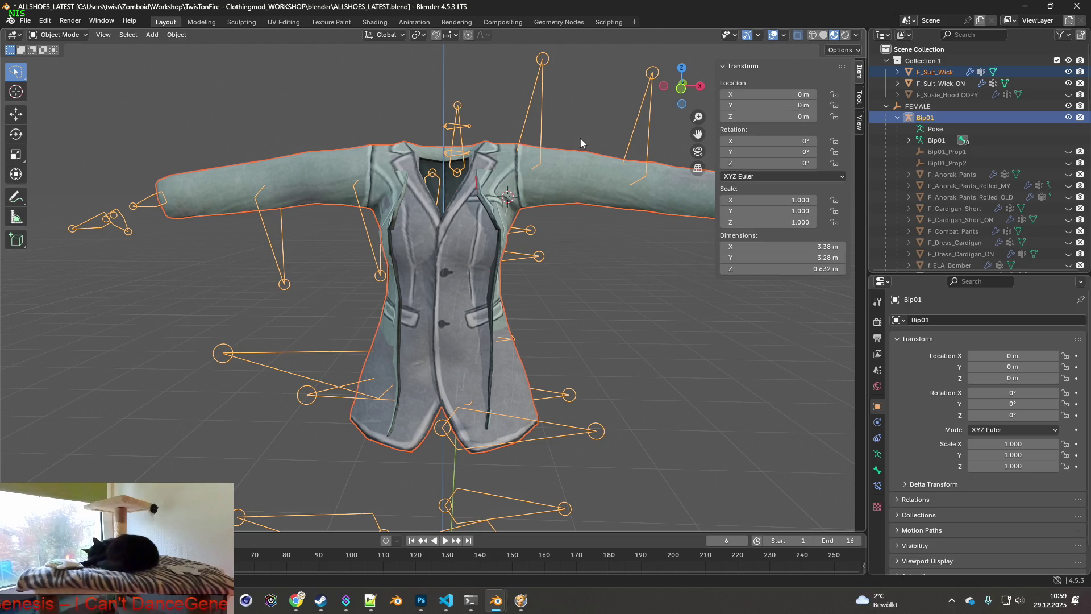
key("ctrl+p")
left_click(549, 136)
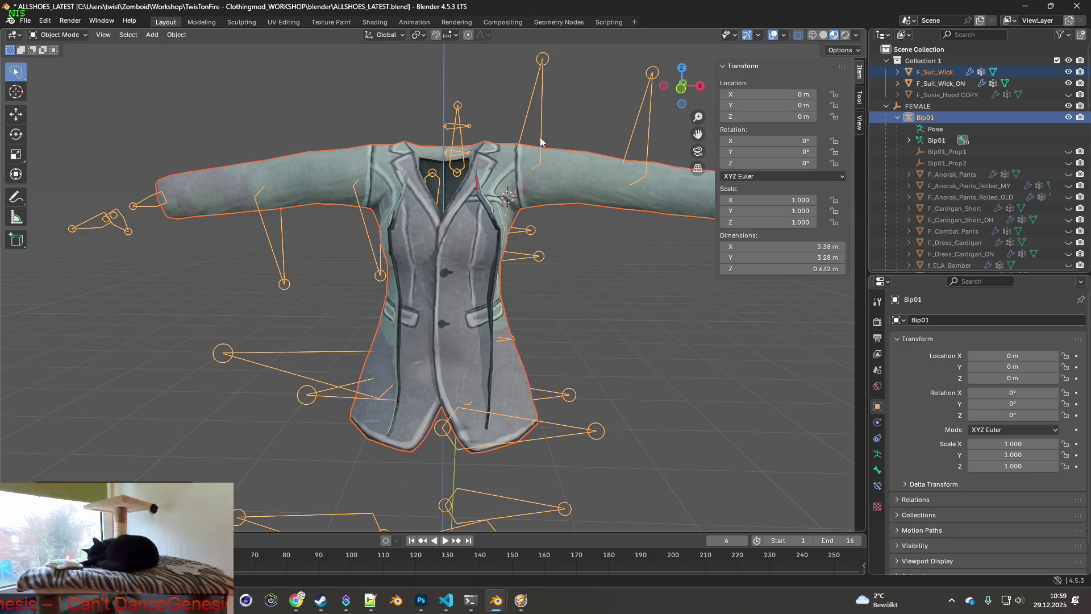
left_click(937, 84)
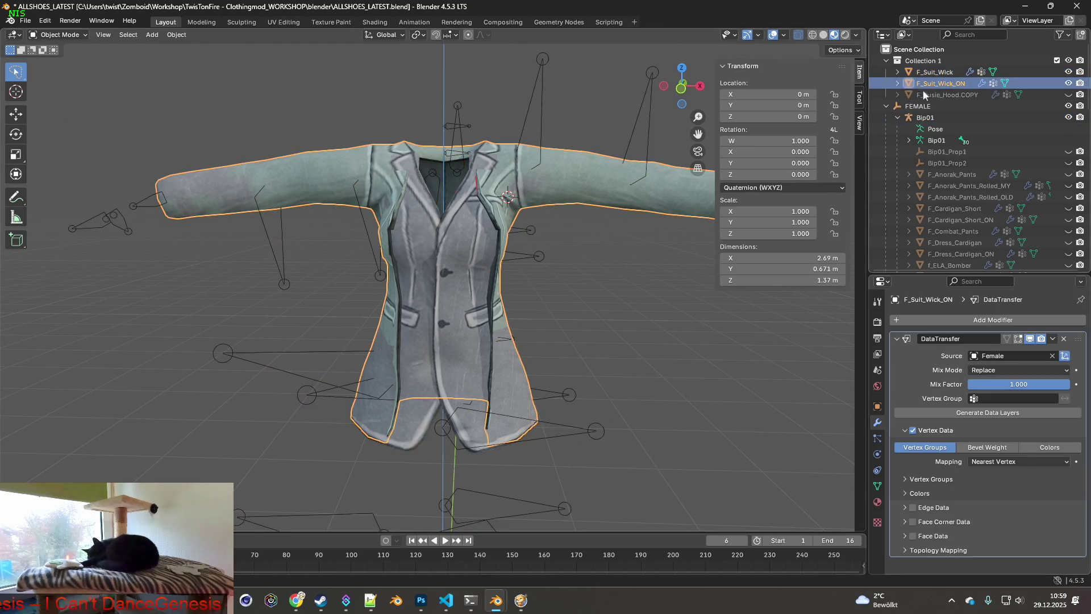
left_click(542, 118, "shift")
key("ctrl+p")
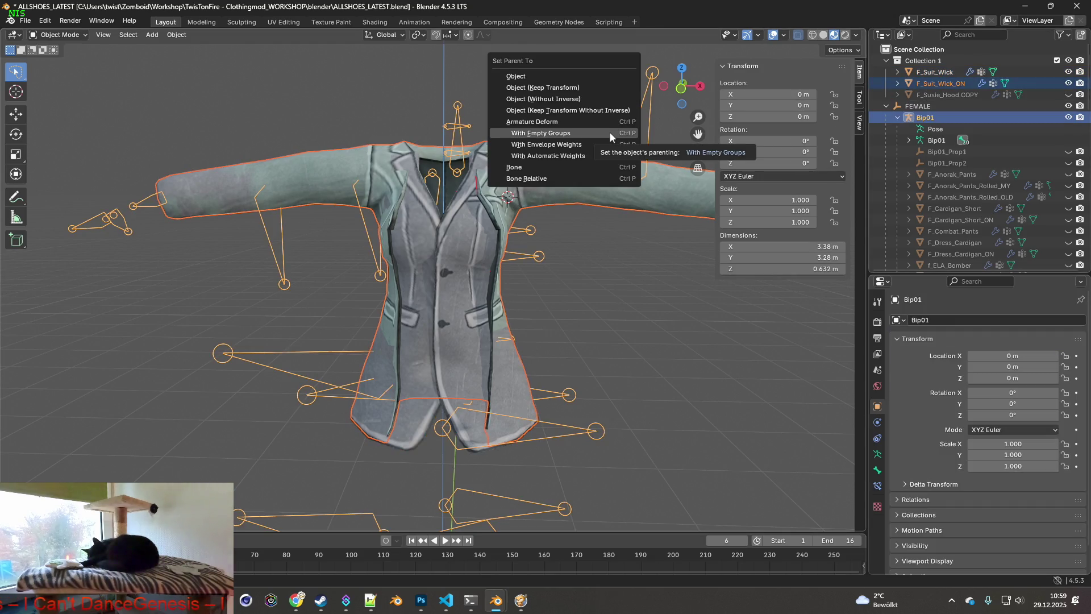
left_click(567, 134)
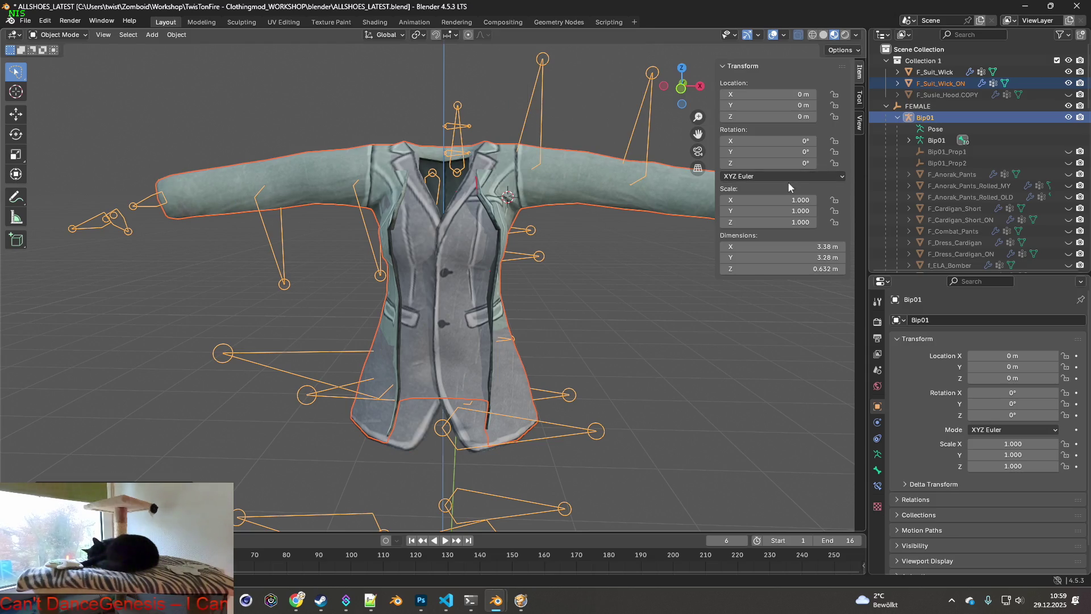
- Move both suit meshes into the female clothes collection and hide F_Suit_Wick_ON
left_click(937, 72)
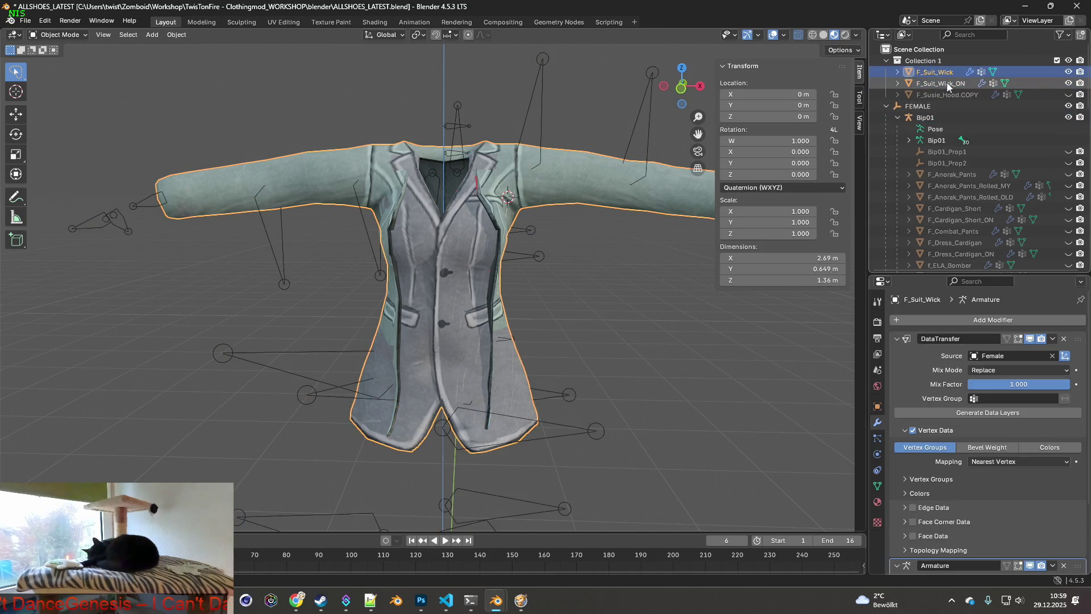
left_click(948, 83, "ctrl")
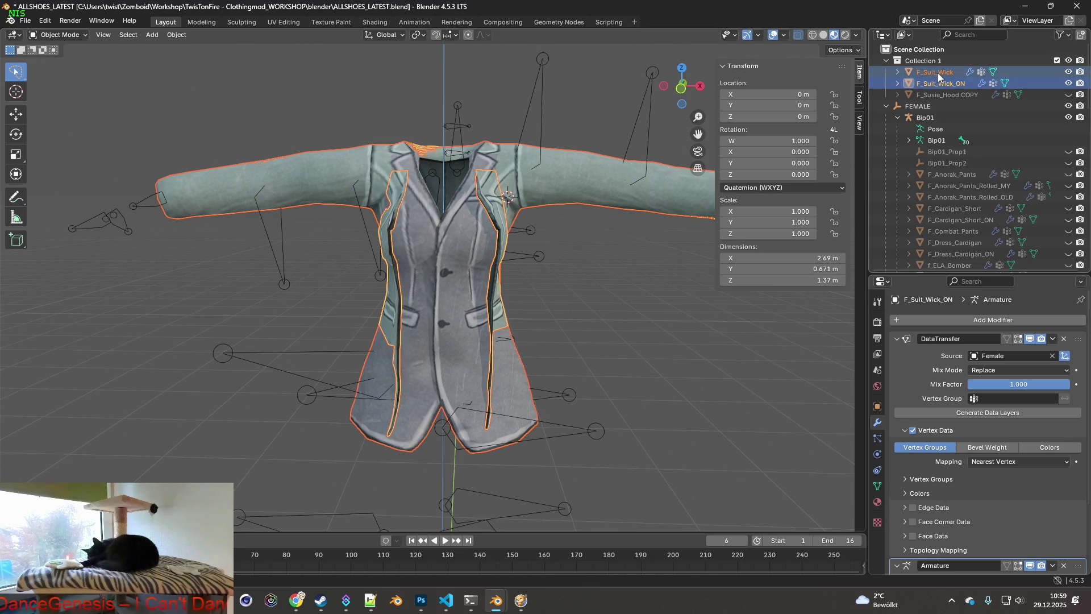
left_click_drag(937, 72, 921, 109)
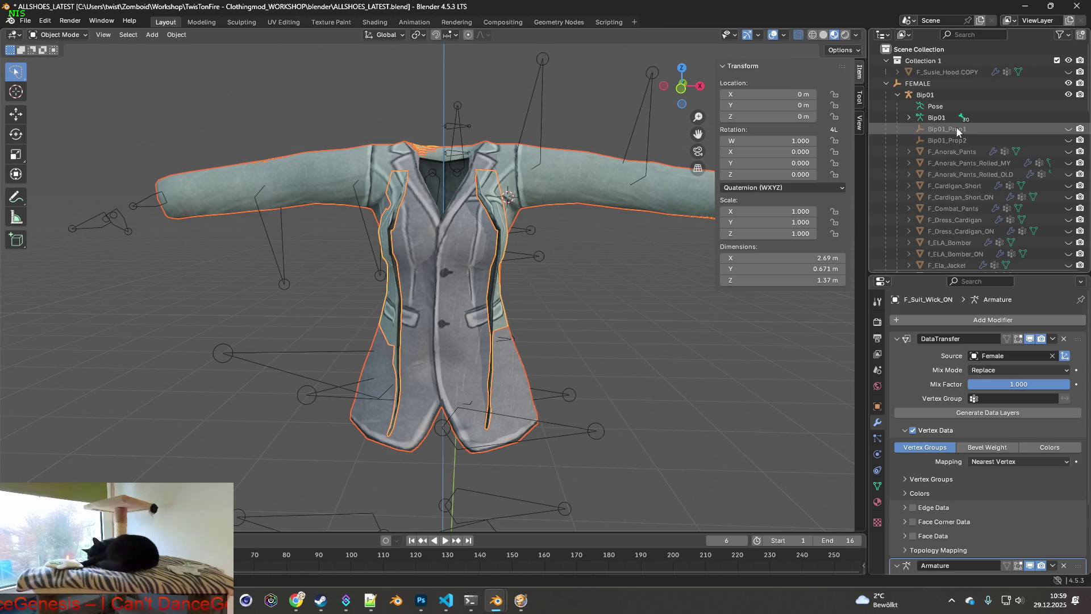
scroll(957, 130, "down", 3)
scroll(960, 135, "down", 5)
scroll(972, 154, "down", 2)
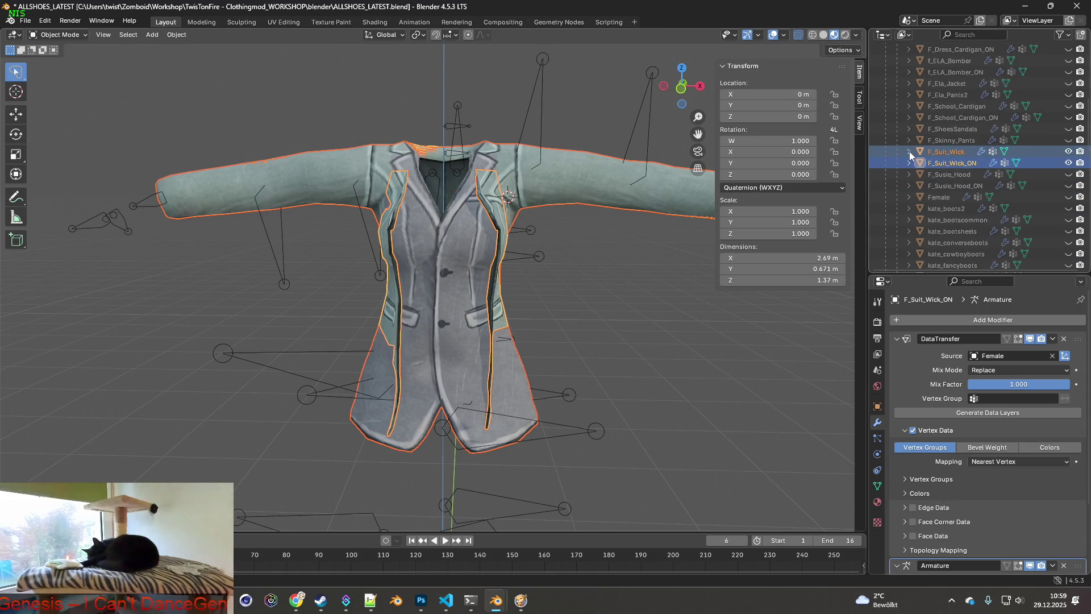
left_click(1068, 163)
- In Notepad++, append .fbx to the female model path in Suit_Wick_ON.xml and save it
key("alt+Tab")
key("alt+Tab")
key("alt+Tab")
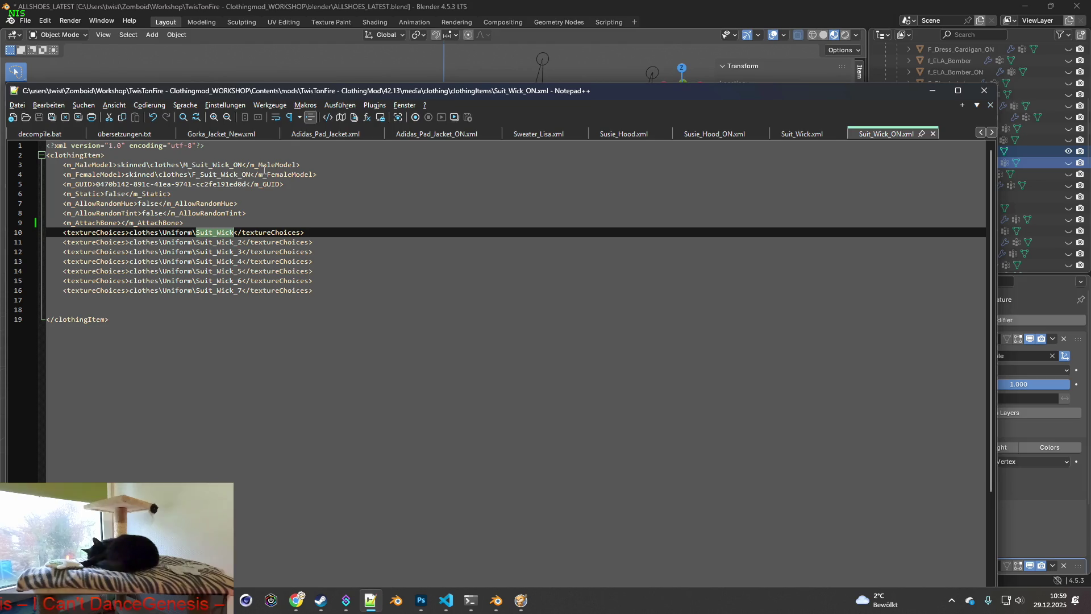
left_click(251, 174)
type(".fbx")
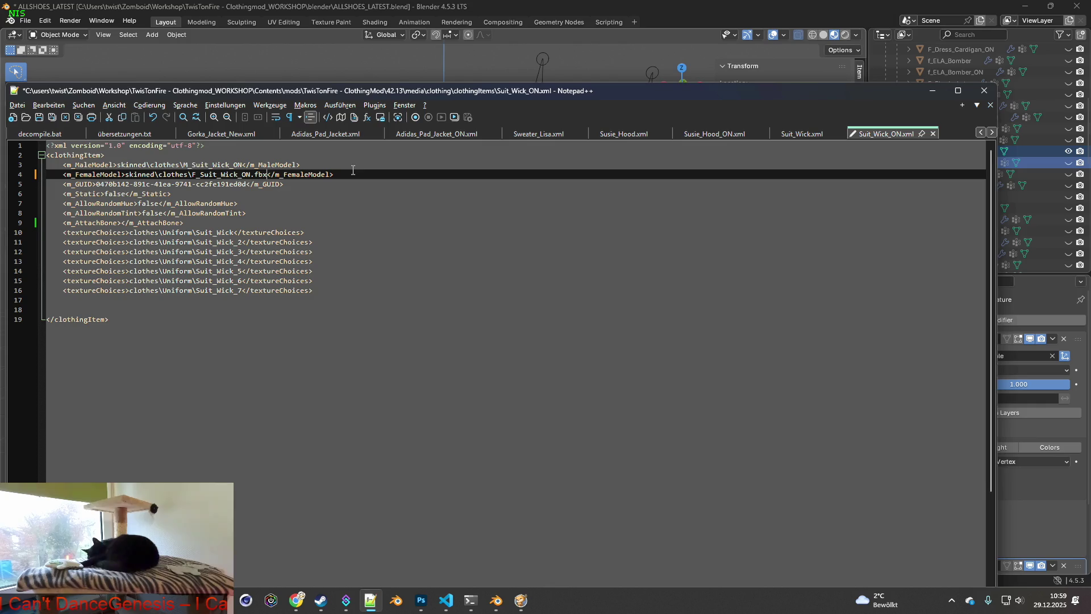
left_click(39, 117)
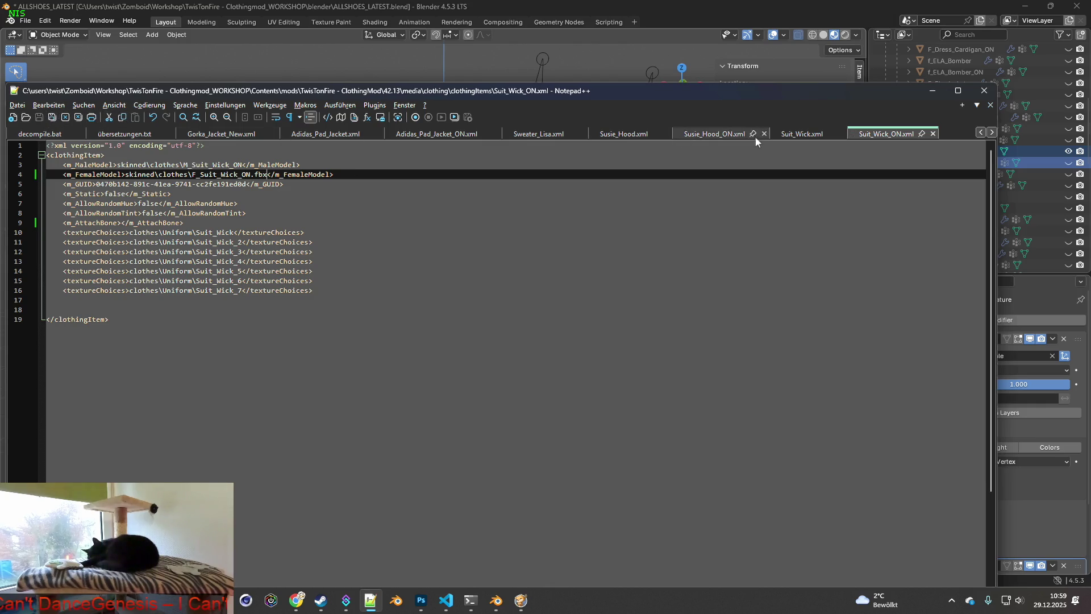
- Append .fbx to the female model path in Suit_Wick.xml, save it and return to Blender
left_click(802, 133)
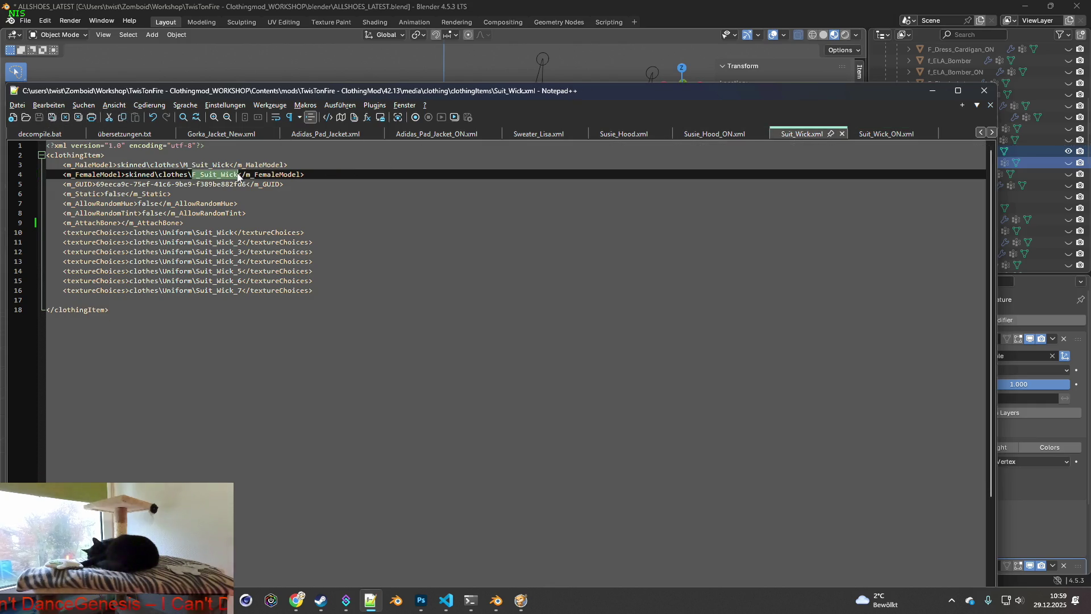
key("Right")
type(".fbx")
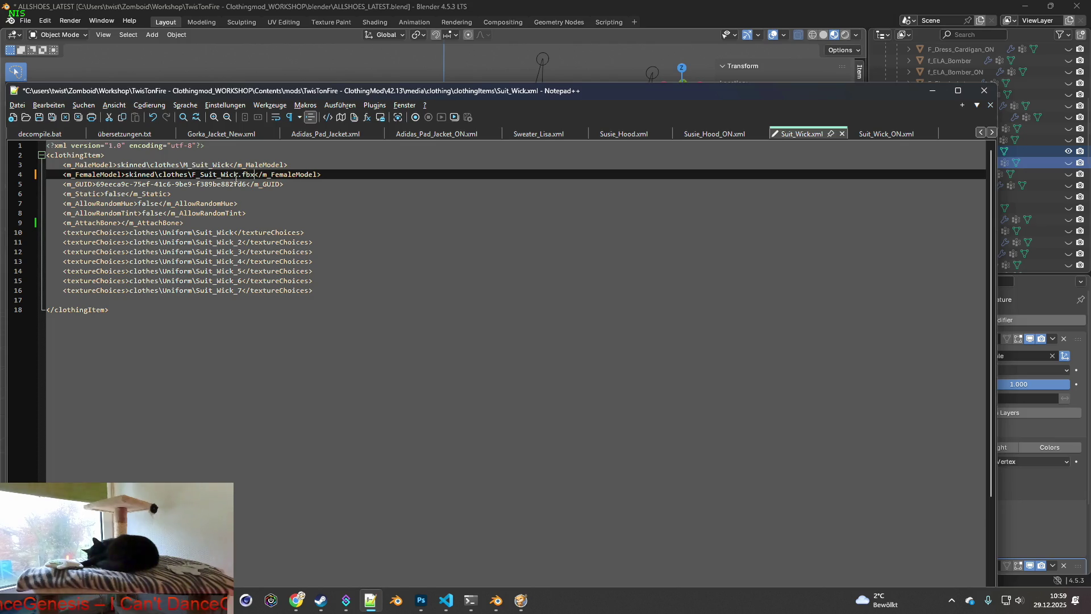
left_click_drag(192, 175, 239, 174)
key("ctrl+c")
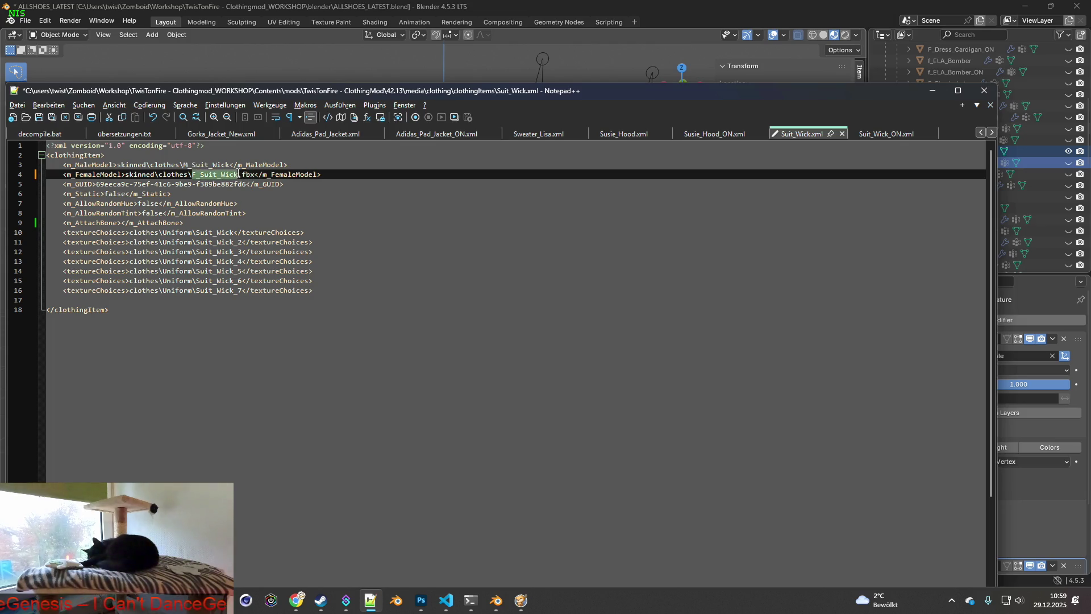
left_click(40, 117)
left_click(879, 137)
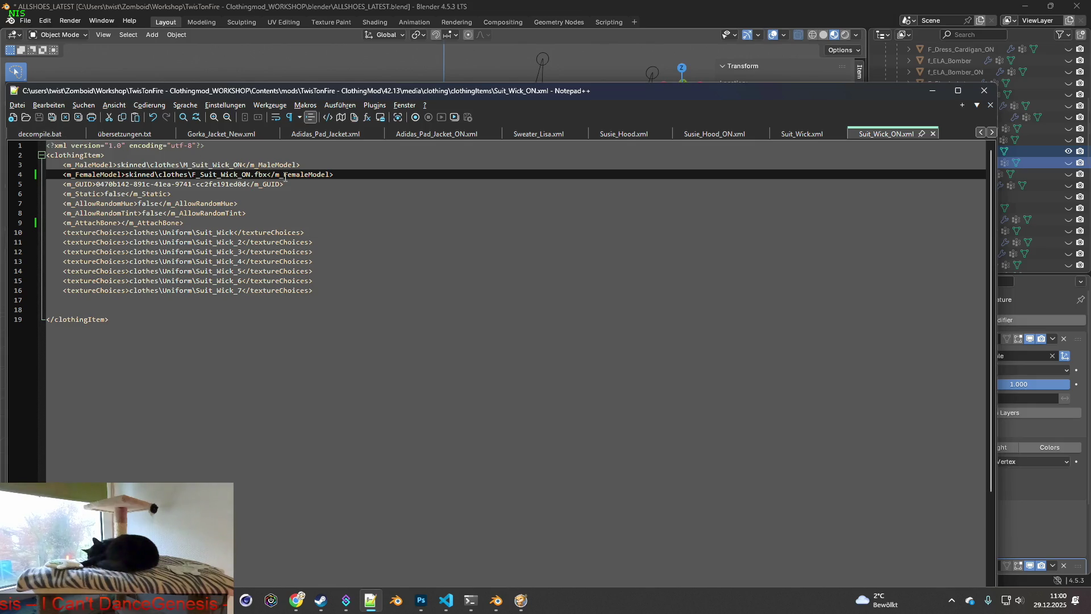
key("alt+Tab")
scroll(286, 177, "down", 4)
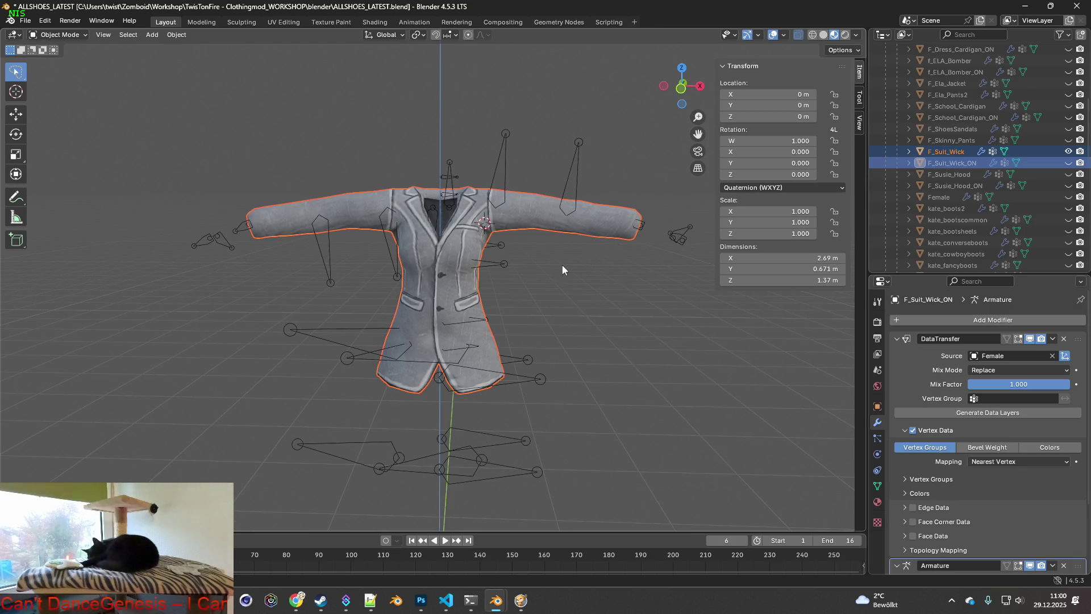
- Export F_Suit_Wick as F_Suit_Wick.fbx into the skinned clothes folder
left_click(540, 262)
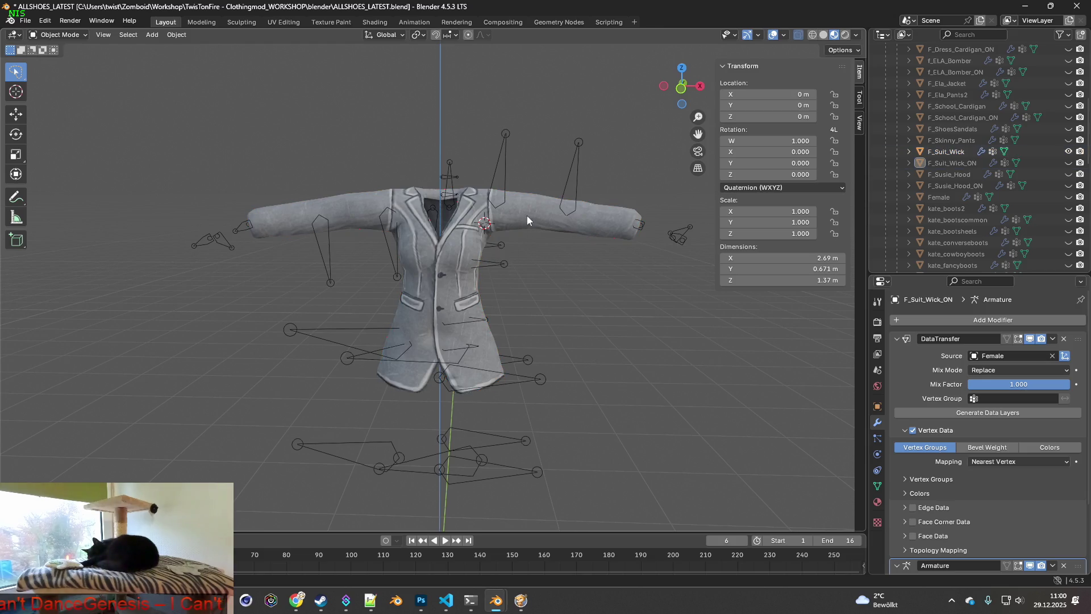
left_click(527, 214)
left_click(27, 21)
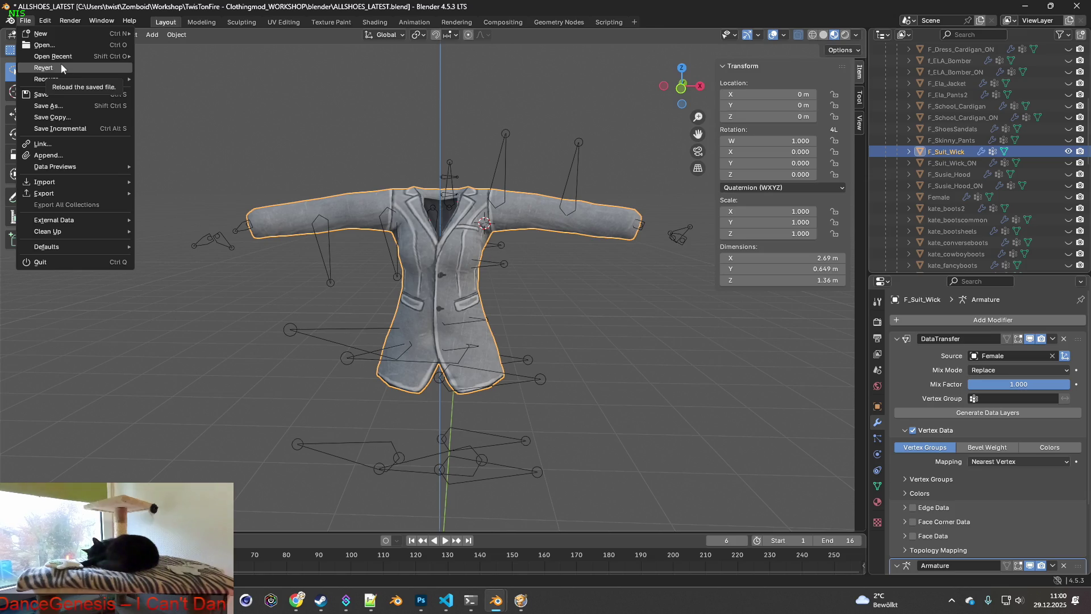
mouse_move(45, 193)
left_click(171, 294)
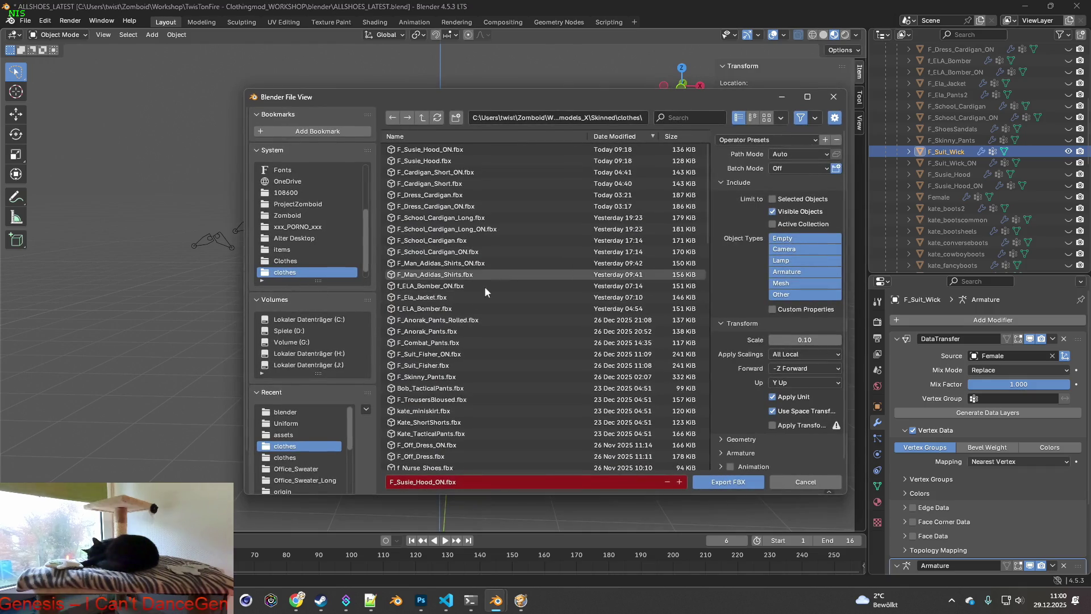
left_click(427, 482)
left_click(391, 481)
key("ctrl+v")
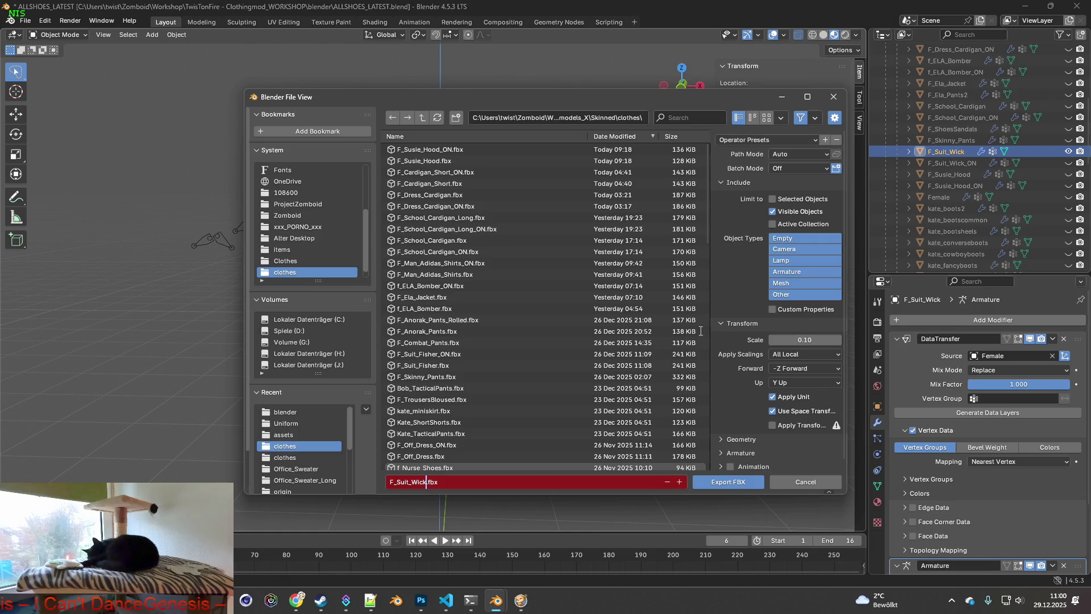
left_click(754, 145)
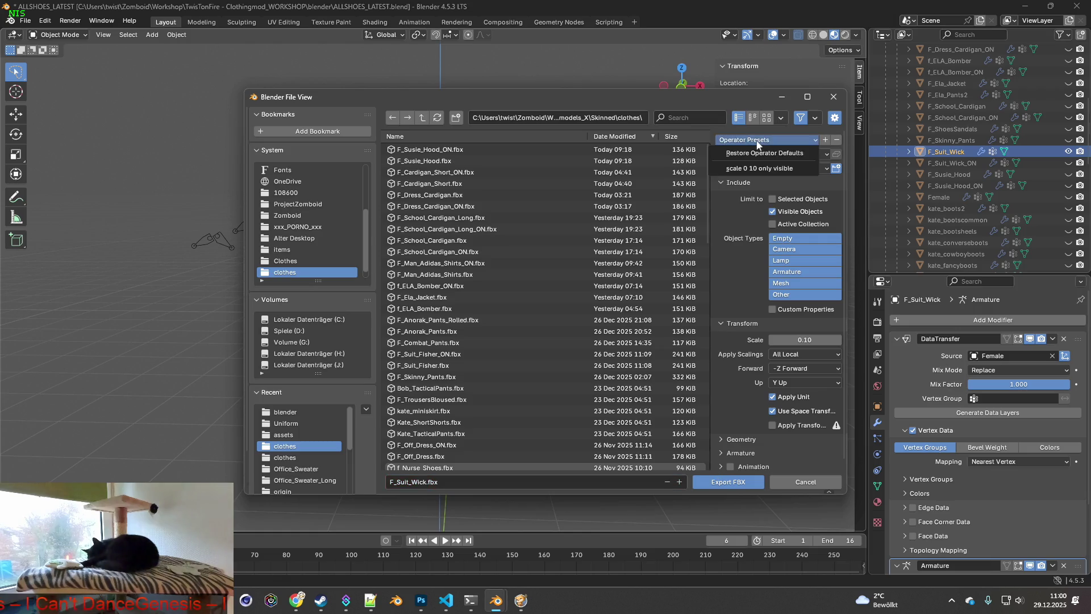
left_click(726, 482)
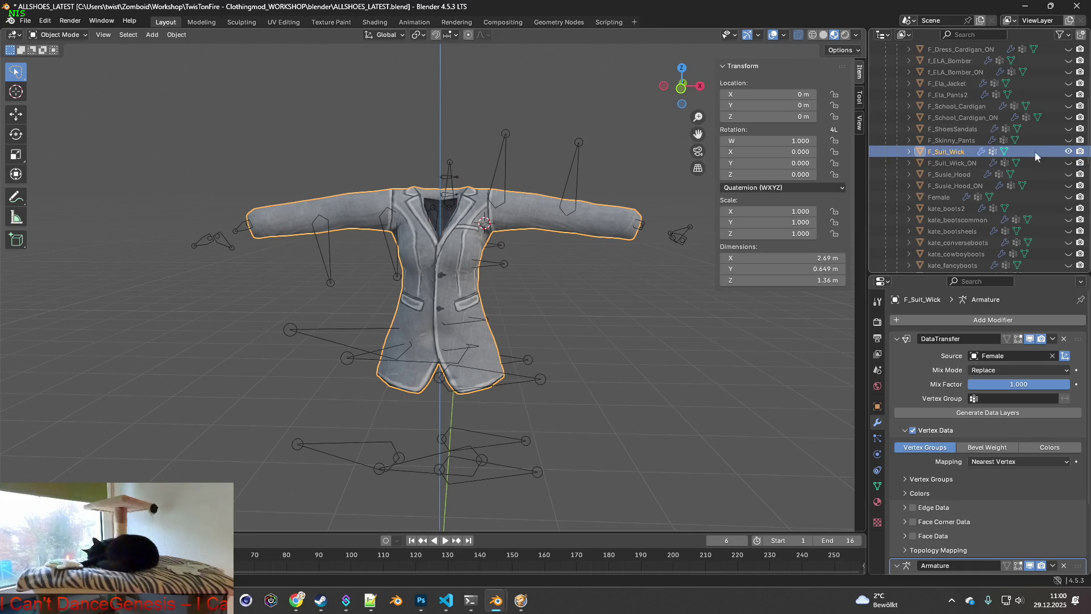
- Hide F_Suit_Wick, select F_Suit_Wick_ON and copy its model name from Notepad++
left_click(1069, 152)
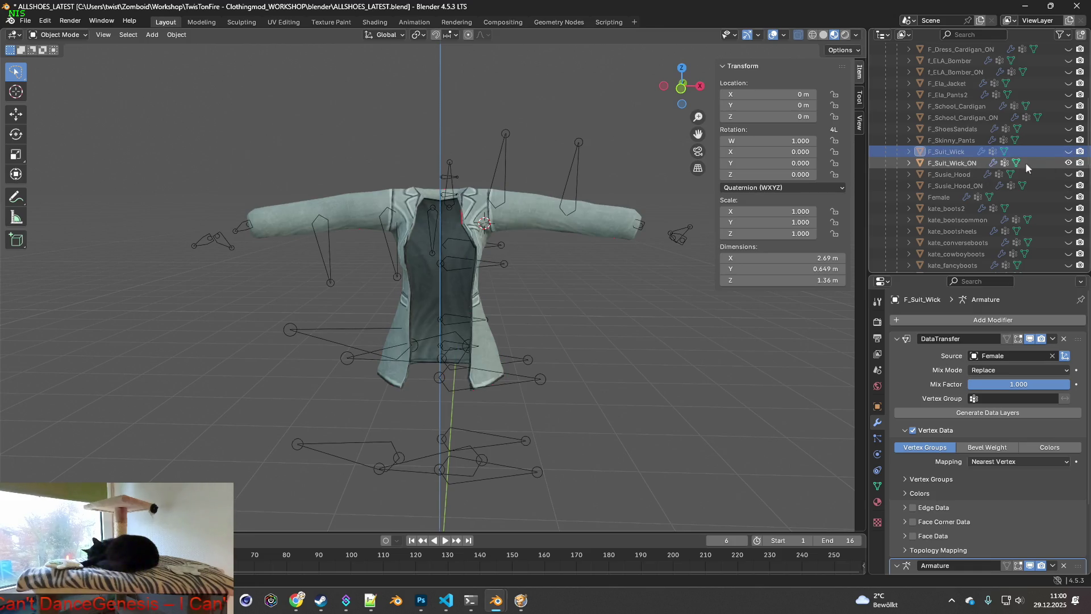
left_click(962, 164)
key("alt+Tab")
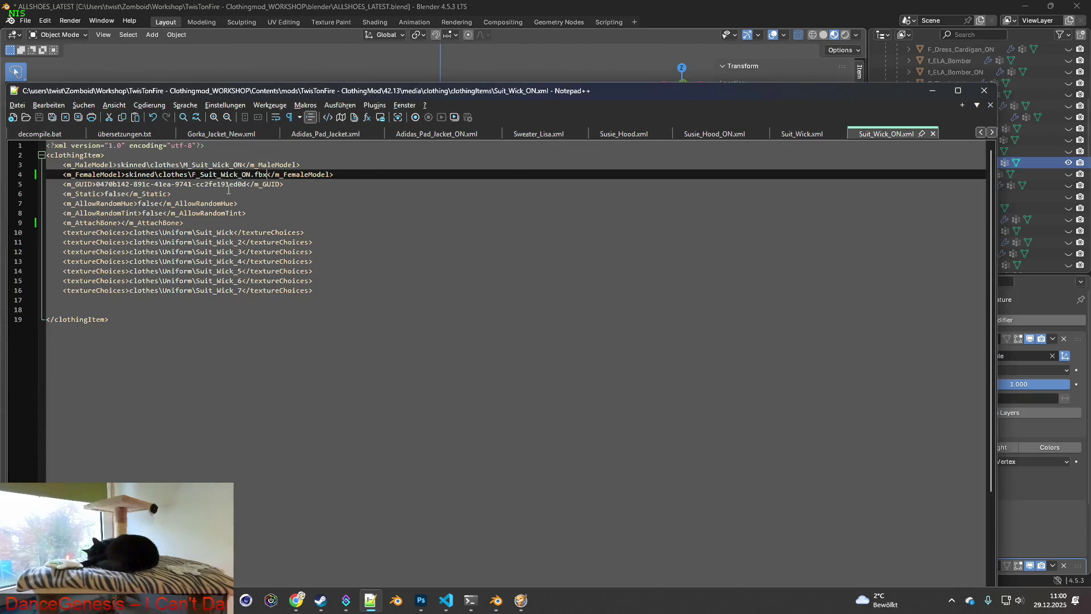
left_click_drag(192, 173, 252, 174)
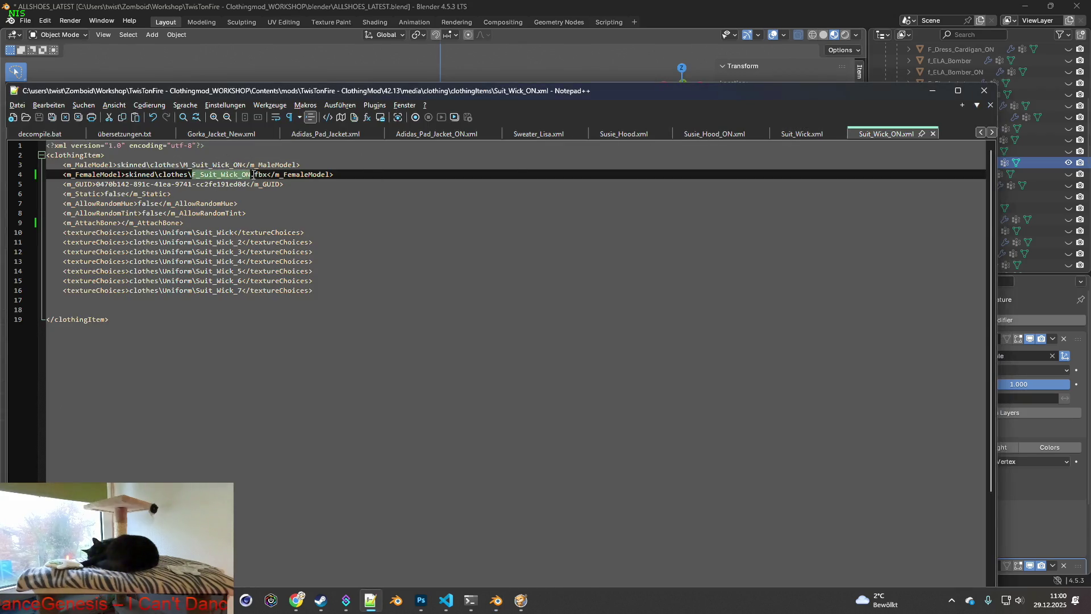
key("alt+Tab")
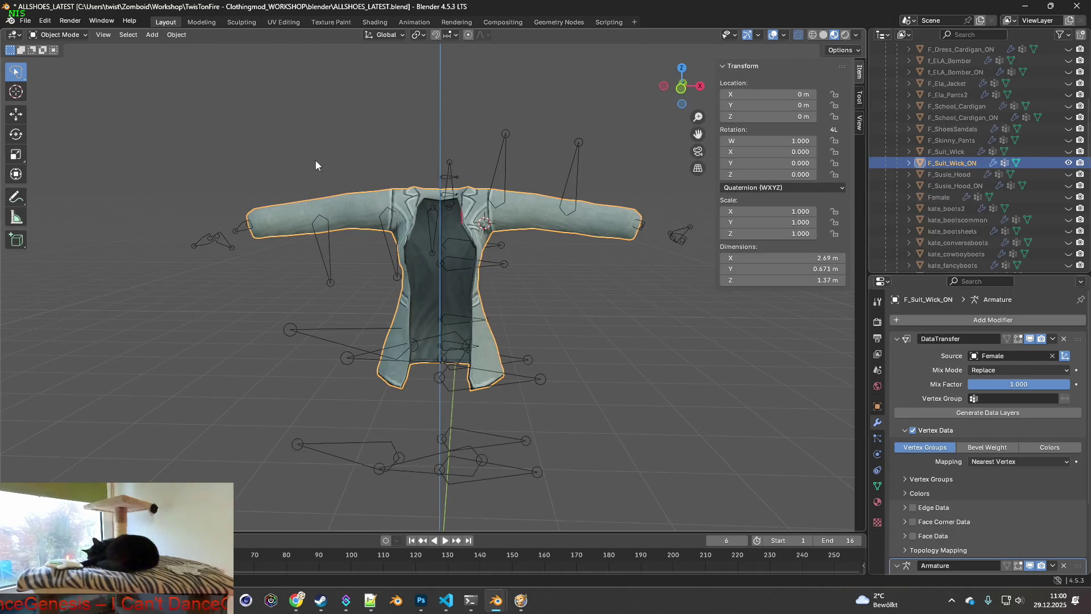
- Export F_Suit_Wick_ON as F_Suit_Wick_ON.fbx, then switch to Project Zomboid
left_click(25, 21)
mouse_move(44, 192)
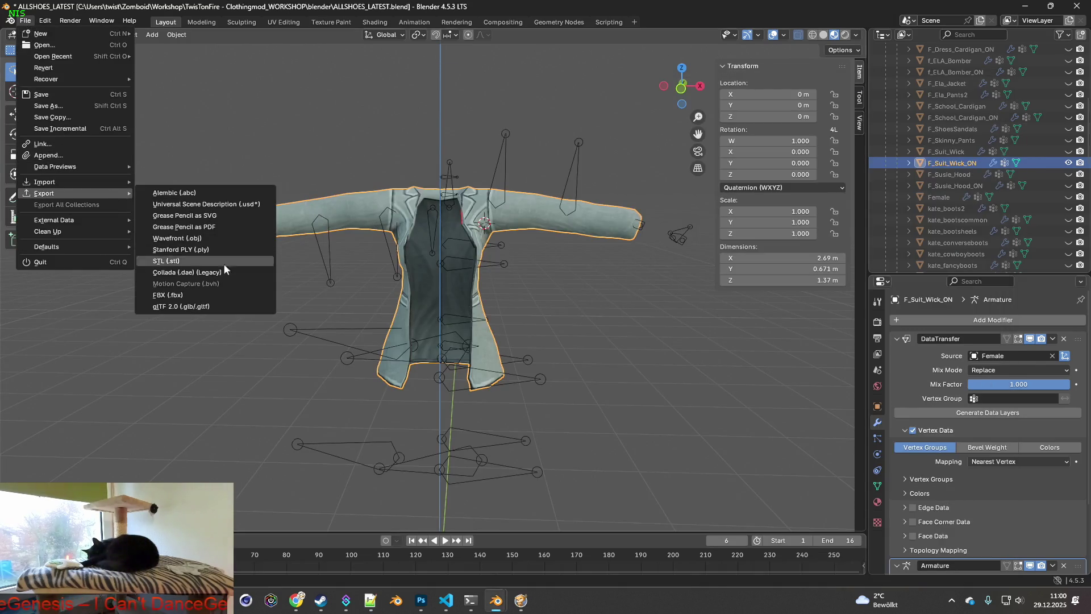
left_click(206, 291)
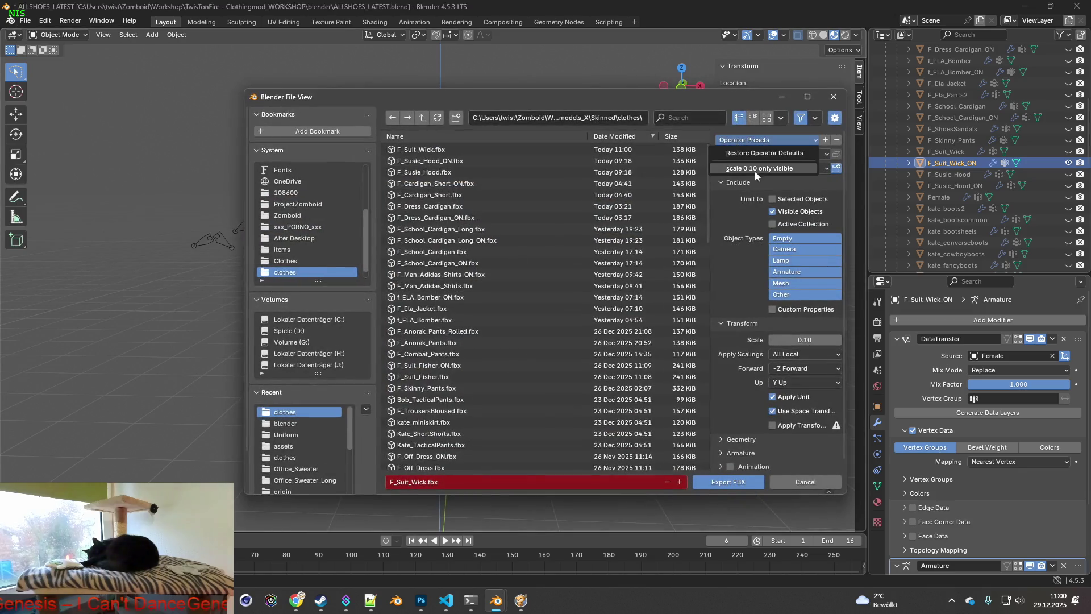
left_click(416, 483)
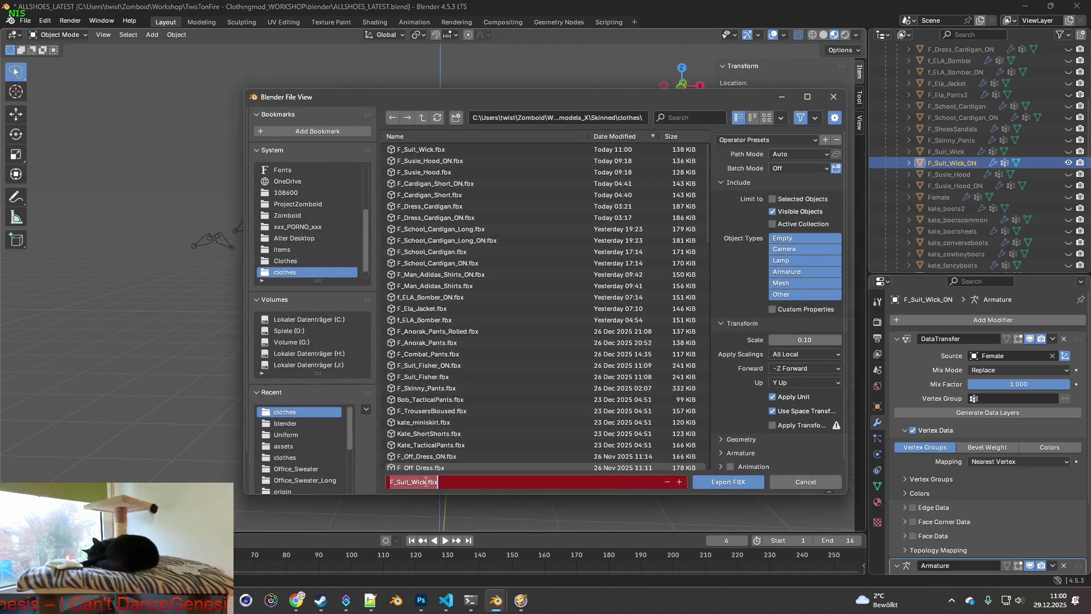
left_click(428, 483)
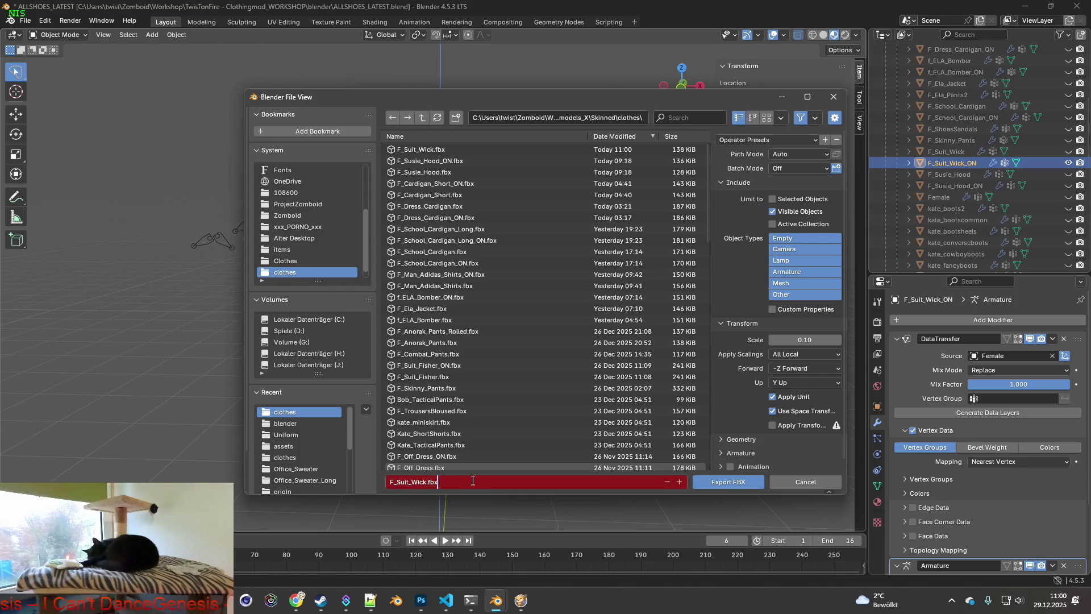
left_click_drag(427, 483, 389, 482)
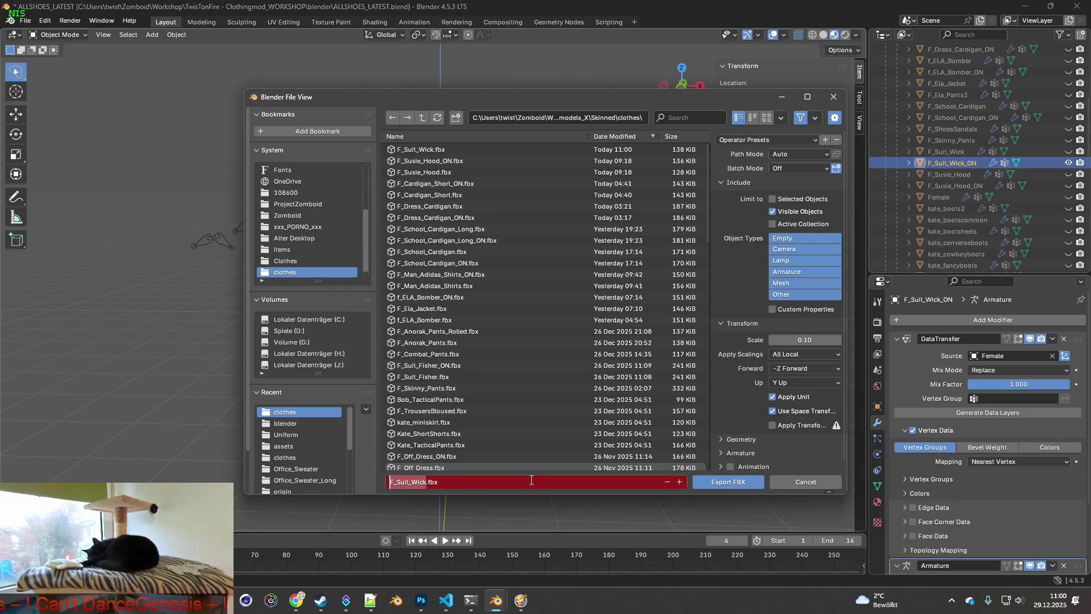
key("Right")
type("_ON")
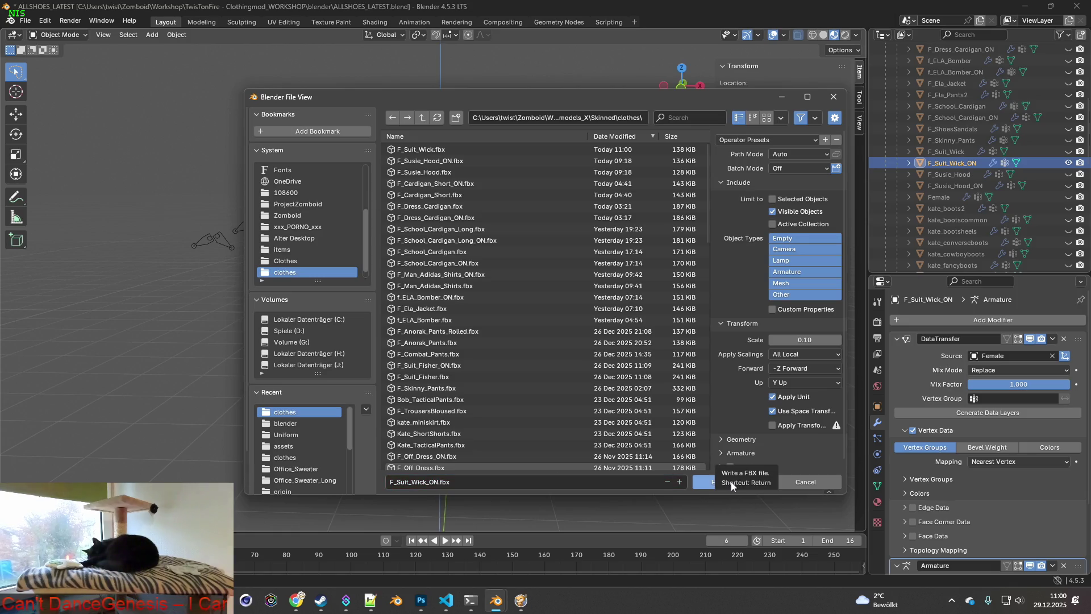
left_click(731, 482)
key("alt+Tab")
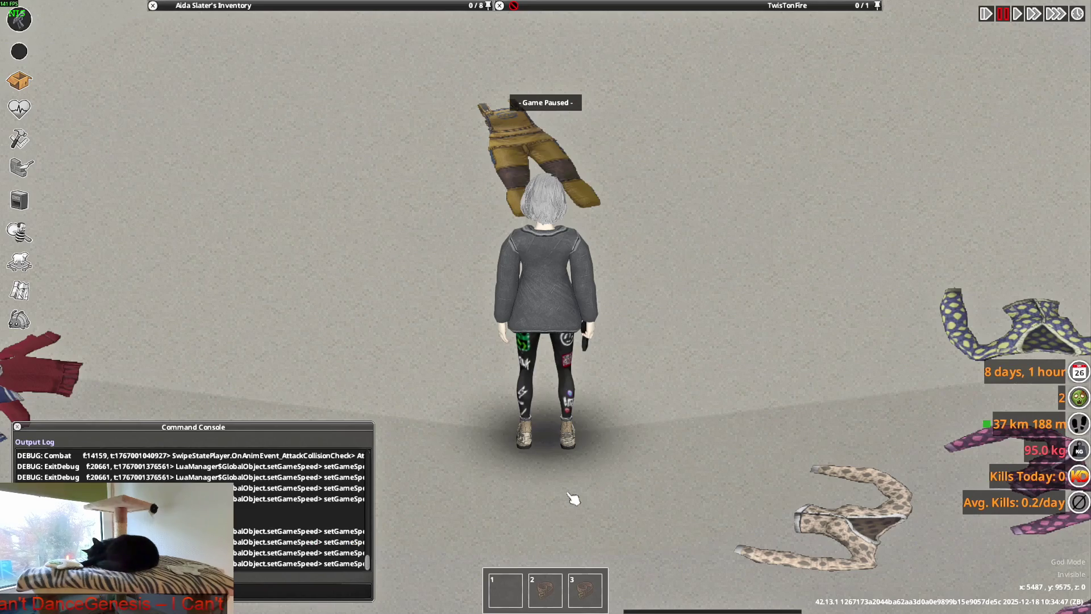
- Quit Project Zomboid to the desktop from the pause menu
key("Escape")
left_click(217, 441)
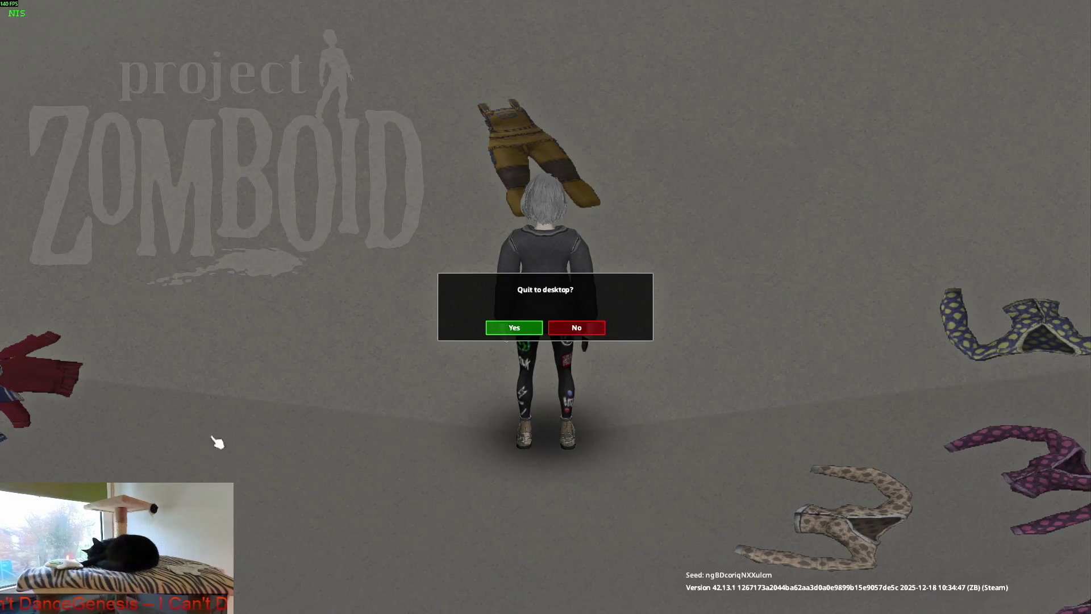
left_click(511, 327)
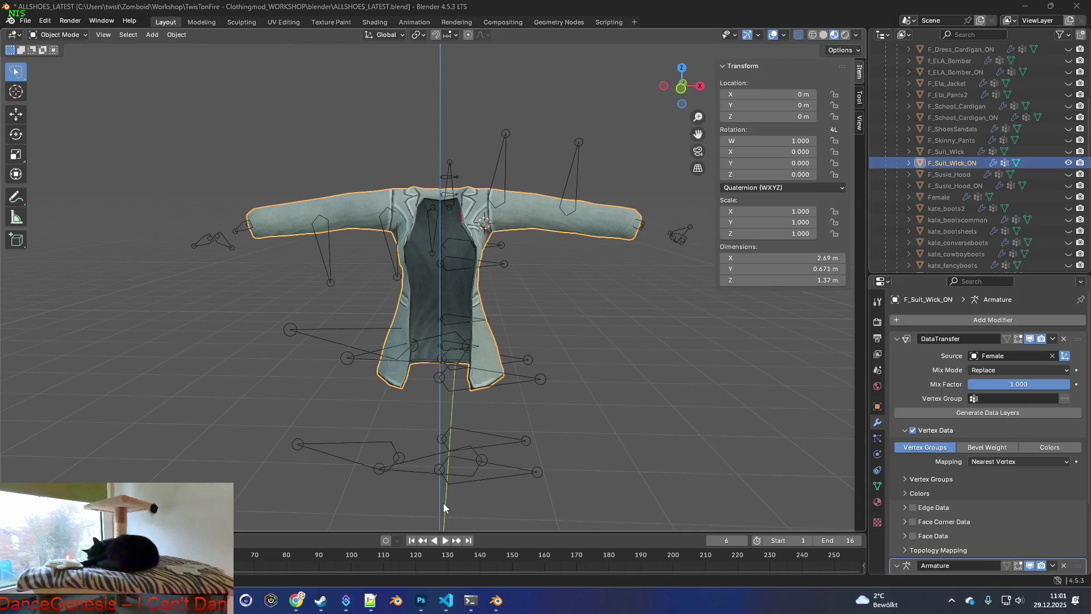
- Relaunch Project Zomboid from Steam and load back into the saved world
left_click(321, 600)
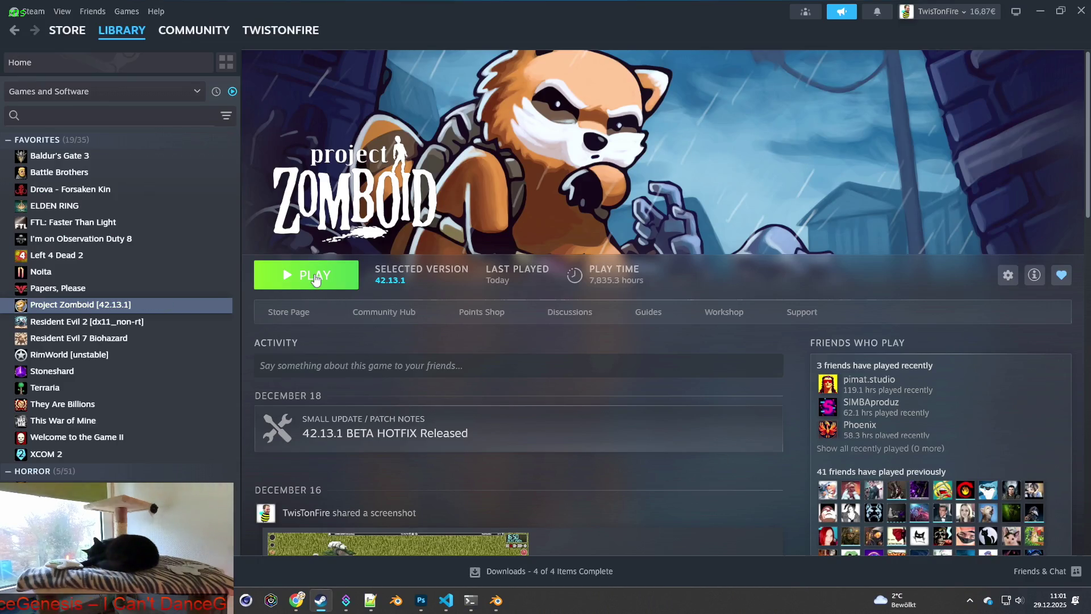
left_click(314, 274)
left_click(569, 406)
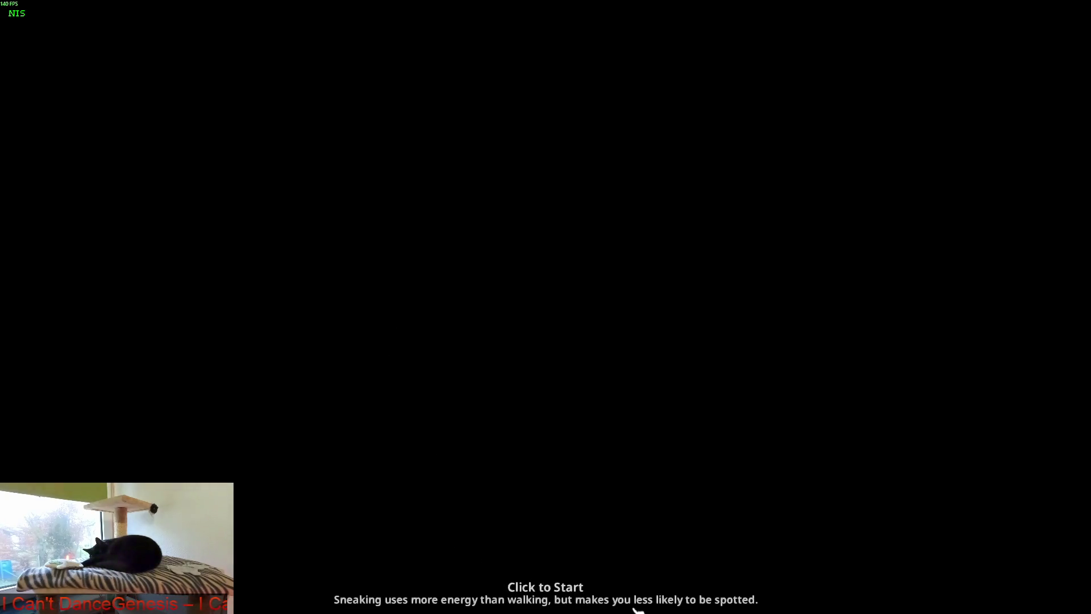
left_click(597, 582)
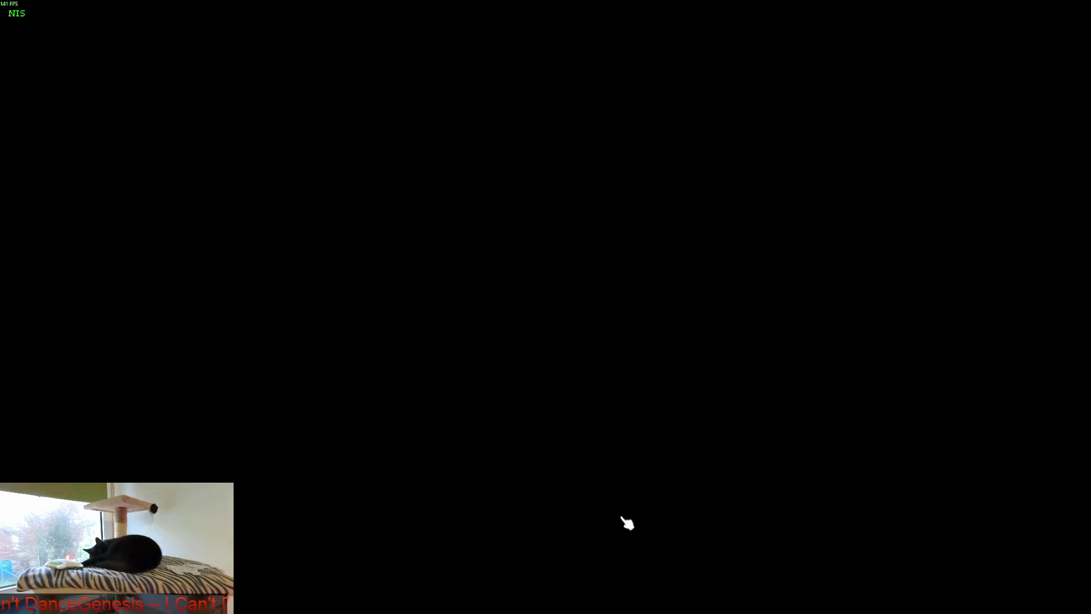
scroll(650, 495, "up", 5)
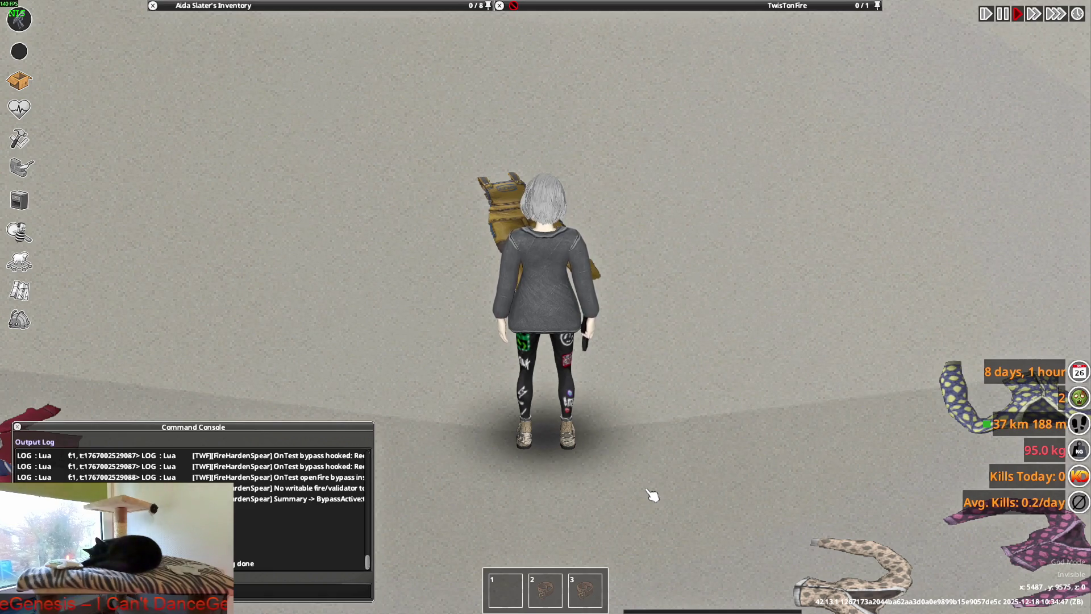
- Face the character toward the camera and unequip the M9 Pistol from the inventory
key("s")
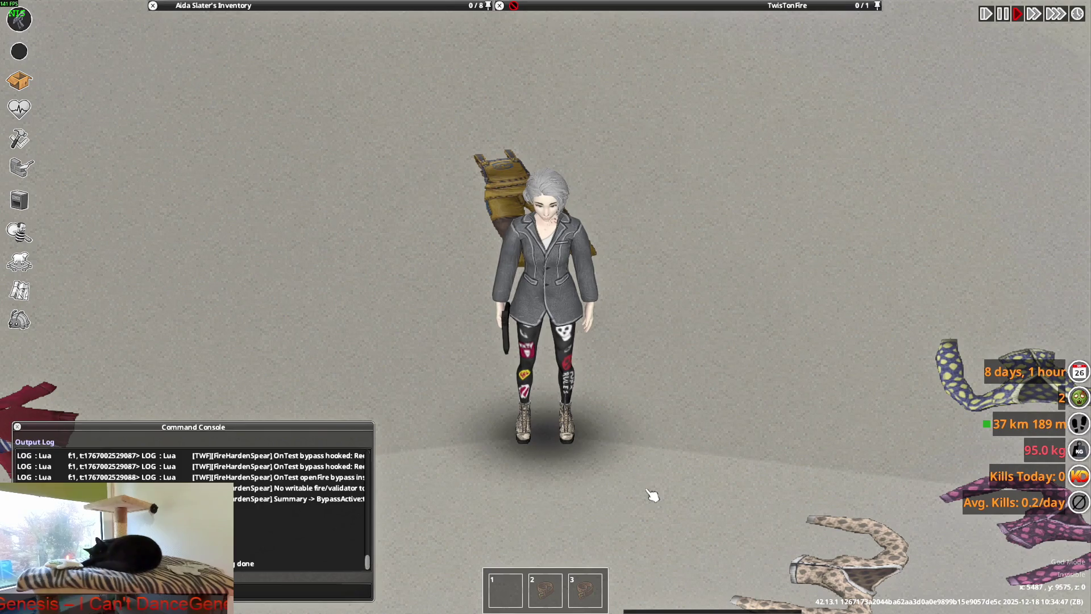
key("Tab")
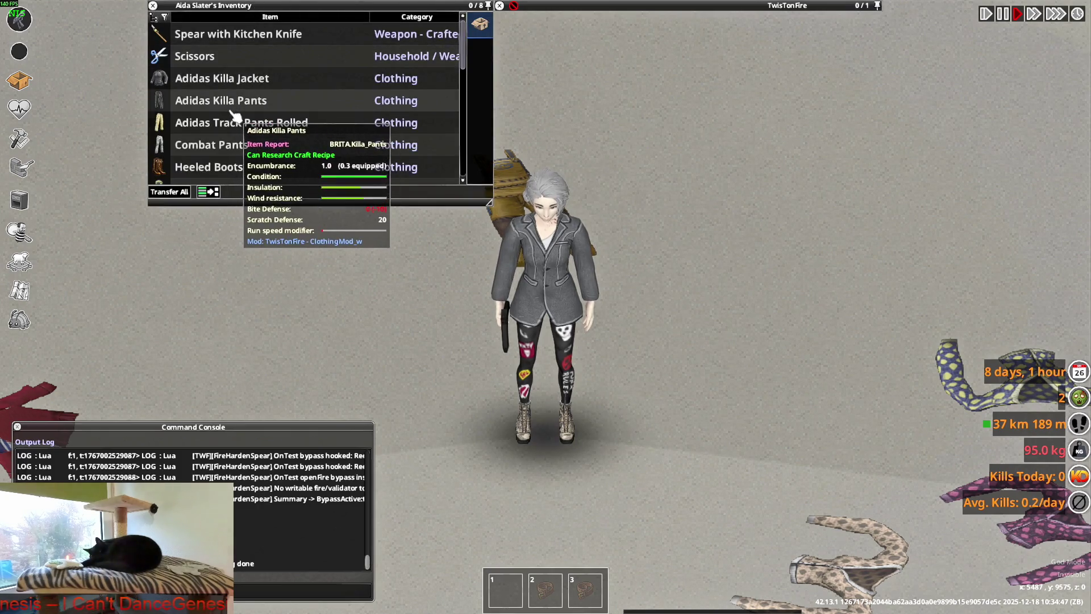
scroll(229, 120, "down", 4)
scroll(224, 128, "down", 3)
scroll(219, 135, "down", 3)
scroll(216, 141, "down", 3)
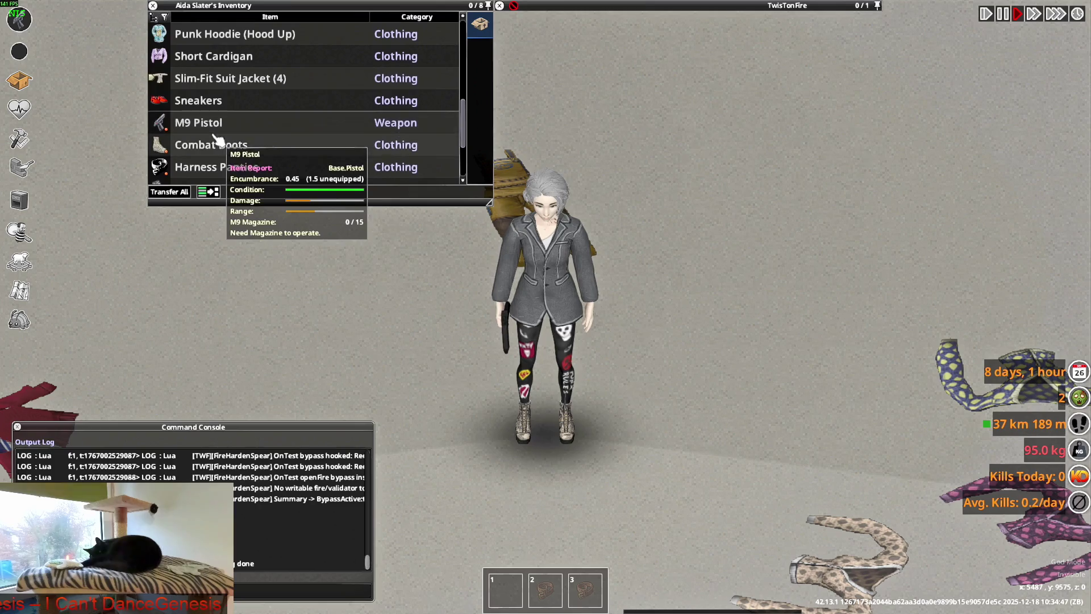
right_click(215, 127)
left_click(244, 230)
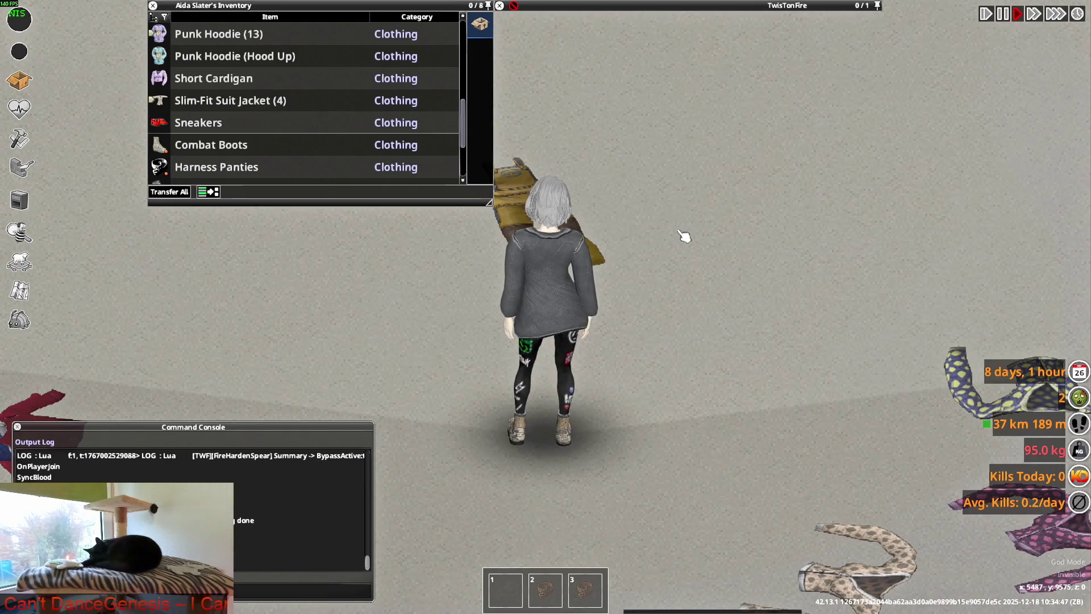
scroll(209, 166, "down", 3)
scroll(213, 163, "down", 1)
scroll(213, 170, "up", 3)
scroll(217, 167, "up", 5)
scroll(217, 167, "up", 4)
scroll(217, 167, "up", 5)
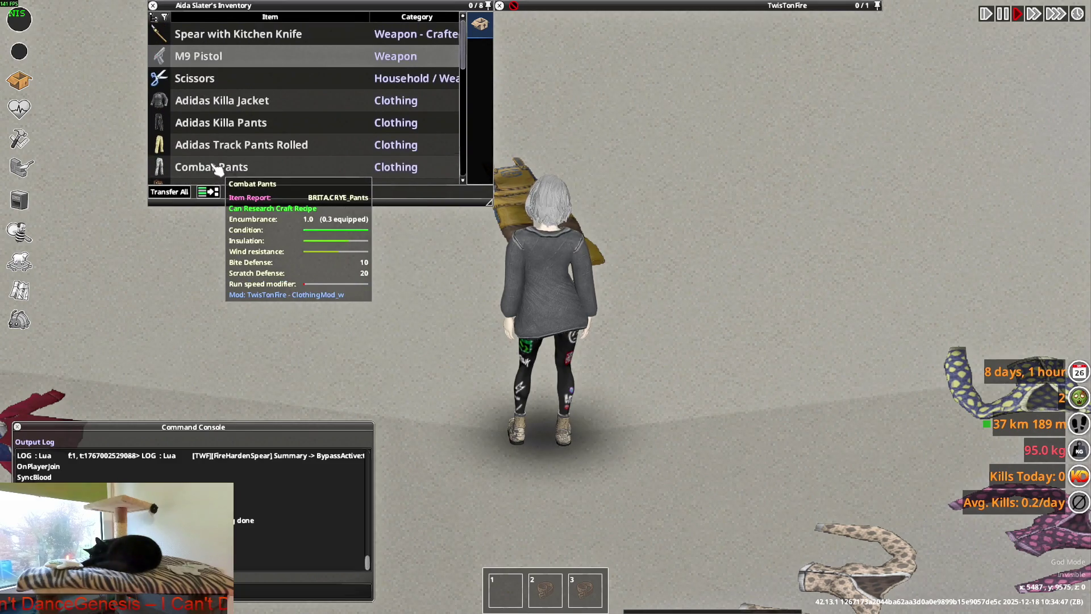
- Equip the M9 Pistol as primary weapon and bring up the window switcher
right_click(202, 66)
mouse_move(198, 56)
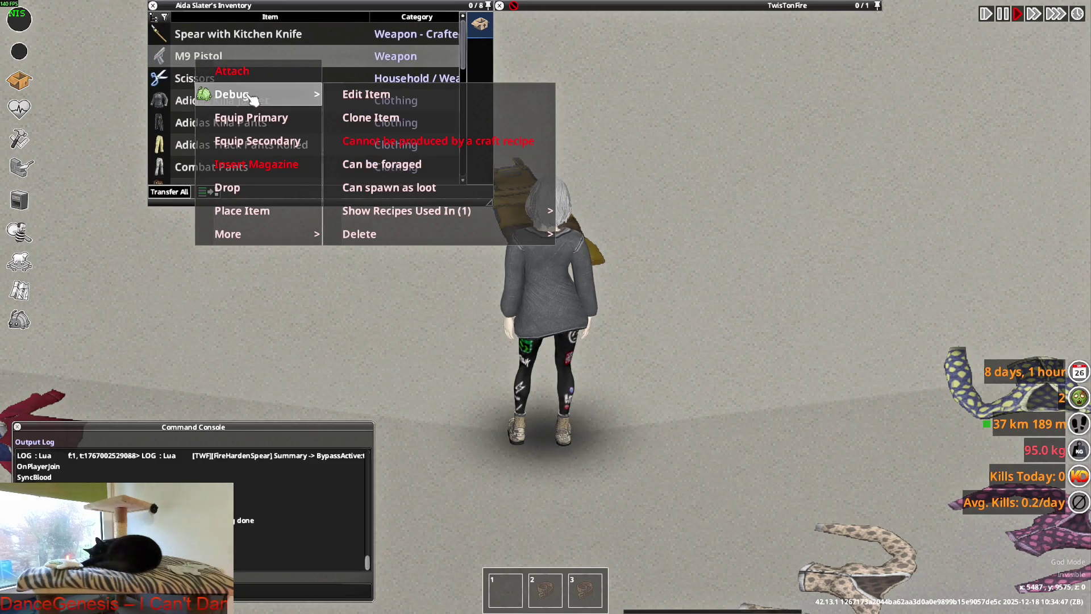
left_click(254, 118)
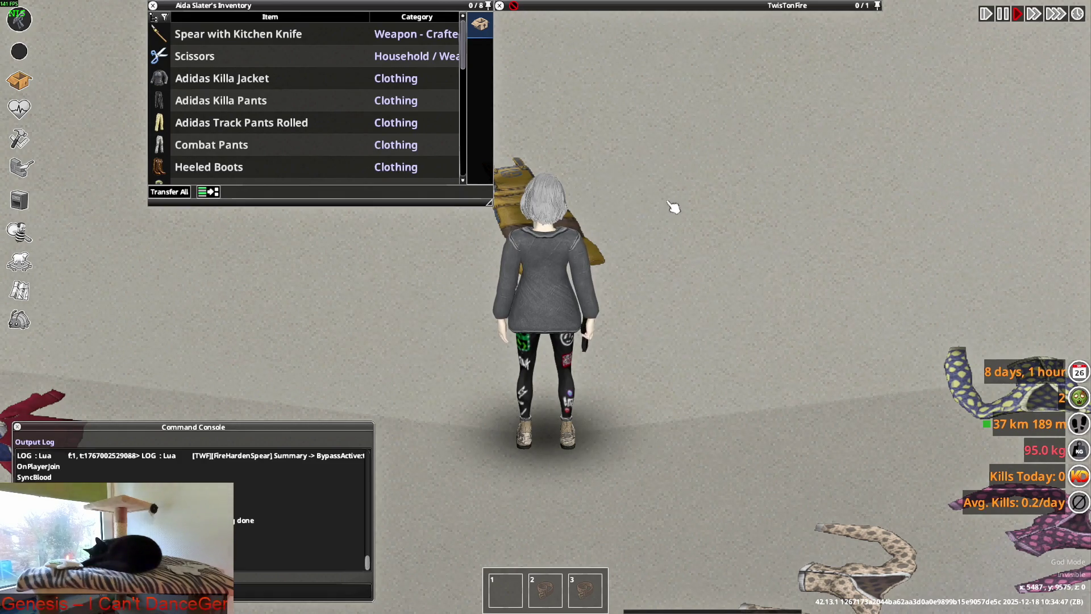
key("alt+Tab")
key("alt+Tab")
key("alt+Tab")
key("alt+Tab")
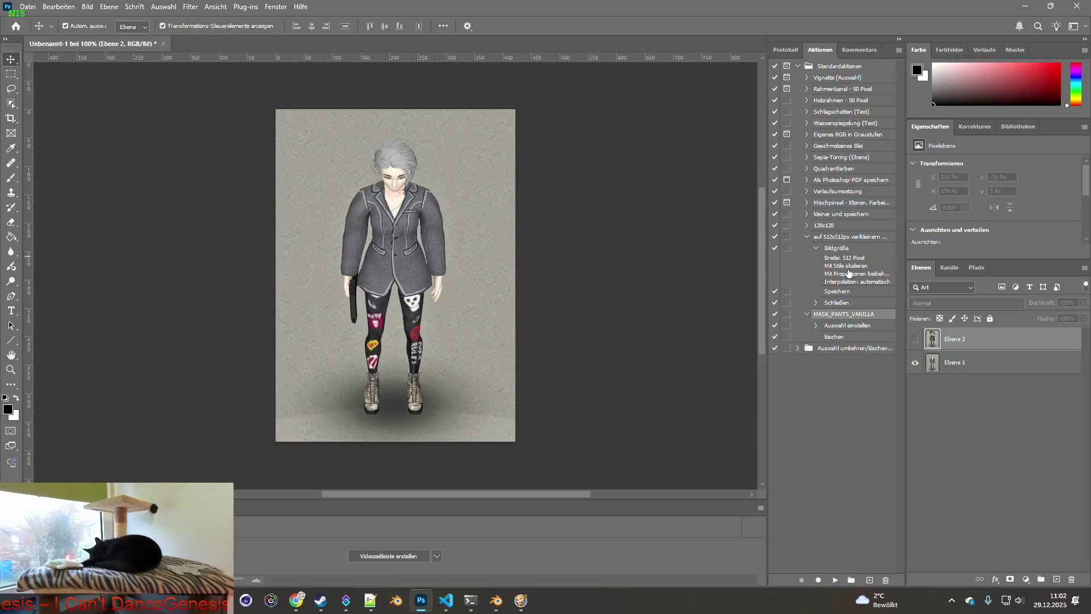
- Show the Ebene 2 layer with Ebene 1 selected and place Photoshop beside the game window
left_click(932, 363)
left_click(914, 338)
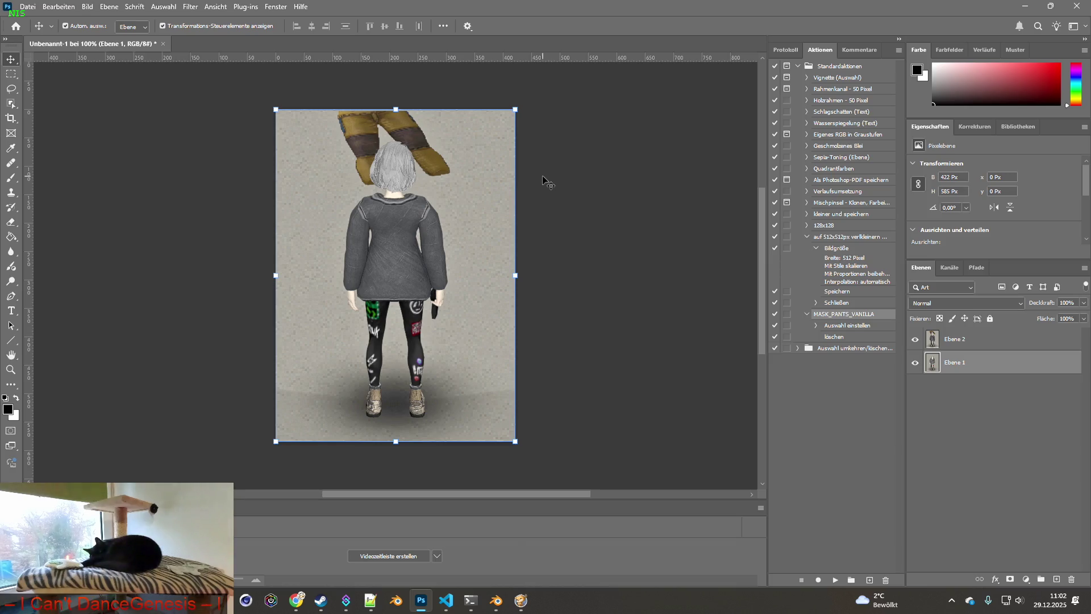
left_click_drag(417, 9, 1032, 13)
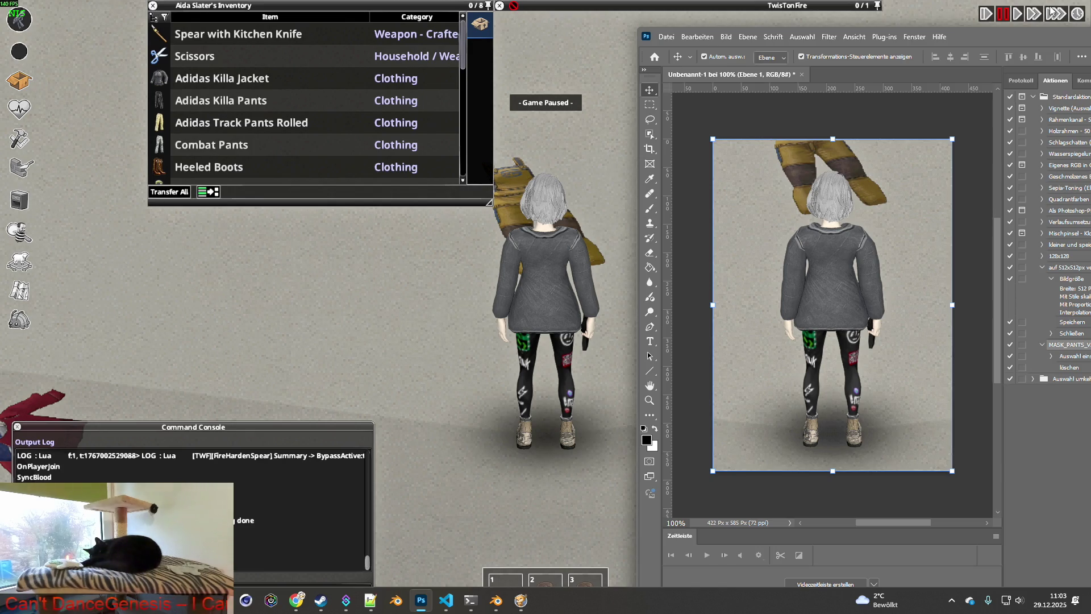
- Widen the Photoshop window slightly, return to the game, unpause and aim the pistol
left_click_drag(638, 307, 616, 307)
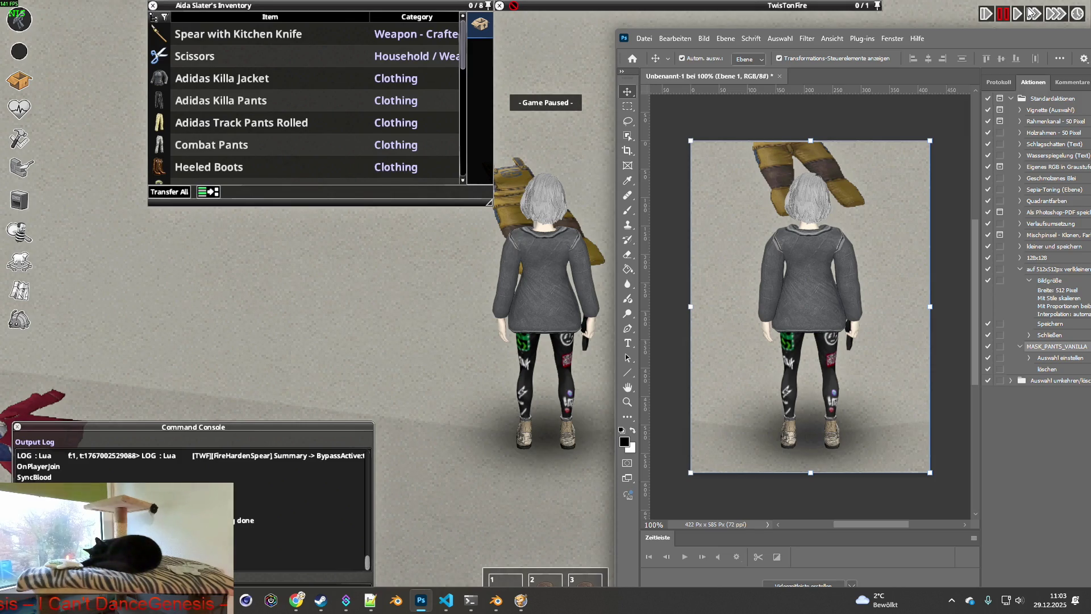
left_click(477, 283)
key("space")
mouse_move(663, 161)
right_mouse_down()
mouse_move(641, 142)
mouse_move(734, 174)
mouse_move(684, 389)
right_mouse_up()
- Walk the character around with WASD while keeping the pistol aimed to view the jacket
key("w")
mouse_move(504, 141)
right_mouse_down()
mouse_move(589, 389)
mouse_move(689, 164)
mouse_move(463, 160)
mouse_move(616, 176)
right_mouse_up()
key("w")
key("a")
key("w")
key("d")
key("w")
key("a")
key("w")
key("a")
right_click_drag(720, 226, 715, 162)
key("d")
right_click_drag(714, 162, 452, 279)
key("s")
key("d")
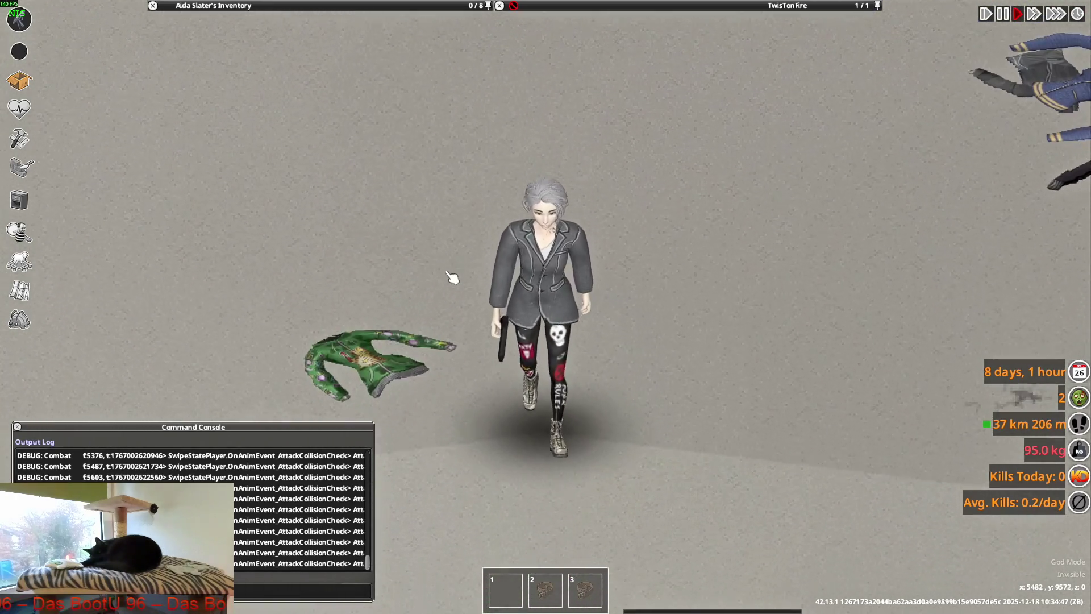
- Walk the character around with the pistol raised to view the jacket from several angles
key("s")
key("d")
right_click_drag(707, 214, 527, 196)
key("s")
key("a")
key("s")
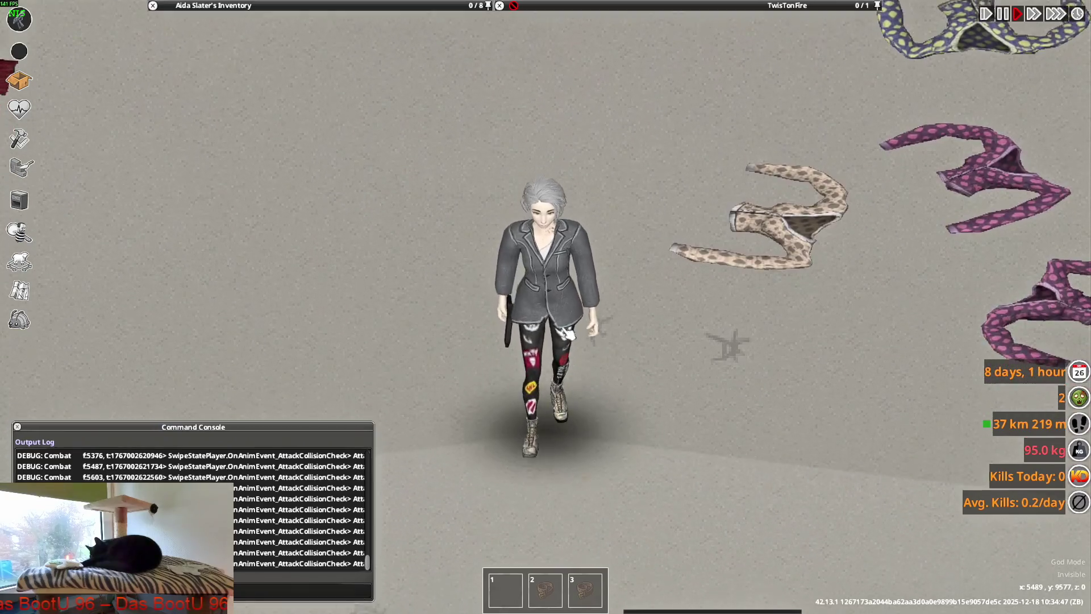
key("w")
key("d")
scroll(223, 137, "down", 3)
key("w")
key("a")
scroll(224, 137, "down", 2)
scroll(222, 127, "down", 2)
scroll(220, 119, "down", 1)
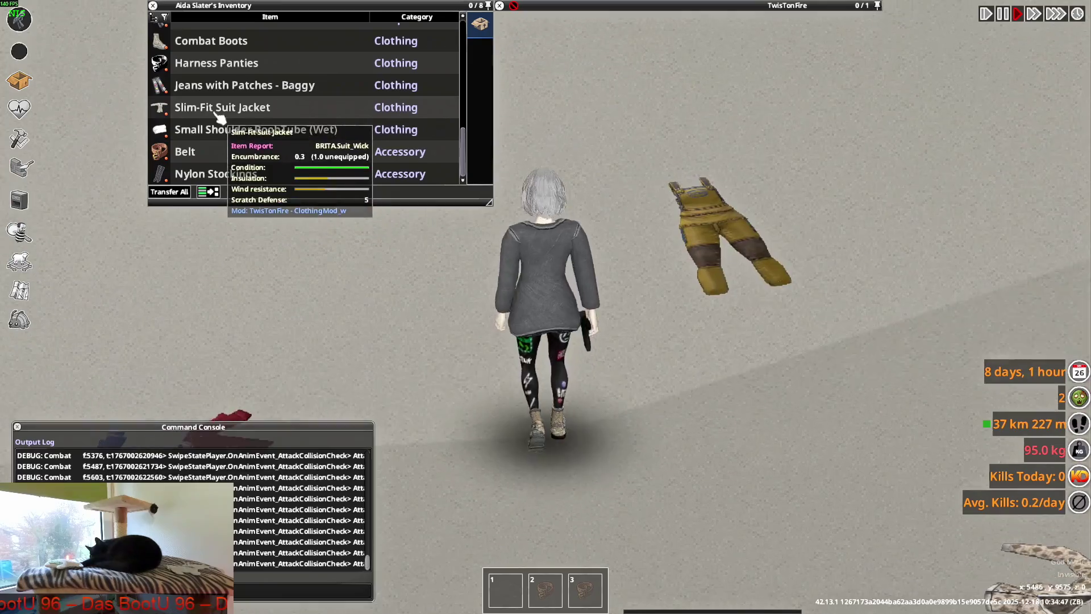
- Open the Slim-Fit Suit Jacket on the character and walk to show its back, side and front
right_click(221, 111)
left_click(251, 145)
key("s")
key("d")
key("1")
right_click(663, 242)
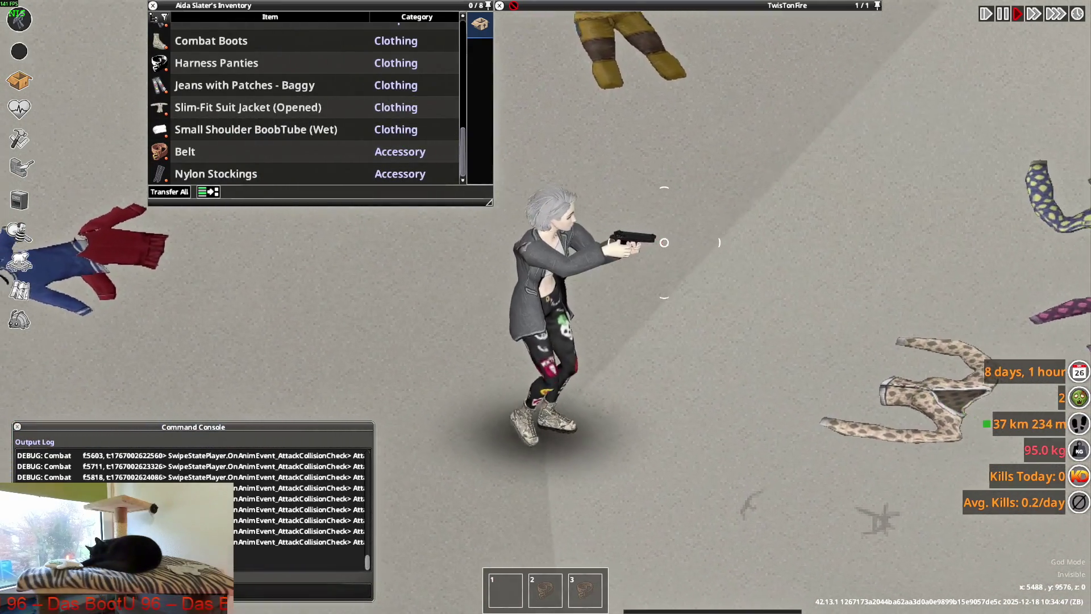
key("s")
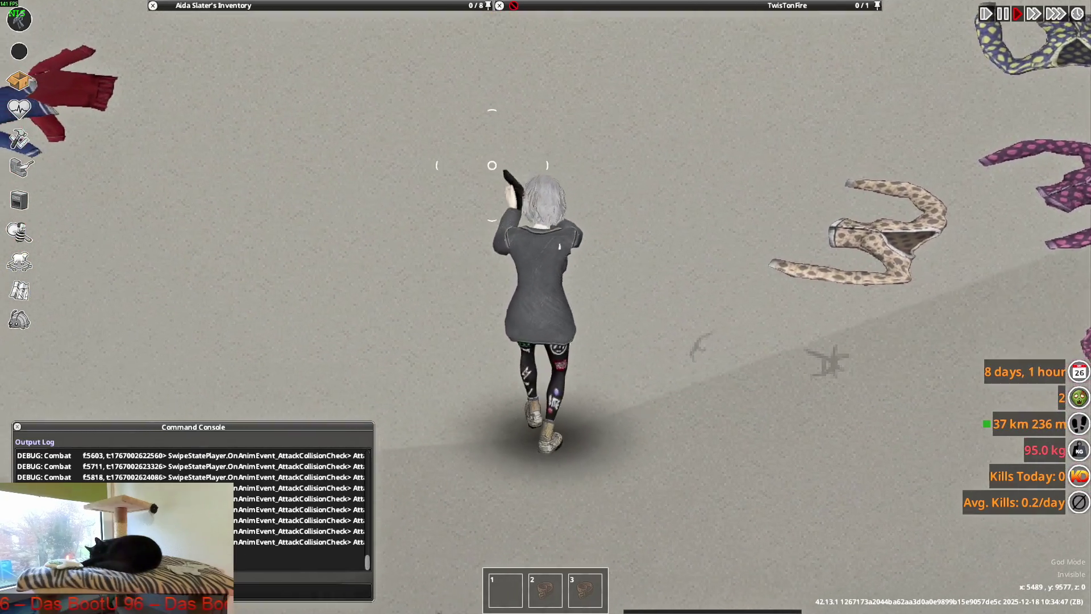
key("a")
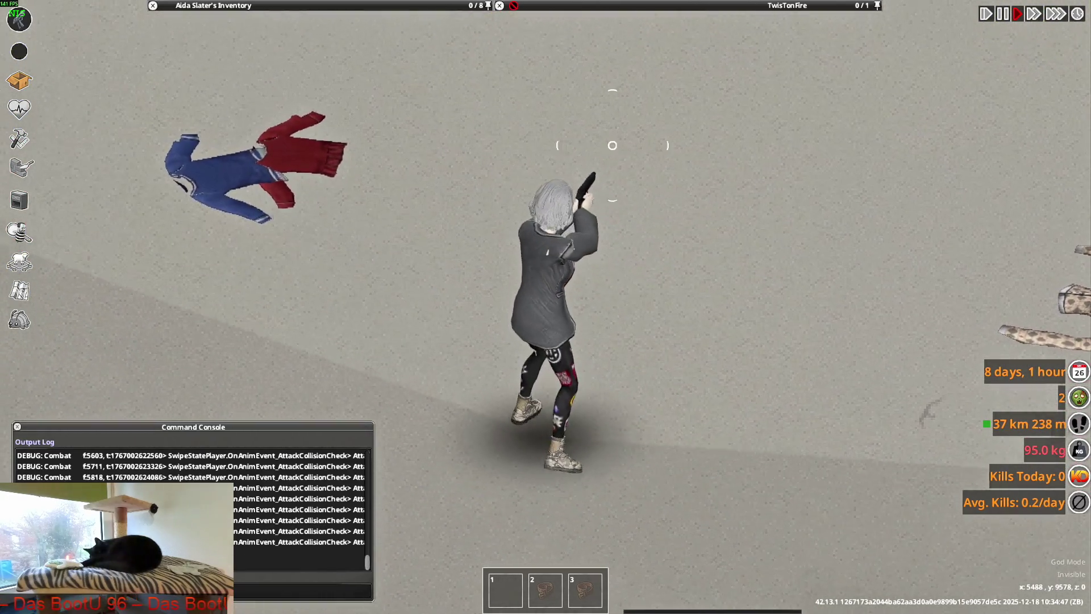
key("w")
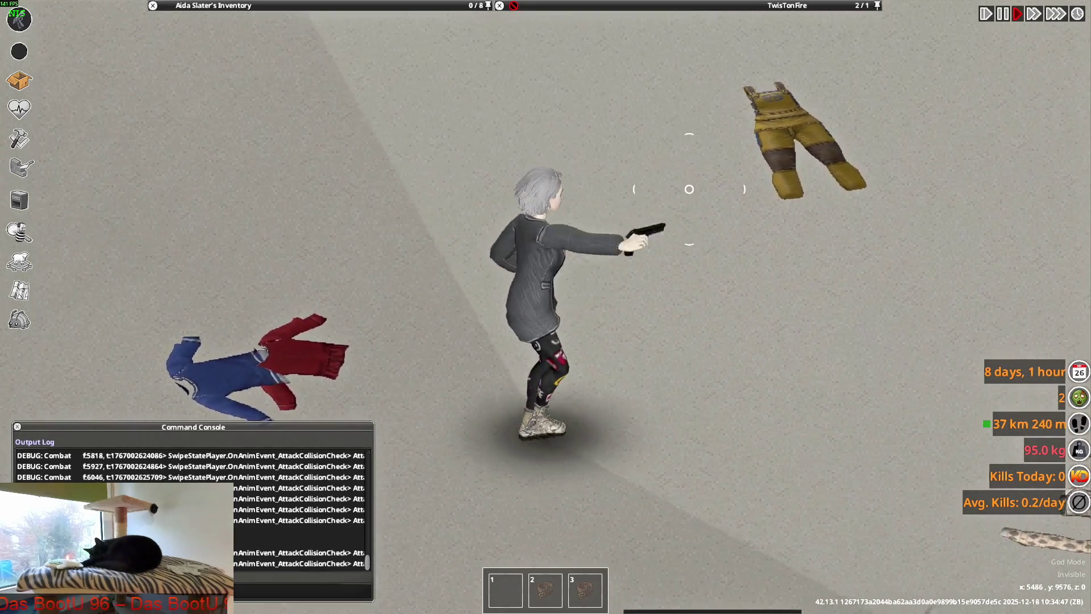
key("w")
key("w")
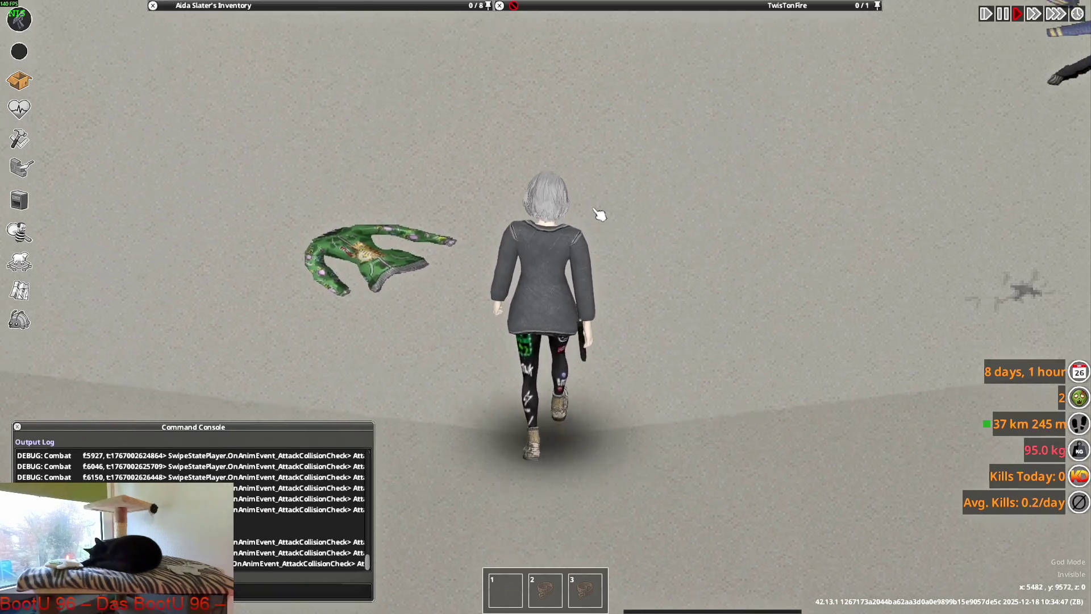
key("w")
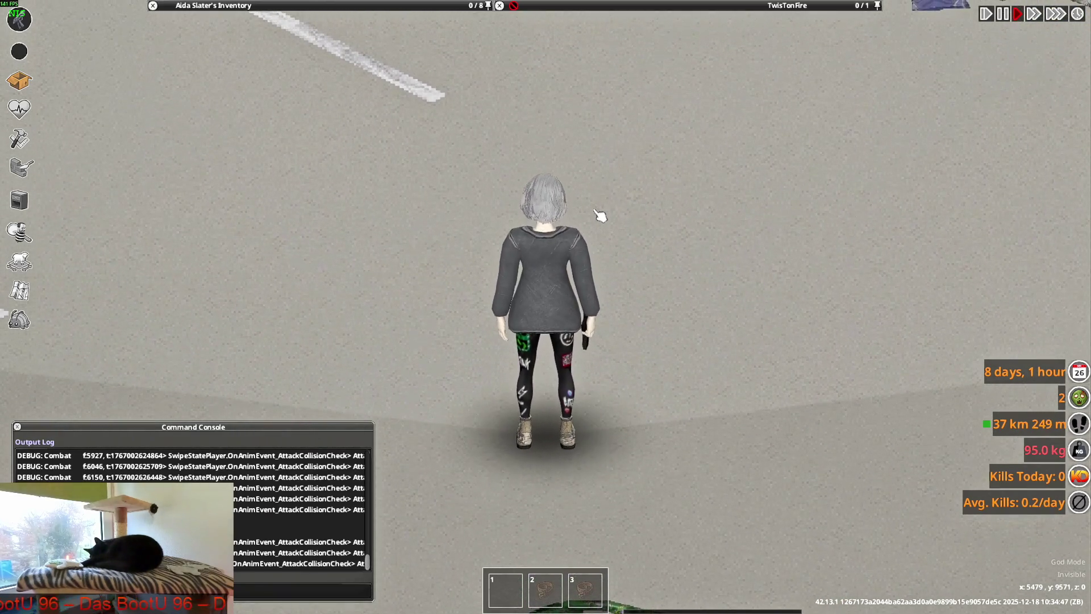
key("s")
key("d")
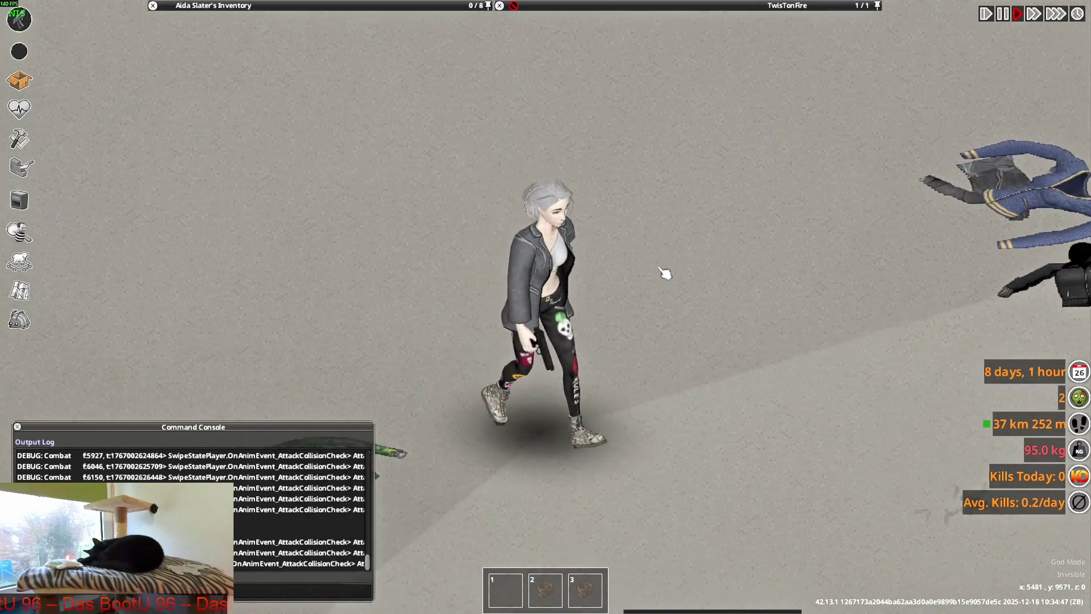
key("s")
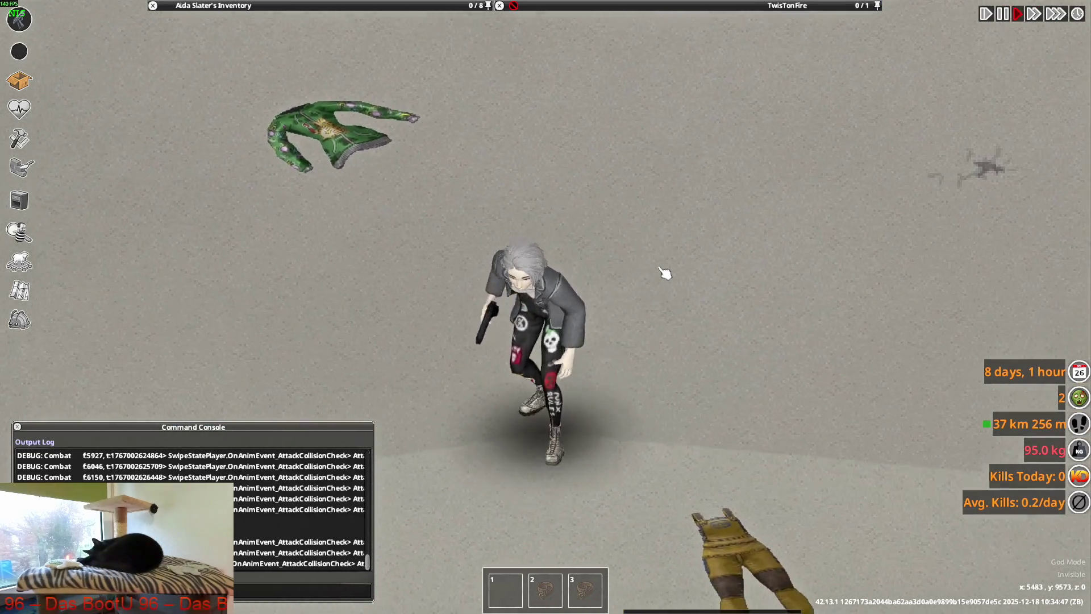
key("w")
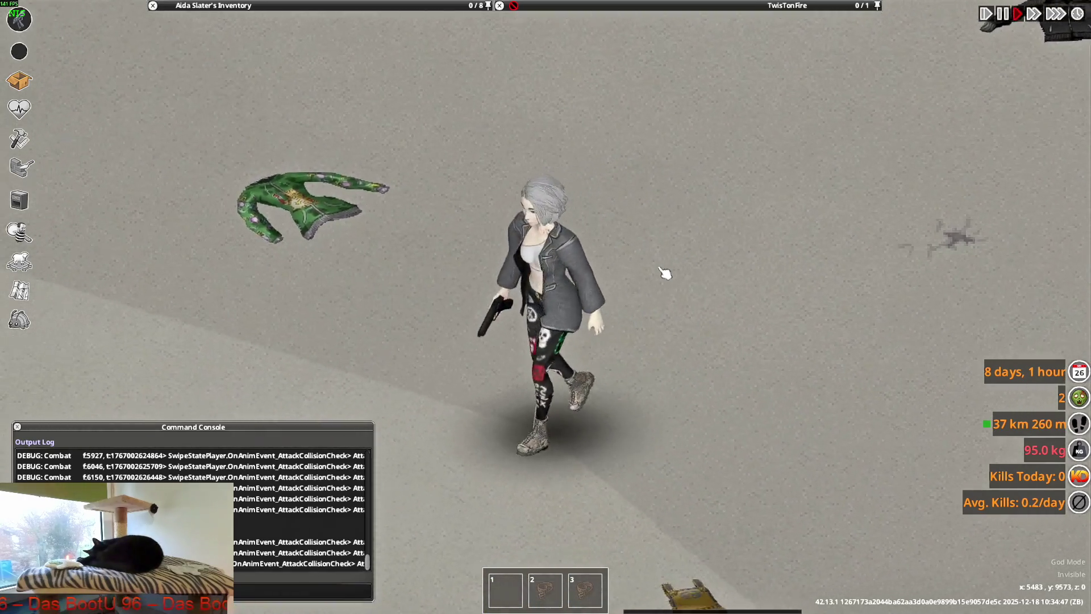
- Walk toward and away from the camera while aiming to check sleeve deformation on the open jacket
right_click_drag(664, 273, 690, 234)
key("s")
key("a")
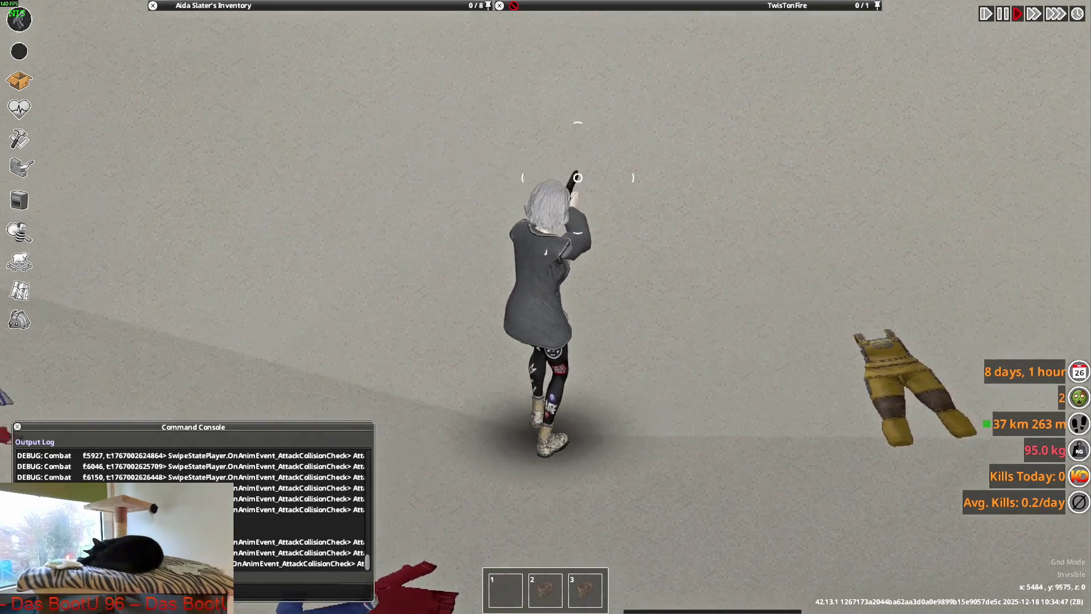
key("s")
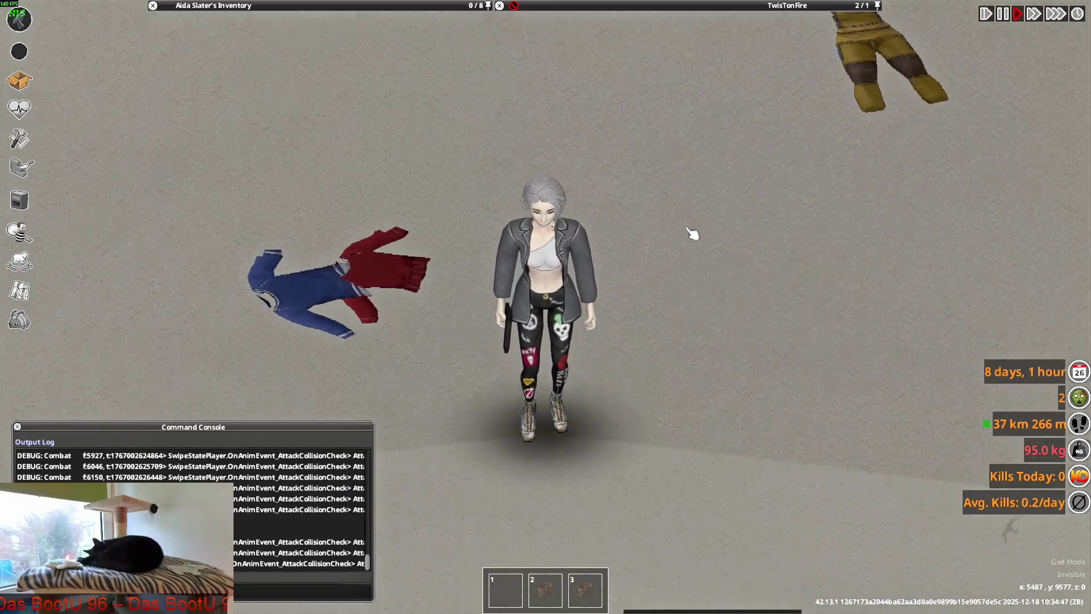
key("s")
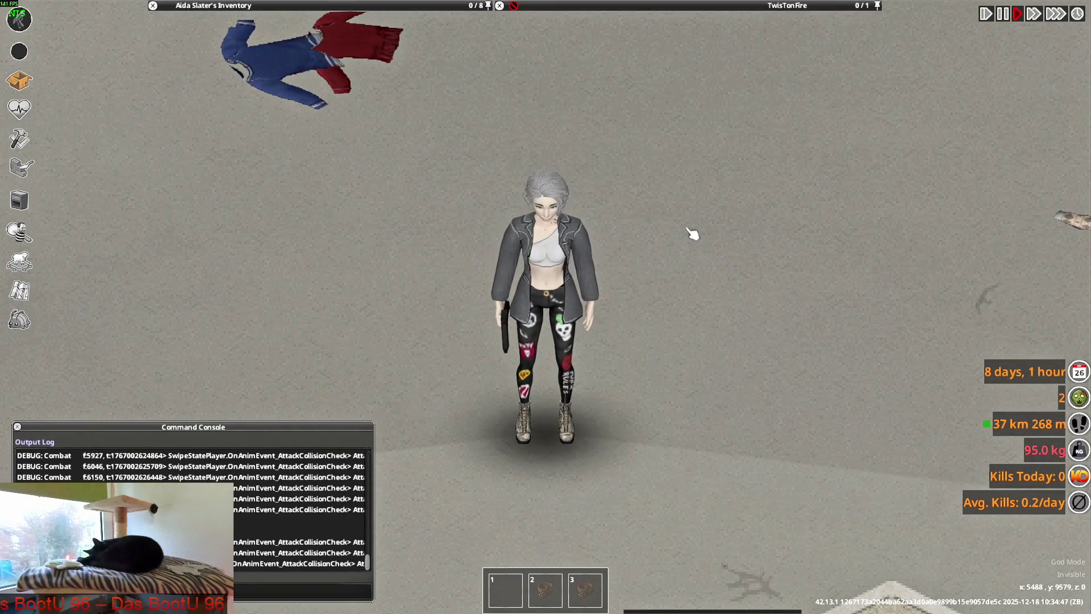
key("d")
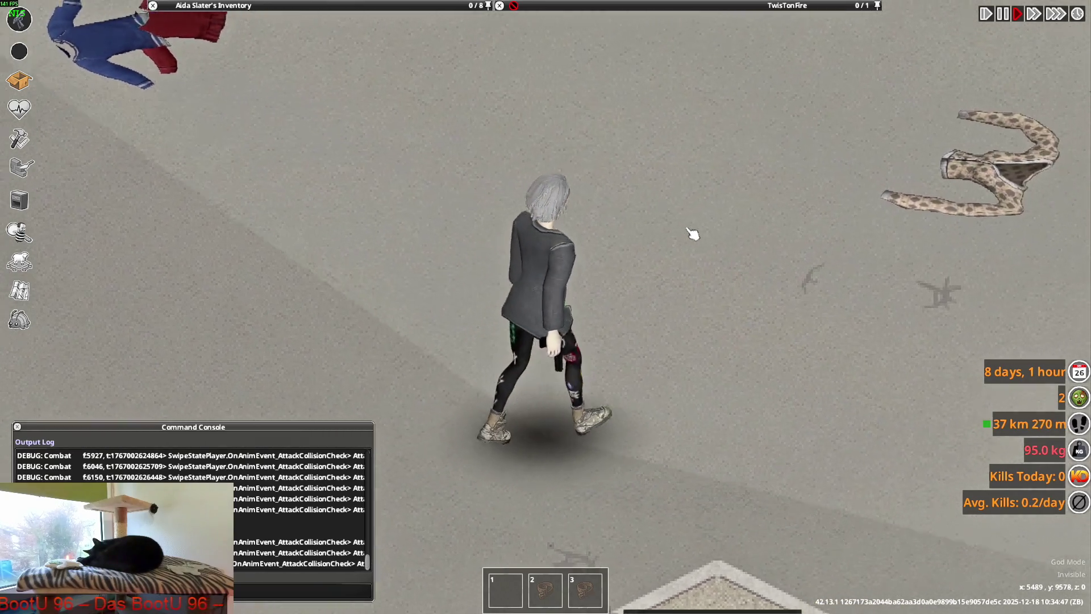
key("w")
key("w")
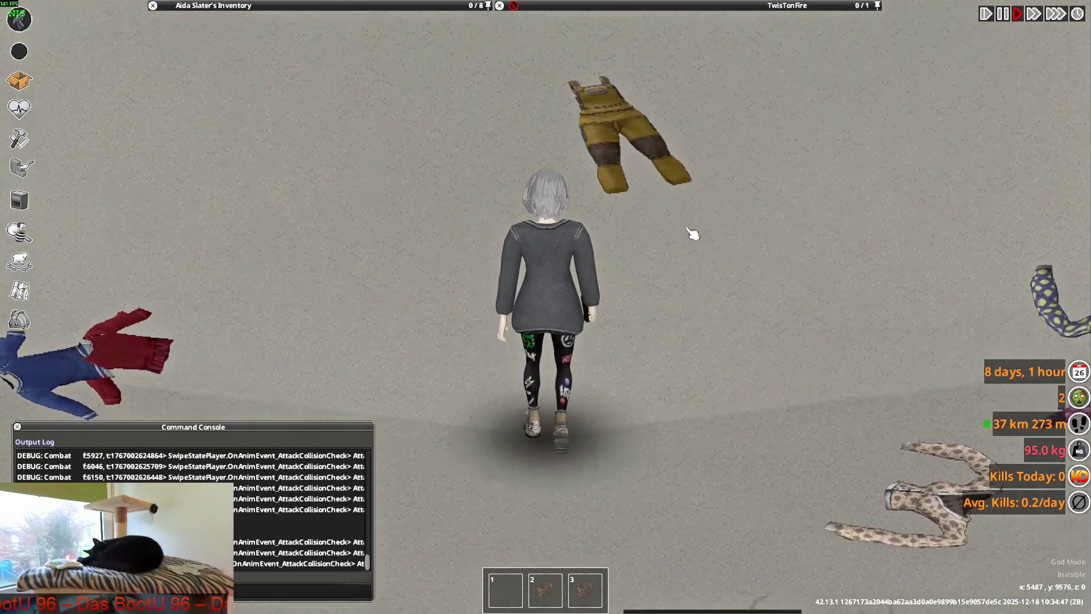
key("s")
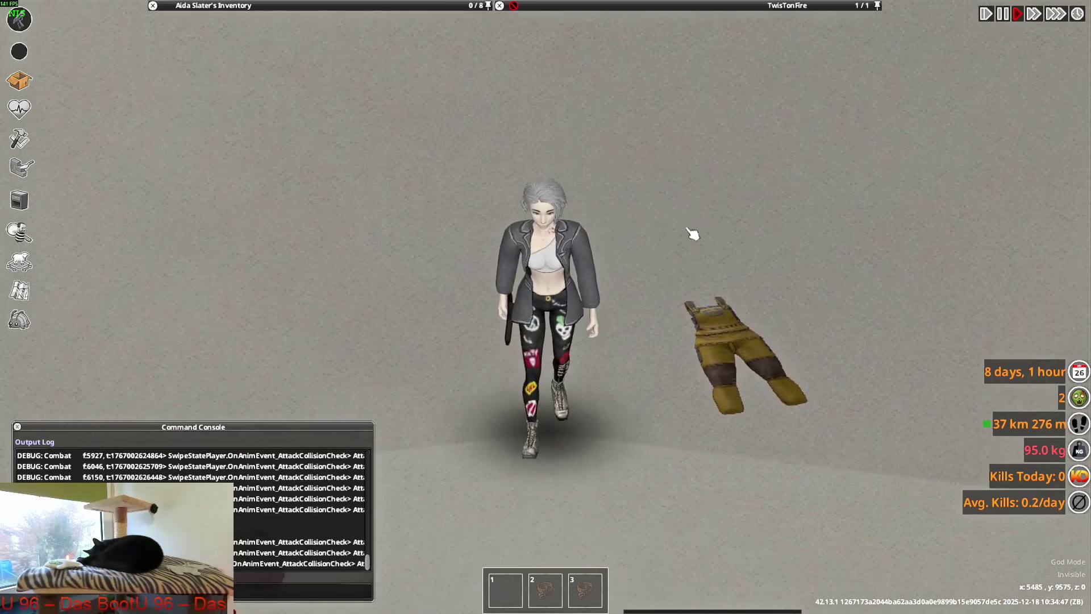
key("s")
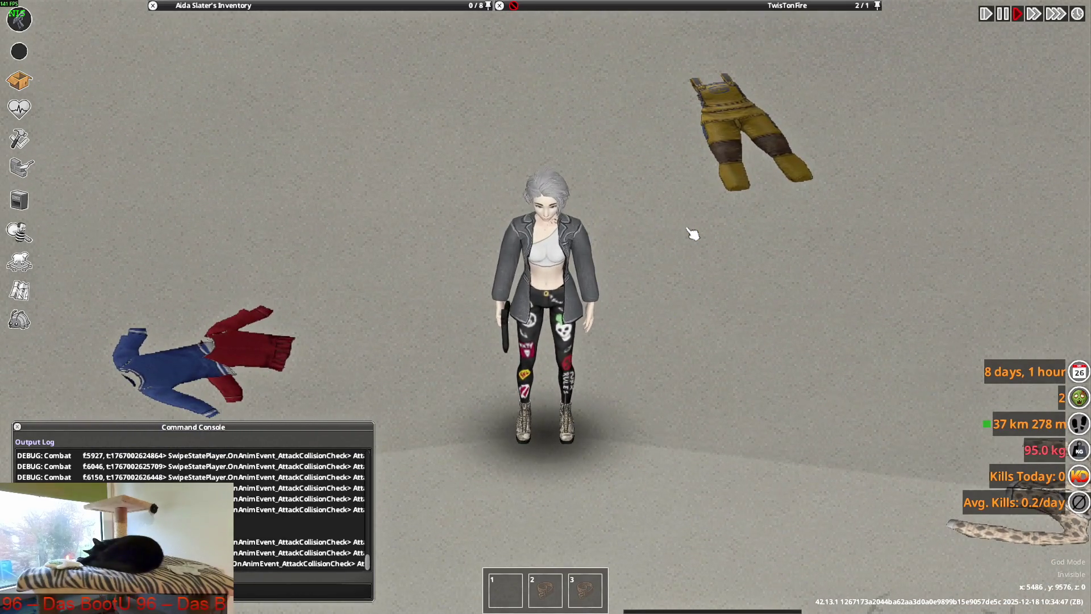
right_click_drag(693, 235, 528, 188)
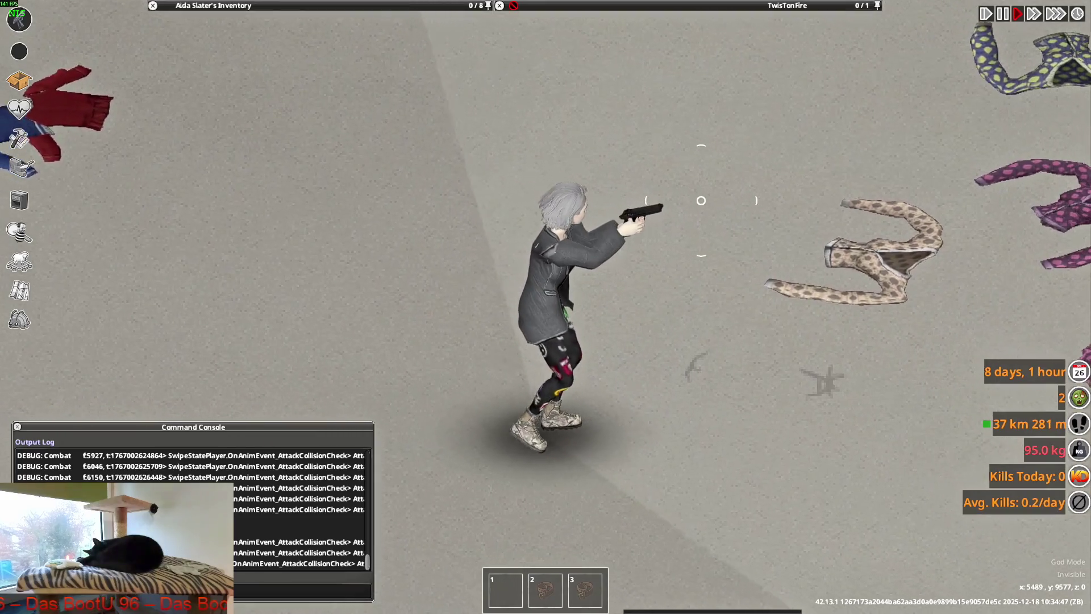
key("w")
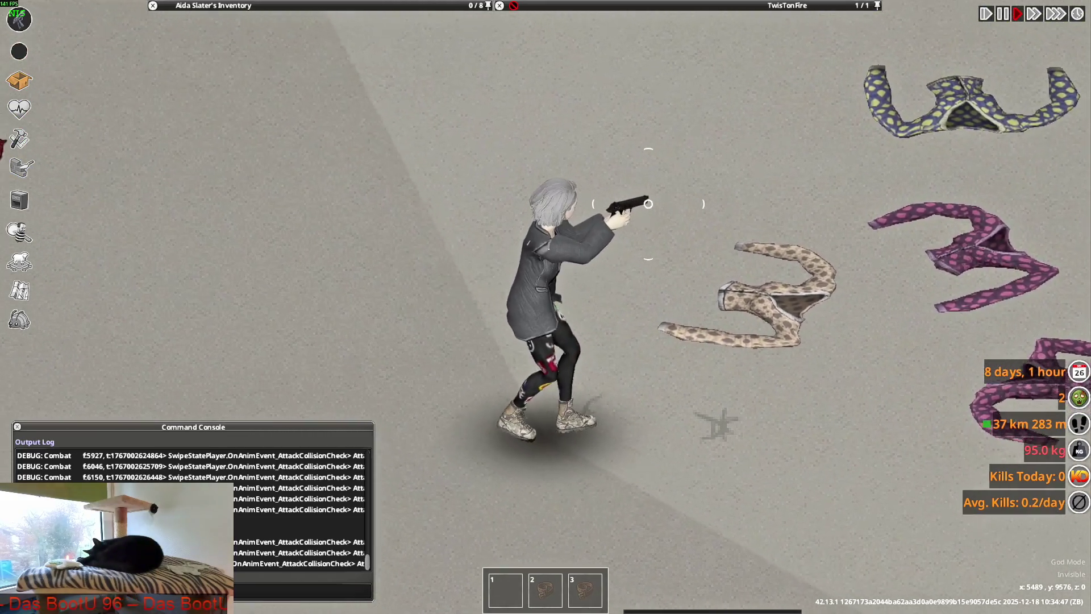
key("w")
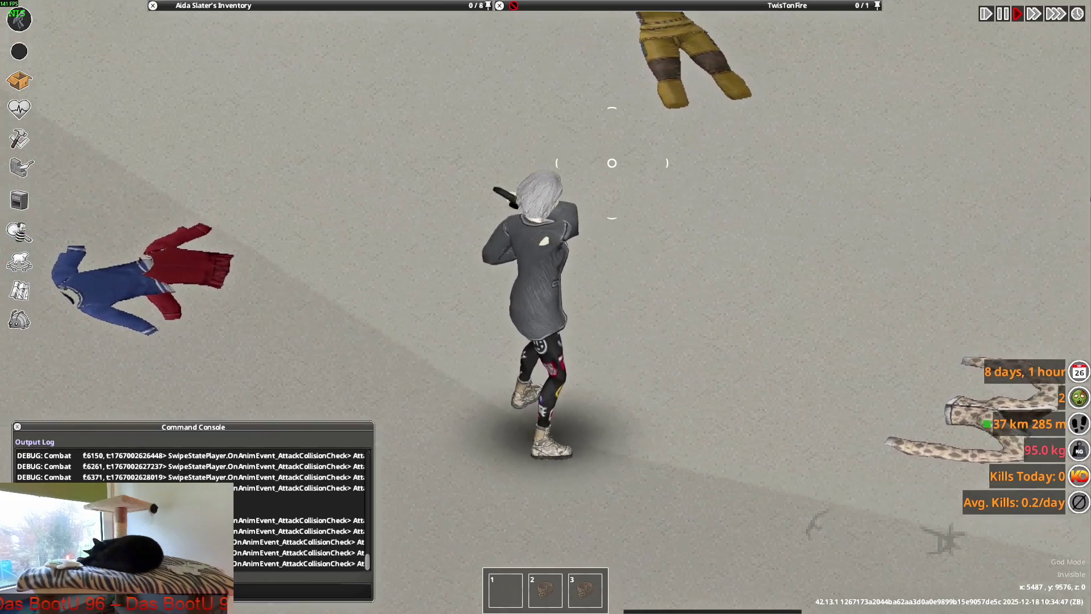
key("w")
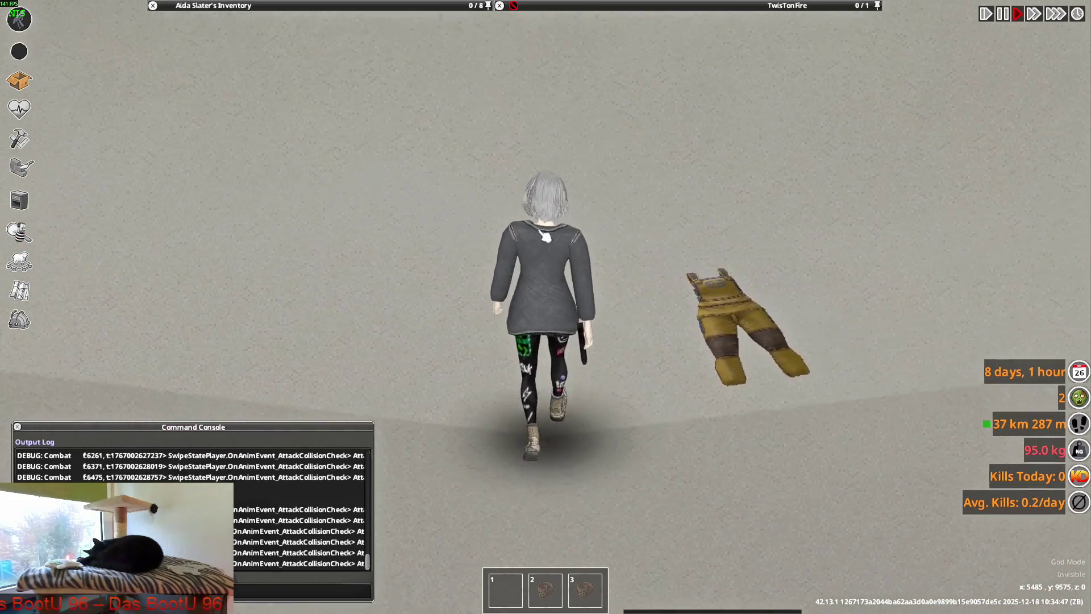
key("s")
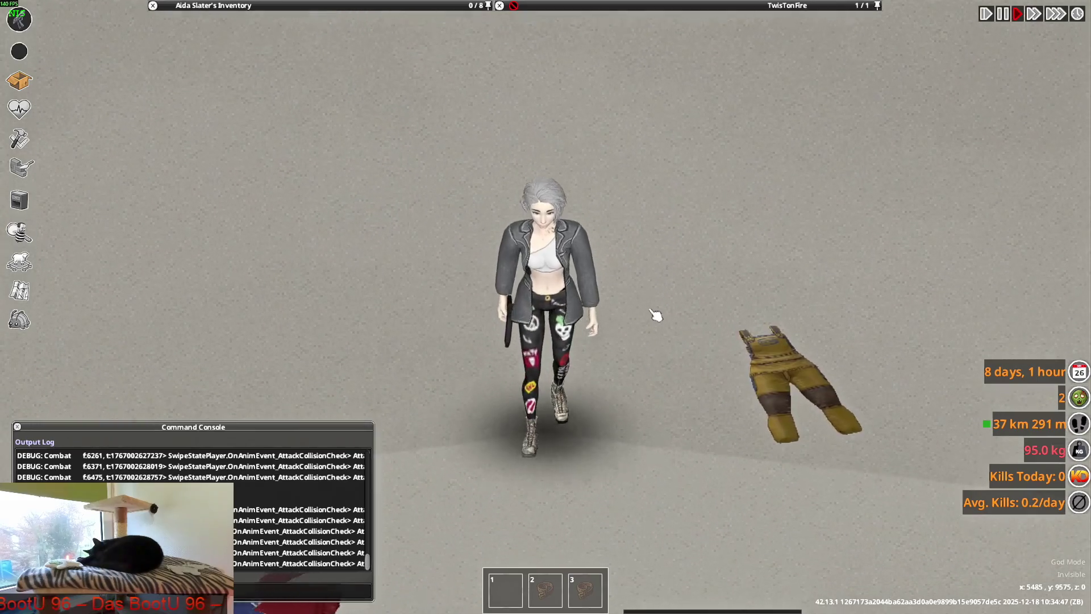
key("w")
key("d")
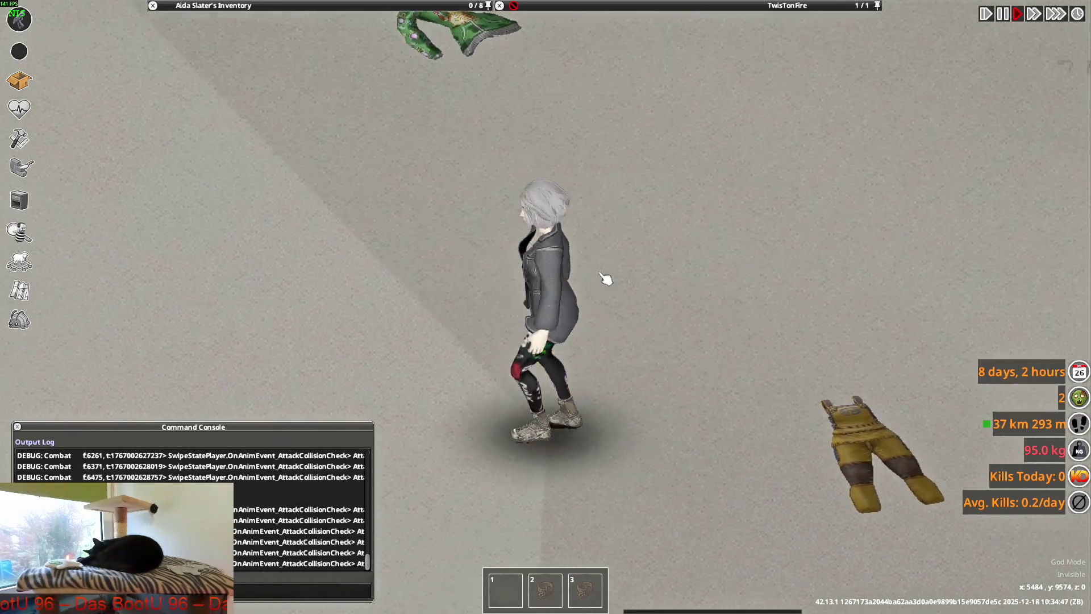
key("s")
key("w")
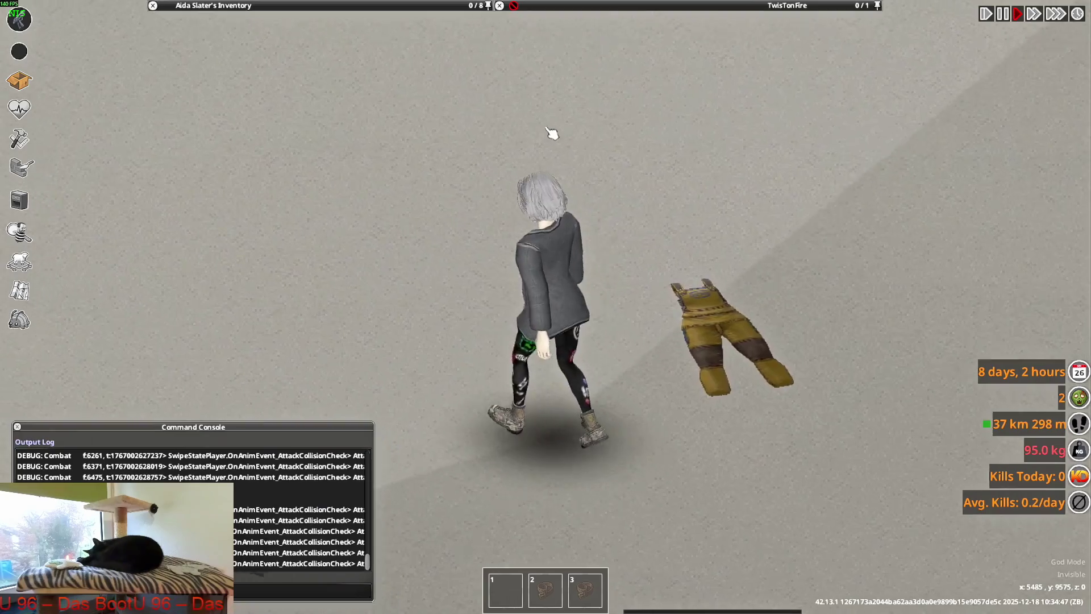
- Aim the pistol repeatedly from different facings to check the raised sleeves, then switch back to Blender
right_click(657, 285)
key("s")
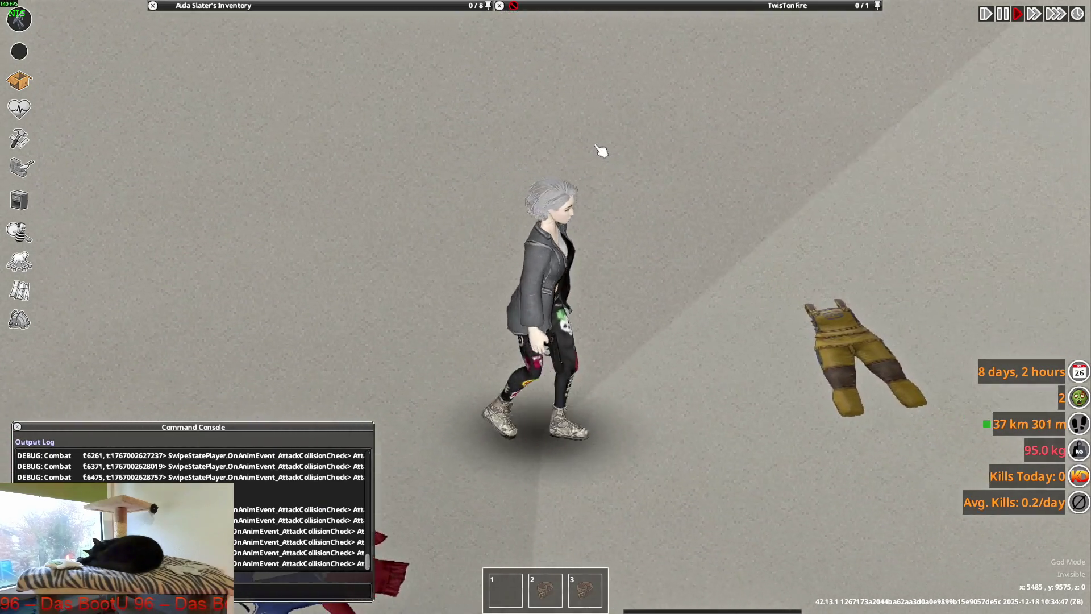
right_click(609, 154)
key("w")
right_click(540, 154)
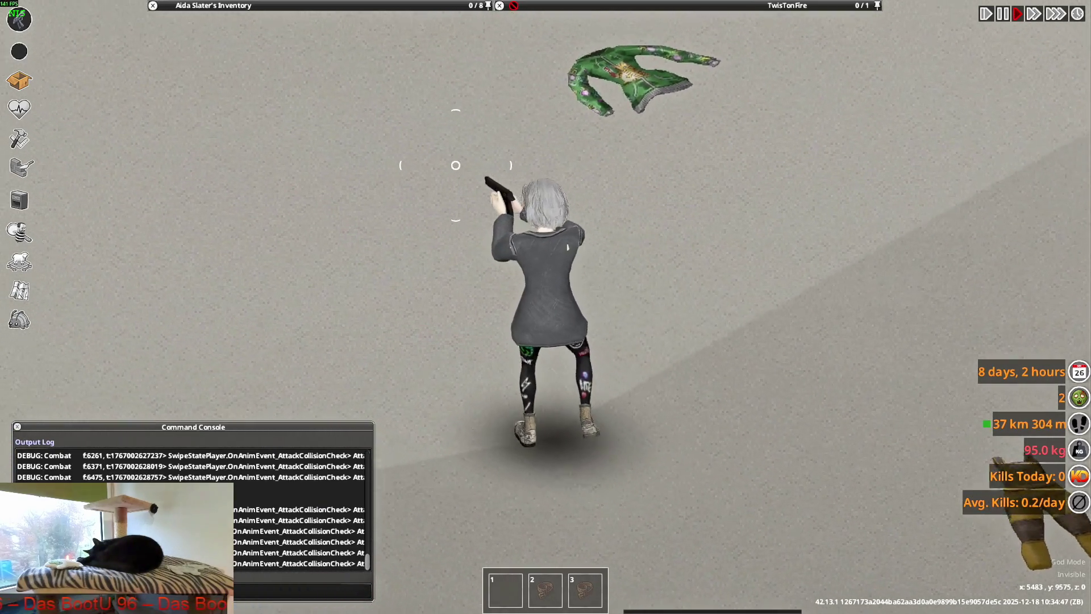
key("a")
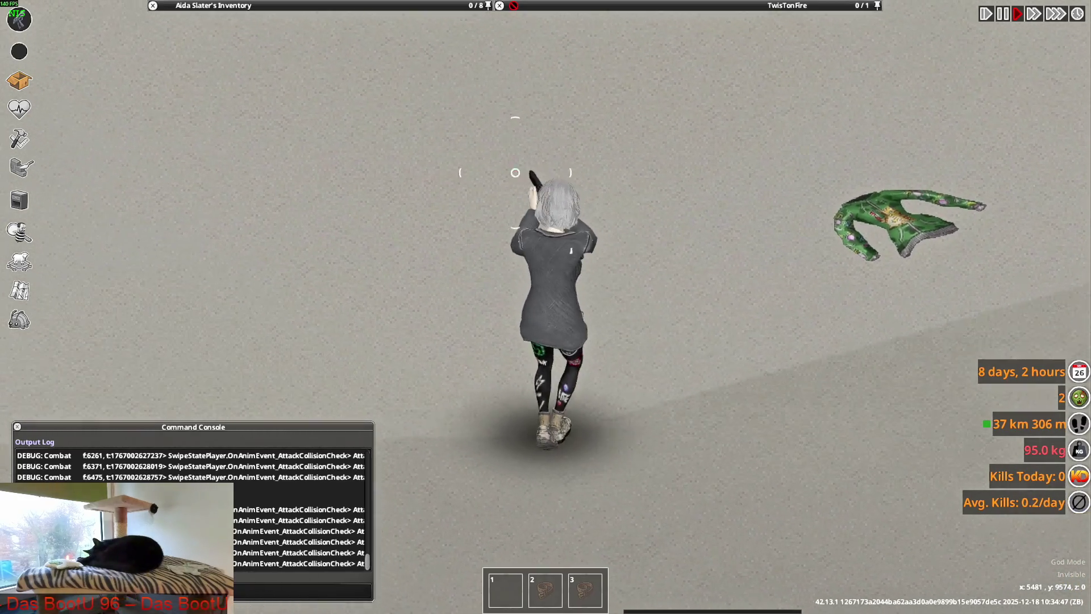
key("s")
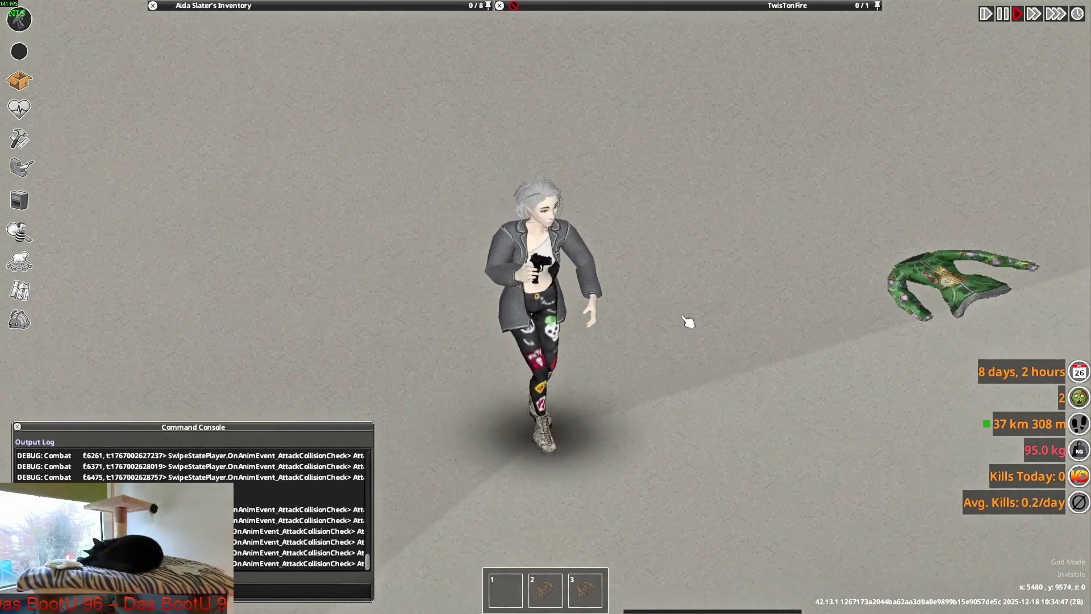
right_click(682, 282)
key("w")
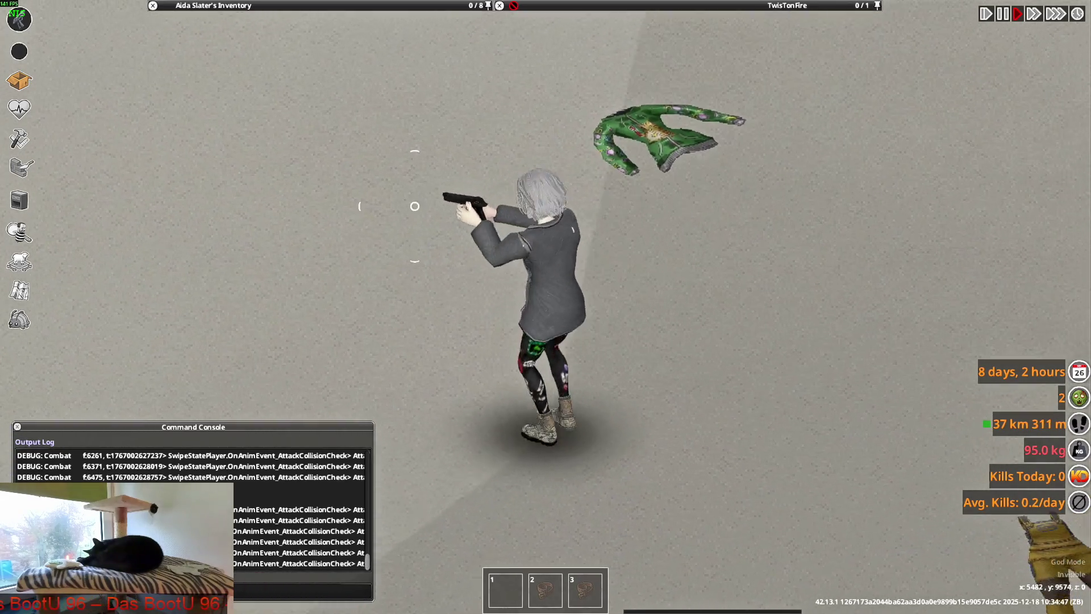
key("a")
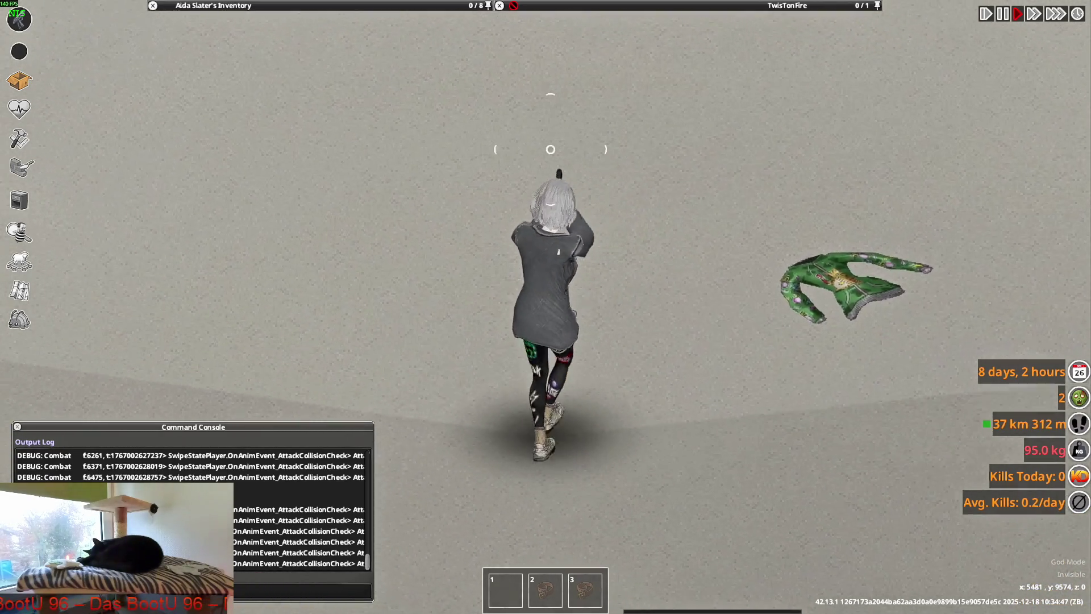
key("w")
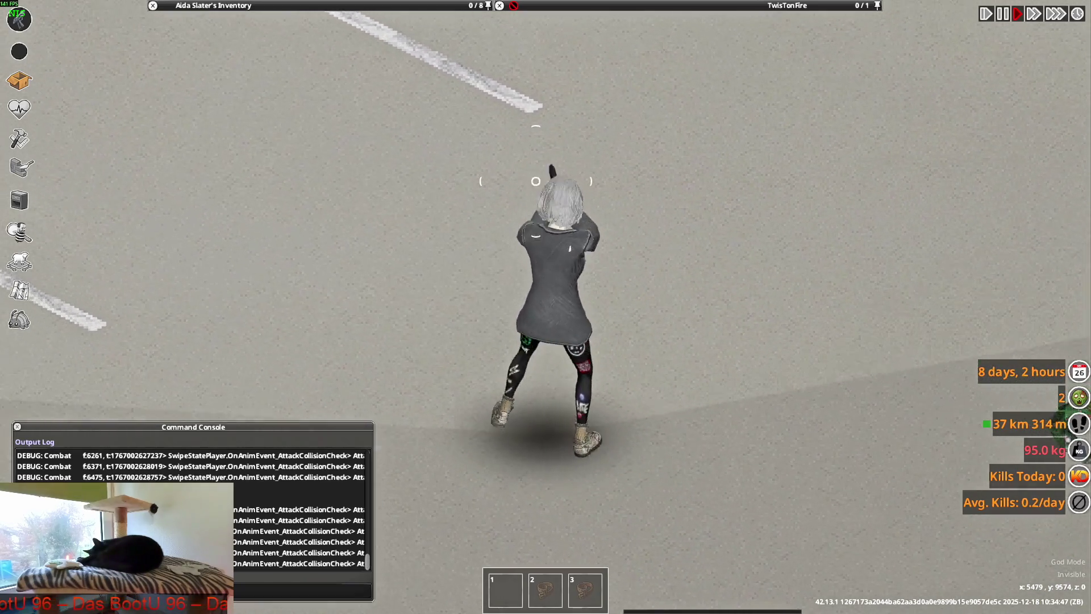
key("w")
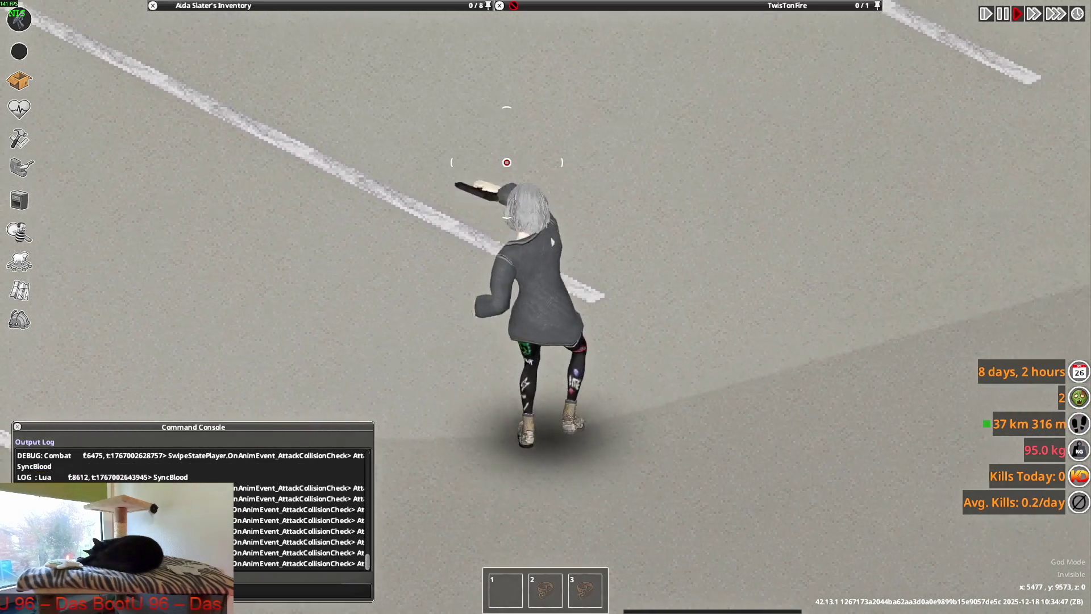
key("w")
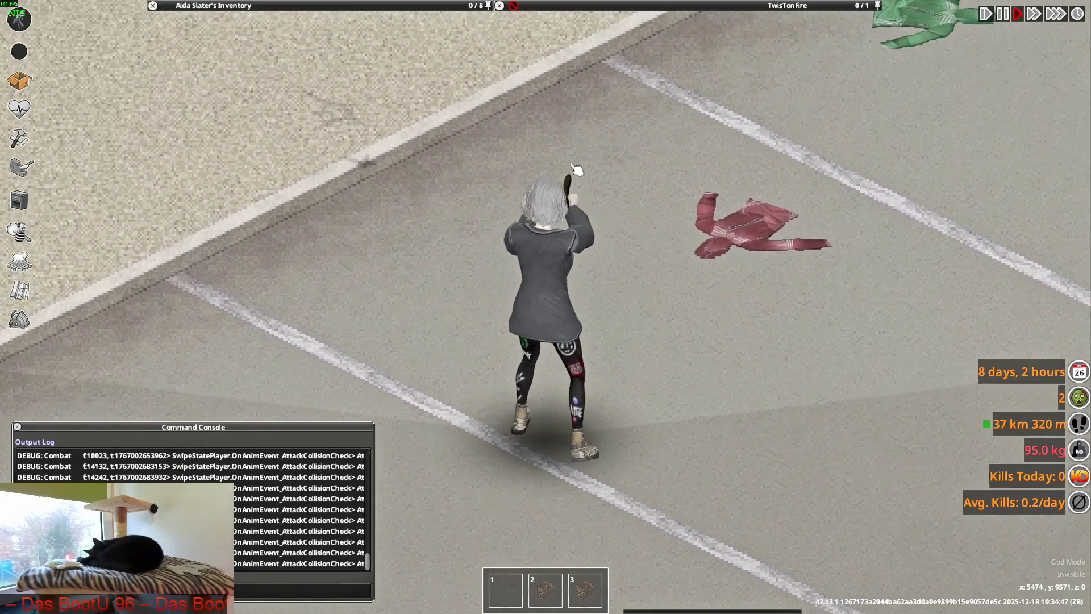
key("alt+Tab")
key("alt+Tab")
key("Tab")
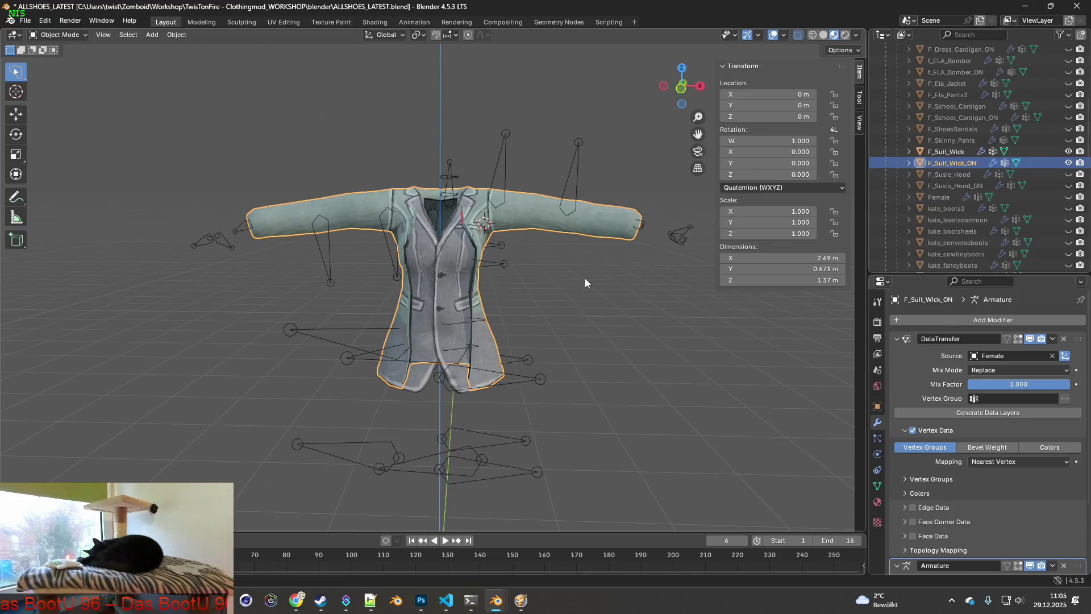
- Inspect the F_Suit_Wick neckline in Edit Mode and pick a right-shoulder vertex, then leave Edit Mode
left_click(66, 61)
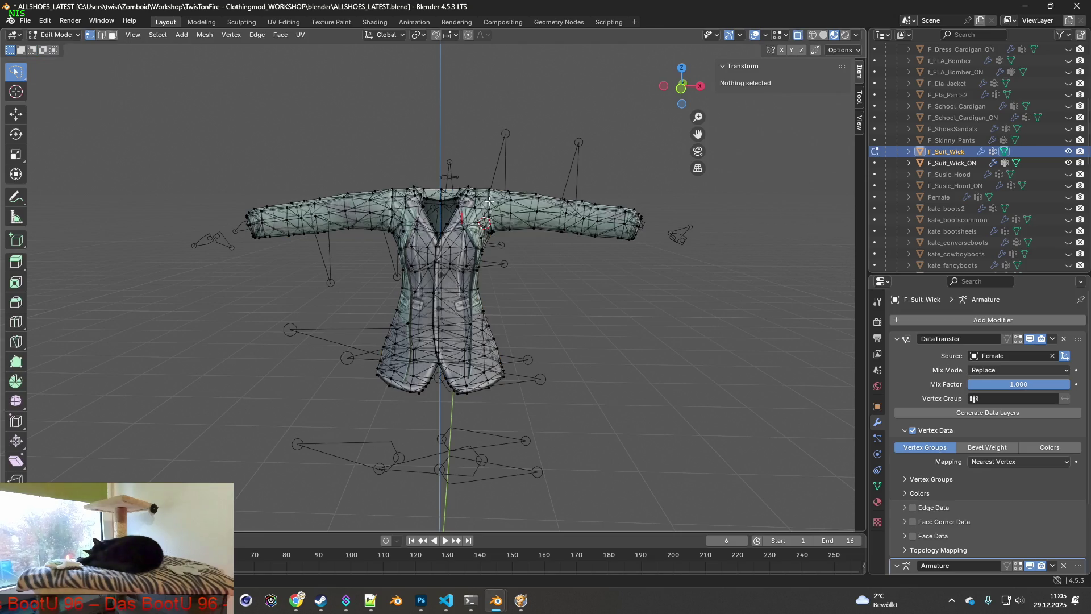
middle_click_drag(409, 231, 430, 220)
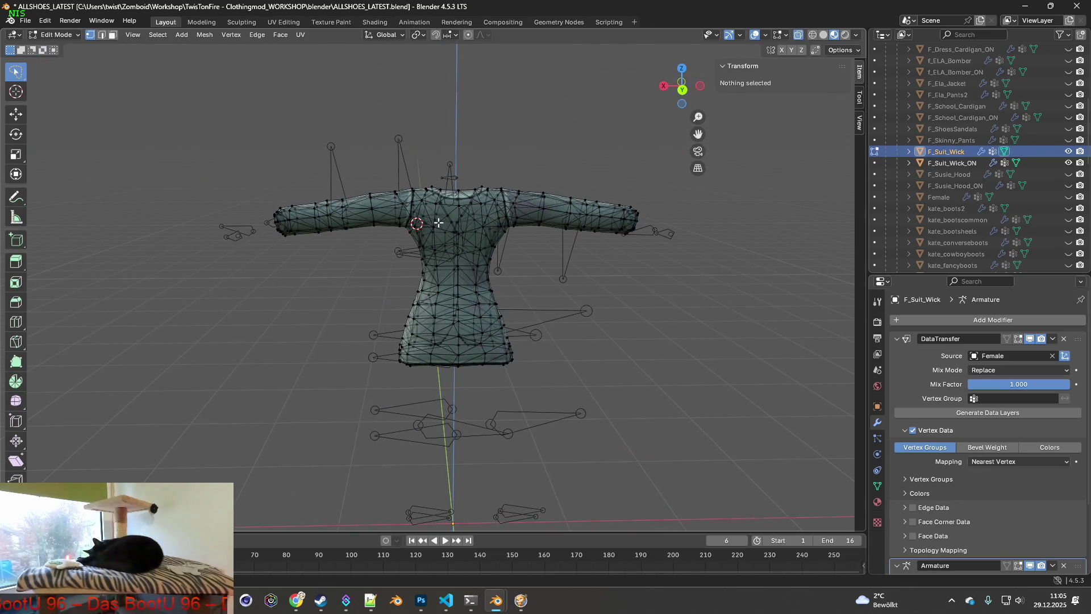
scroll(430, 220, "up", 2)
scroll(478, 181, "up", 1)
scroll(478, 181, "up", 1)
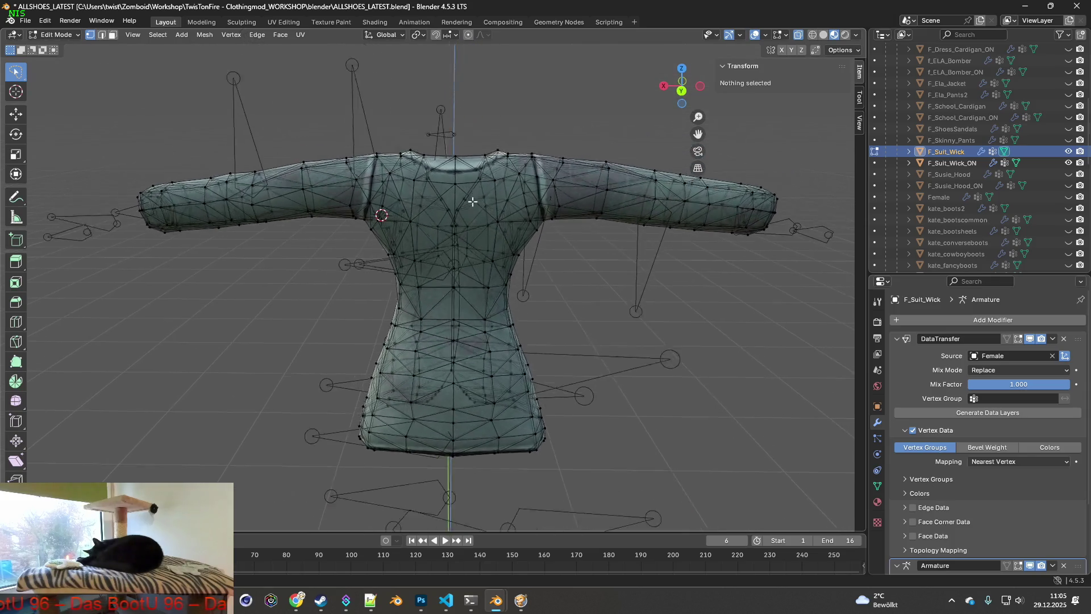
scroll(490, 200, "up", 1)
scroll(503, 219, "up", 1)
scroll(522, 207, "up", 1)
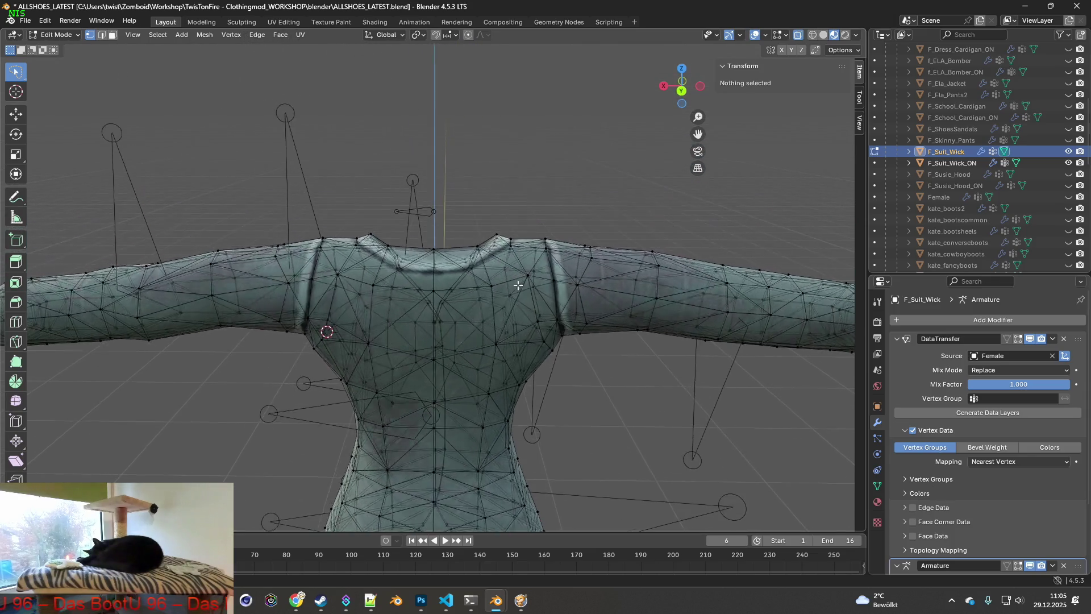
scroll(503, 218, "up", 1)
scroll(477, 230, "up", 1)
scroll(456, 242, "up", 1)
middle_click_drag(455, 244, 443, 258)
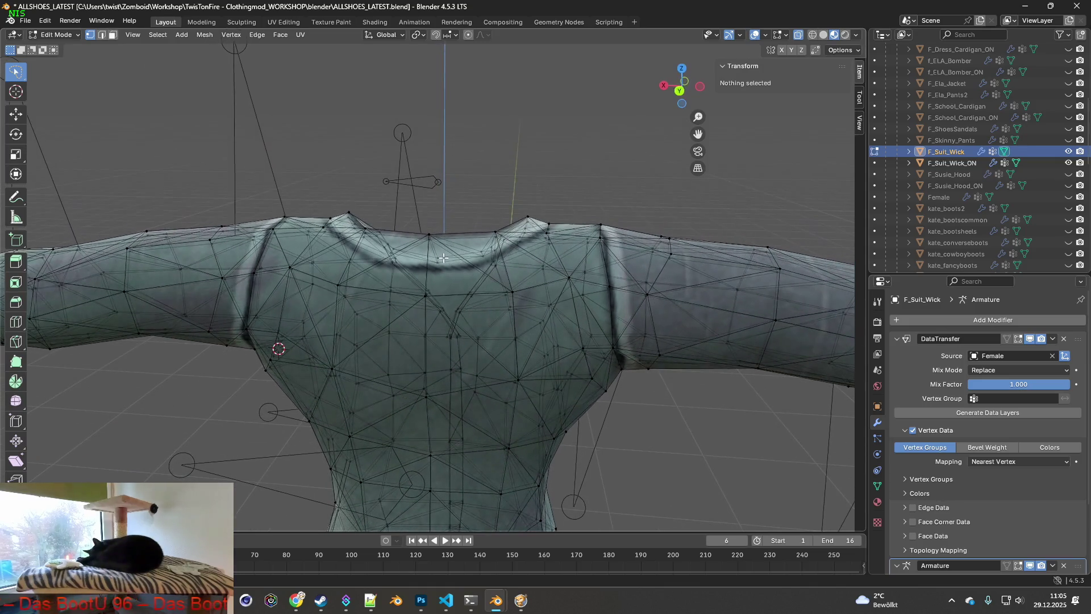
middle_click_drag(536, 245, 562, 216)
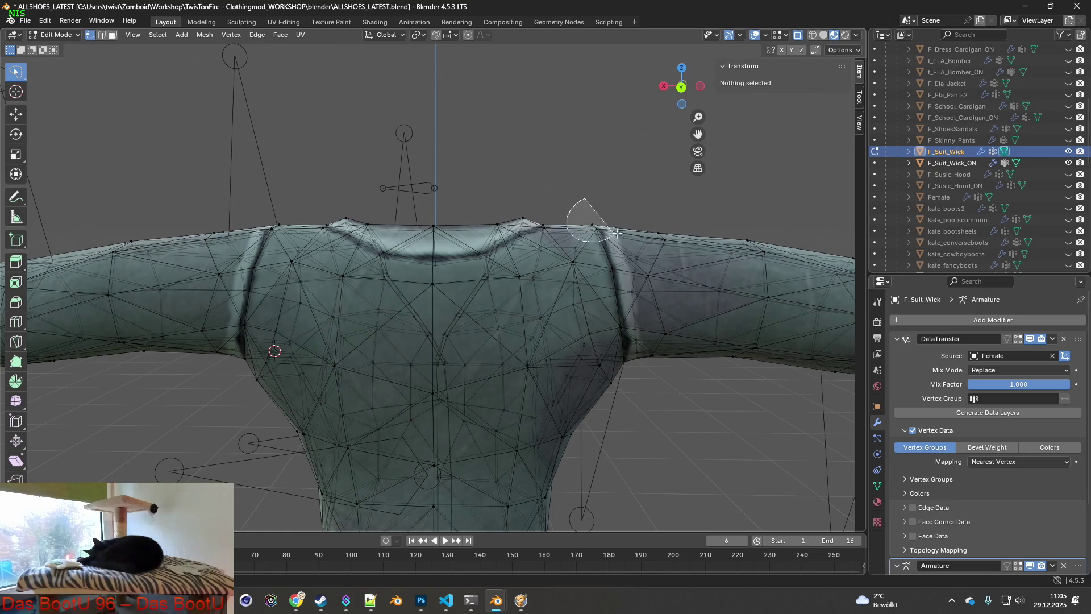
left_click(596, 224)
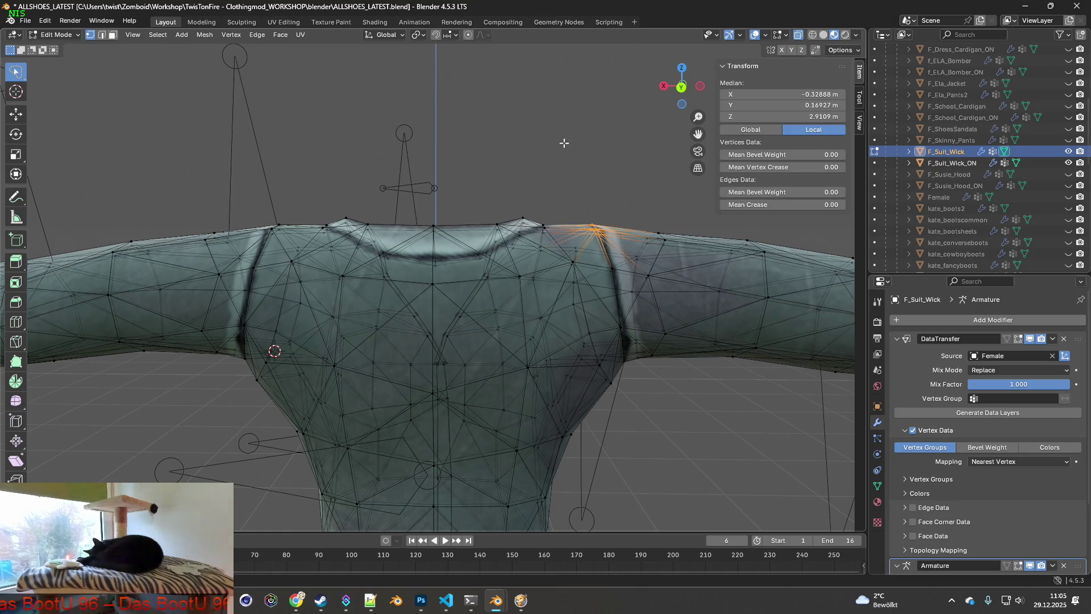
left_click(29, 36)
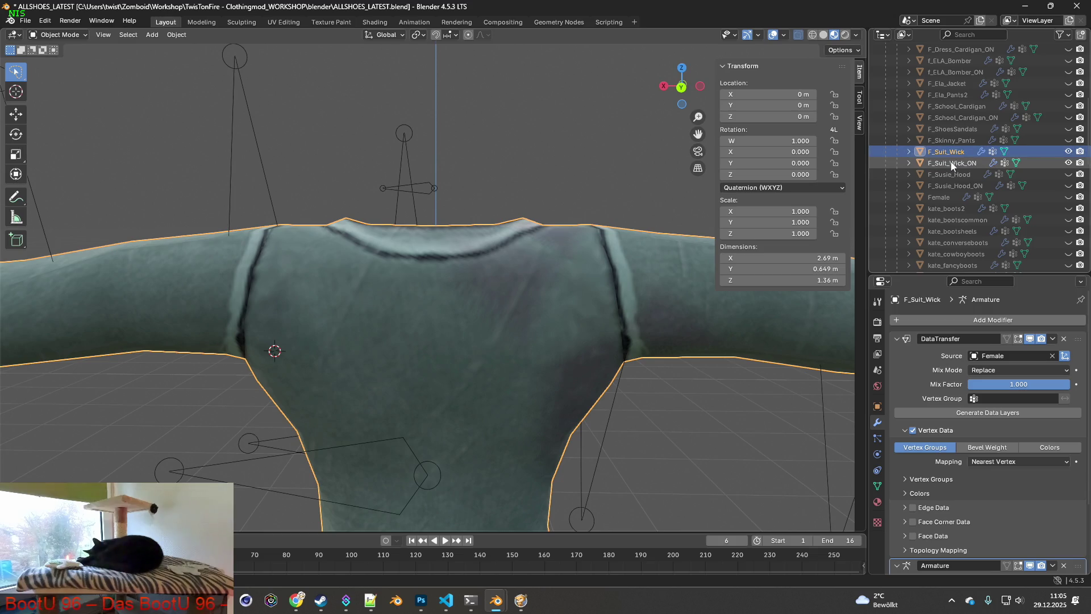
- Edit F_Suit_Wick and F_Suit_Wick_ON together and lasso-select the right shoulder seam vertices
left_click(951, 153, "shift")
left_click(73, 34)
left_click(60, 62)
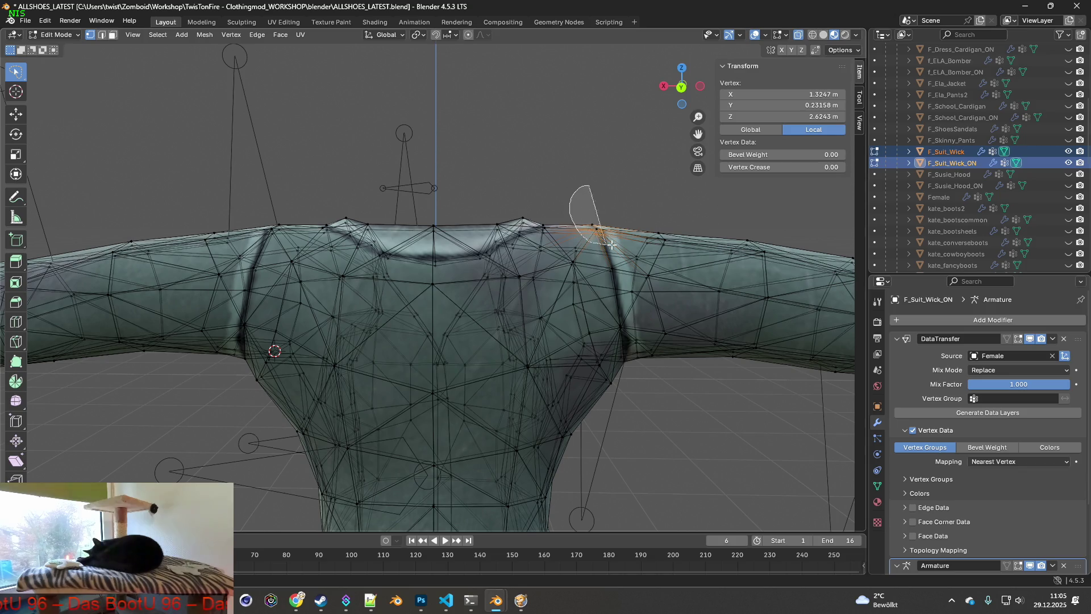
left_click_drag(606, 243, 596, 209)
middle_click_drag(466, 188, 342, 191)
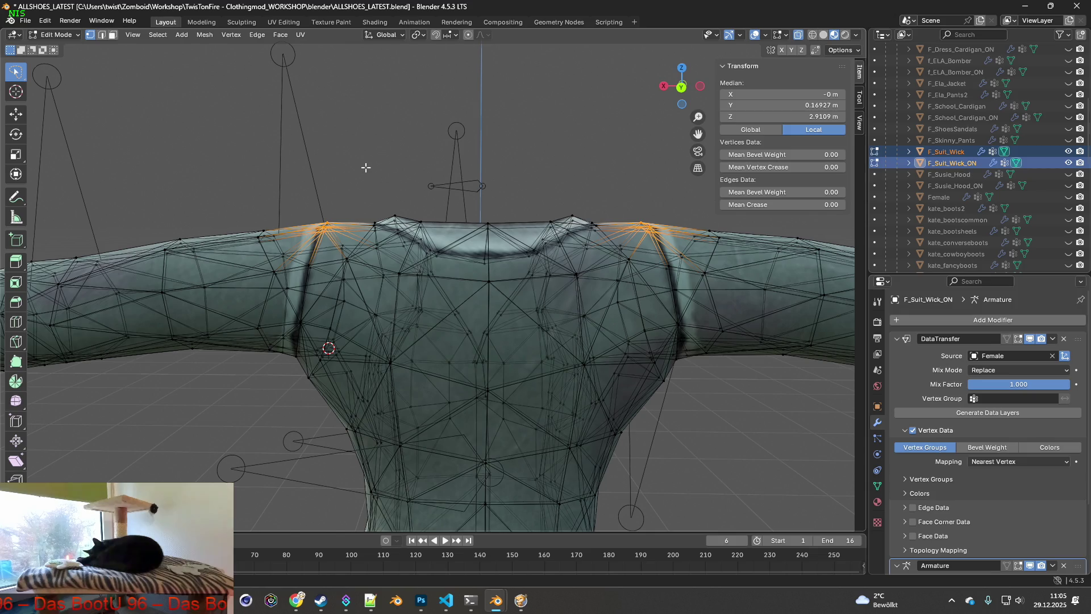
- Lower the shoulder vertices about 9 mm with proportional falloff and show the meshes as wireframe
left_click(468, 35)
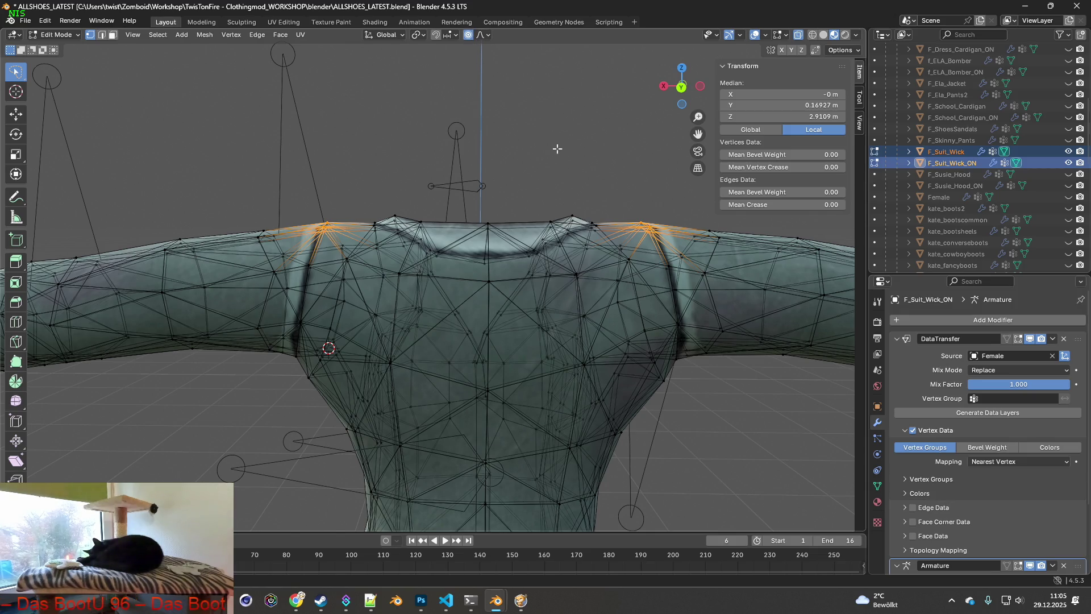
key("g")
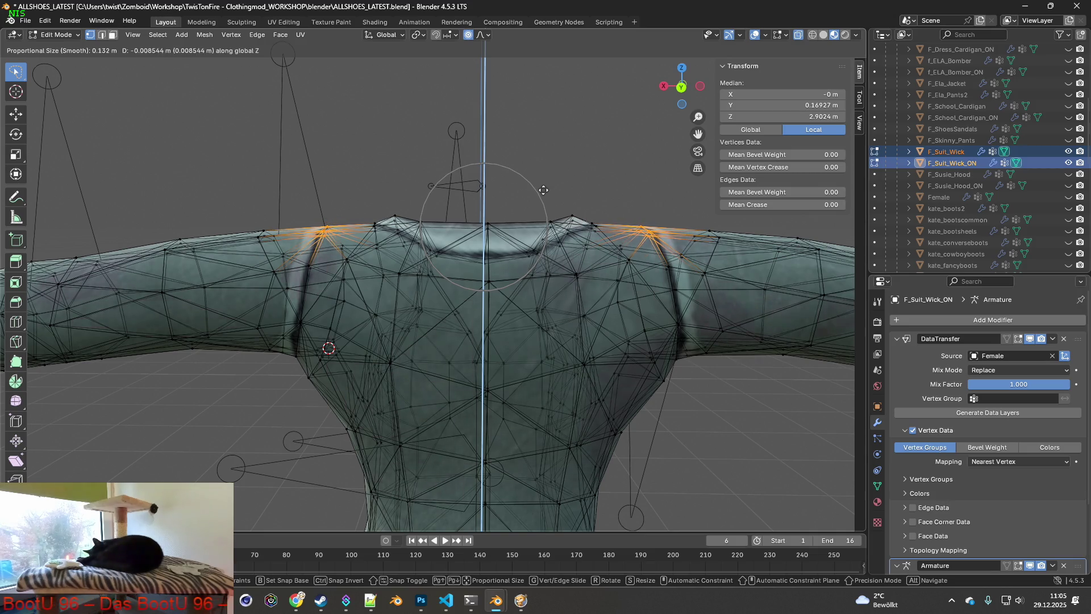
left_click(543, 191)
mouse_move(542, 194)
middle_mouse_down()
mouse_move(547, 220)
mouse_move(525, 216)
middle_mouse_up()
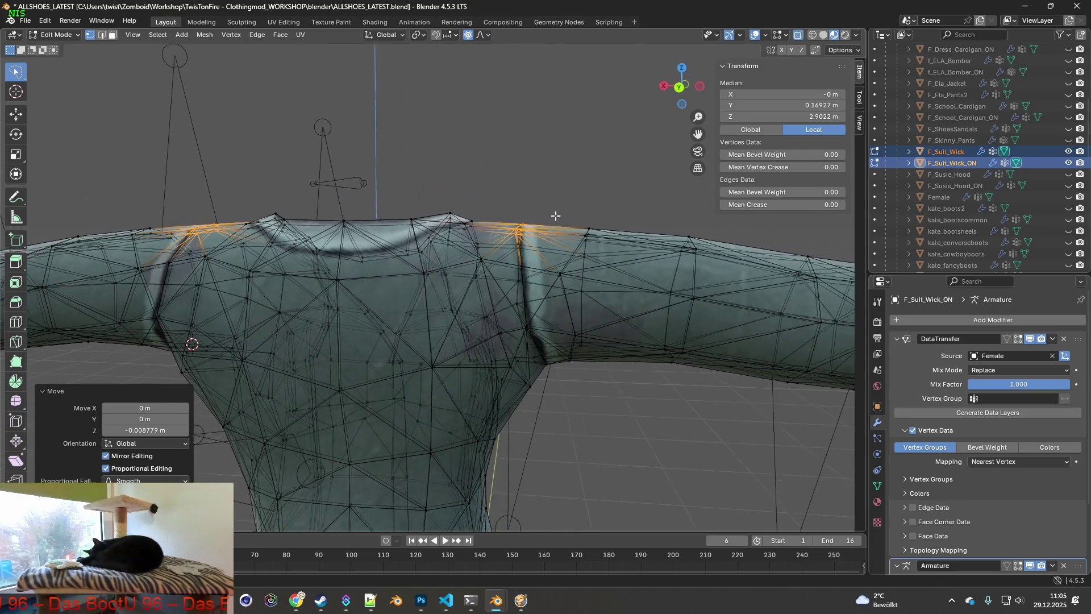
middle_click_drag(524, 216, 608, 206)
left_click(812, 35)
scroll(1017, 203, "down", 2)
scroll(1017, 202, "up", 10)
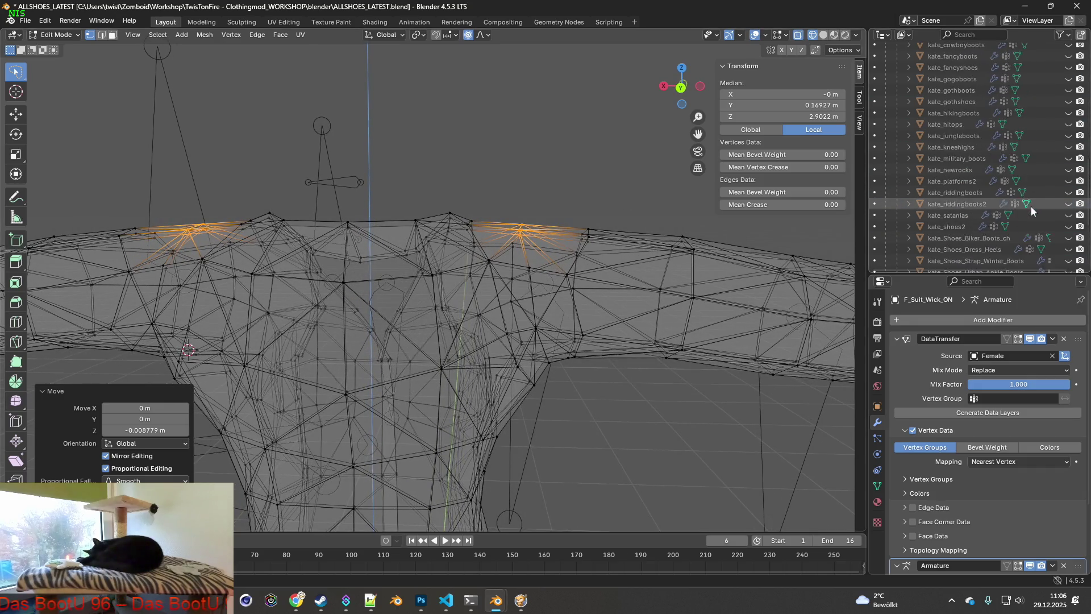
scroll(1030, 206, "up", 3)
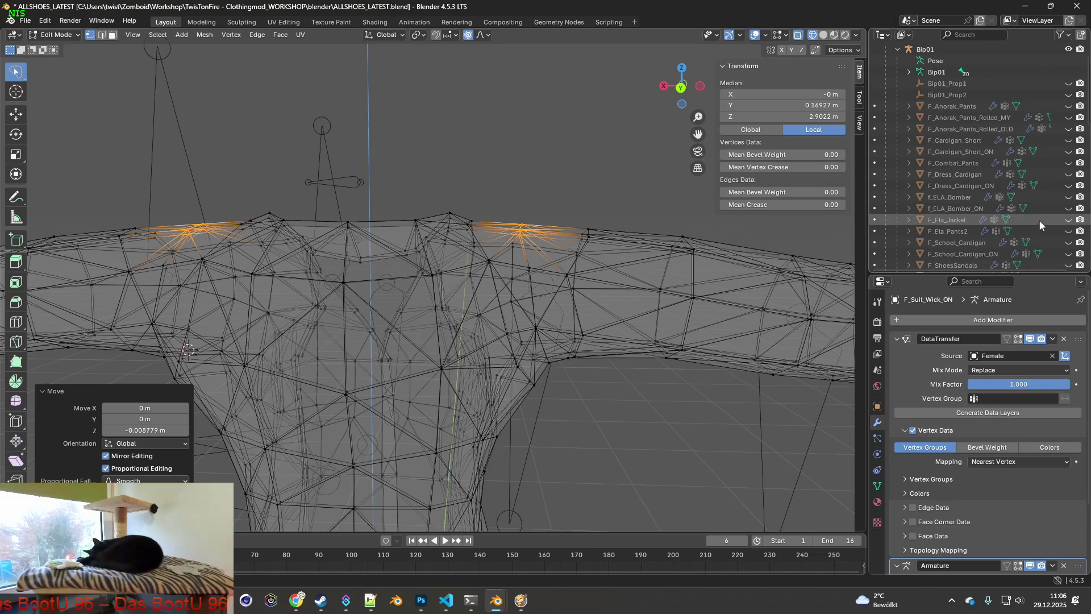
scroll(1040, 221, "down", 2)
scroll(1040, 222, "down", 2)
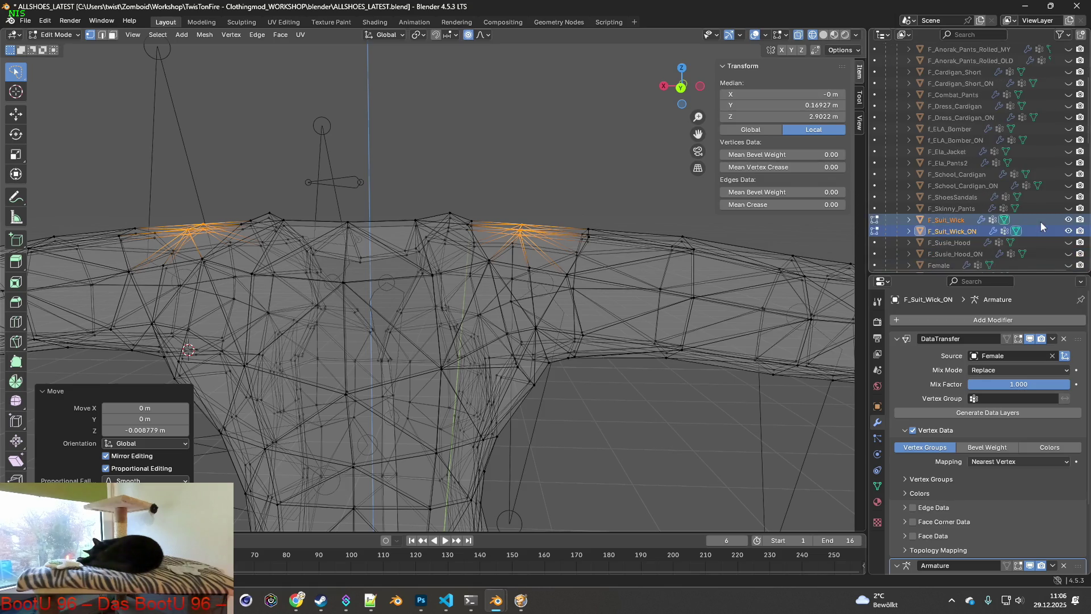
scroll(1046, 231, "down", 2)
- Show the Female body and select the shoulder patch around one vertex on the suit
left_click(1068, 242)
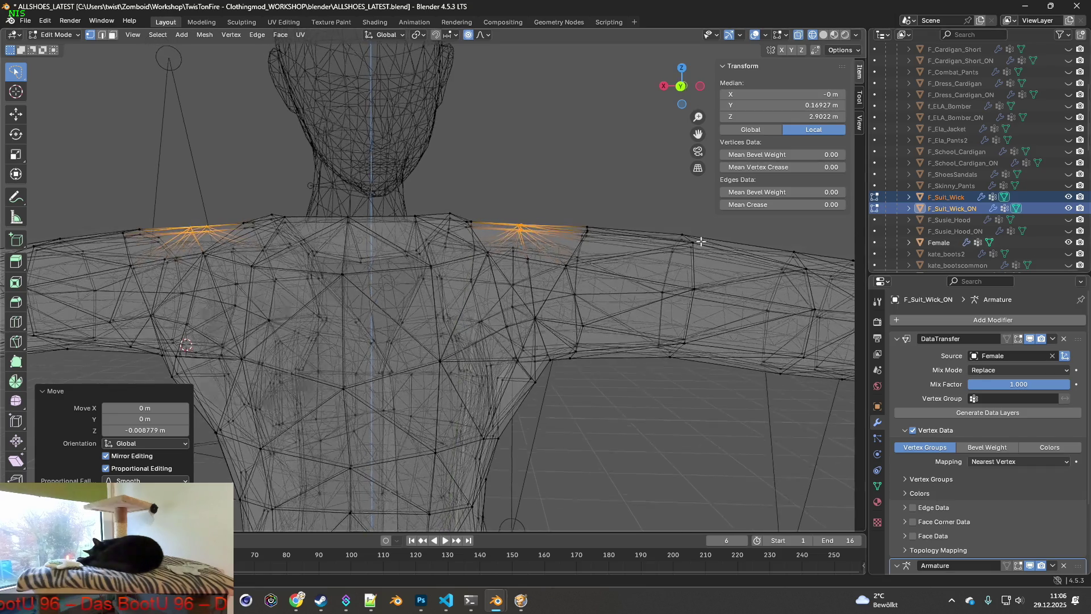
scroll(625, 229, "up", 2)
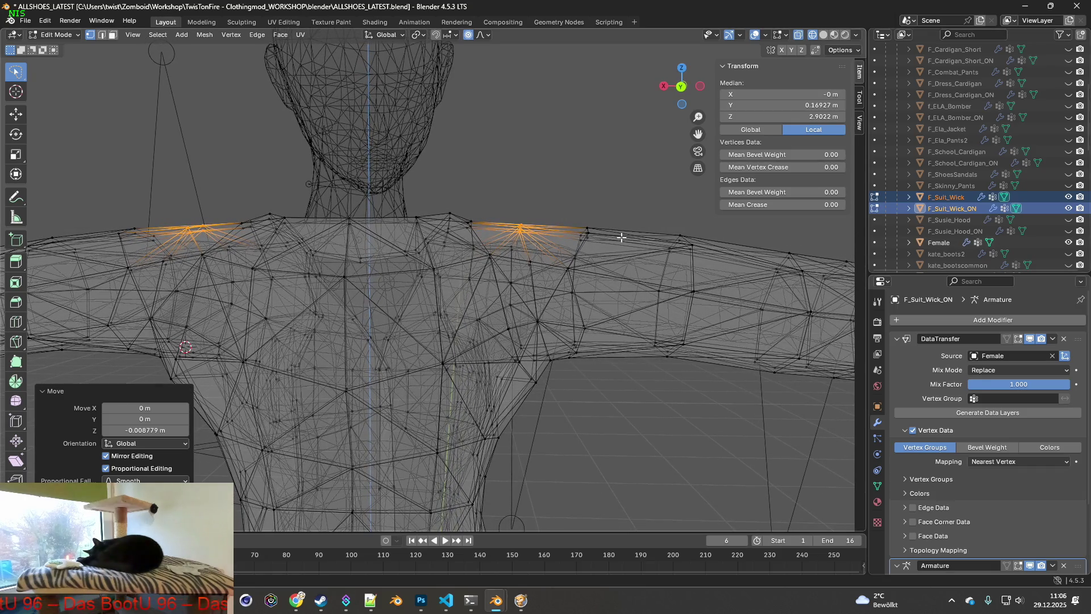
scroll(616, 244, "up", 1)
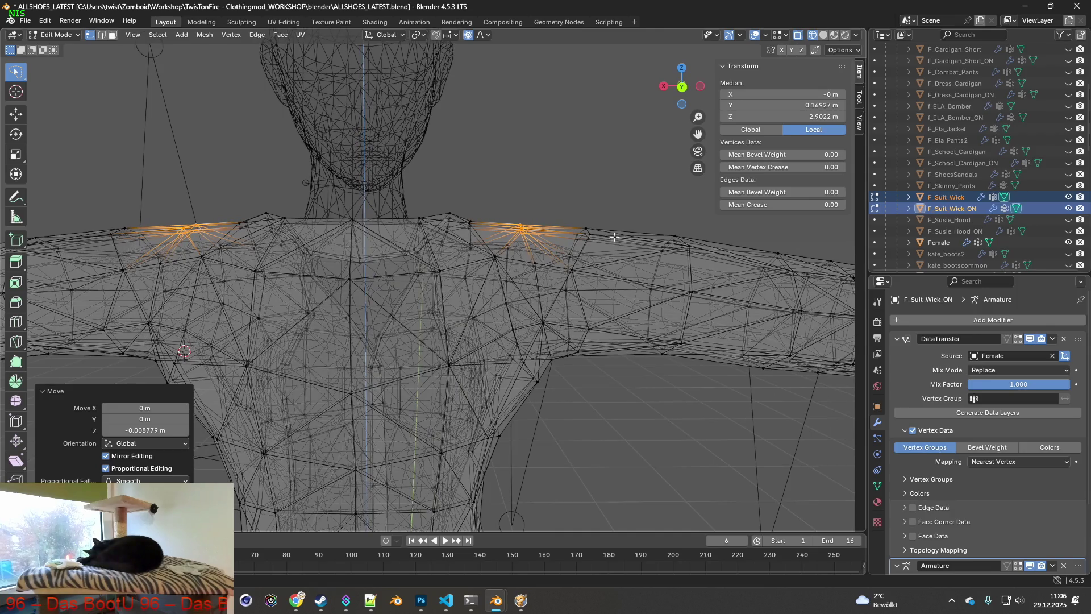
scroll(606, 230, "down", 1)
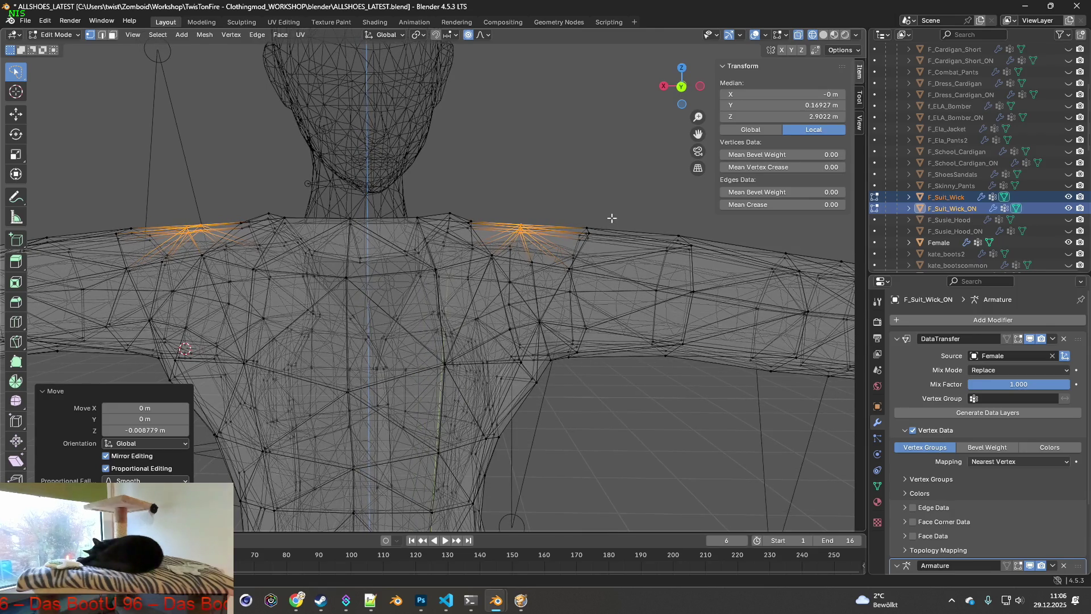
left_click(611, 217)
key("ctrl+l")
mouse_move(537, 213)
middle_mouse_down()
mouse_move(596, 214)
mouse_move(477, 206)
middle_mouse_up()
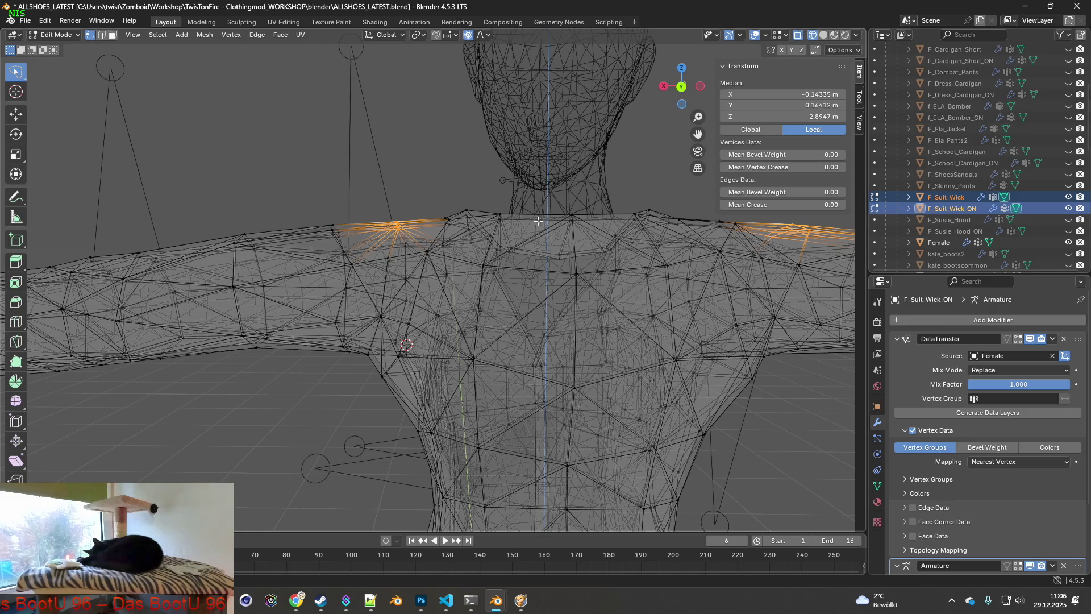
middle_click_drag(696, 248, 582, 224)
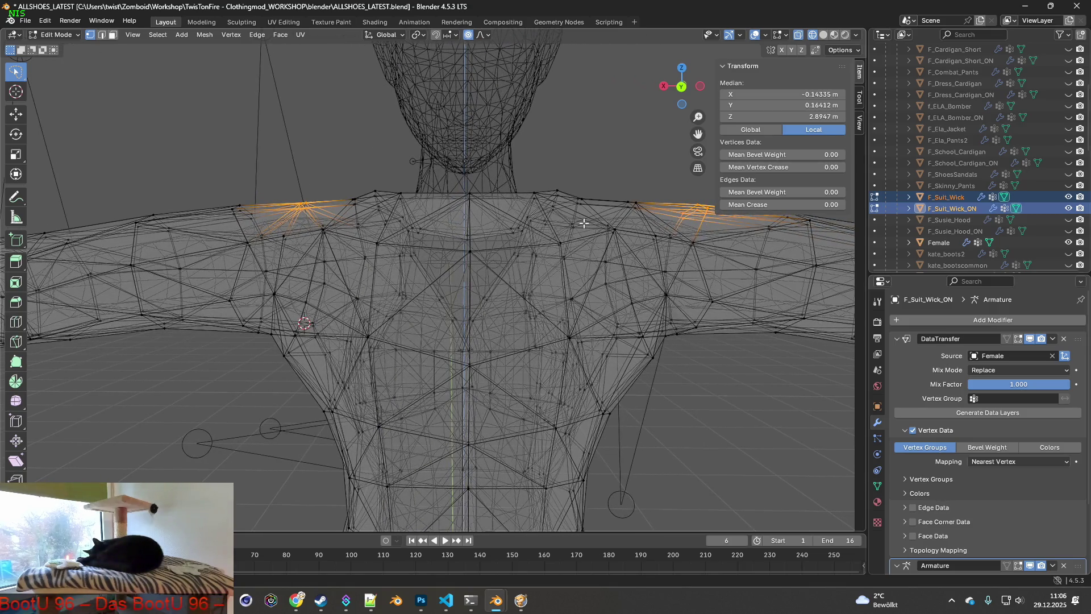
- Lower the shoulder patch about 3 mm along Z with smooth falloff so it sits on the body
key("g")
key("z")
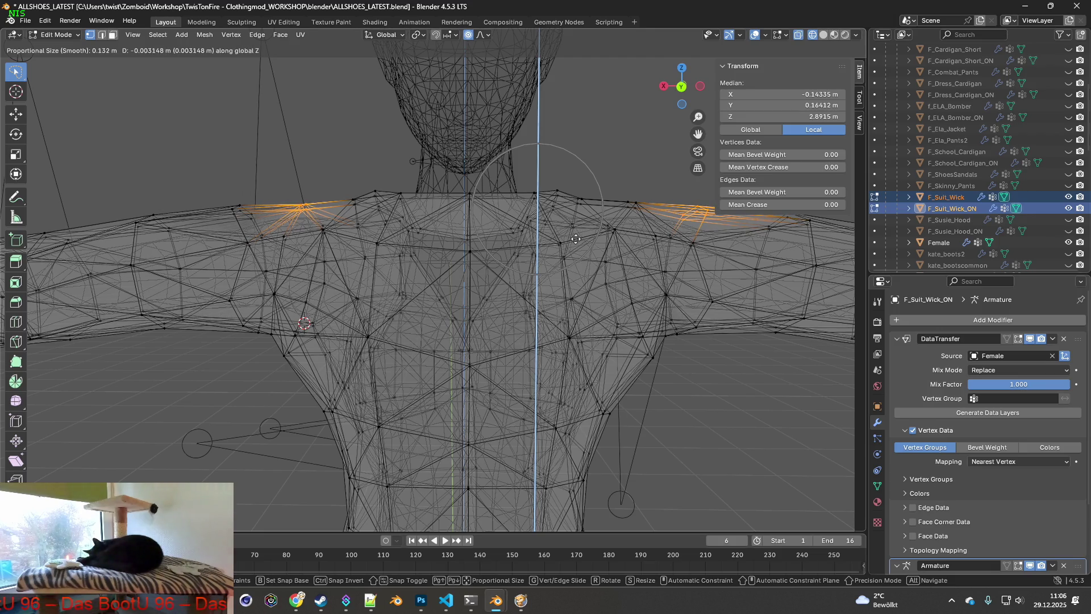
left_click(575, 239)
mouse_move(576, 238)
middle_mouse_down()
mouse_move(592, 224)
mouse_move(521, 201)
mouse_move(587, 289)
mouse_move(681, 319)
mouse_move(719, 361)
mouse_move(653, 329)
mouse_move(653, 312)
mouse_move(660, 325)
middle_mouse_up()
left_click(681, 320)
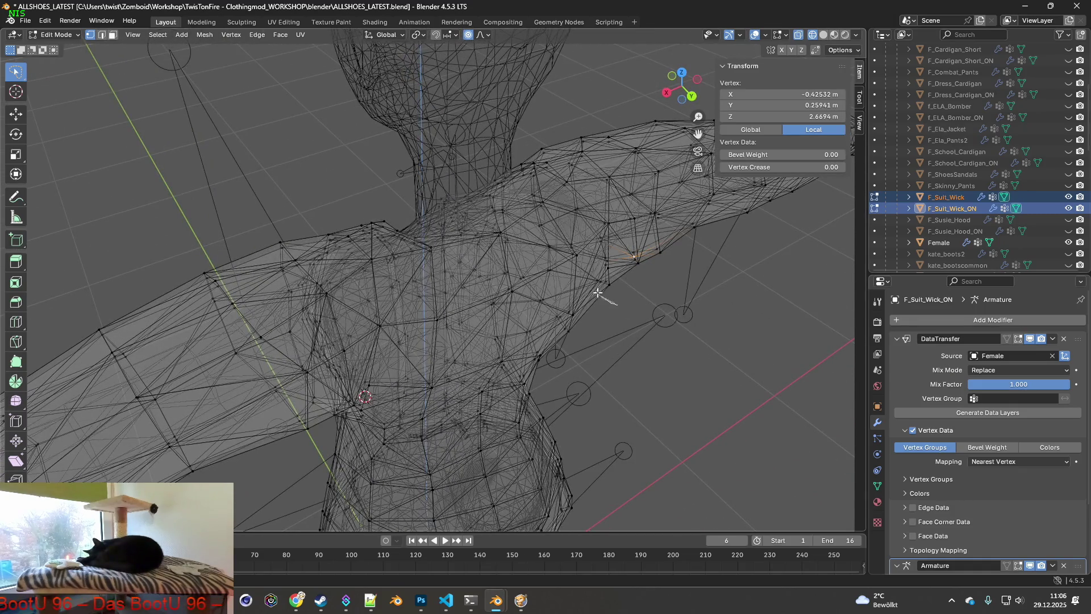
- Grow the chest-seam selection and shift it about 15 mm along global Y with proportional falloff
key("ctrl+KP_Add")
mouse_move(634, 271)
middle_mouse_down()
mouse_move(538, 224)
mouse_move(649, 367)
mouse_move(665, 341)
mouse_move(679, 347)
middle_mouse_up()
mouse_move(501, 299)
middle_mouse_down()
mouse_move(386, 331)
mouse_move(434, 341)
mouse_move(447, 371)
mouse_move(405, 350)
middle_mouse_up()
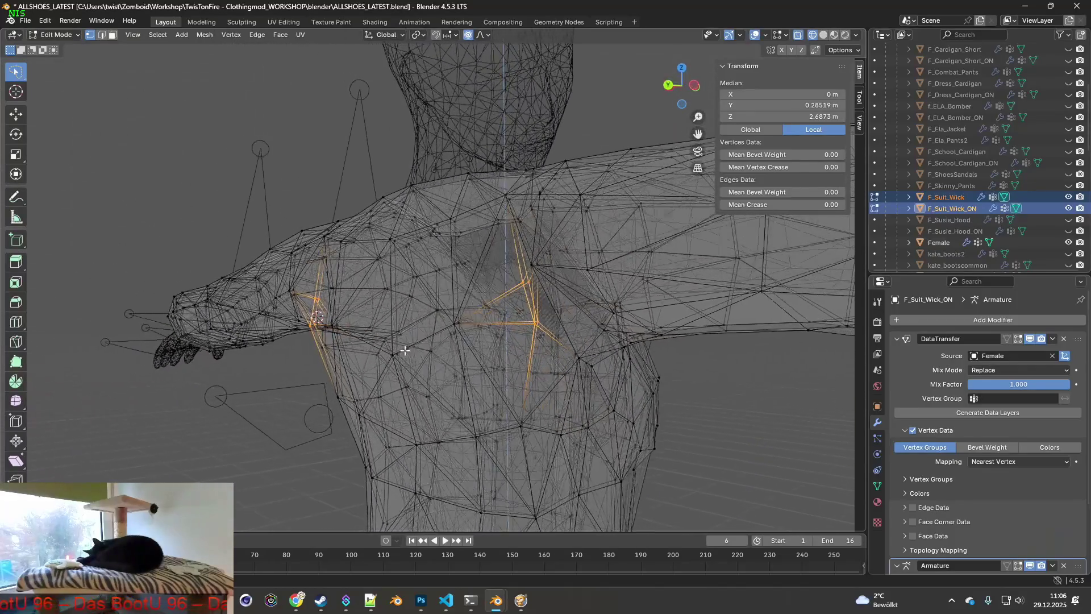
key("y")
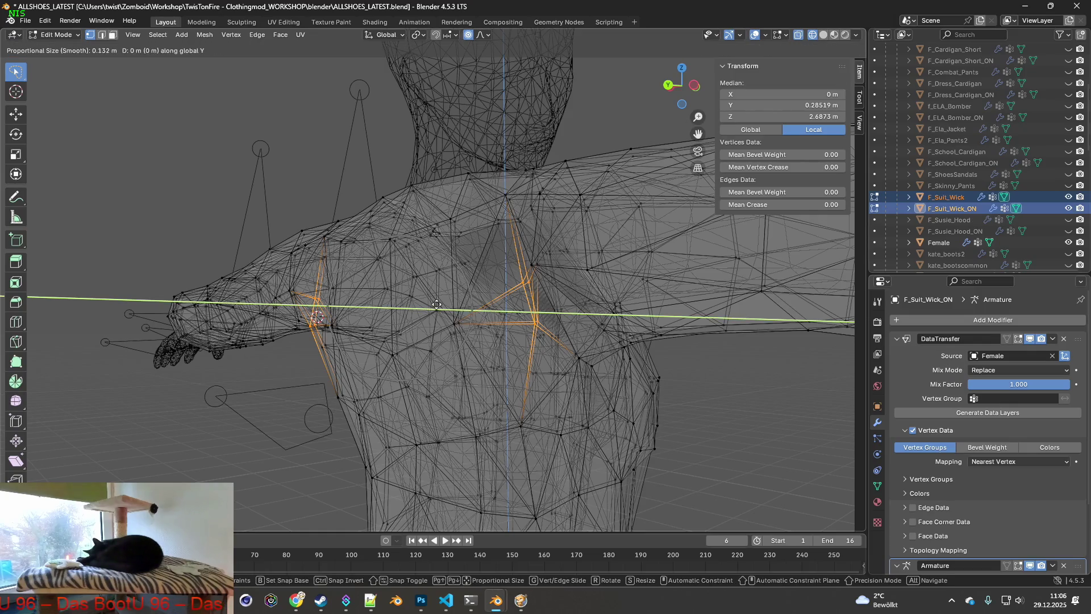
key("Escape")
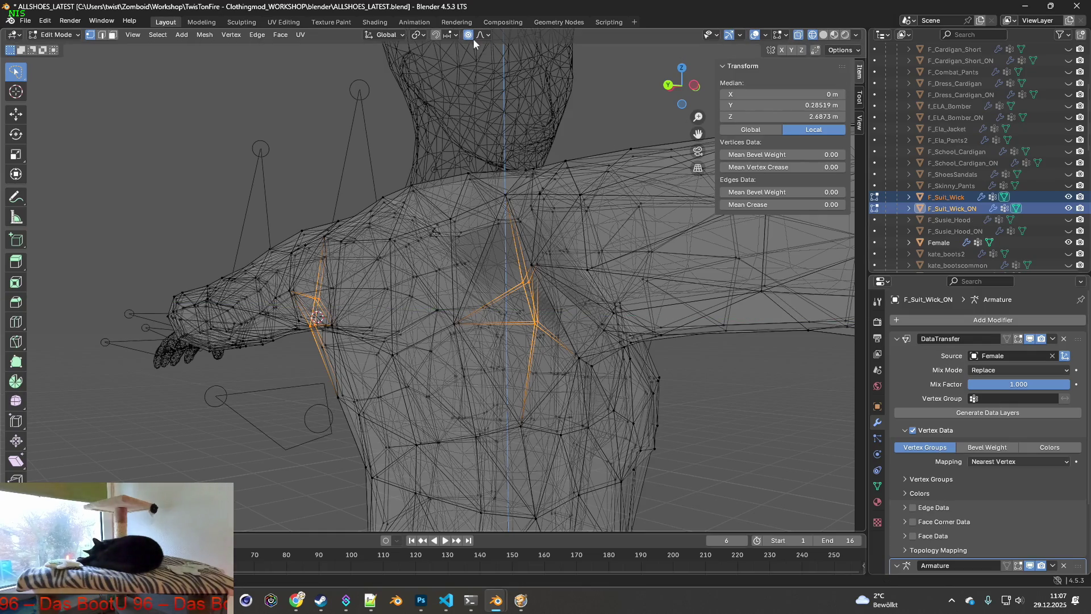
key("g")
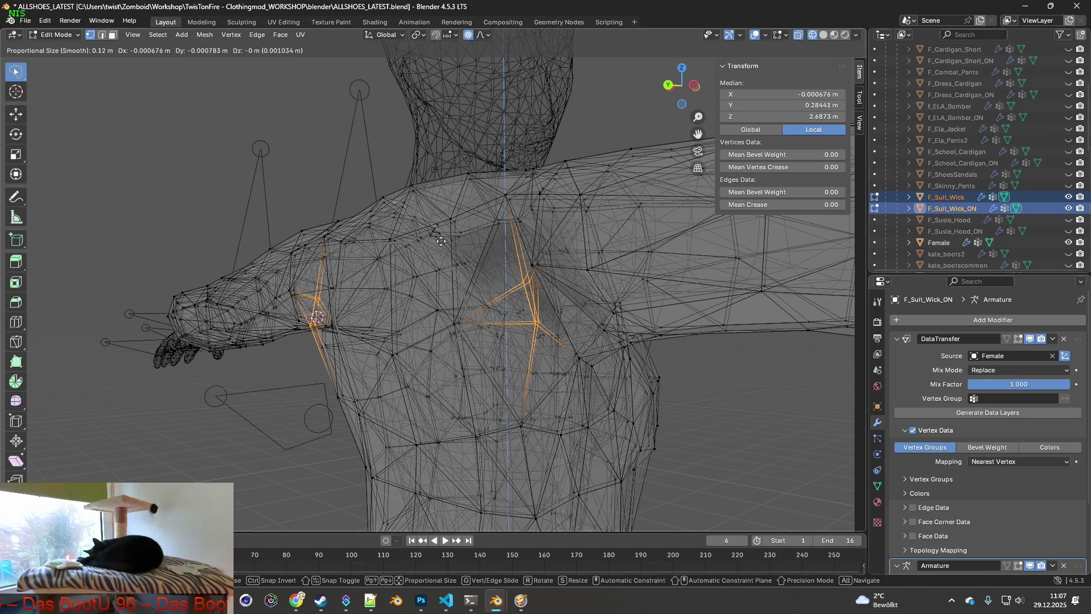
key("Escape")
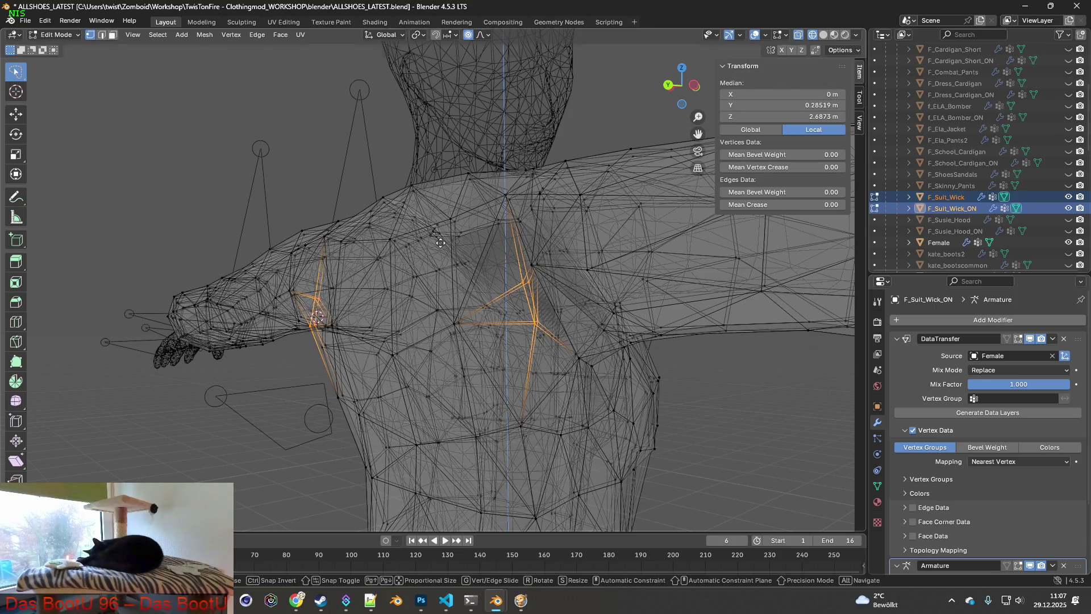
key("g")
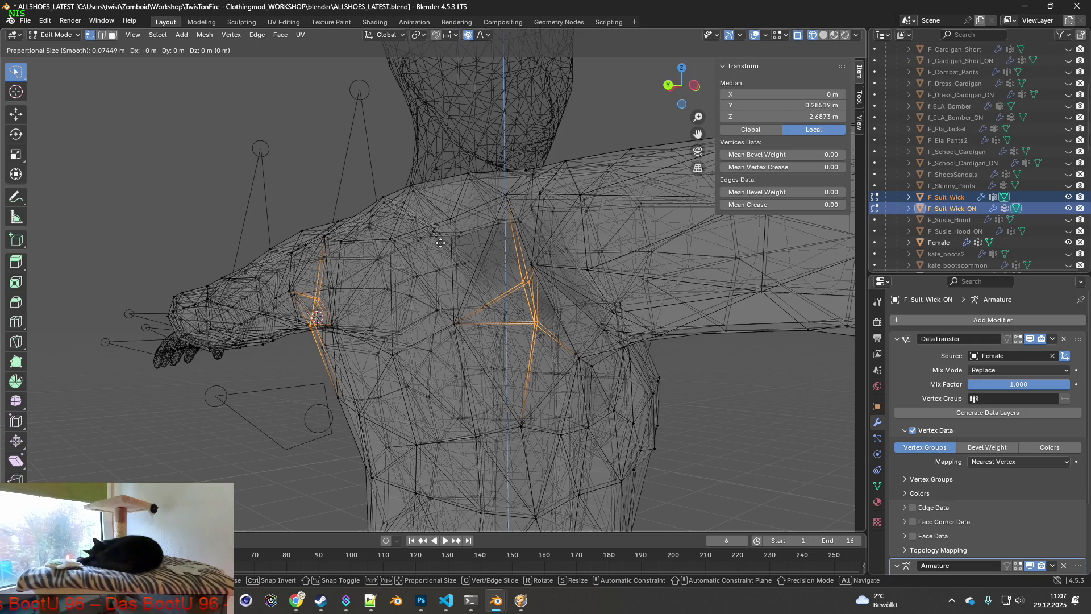
key("y")
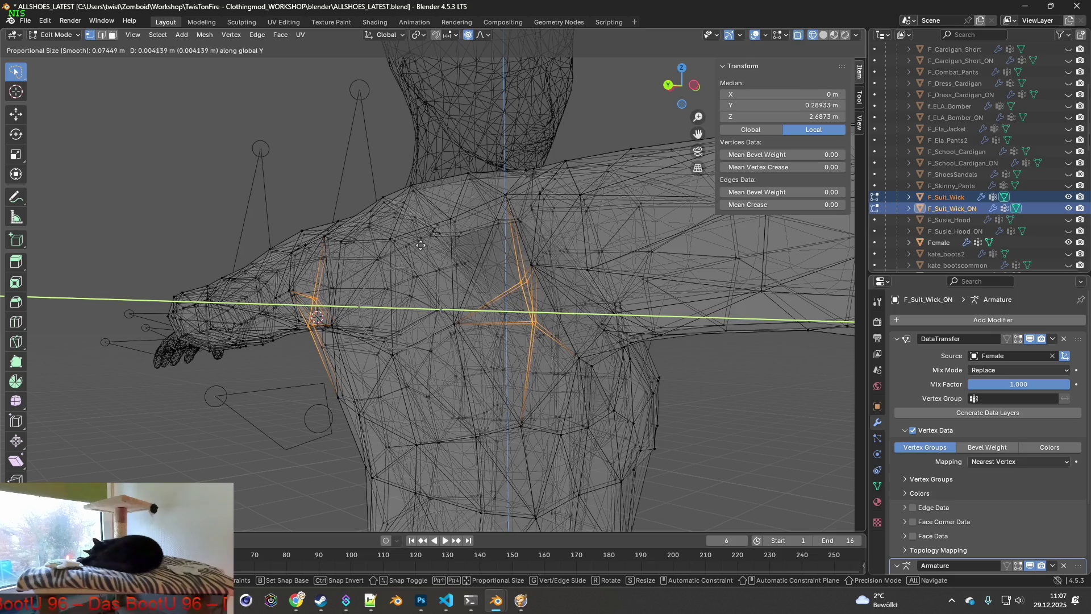
left_click(375, 254)
- Pick a chest-seam vertex and nudge it slightly with proportional falloff
mouse_move(375, 254)
middle_mouse_down()
mouse_move(542, 269)
mouse_move(484, 265)
middle_mouse_up()
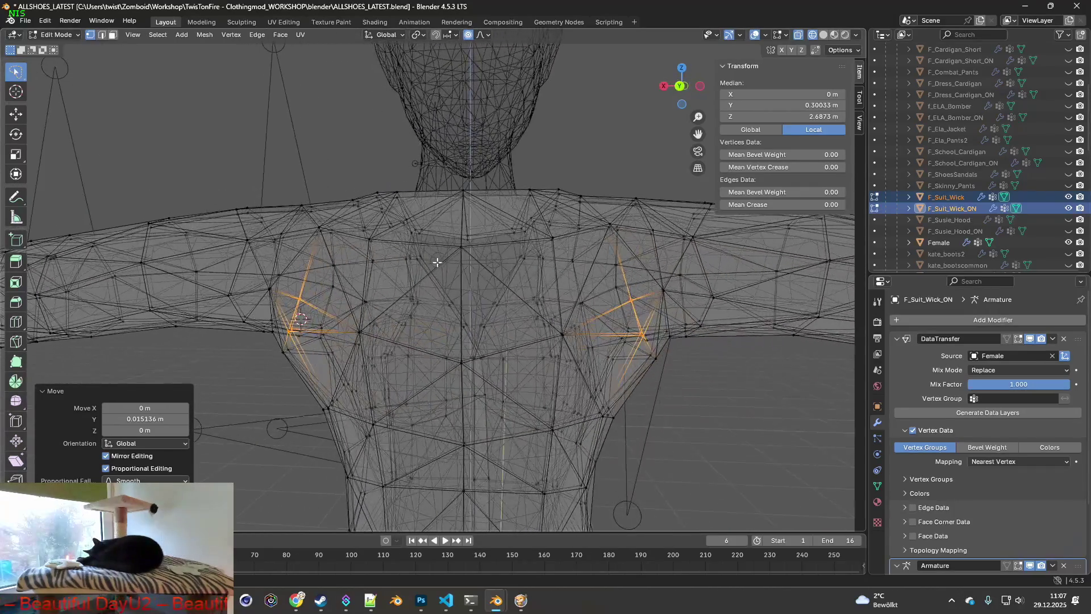
middle_click_drag(376, 306, 371, 326)
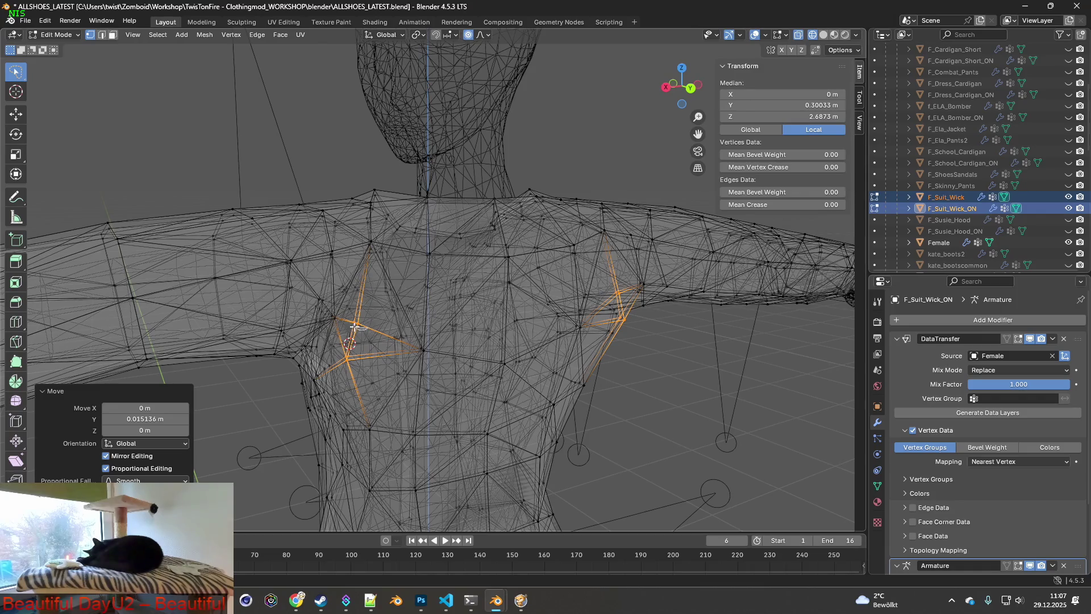
left_click(355, 327)
mouse_move(537, 322)
middle_mouse_down()
mouse_move(465, 308)
mouse_move(537, 283)
middle_mouse_up()
key("g")
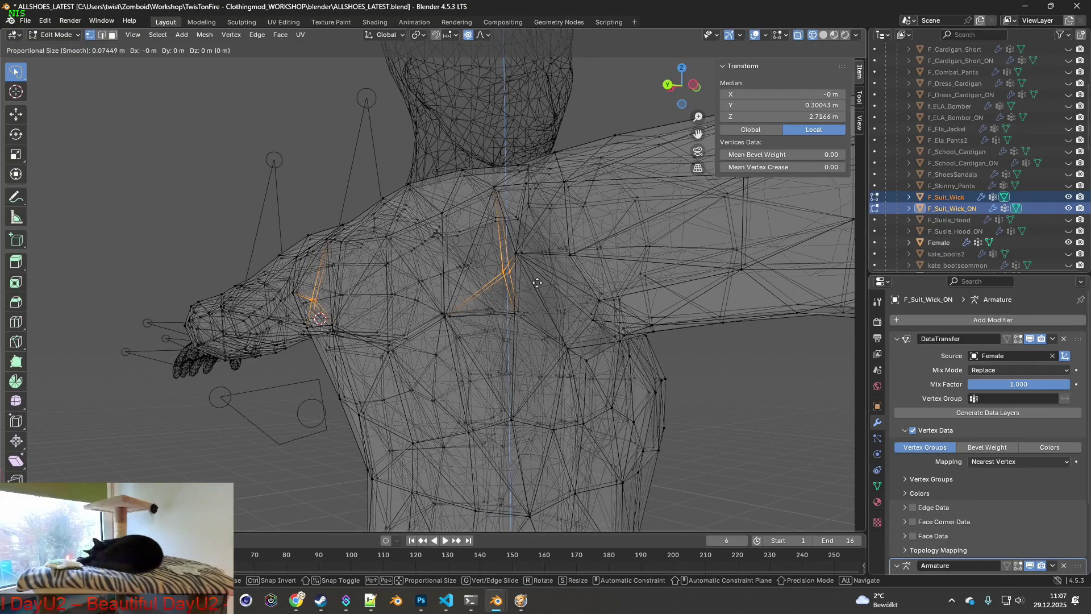
key("Escape")
key("g")
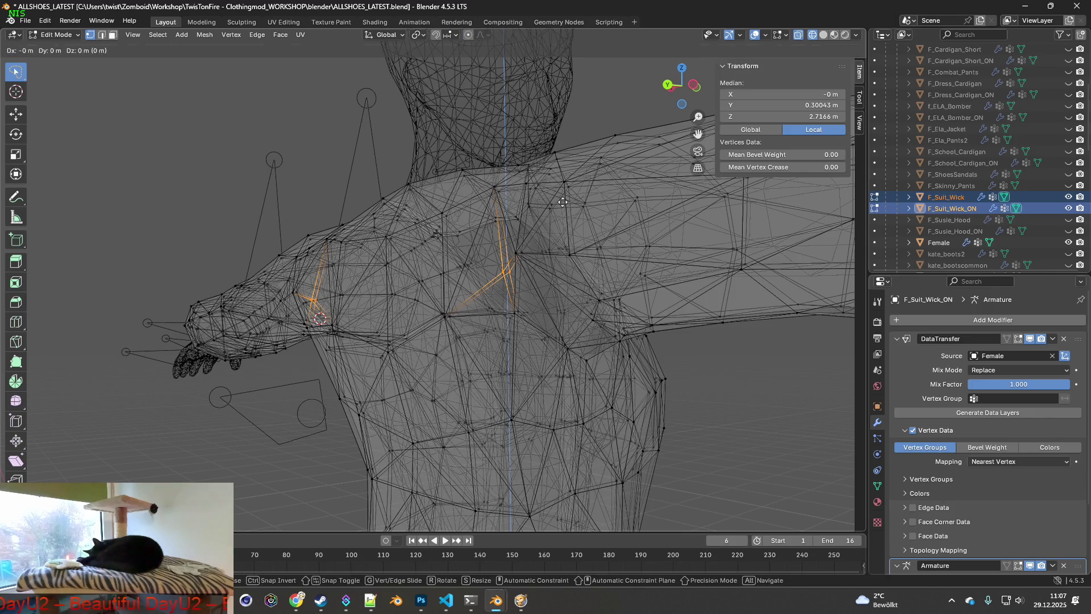
left_click(503, 213)
- Make further small Y moves on the underarm area, ending about 5 mm back, then return to Object Mode
mouse_move(503, 213)
middle_mouse_down()
mouse_move(663, 246)
mouse_move(604, 250)
mouse_move(658, 246)
middle_mouse_up()
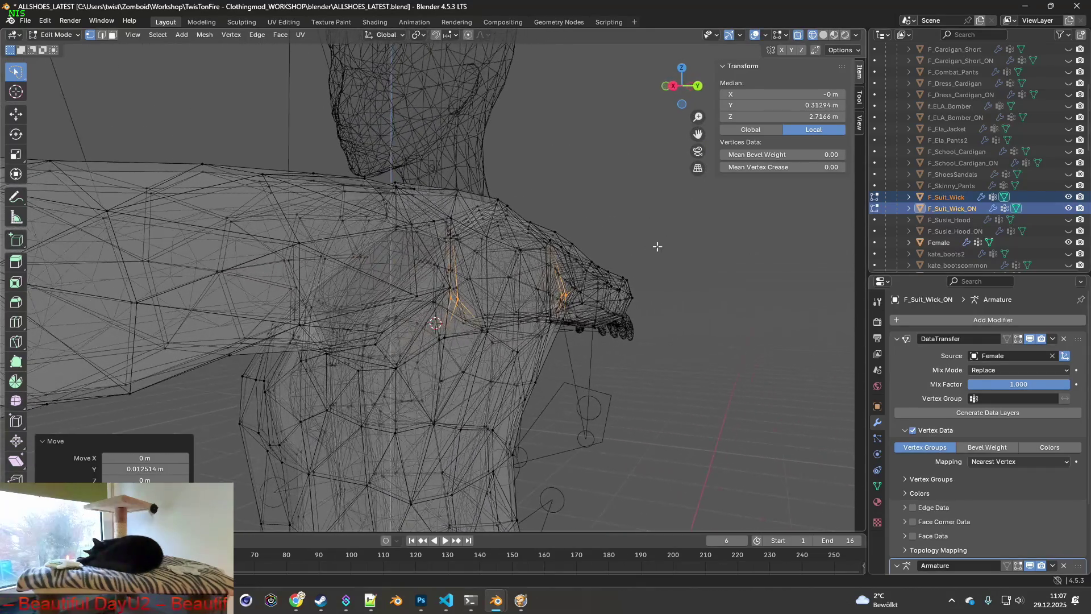
key("g")
key("y")
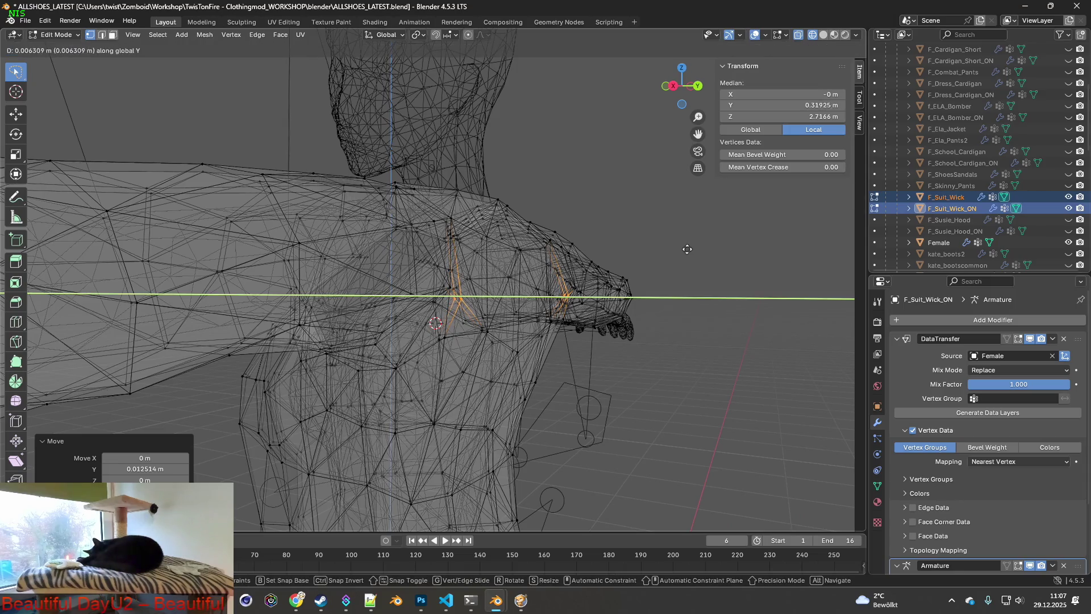
left_click(687, 249)
mouse_move(689, 247)
middle_mouse_down()
mouse_move(482, 260)
mouse_move(487, 246)
mouse_move(540, 243)
mouse_move(480, 239)
mouse_move(511, 248)
mouse_move(525, 276)
mouse_move(438, 243)
mouse_move(501, 245)
mouse_move(520, 265)
mouse_move(500, 271)
middle_mouse_up()
key("g")
left_click(506, 240)
scroll(499, 274, "down", 2)
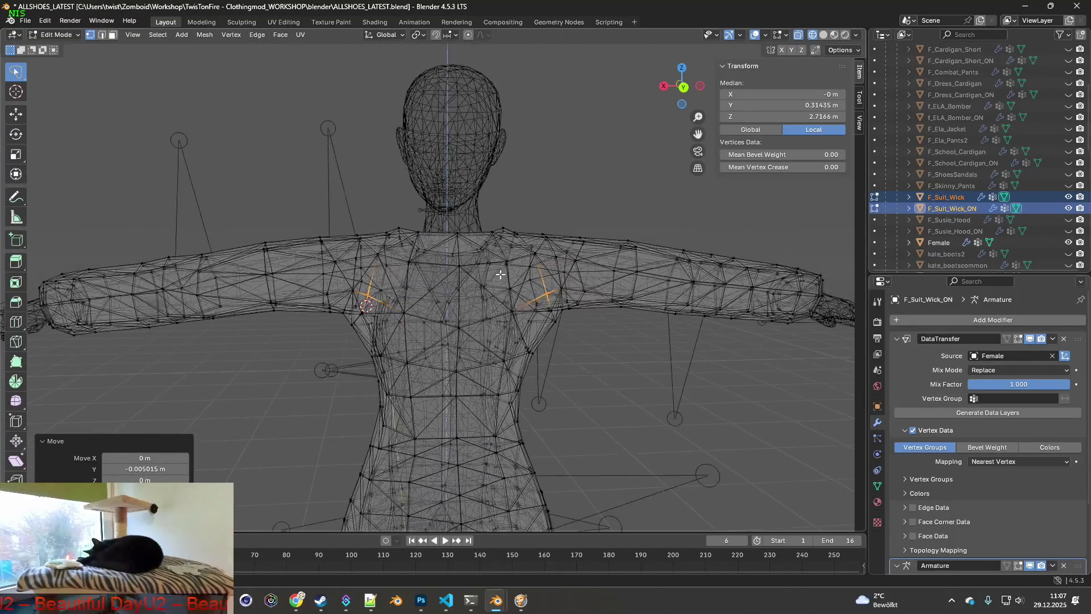
left_click(59, 34)
scroll(406, 197, "down", 3)
middle_click_drag(550, 236, 292, 229)
- Show only the closed F_Suit_Wick jacket in Material Preview, hiding F_Suit_Wick_ON and Female
left_click(582, 221)
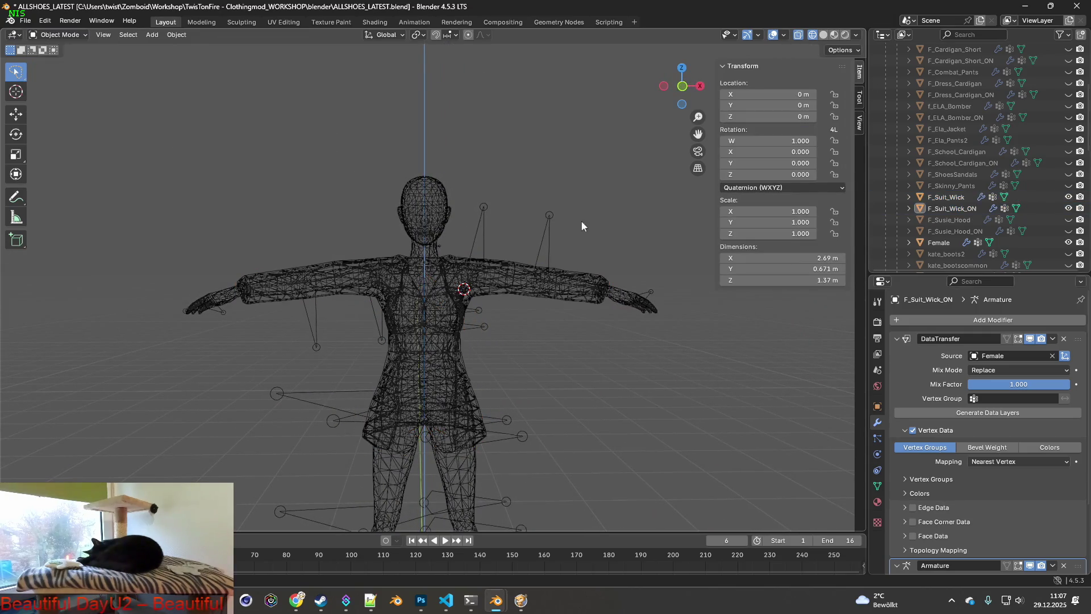
left_click(834, 34)
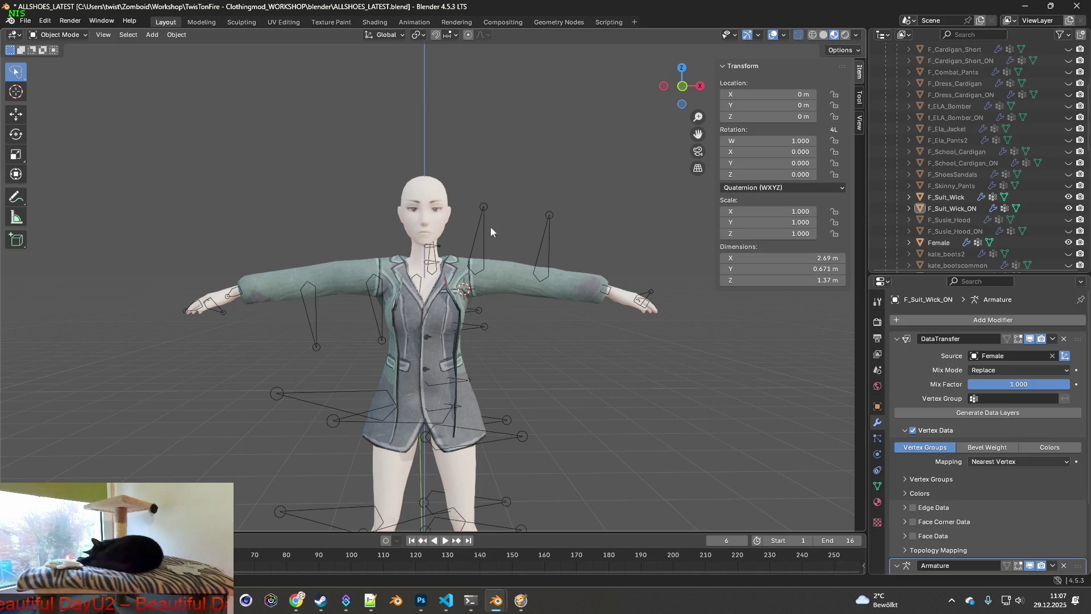
mouse_move(490, 226)
middle_mouse_down()
mouse_move(756, 224)
mouse_move(485, 227)
middle_mouse_up()
left_click(1068, 208)
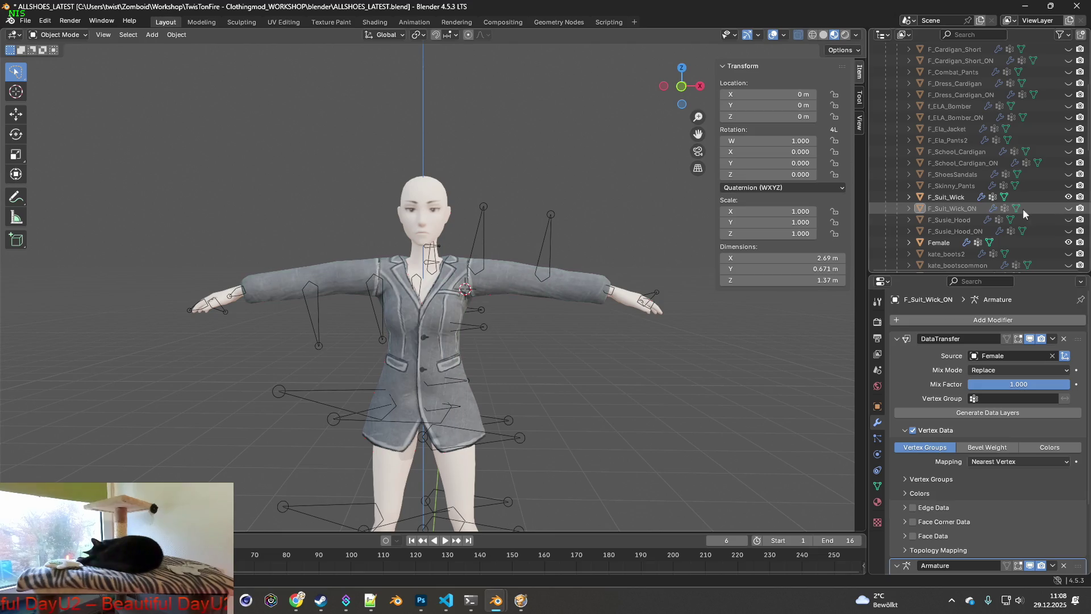
left_click(1068, 242)
mouse_move(569, 199)
middle_mouse_down()
mouse_move(478, 196)
mouse_move(513, 208)
middle_mouse_up()
- Export the closed jacket as F_Suit_Wick.fbx into the clothes folder
left_click(35, 22)
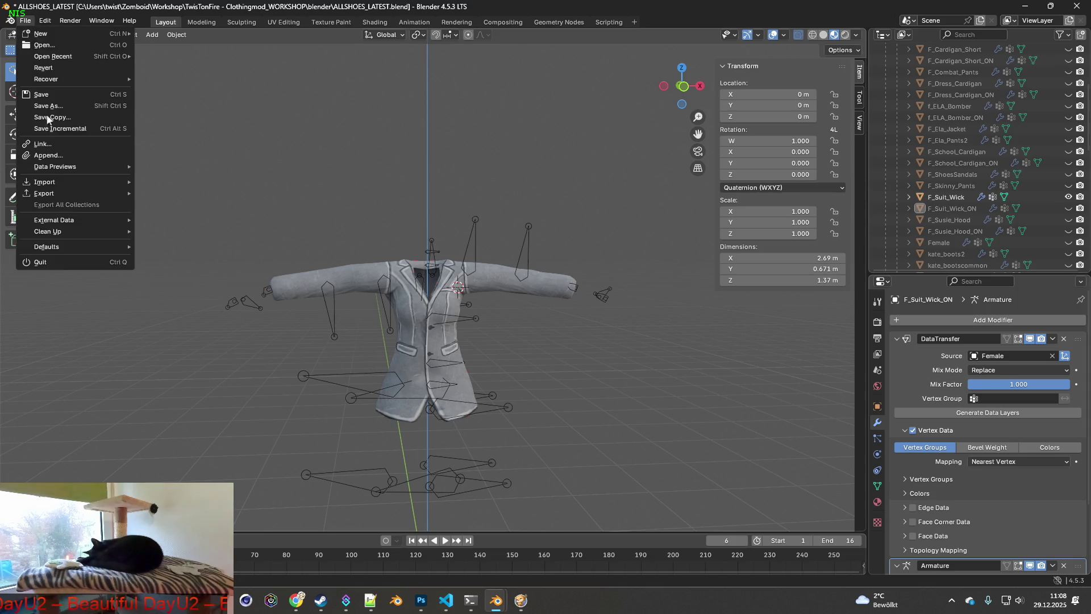
mouse_move(44, 193)
left_click(176, 295)
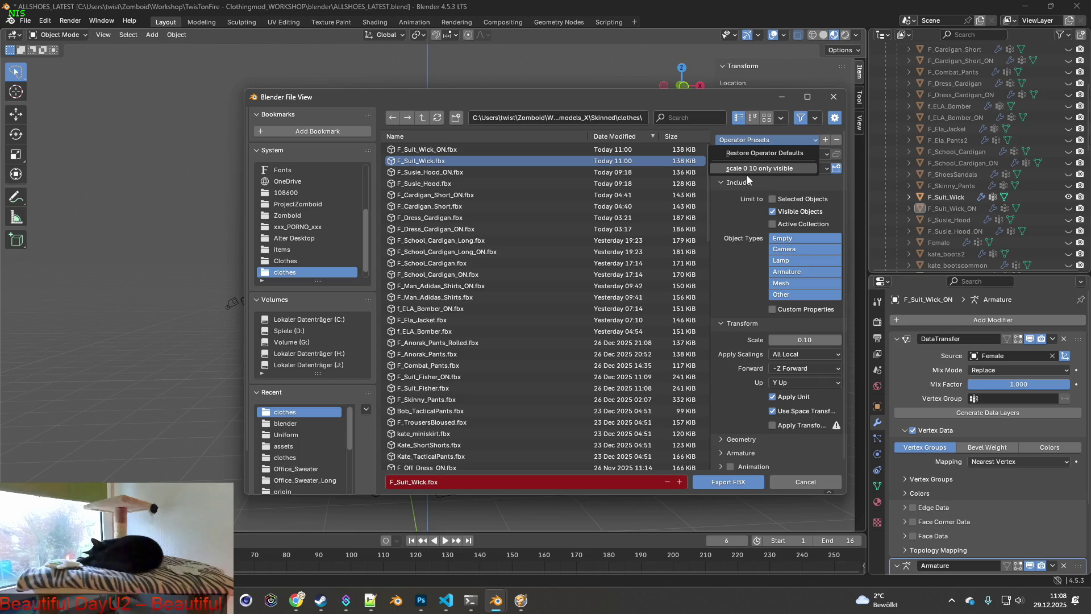
left_click(728, 483)
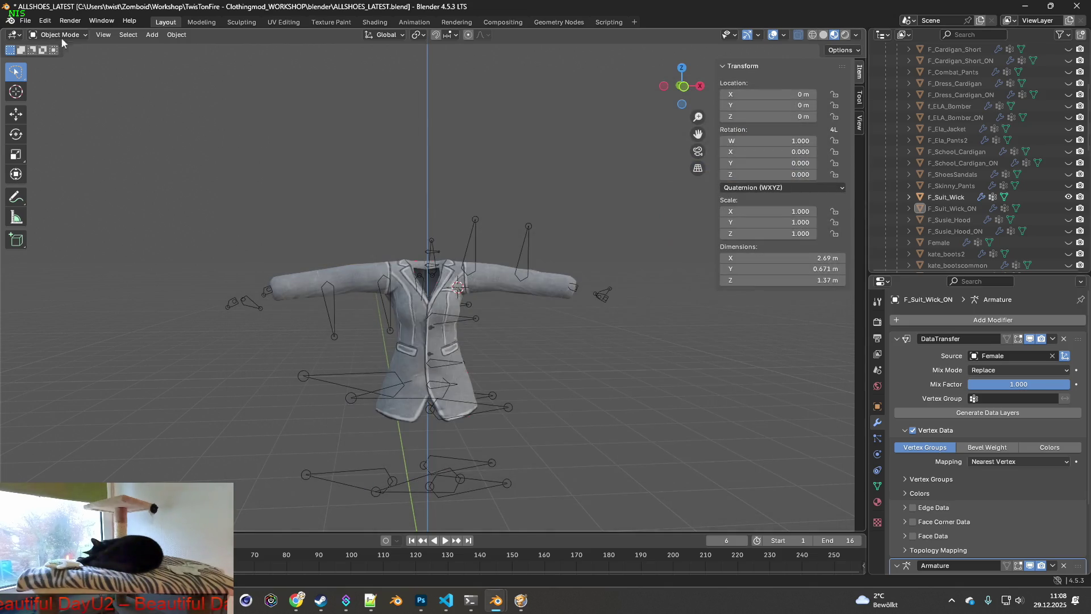
- Show F_Suit_Wick_ON instead, export it as F_Suit_Wick_ON.fbx, and switch to Project Zomboid
left_click(1069, 197)
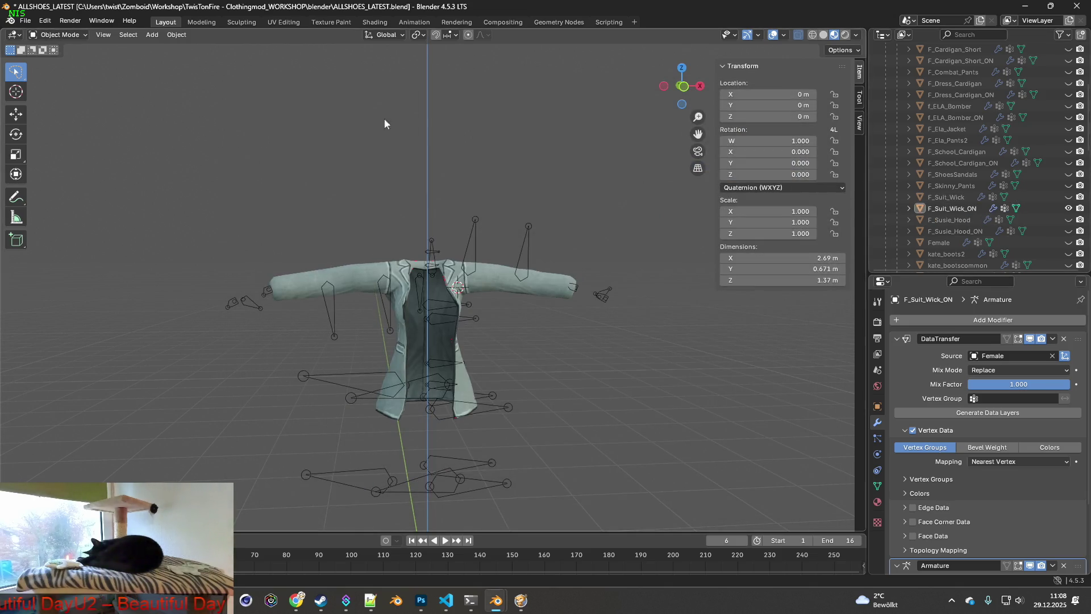
left_click(29, 22)
mouse_move(45, 193)
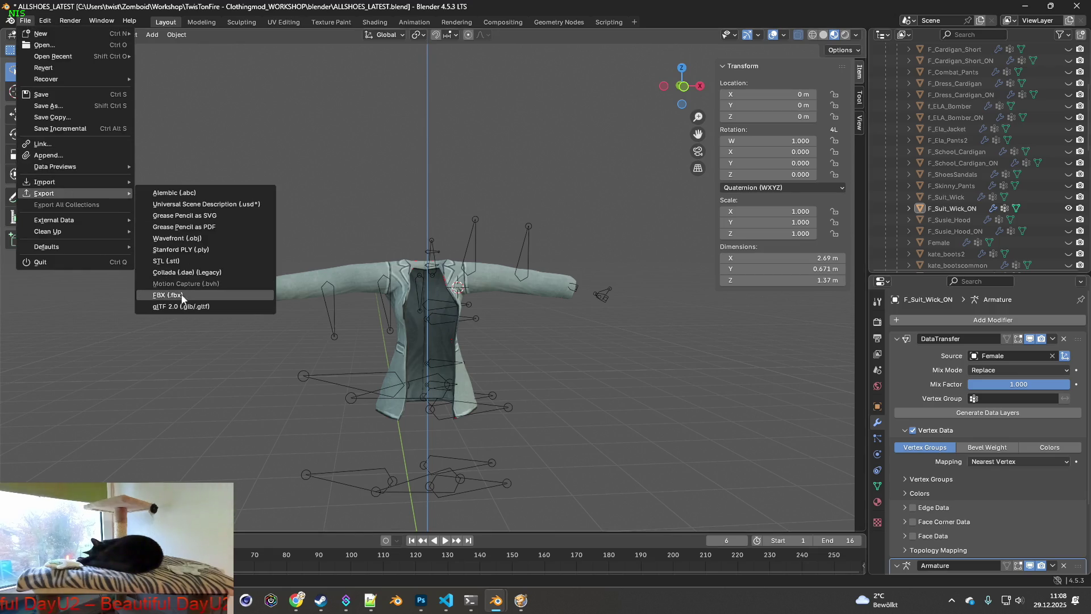
left_click(183, 297)
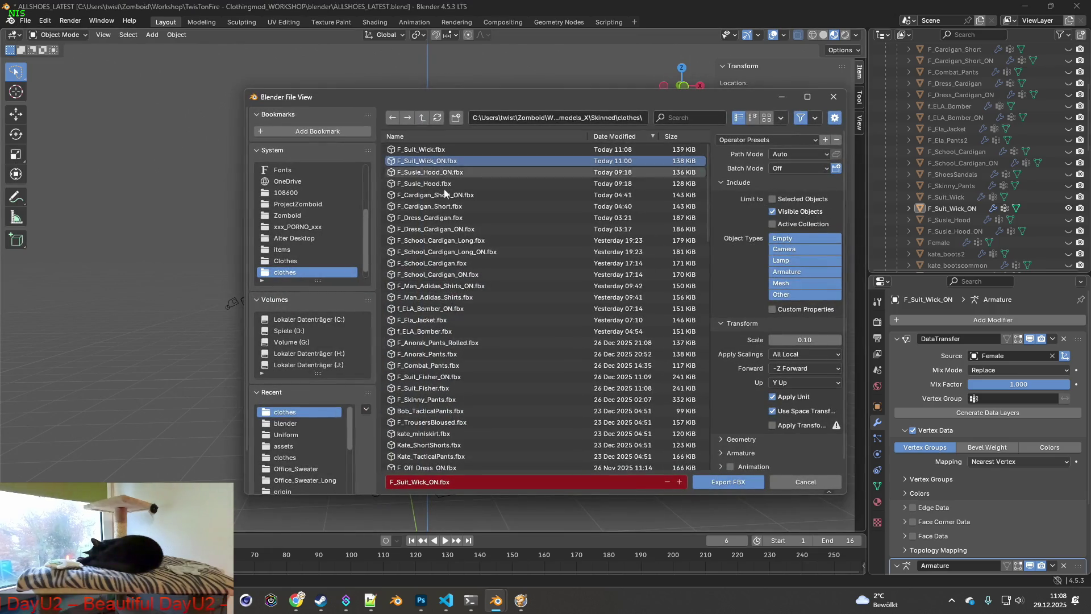
left_click(731, 484)
left_click(520, 600)
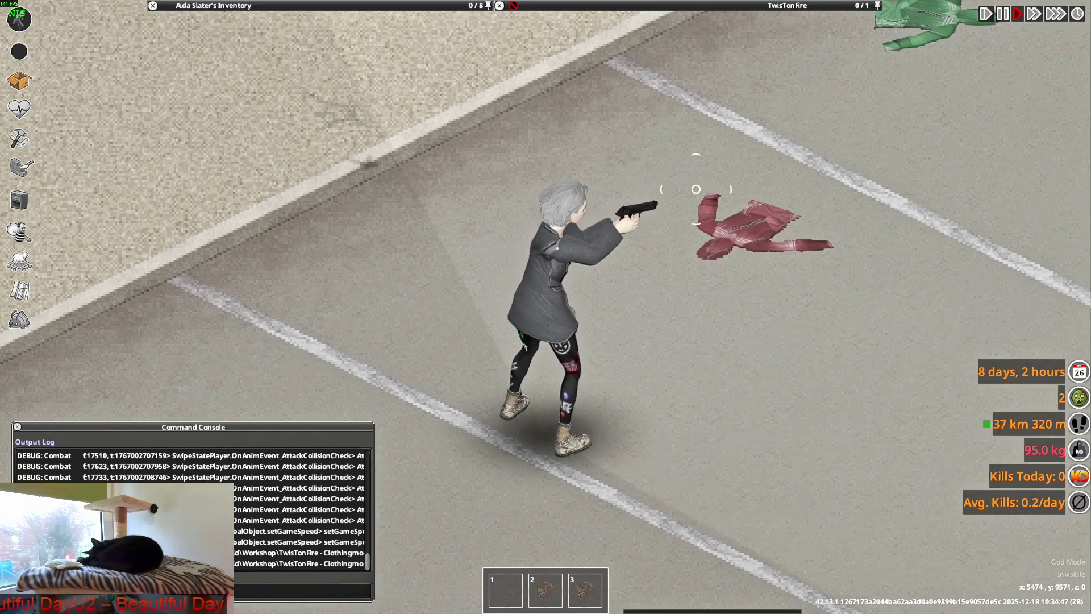
- Walk the character around the lot and along the street toward the dropped clothing
key("w+a")
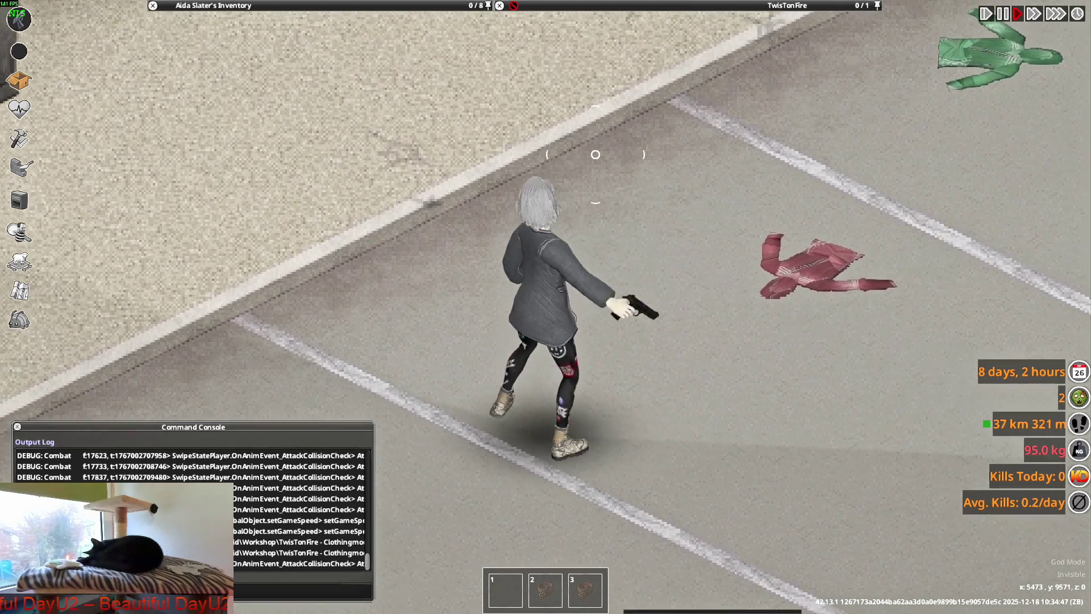
key("w")
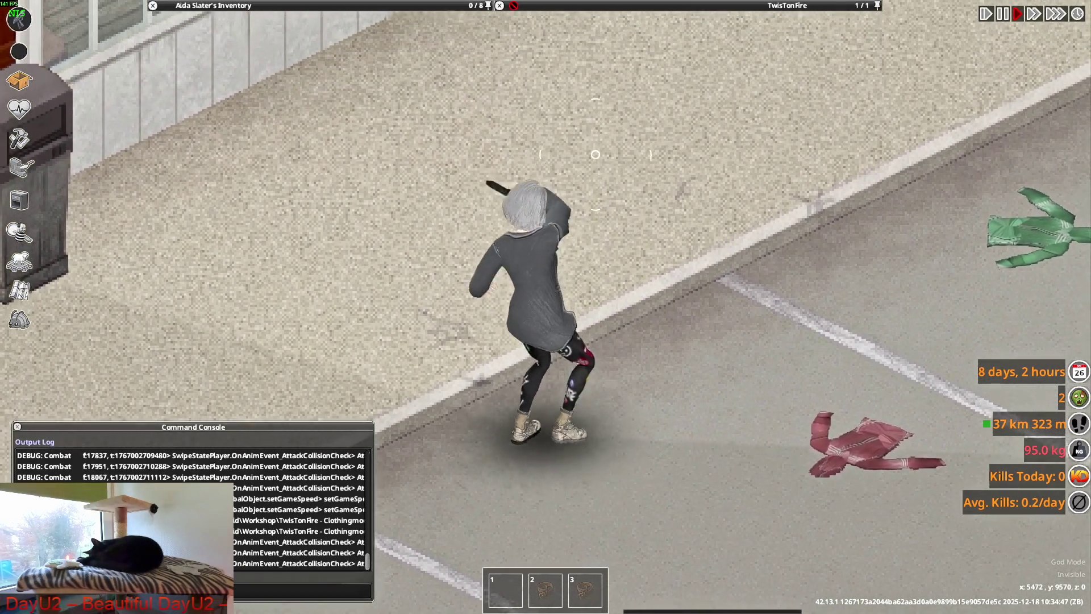
key("s+d")
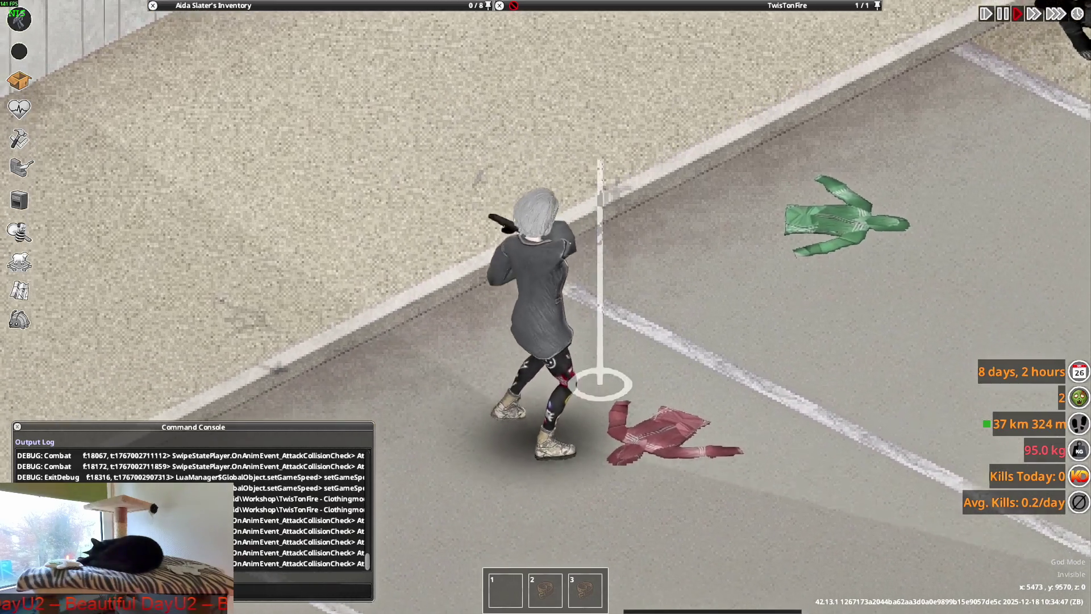
key("s")
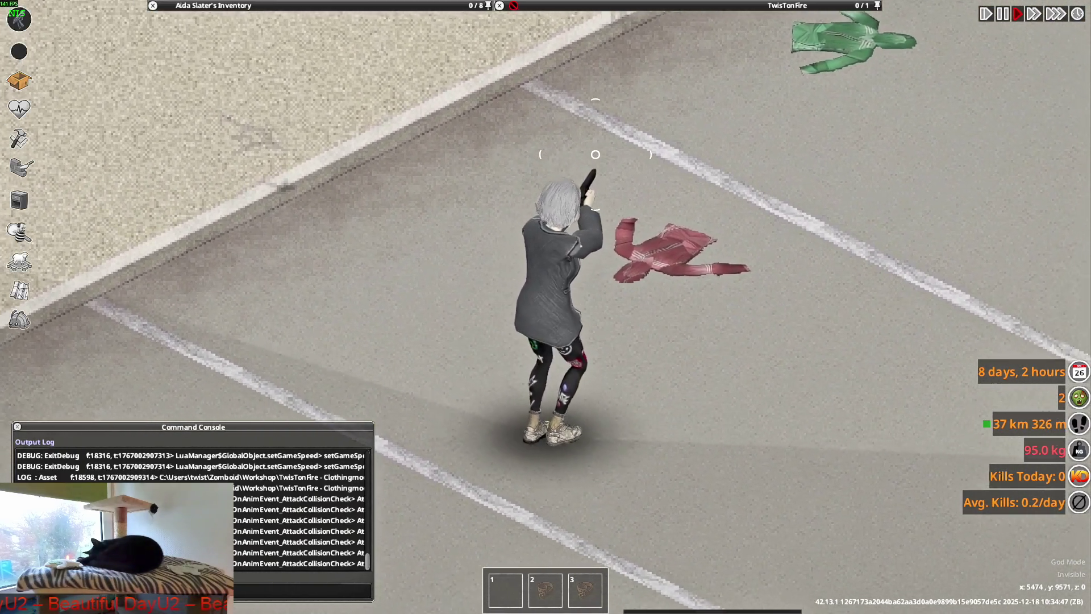
key("w+a")
key("d")
key("d")
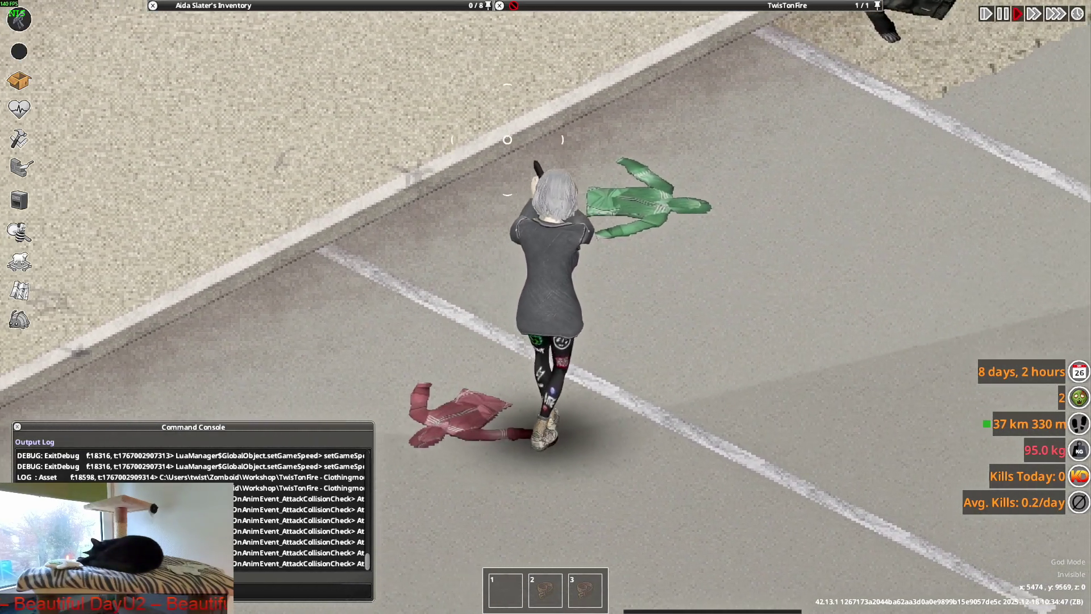
key("d")
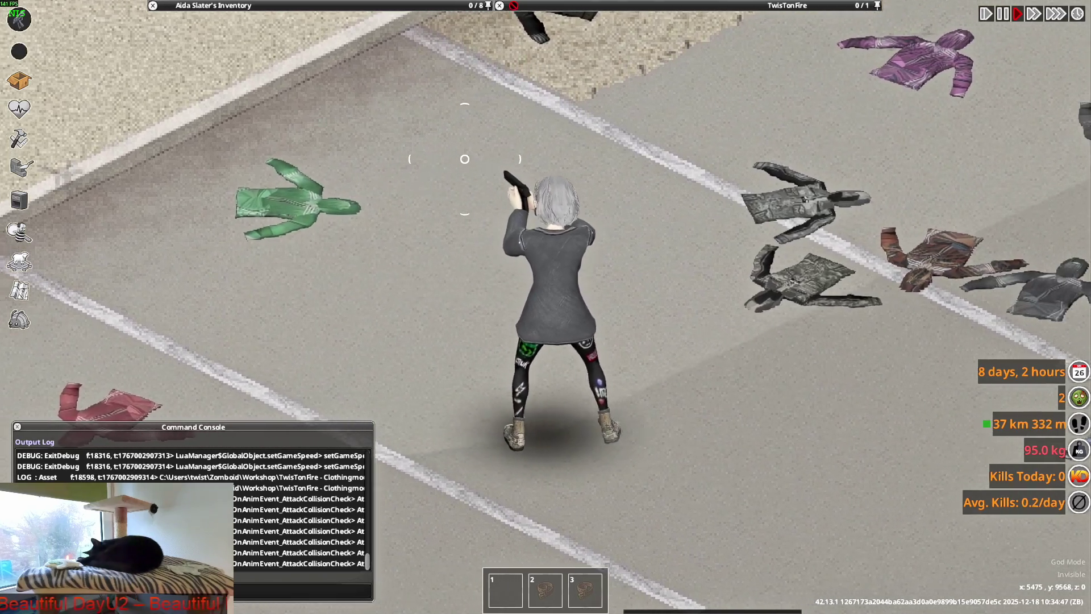
key("d")
key("d")
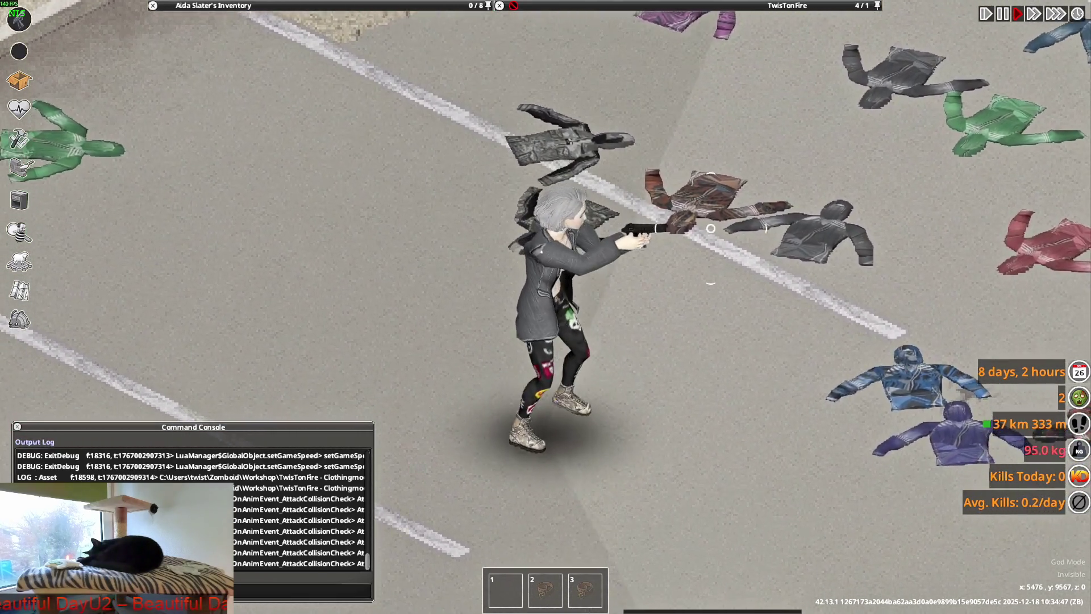
key("s")
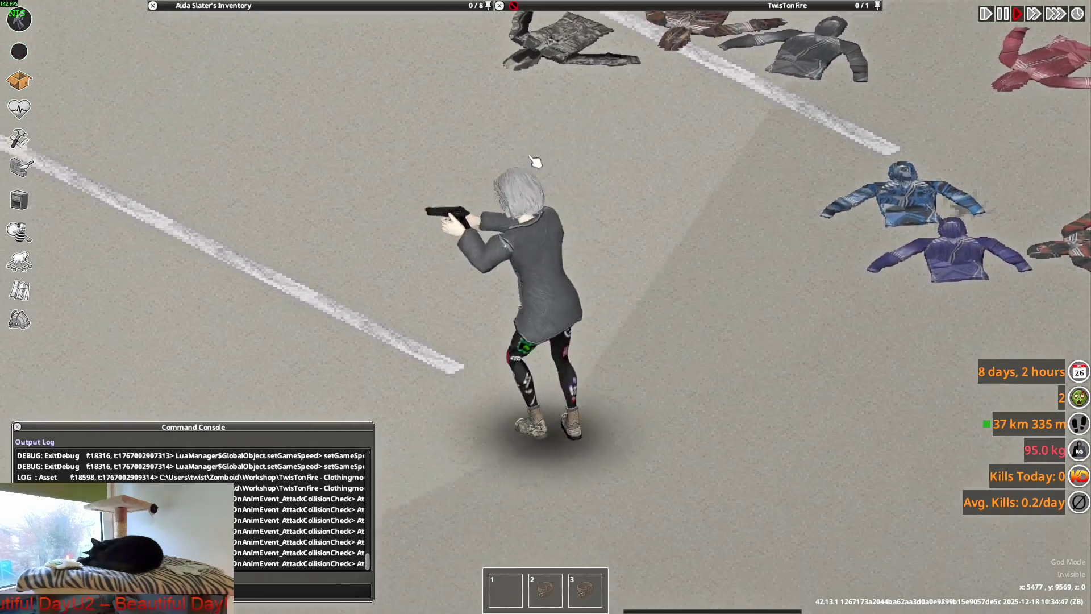
key("d")
key("w")
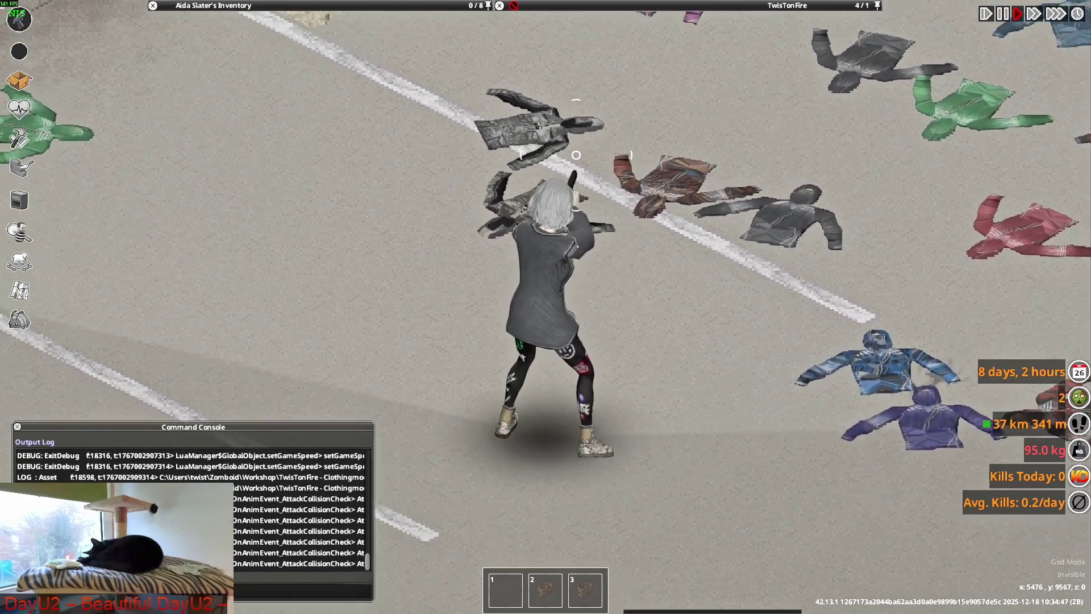
- Circle left and right while aiming to view the open jacket front, then bring up health status
key("a")
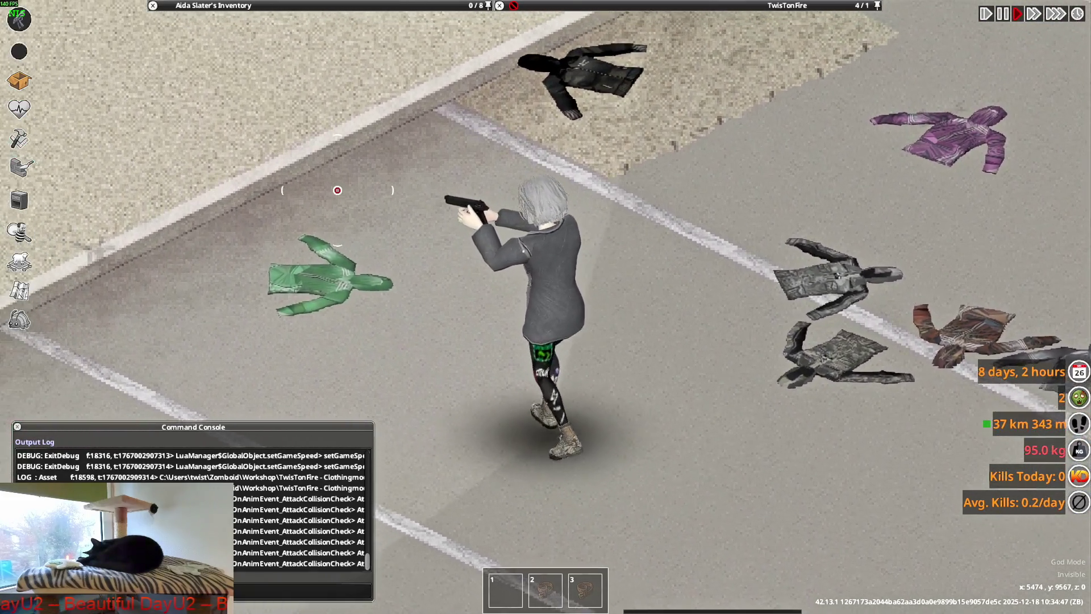
key("a")
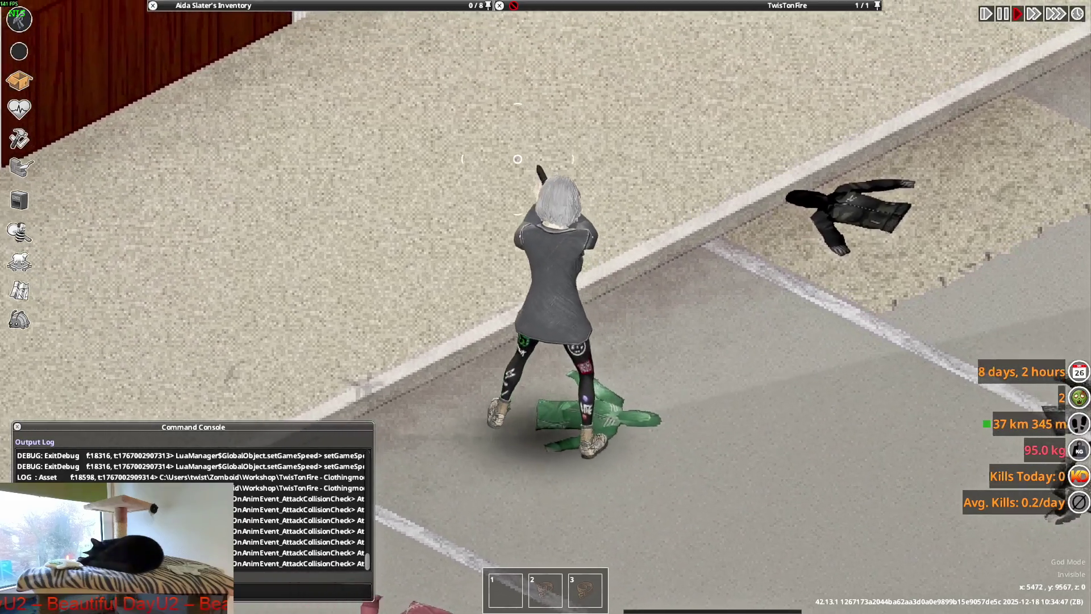
key("s")
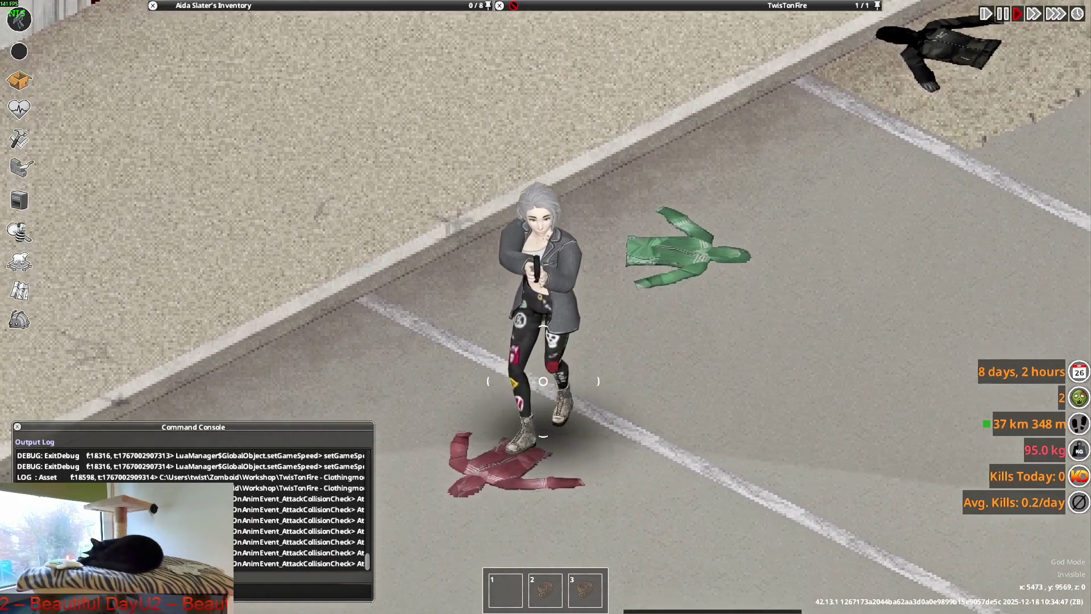
key("d")
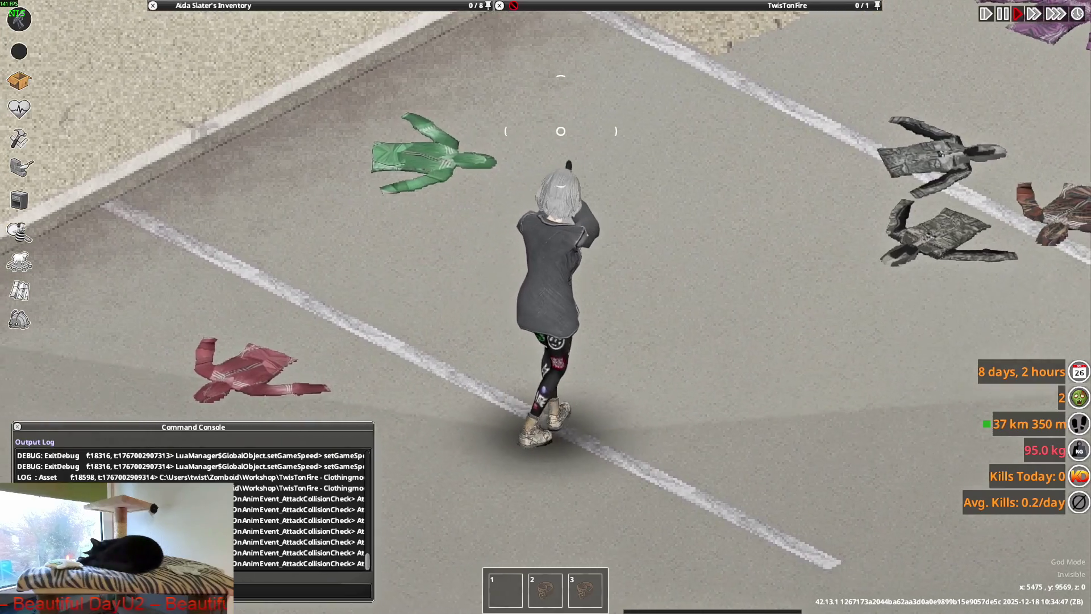
key("d")
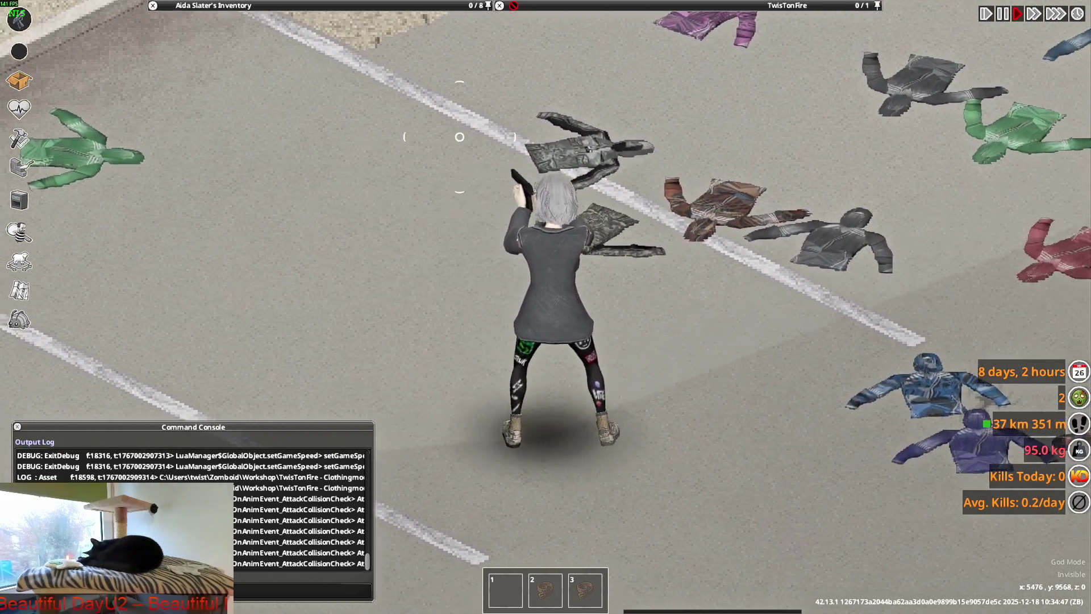
key("a")
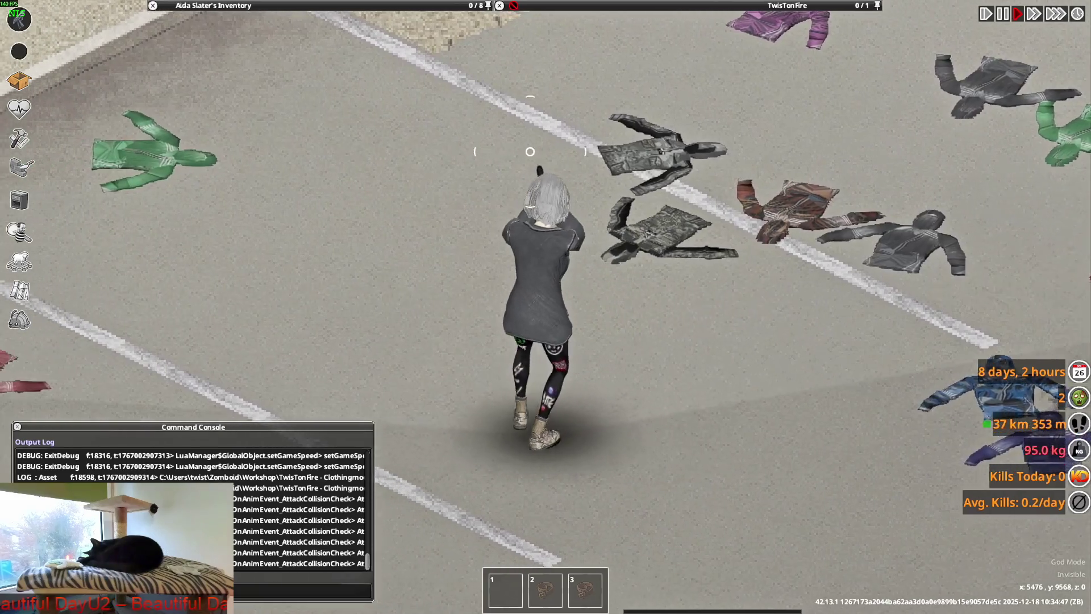
key("a")
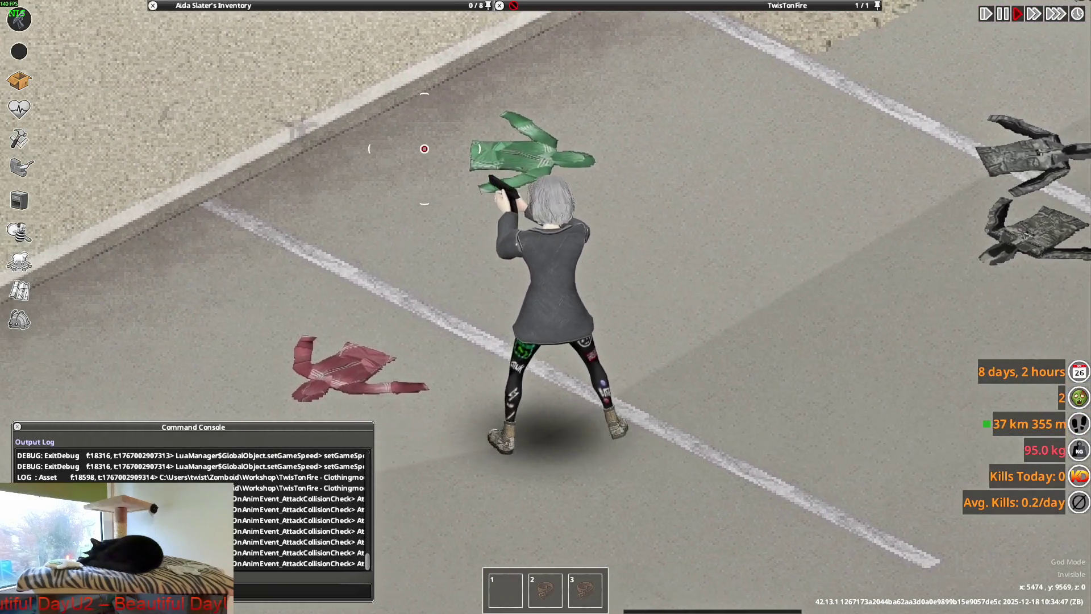
key("a")
key("w")
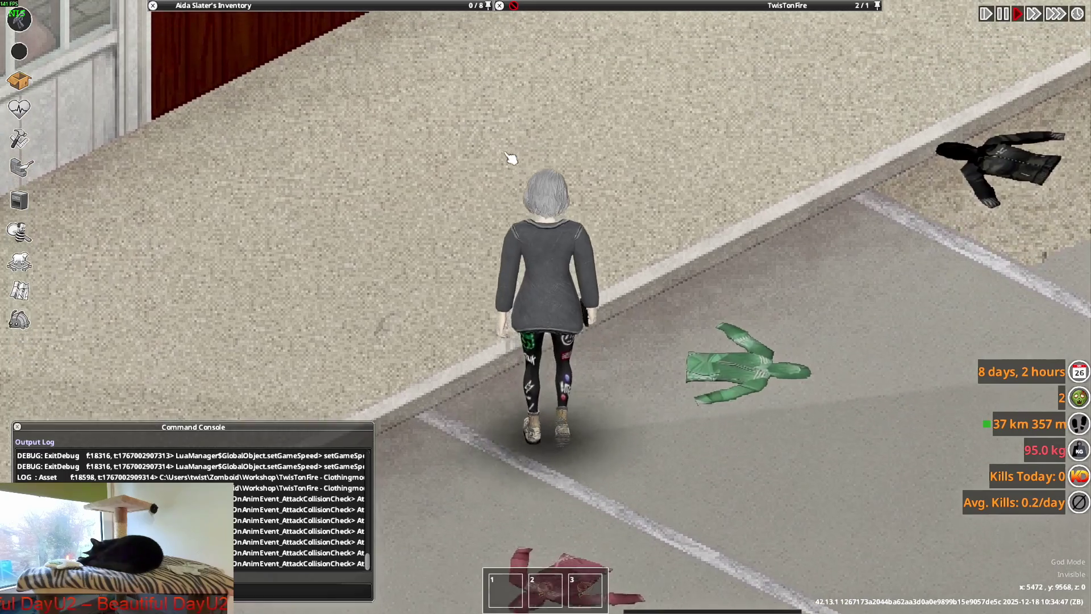
key("s")
key("d")
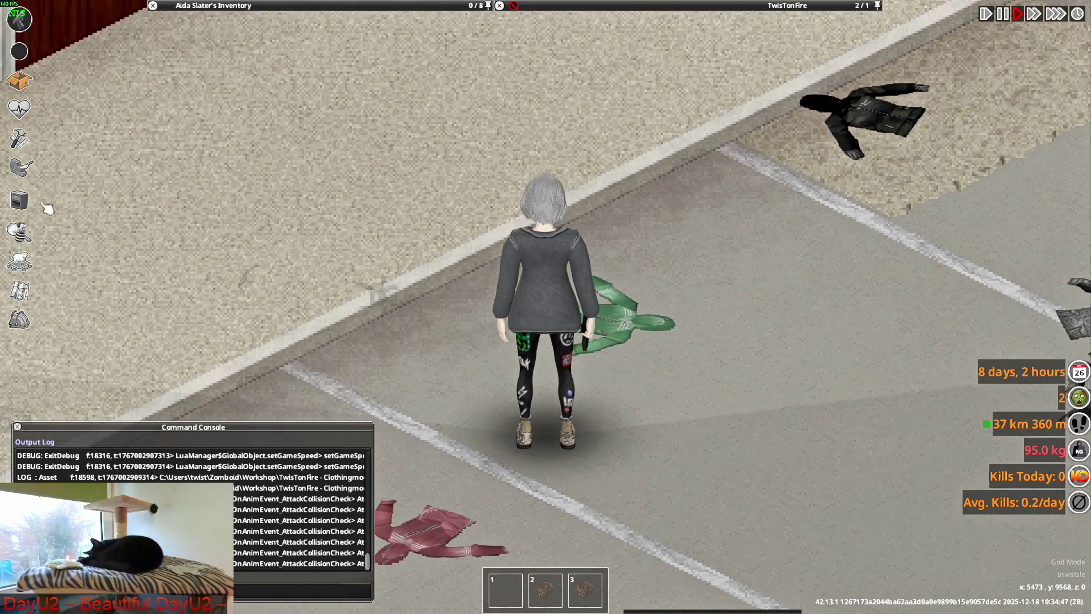
left_click(19, 108)
- Play an arms-raised emote and walk to and from the camera to see the jacket front and back
key("s")
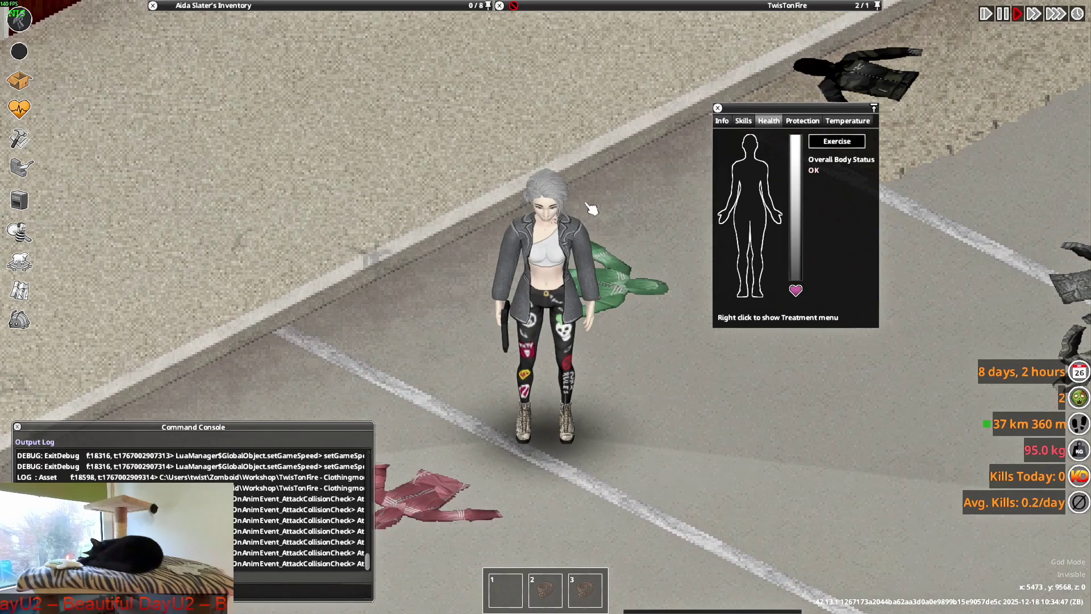
key("q")
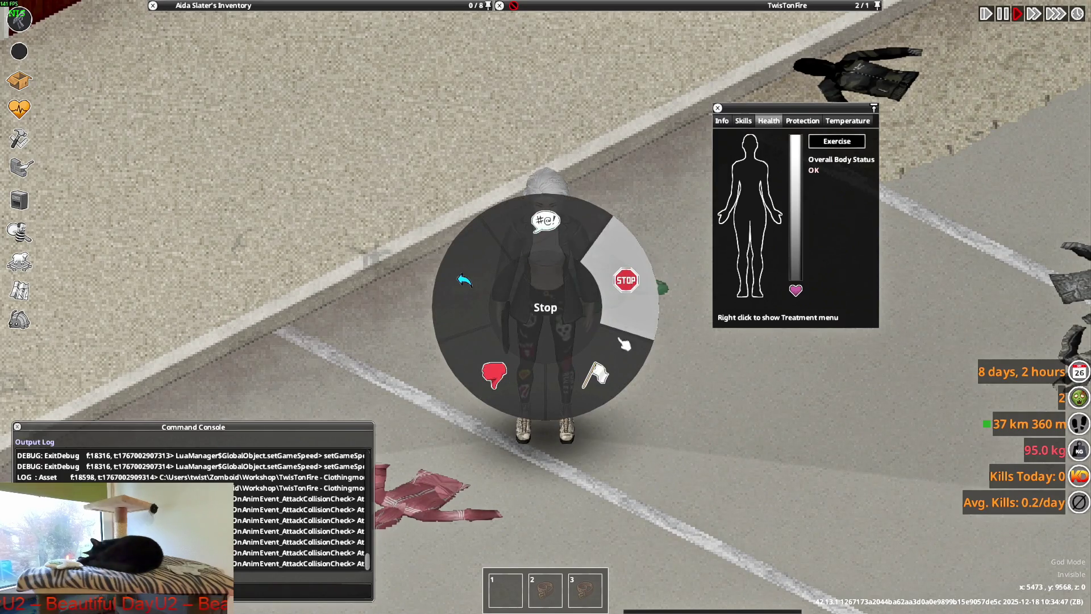
key("s")
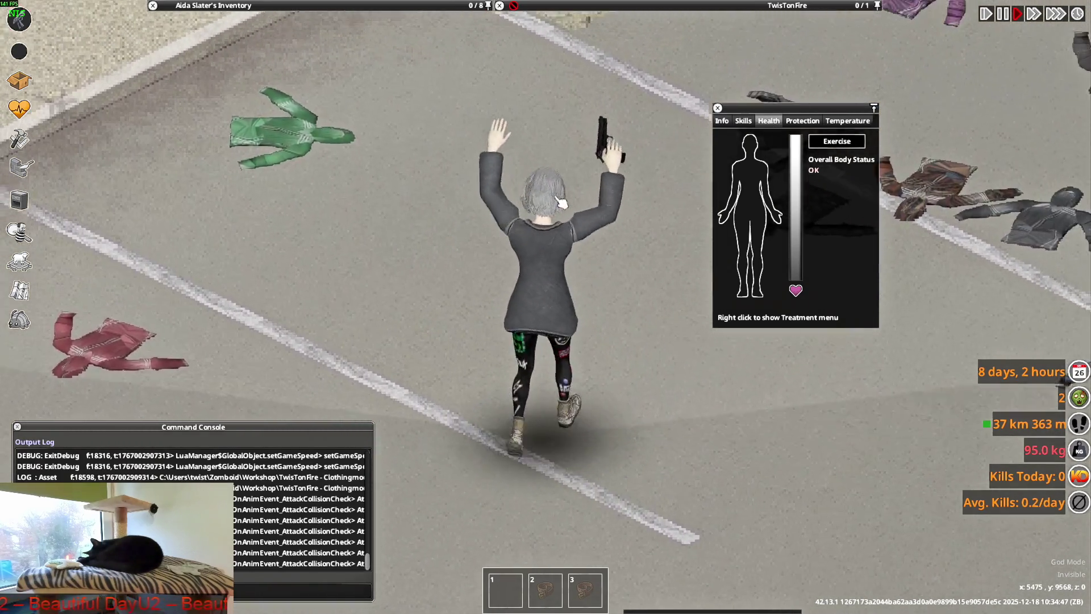
key("s")
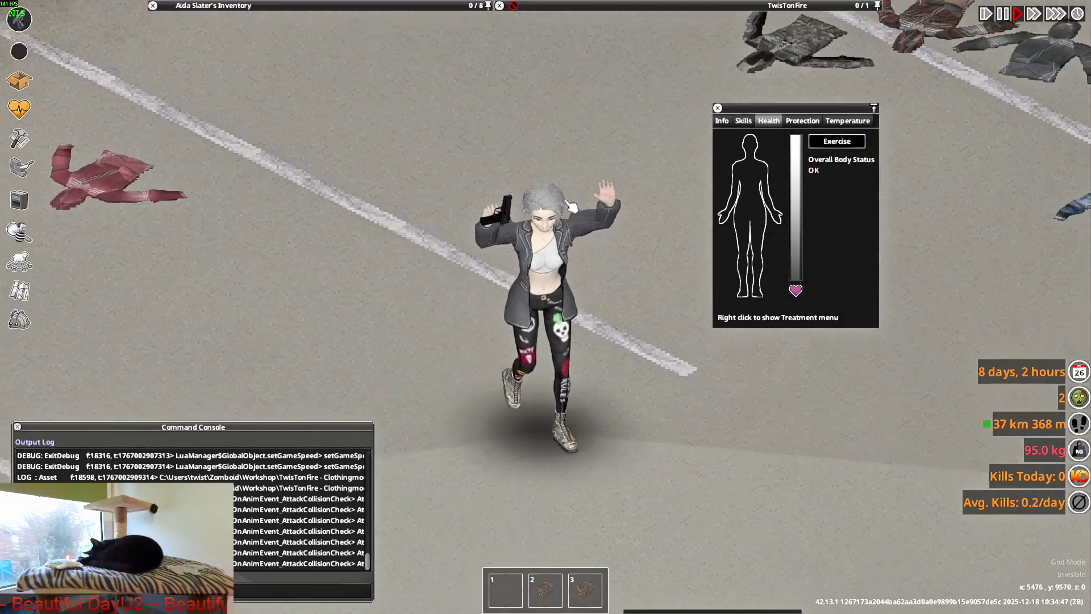
key("s")
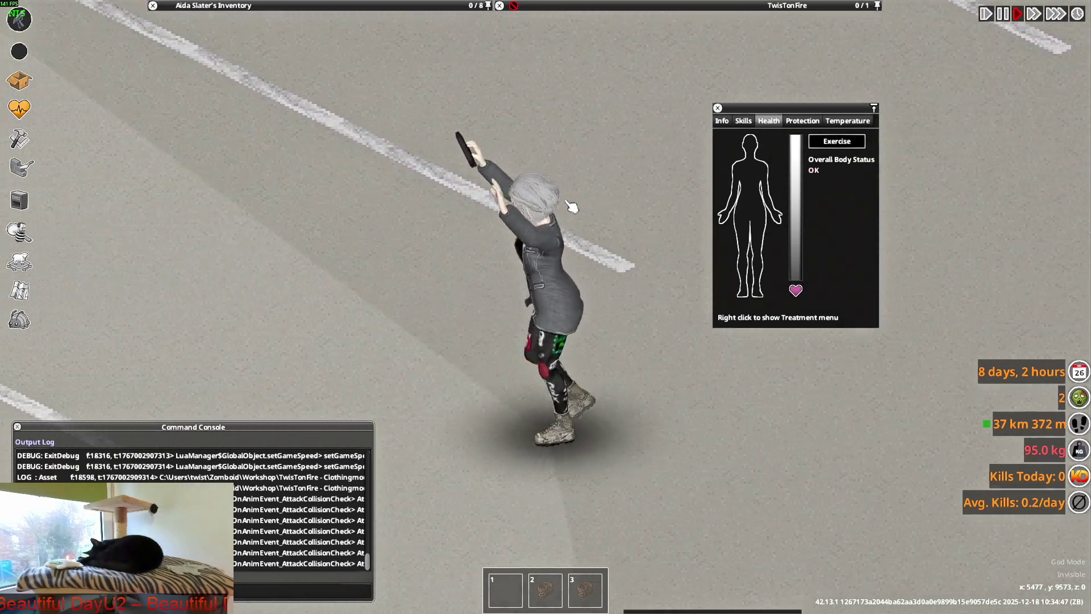
key("w")
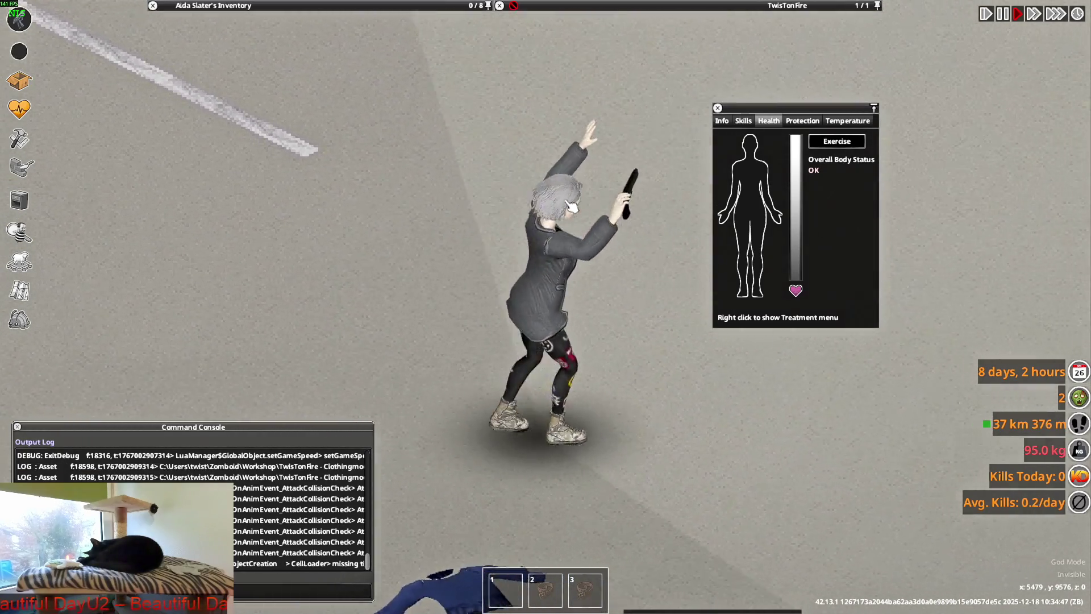
key("s")
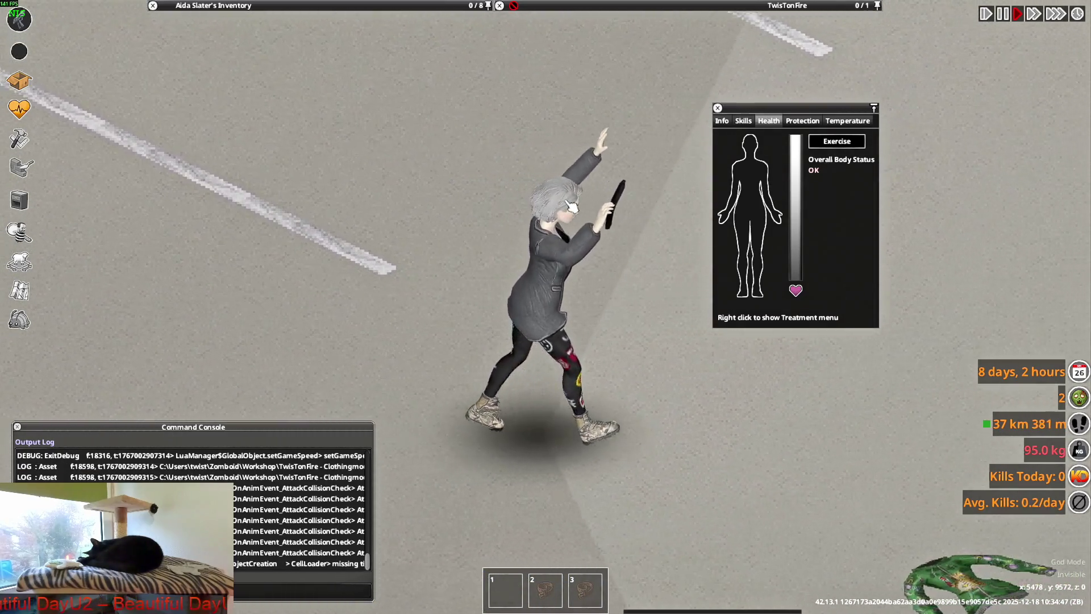
- Walk up the street and step on and off the green garment lying on the ground
key("a")
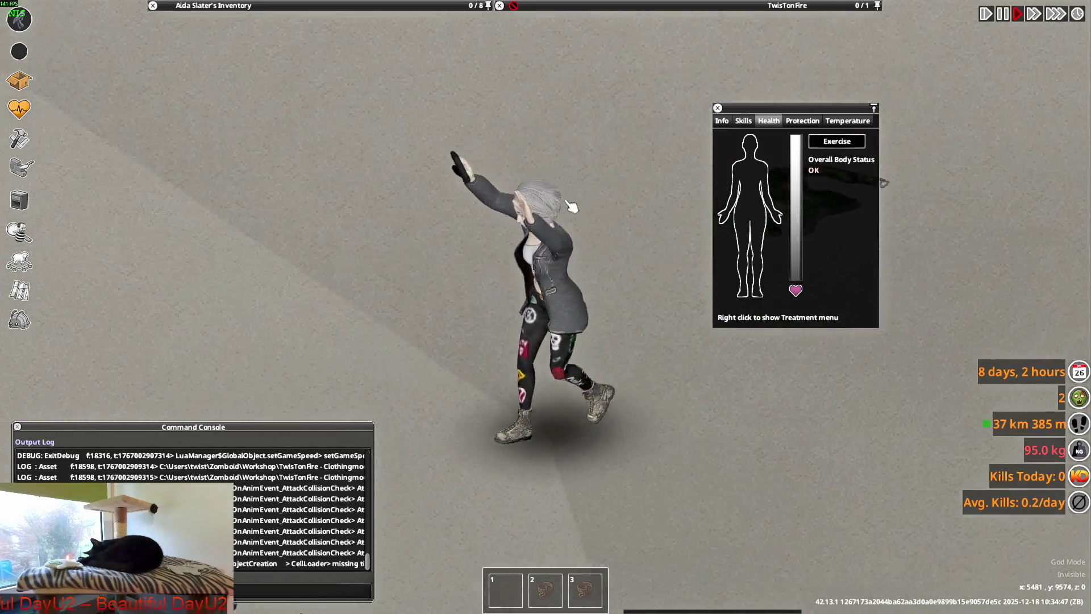
key("w")
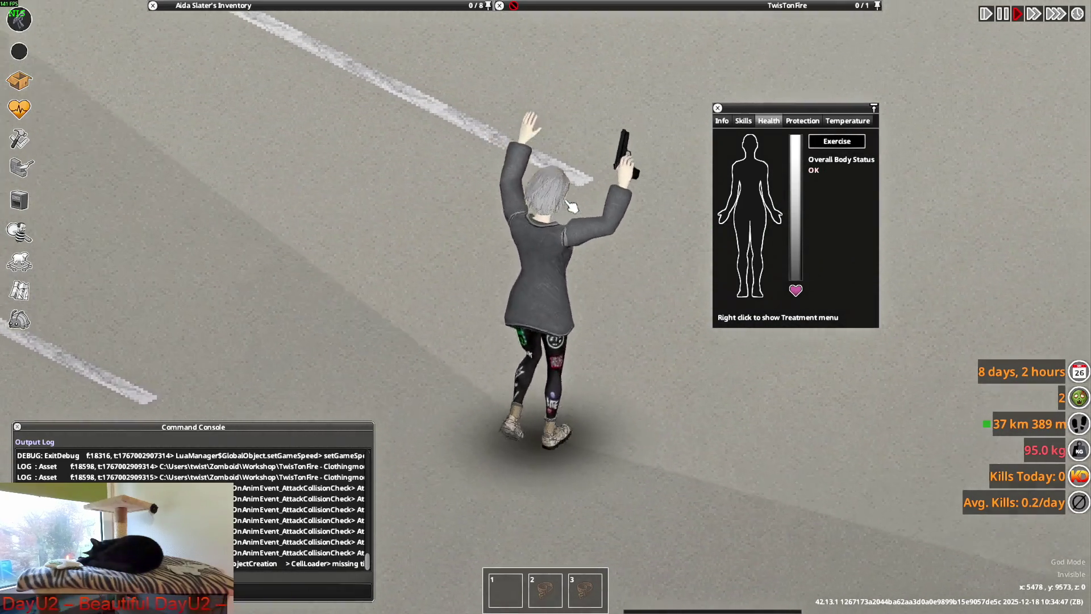
key("s")
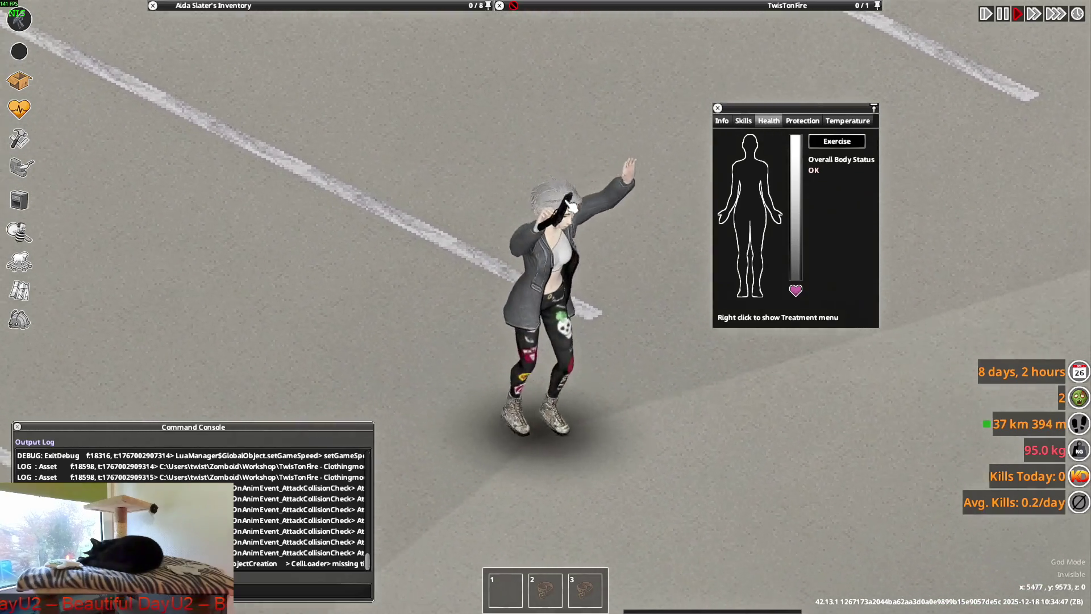
key("d")
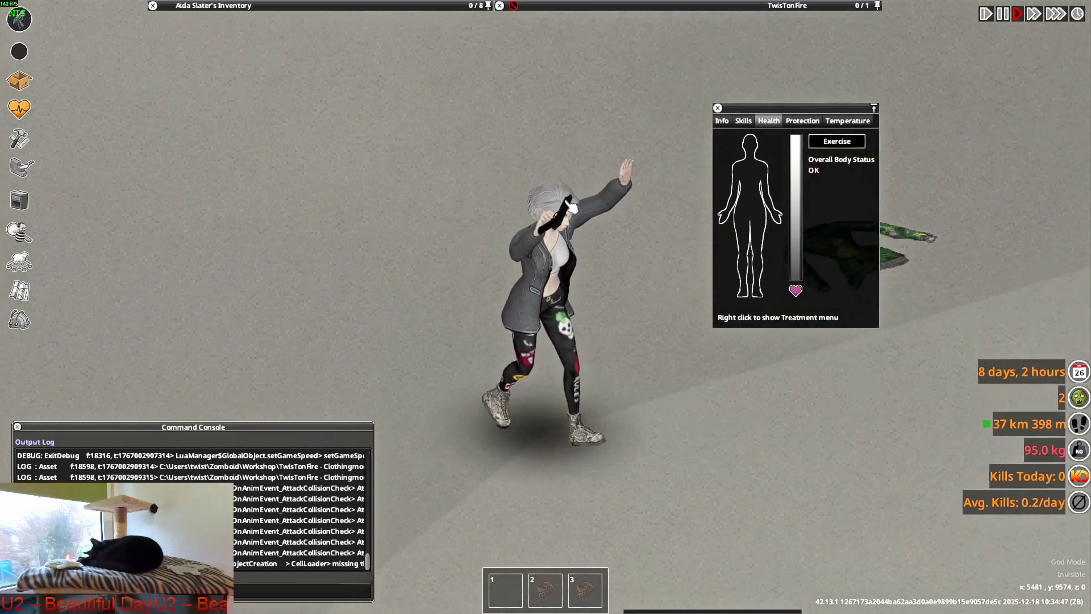
key("w")
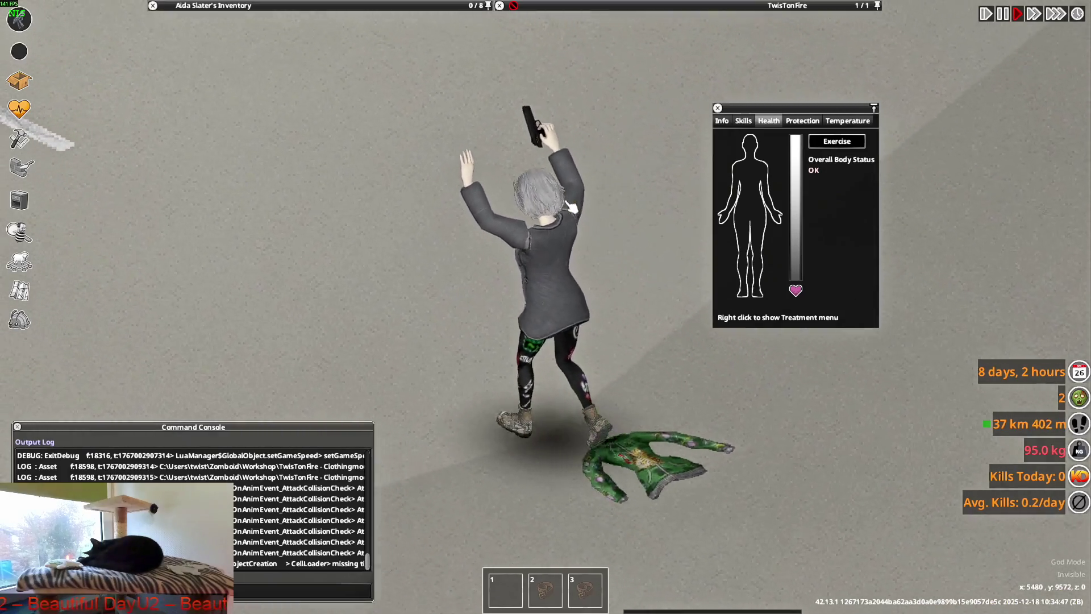
key("a")
key("s")
key("d")
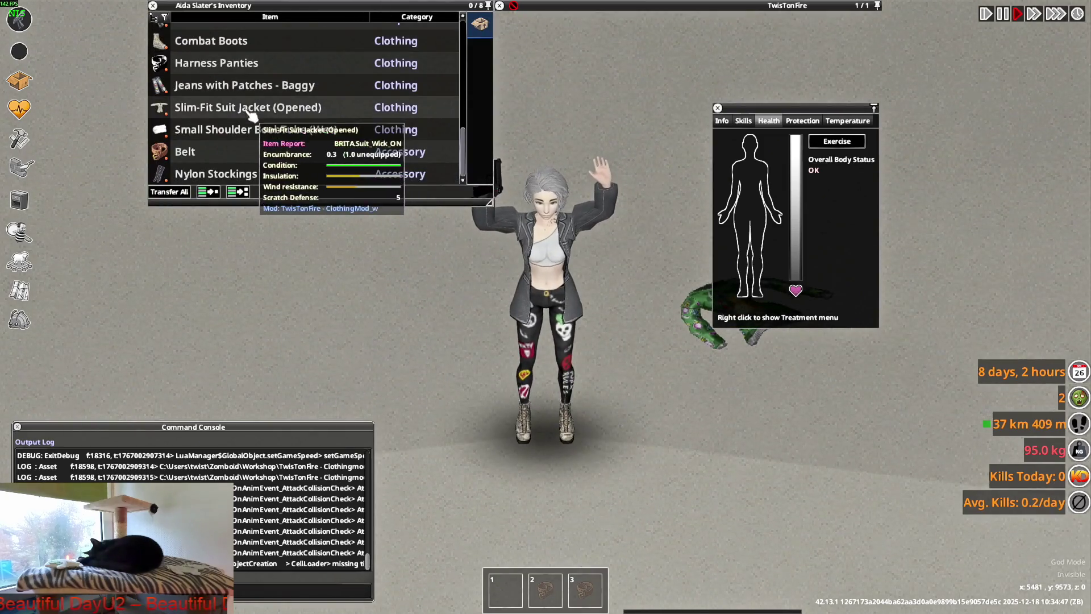
- Use Close Jacket on the worn Slim-Fit Suit Jacket (Opened) and walk away
right_click(230, 98)
left_click(268, 142)
key("w")
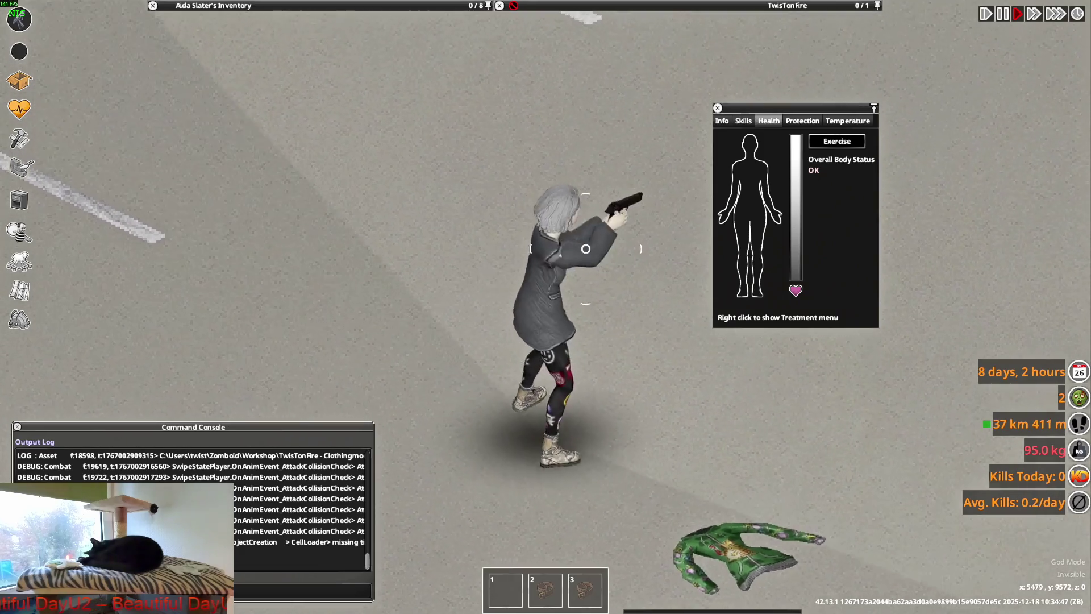
- Walk up the street and side to side with the pistol raised to check the closed jacket
key("w")
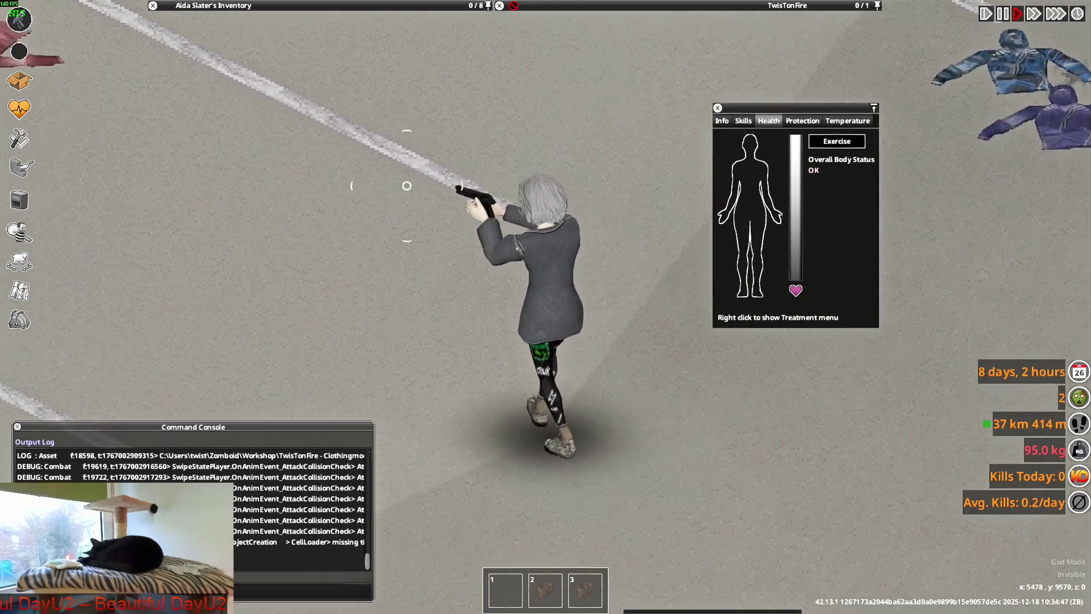
key("w")
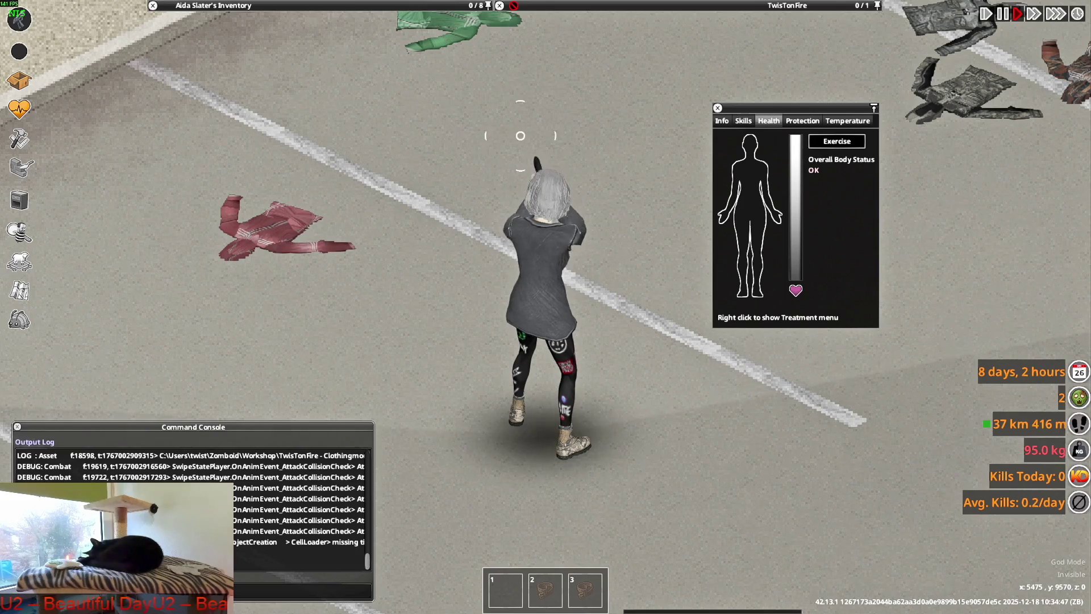
key("a")
key("d")
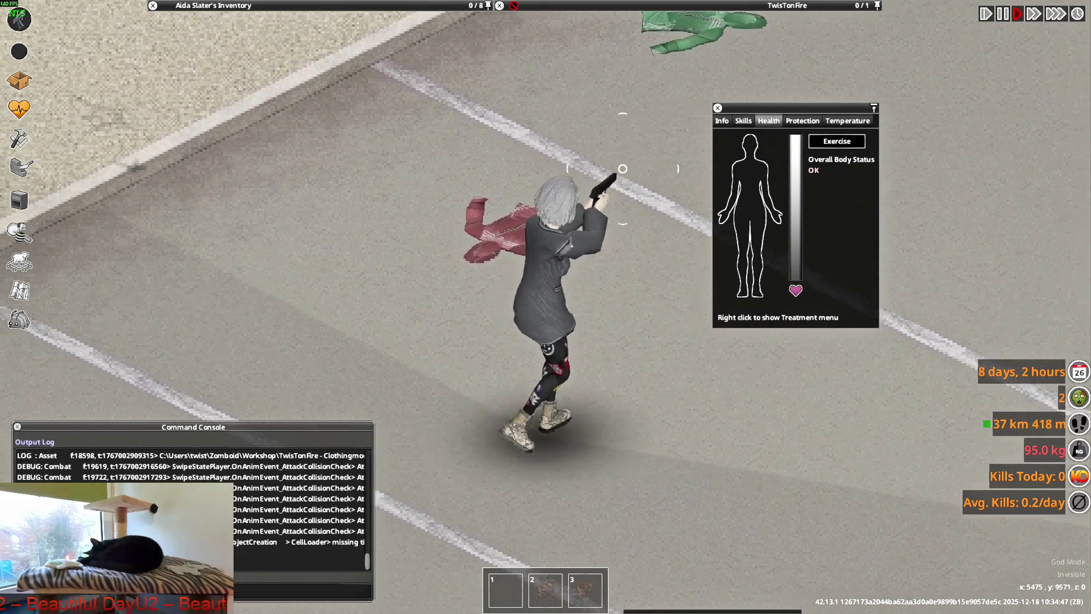
key("d")
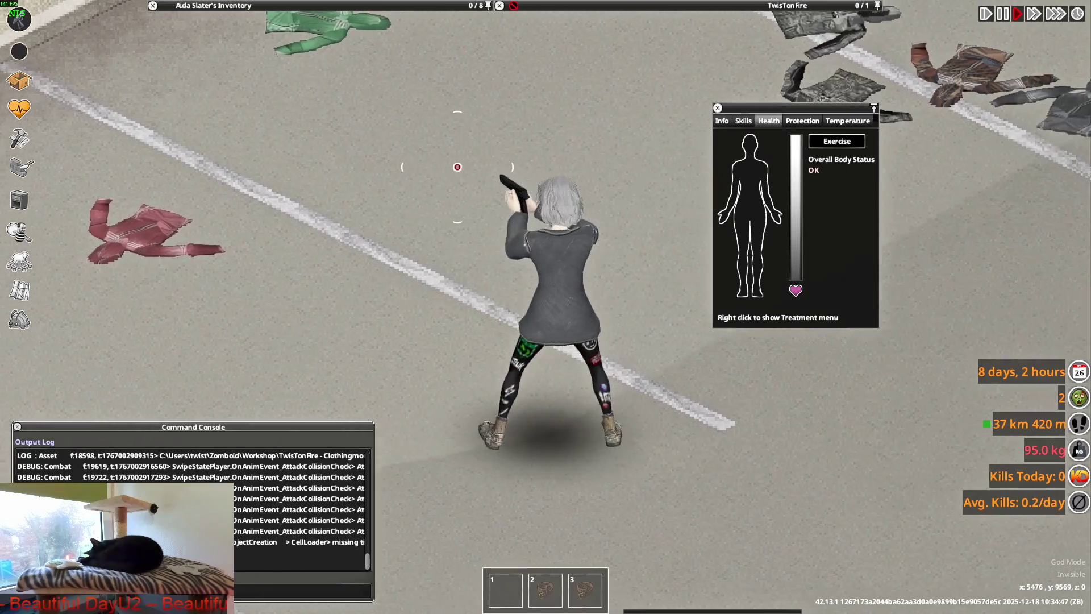
key("a")
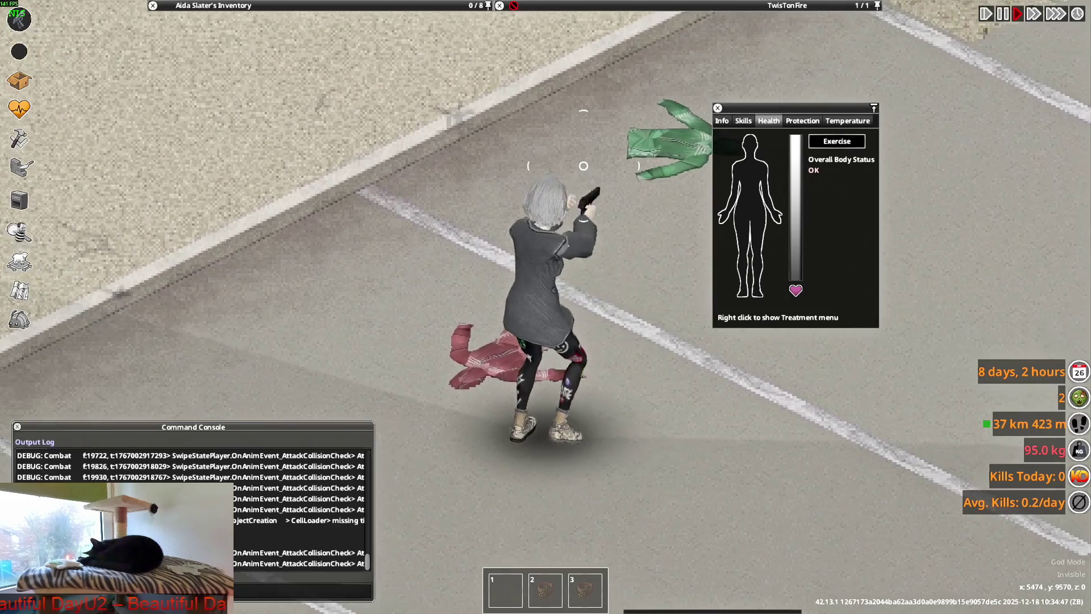
key("d")
key("d")
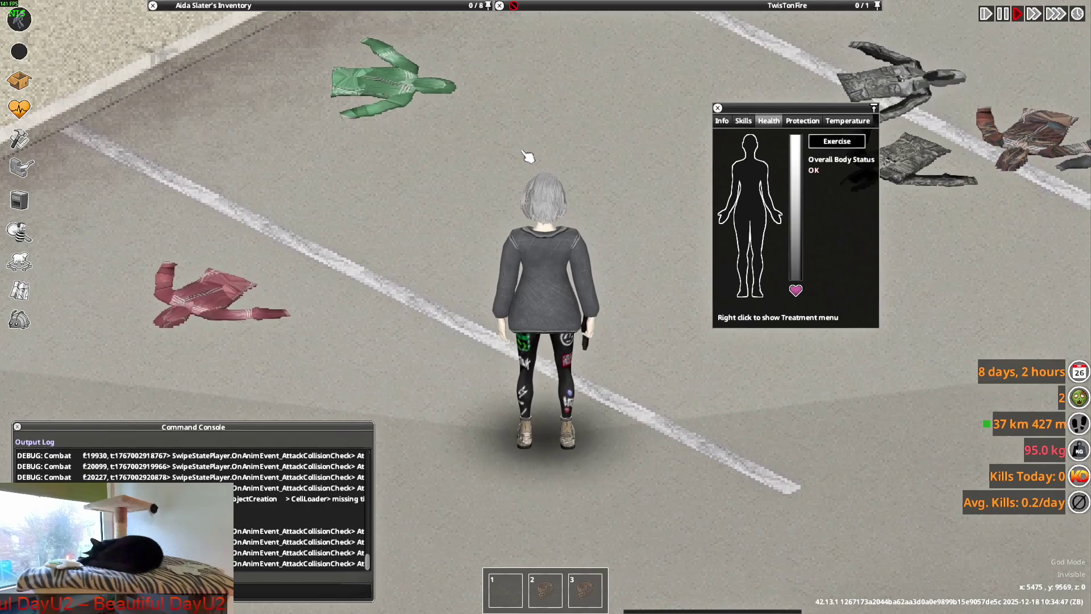
- Switch back to Blender and orbit the view around the F_Suit_Wick_ON jacket mesh
key("alt+Tab")
middle_click_drag(532, 205, 598, 216)
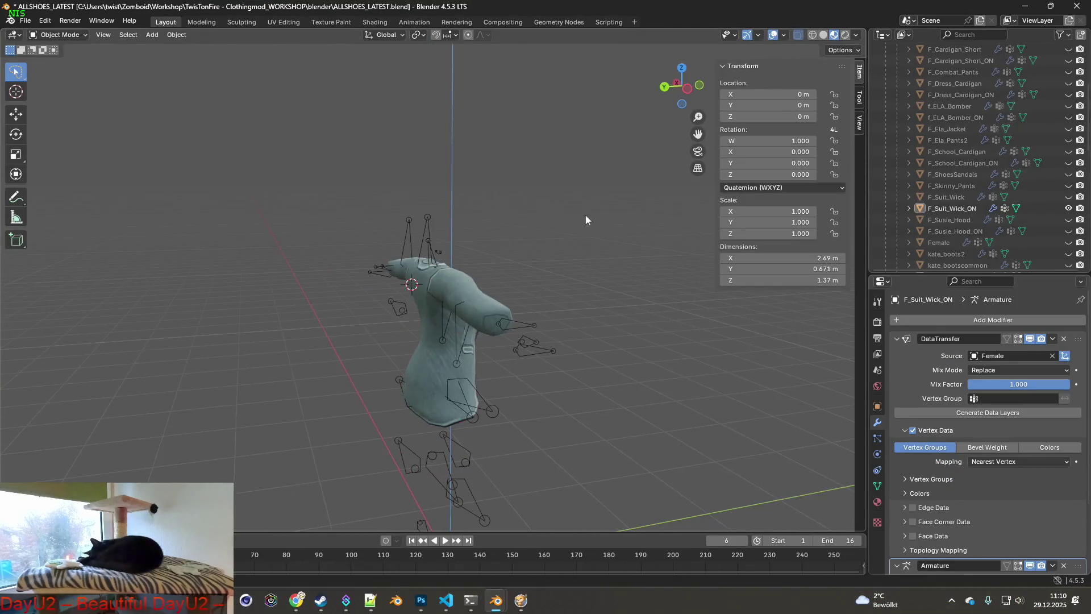